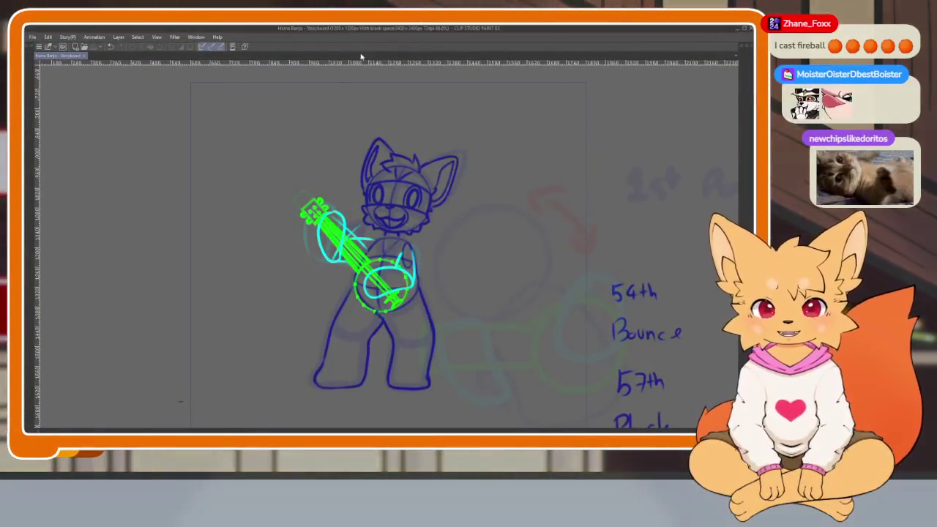
# - Refocus the canvas window and start playback of the fox banjo storyboard animation
pyautogui.scroll(1, 392, 234)
pyautogui.scroll(1, 392, 235)
pyautogui.scroll(-1, 396, 220)
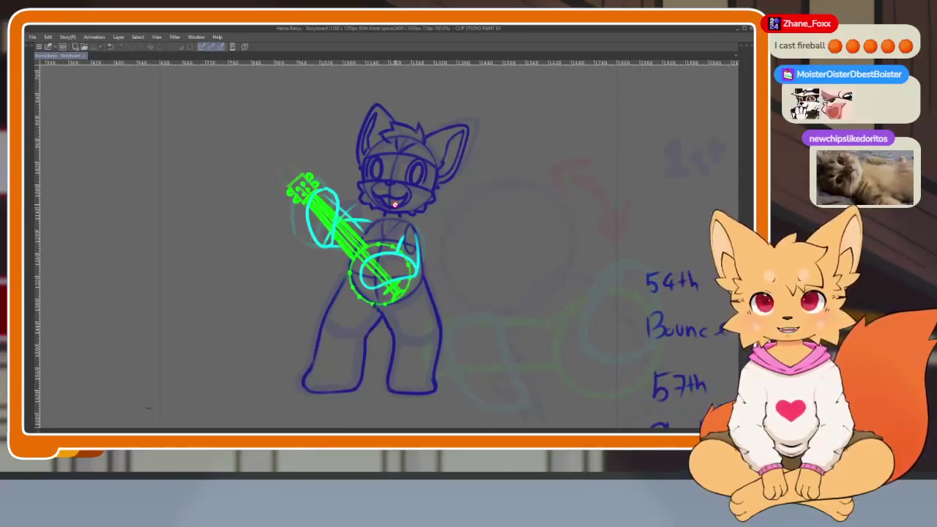
pyautogui.scroll(-1, 401, 201)
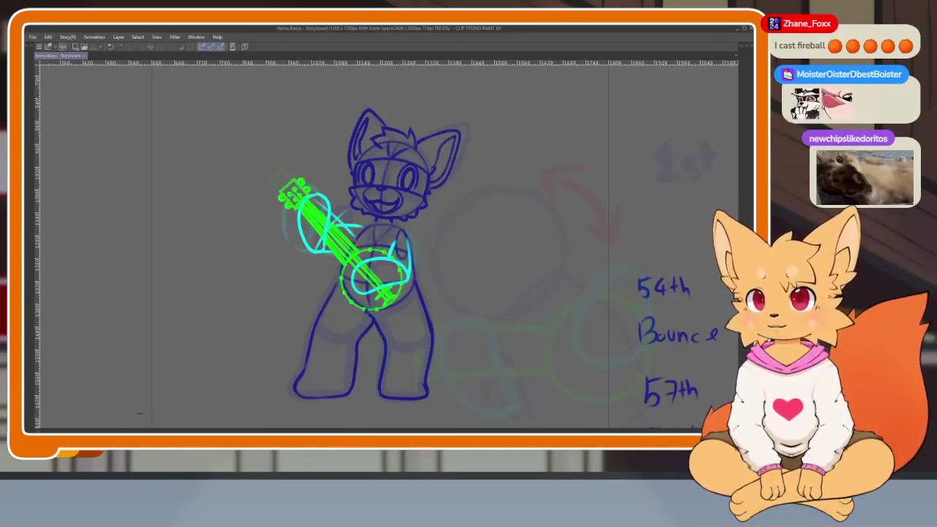
pyautogui.click(400, 33)
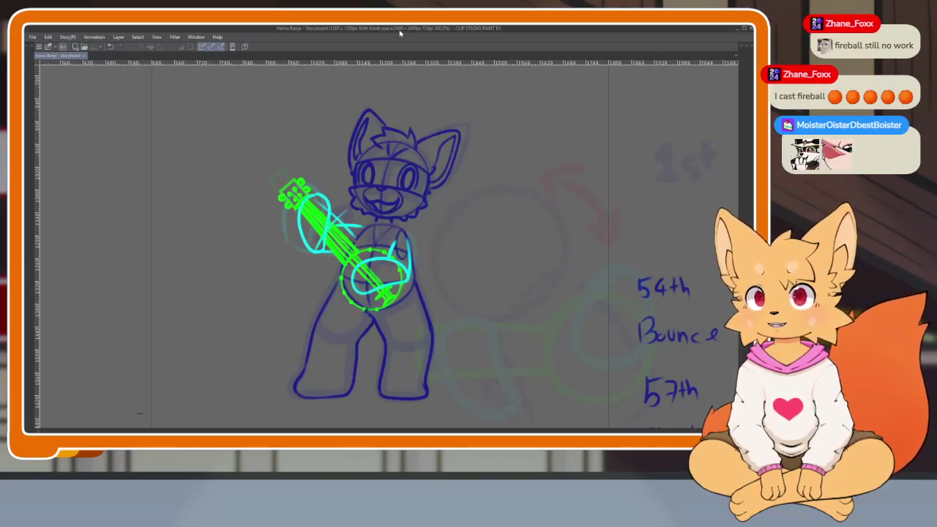
pyautogui.press('space')
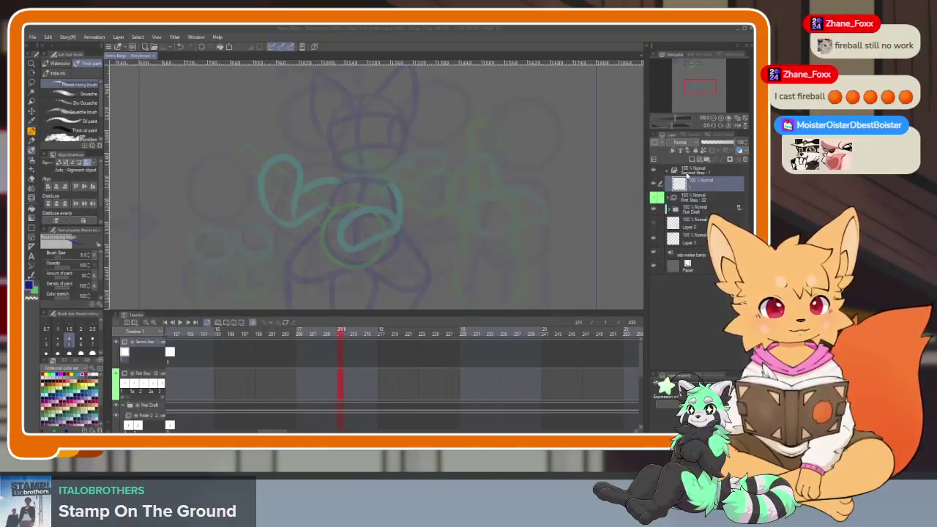
# - Scrub the Timeline from frame 209 back to frame 172 and scroll left toward frame 145
pyautogui.click(331, 333)
pyautogui.hscroll(-3, 308, 387)
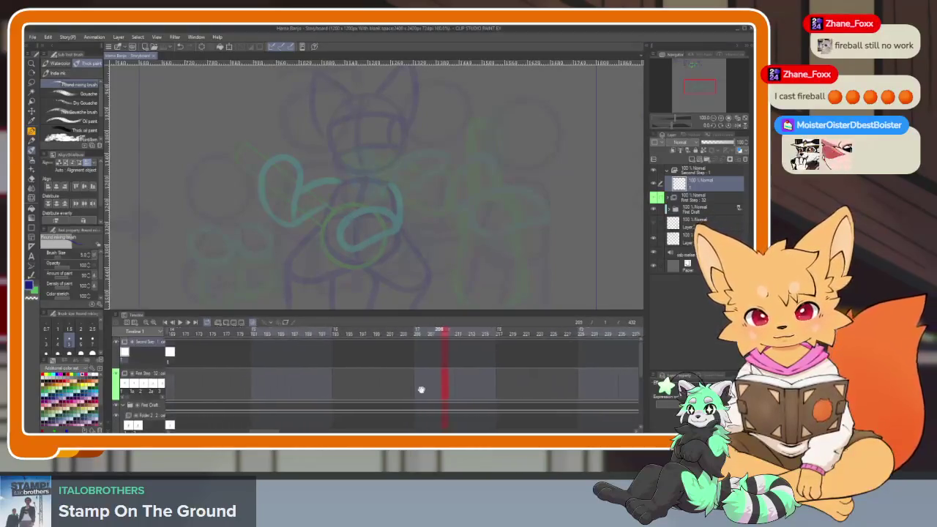
pyautogui.hscroll(-3, 419, 388)
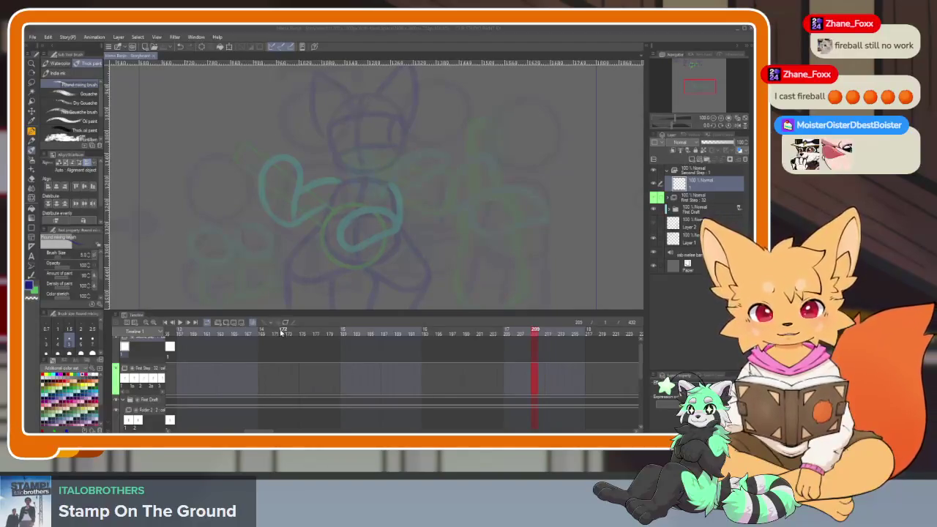
pyautogui.click(281, 332)
pyautogui.hscroll(-3, 268, 379)
pyautogui.hscroll(-2, 268, 379)
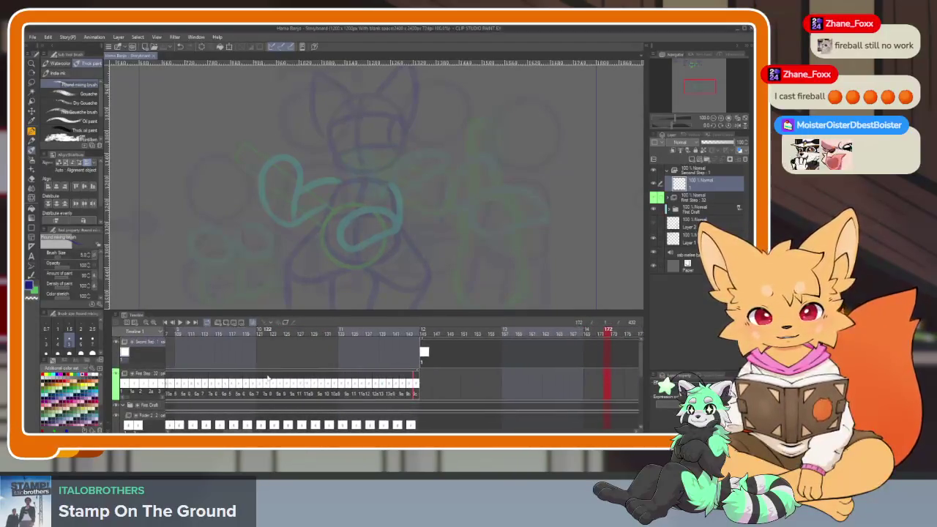
pyautogui.hscroll(-3, 268, 378)
pyautogui.hscroll(-2, 278, 378)
pyautogui.hscroll(-2, 308, 378)
pyautogui.hscroll(-2, 477, 379)
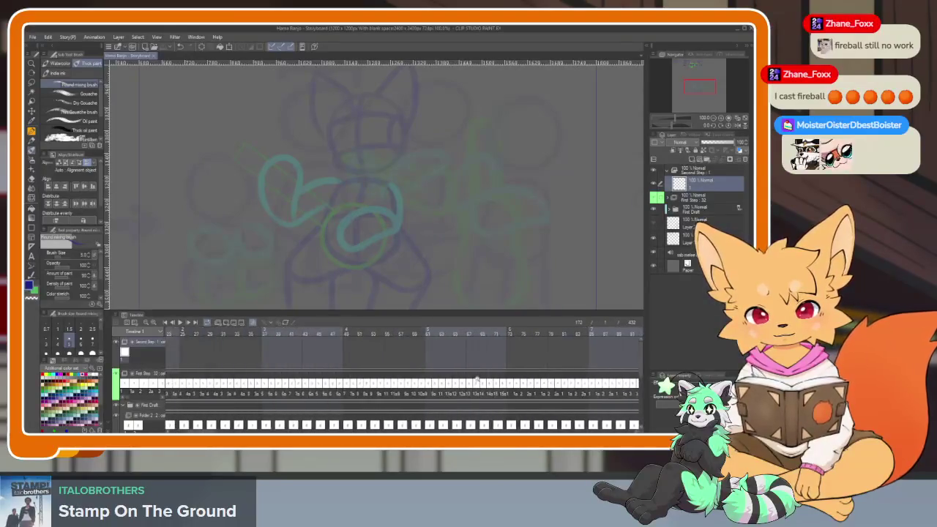
pyautogui.scroll(-3, 296, 380)
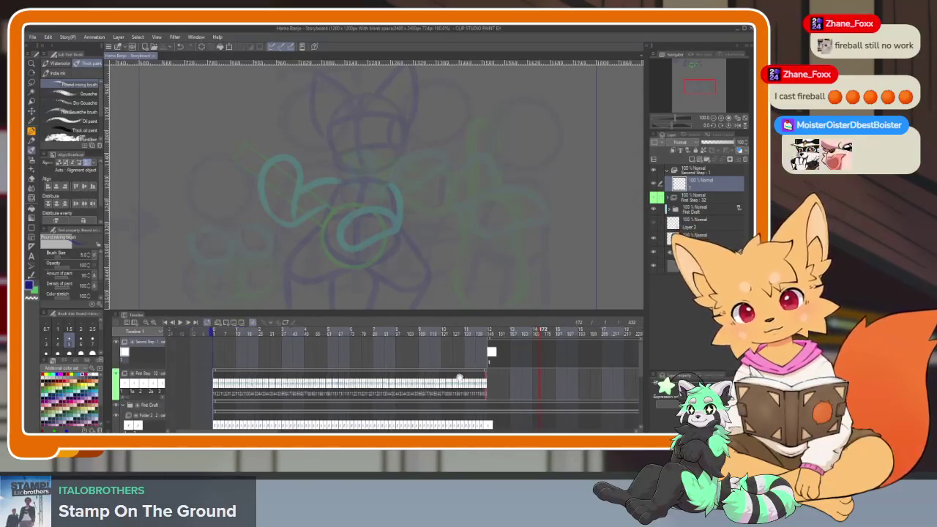
# - Adjust the Timeline view, then play the animation from about frame 145 and stop it
pyautogui.hscroll(2, 386, 365)
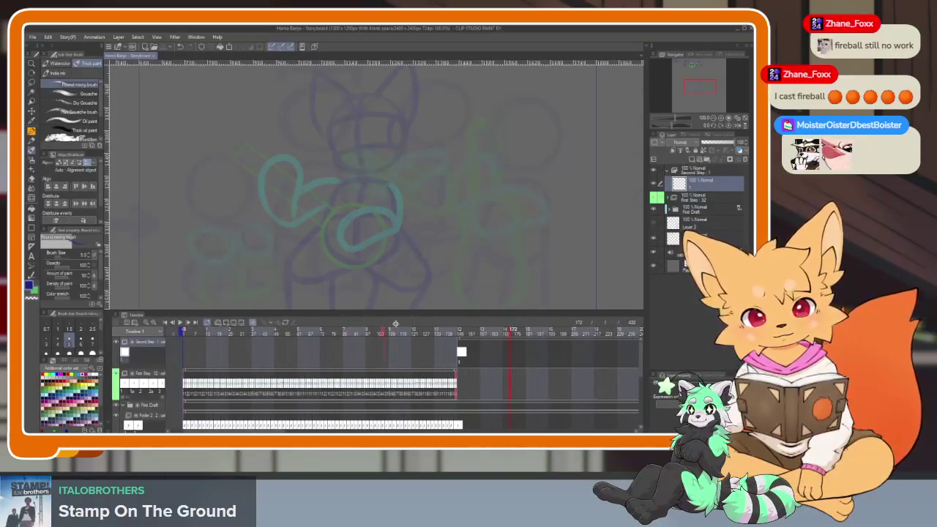
pyautogui.hscroll(3, 439, 334)
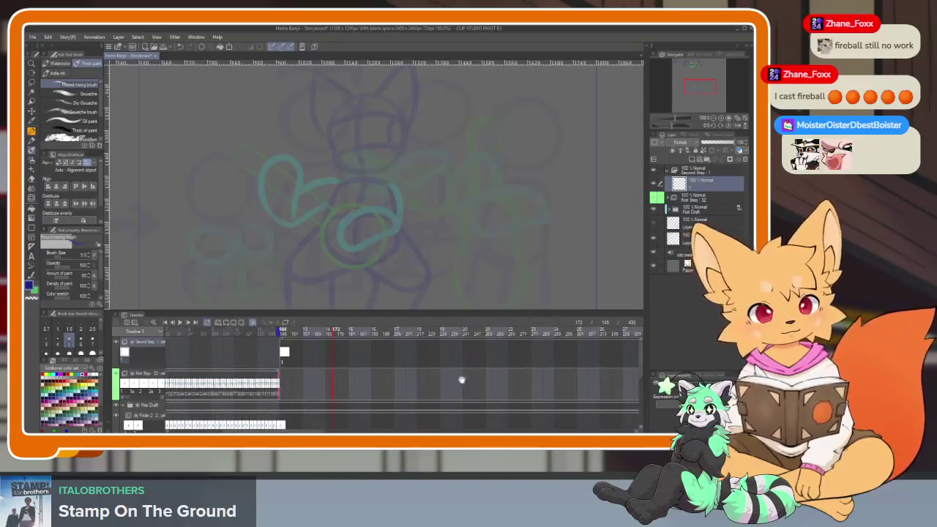
pyautogui.hscroll(2, 293, 337)
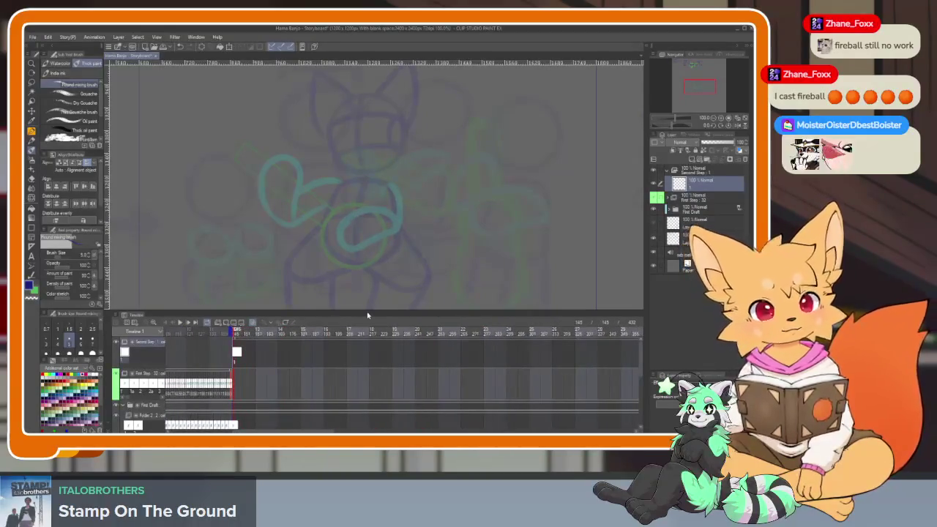
pyautogui.hscroll(1, 516, 382)
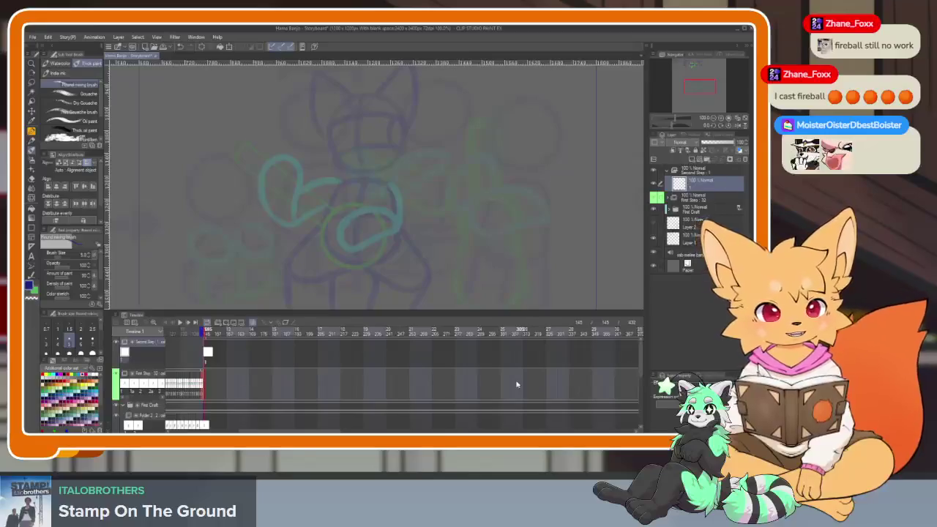
pyautogui.hscroll(1, 489, 387)
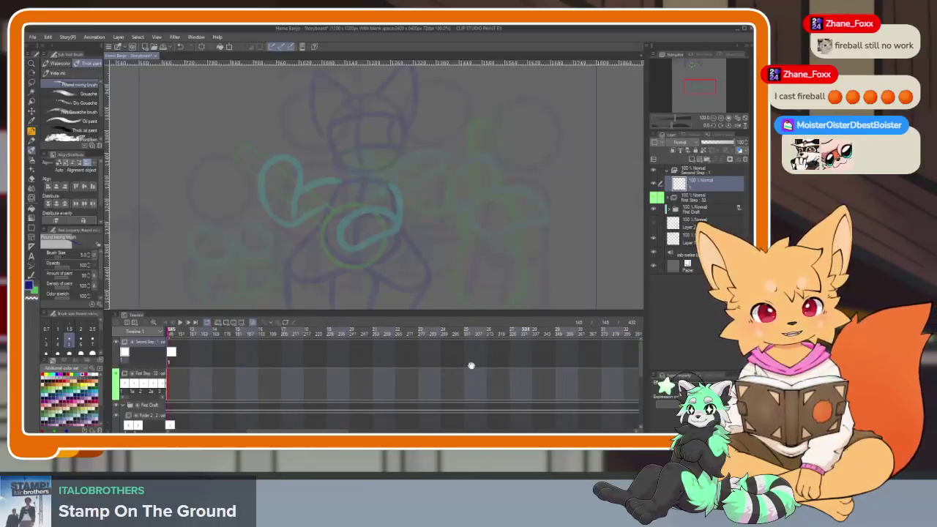
pyautogui.hscroll(-3, 464, 371)
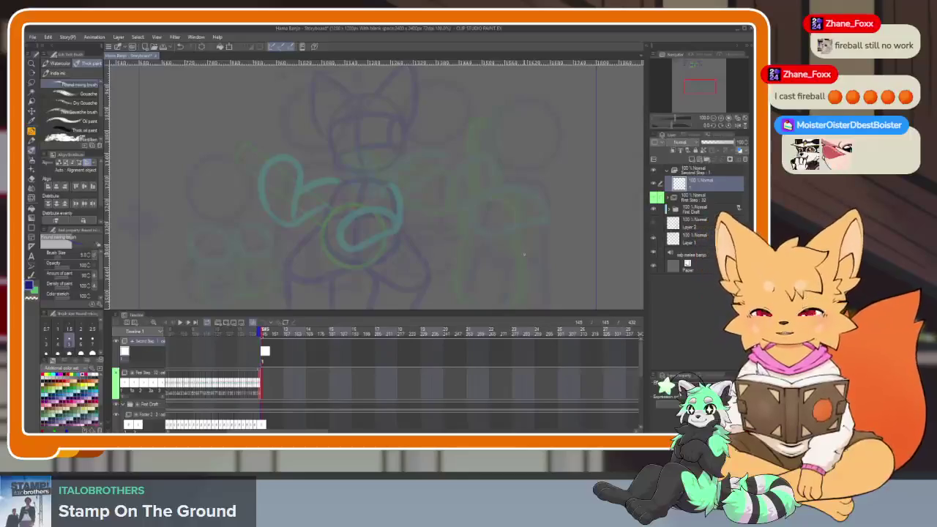
pyautogui.press('space')
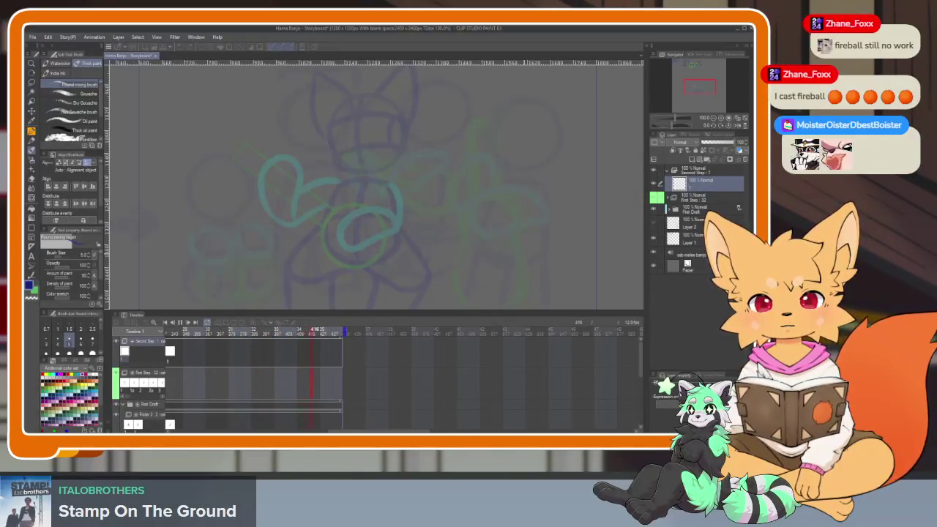
pyautogui.press('space')
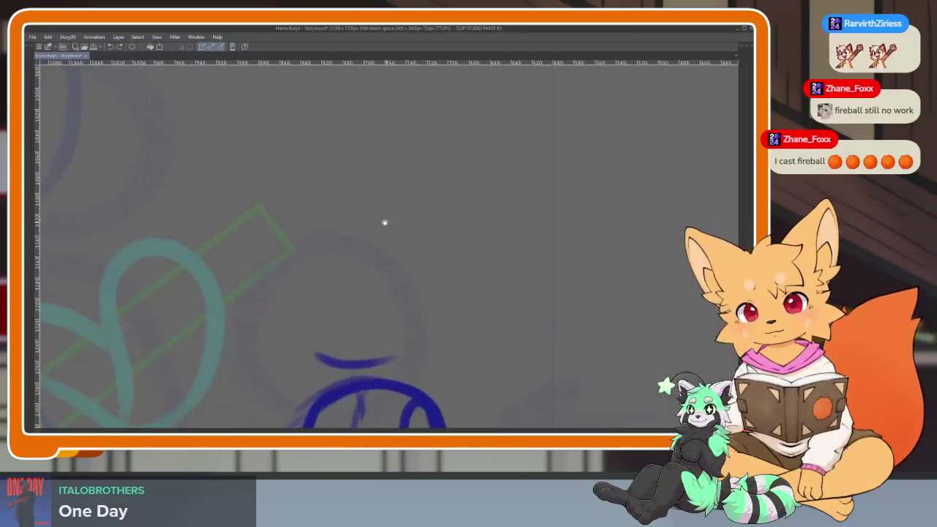
# - Sketch the blue head circle with vertical and horizontal construction guidelines
pyautogui.moveTo(274, 185); pyautogui.dragTo(456, 366)
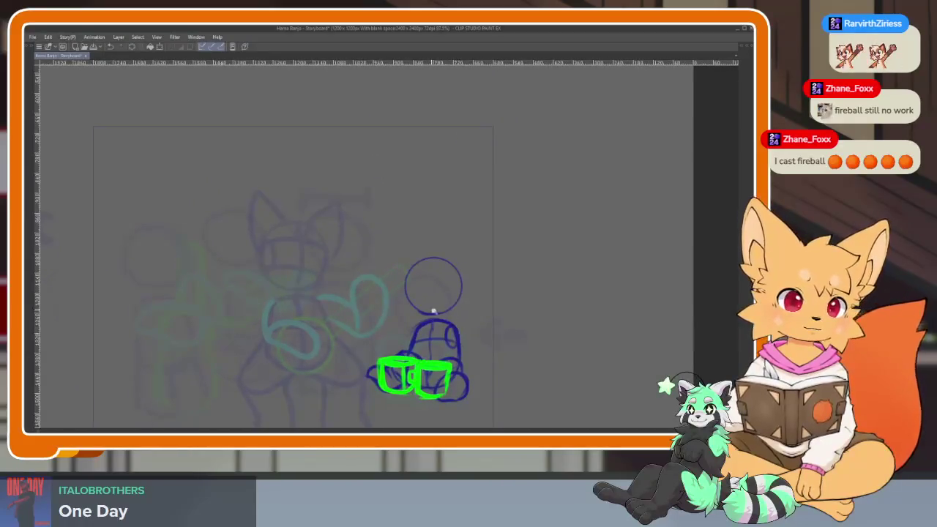
pyautogui.scroll(2, 433, 311)
pyautogui.scroll(2, 456, 335)
pyautogui.scroll(2, 446, 329)
pyautogui.scroll(2, 427, 305)
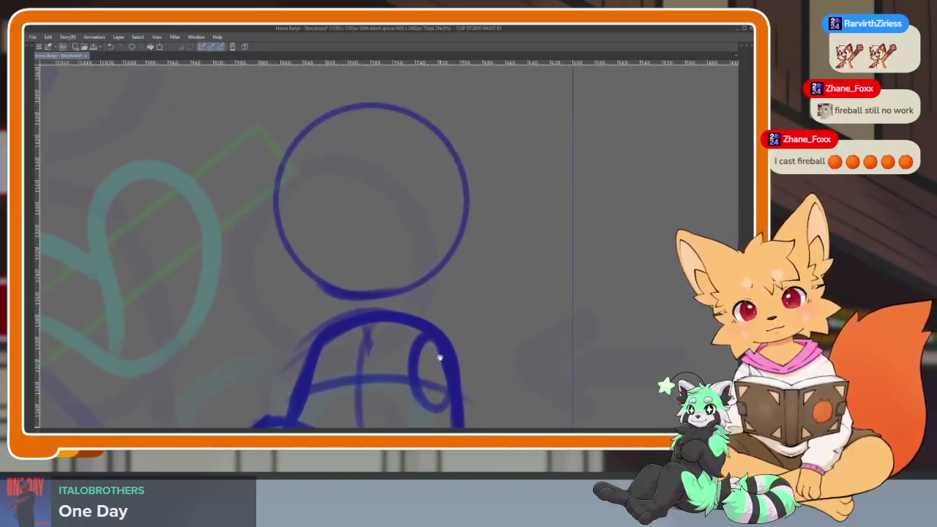
pyautogui.moveTo(380, 137); pyautogui.dragTo(371, 331)
pyautogui.moveTo(301, 293); pyautogui.dragTo(454, 281)
pyautogui.moveTo(291, 223)
pyautogui.mouseDown()
pyautogui.moveTo(366, 230)
pyautogui.moveTo(498, 217)
pyautogui.mouseUp()
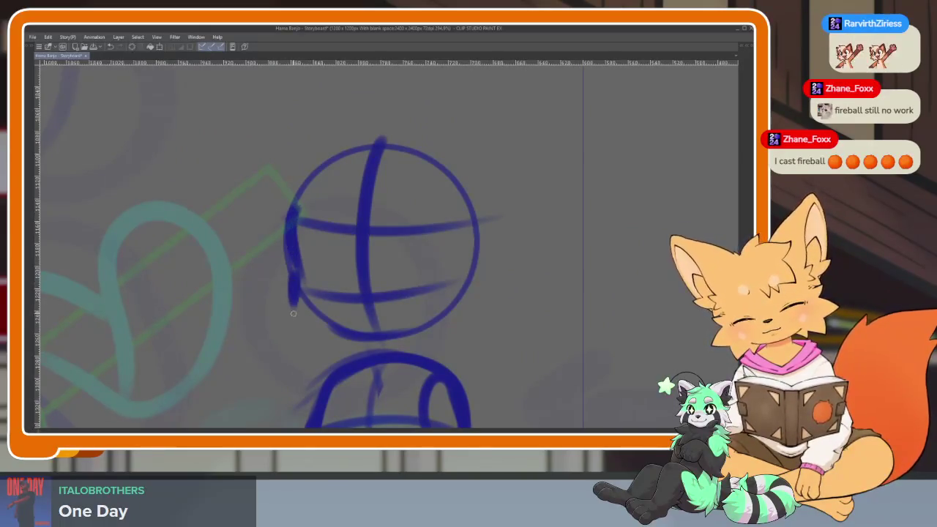
pyautogui.moveTo(295, 303)
pyautogui.mouseDown()
pyautogui.moveTo(388, 341)
pyautogui.moveTo(467, 283)
pyautogui.mouseUp()
pyautogui.moveTo(460, 222); pyautogui.dragTo(472, 219)
pyautogui.moveTo(353, 229)
pyautogui.mouseDown()
pyautogui.moveTo(366, 284)
pyautogui.moveTo(434, 243)
pyautogui.mouseUp()
pyautogui.moveTo(319, 261); pyautogui.dragTo(480, 285)
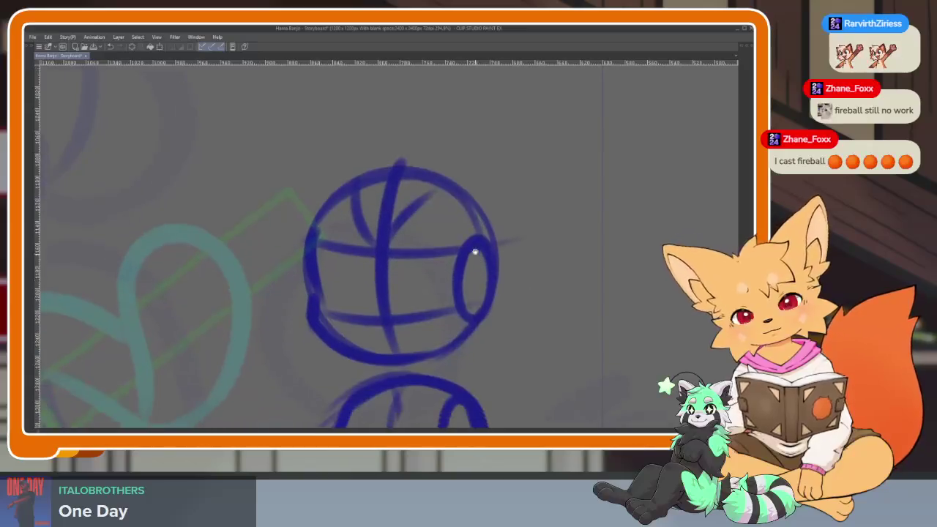
pyautogui.scroll(2, 393, 281)
# - Add blue construction lines, a neck stroke and a thicker right edge to the fox's body
pyautogui.moveTo(382, 299); pyautogui.dragTo(387, 386)
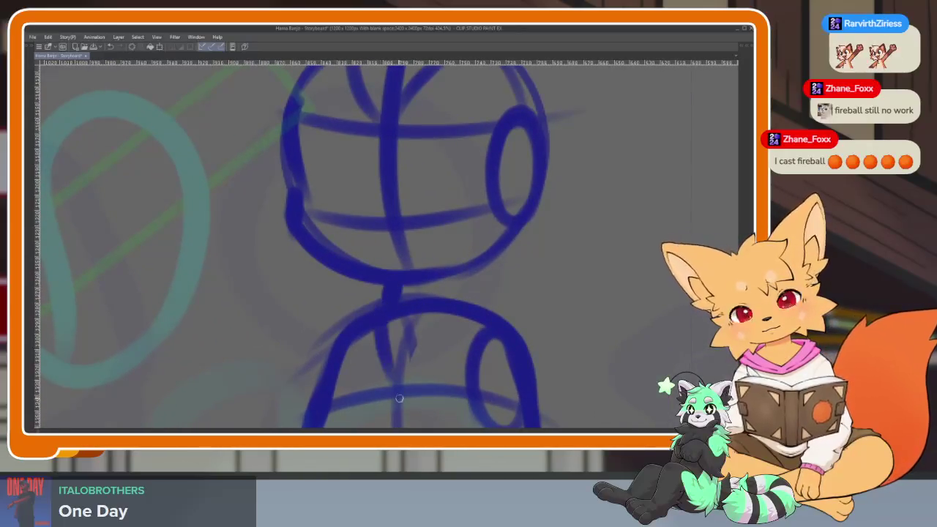
pyautogui.moveTo(452, 315); pyautogui.dragTo(402, 383)
pyautogui.moveTo(461, 277)
pyautogui.mouseDown()
pyautogui.moveTo(452, 306)
pyautogui.moveTo(439, 212)
pyautogui.mouseUp()
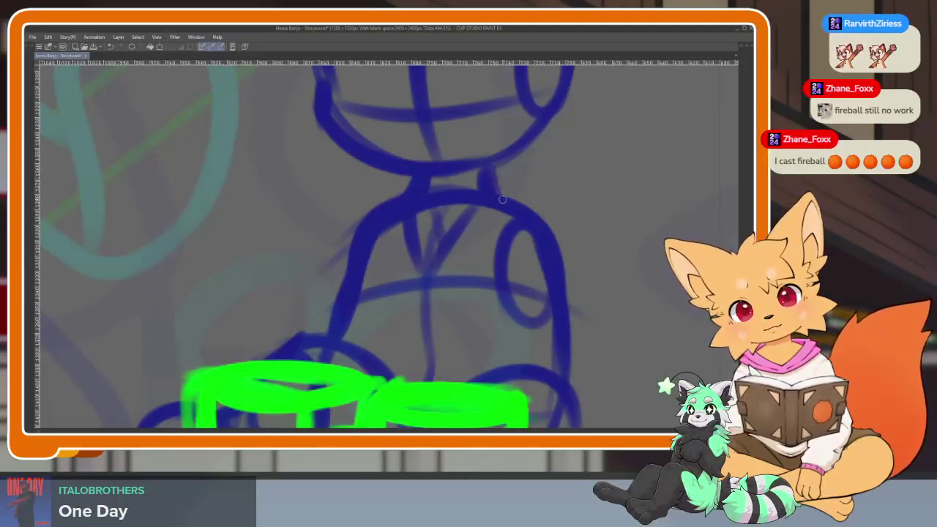
pyautogui.moveTo(568, 305); pyautogui.dragTo(559, 374)
pyautogui.scroll(-5, 548, 324)
pyautogui.scroll(5, 512, 308)
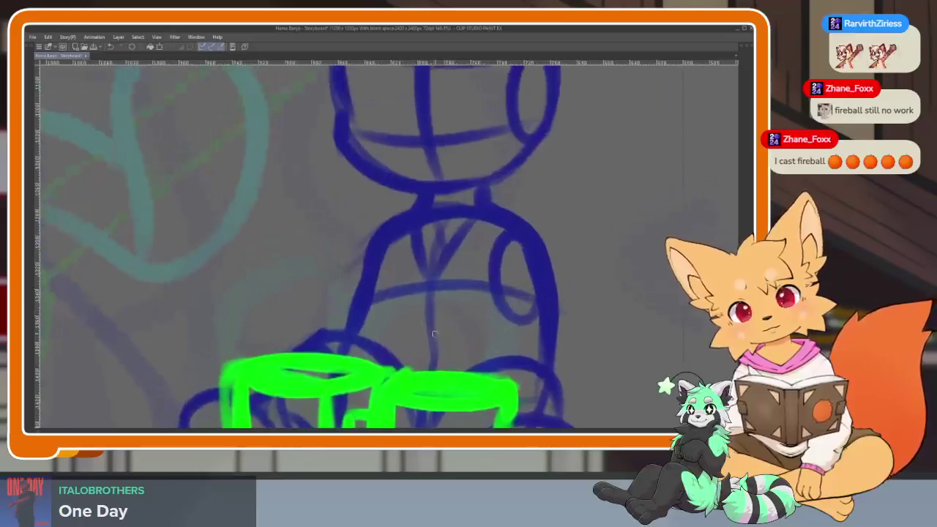
pyautogui.scroll(-5, 498, 300)
pyautogui.scroll(5, 501, 300)
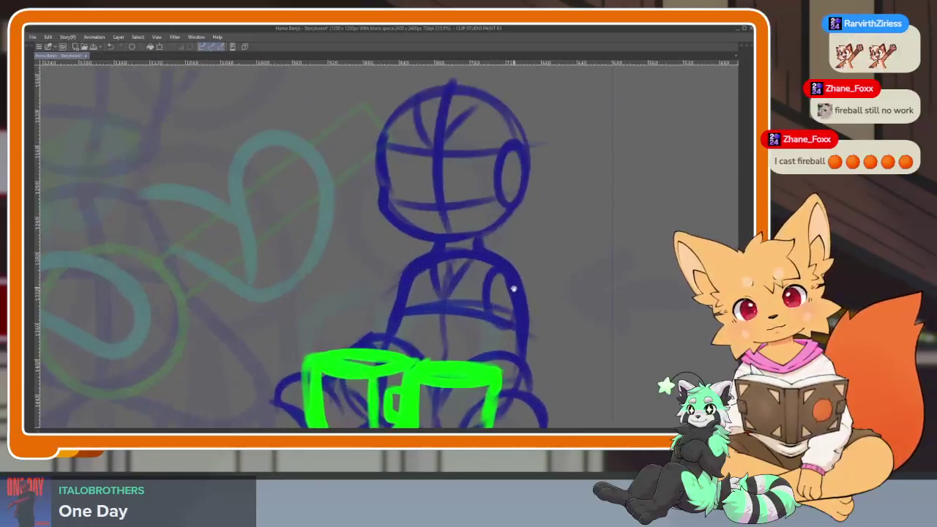
pyautogui.scroll(1, 503, 299)
pyautogui.scroll(-2, 503, 299)
pyautogui.scroll(1, 506, 330)
pyautogui.scroll(-3, 506, 330)
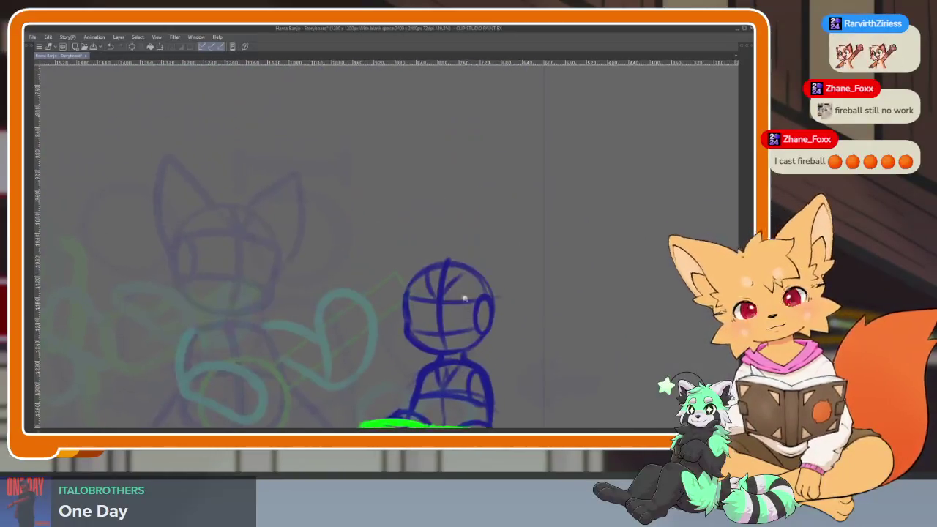
pyautogui.scroll(4, 427, 278)
# - Draw the fox's right and left pointed ears above the head
pyautogui.moveTo(427, 278); pyautogui.dragTo(469, 358)
pyautogui.moveTo(367, 277); pyautogui.dragTo(293, 278)
pyautogui.scroll(-1, 513, 288)
pyautogui.scroll(-1, 486, 299)
pyautogui.scroll(-1, 487, 306)
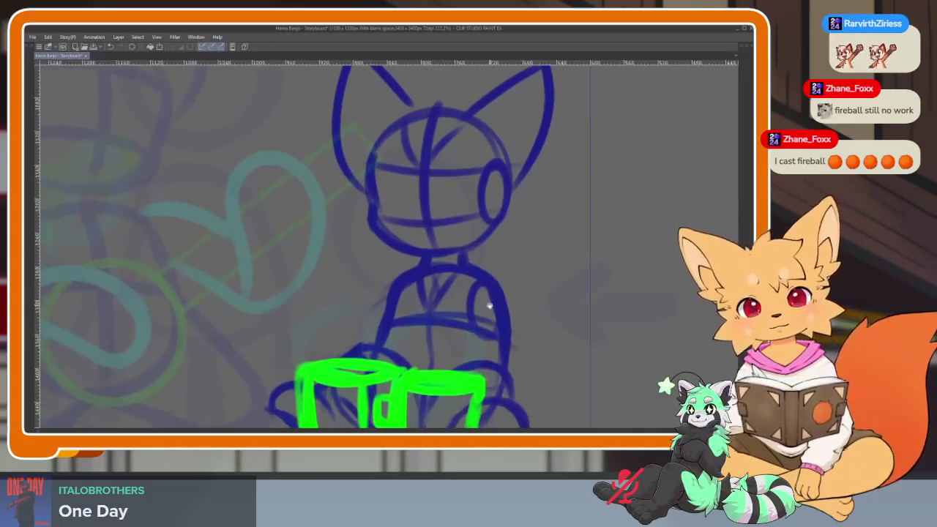
pyautogui.scroll(-4, 521, 279)
pyautogui.scroll(3, 521, 279)
pyautogui.scroll(2, 469, 242)
pyautogui.scroll(2, 440, 227)
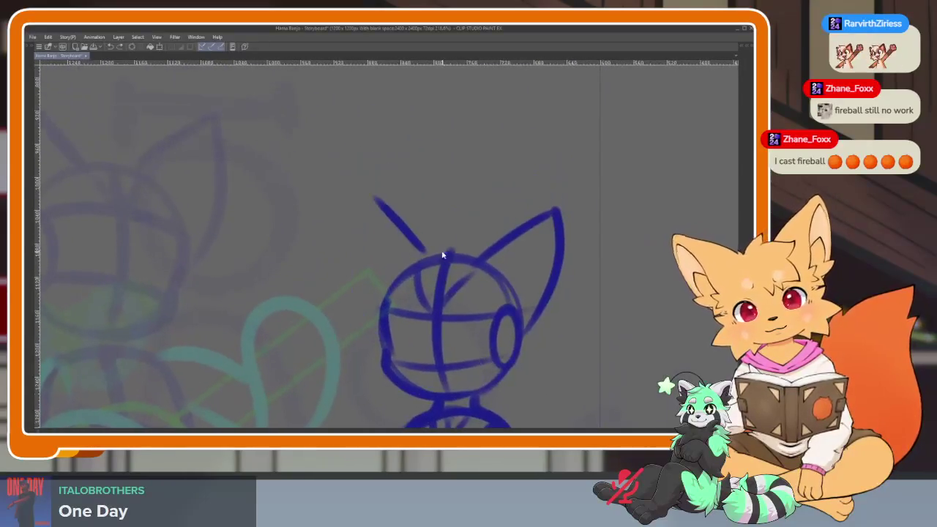
pyautogui.moveTo(410, 218); pyautogui.dragTo(366, 315)
pyautogui.scroll(-3, 479, 341)
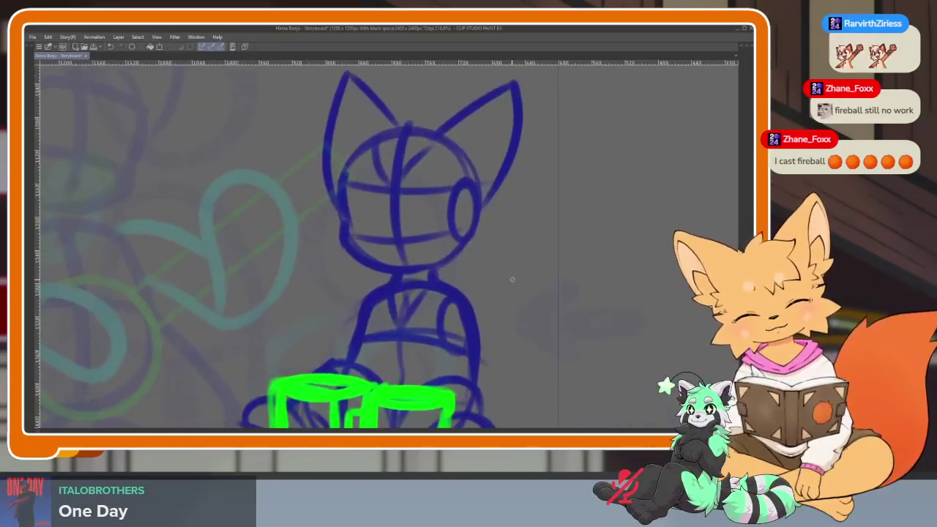
pyautogui.scroll(-1, 479, 341)
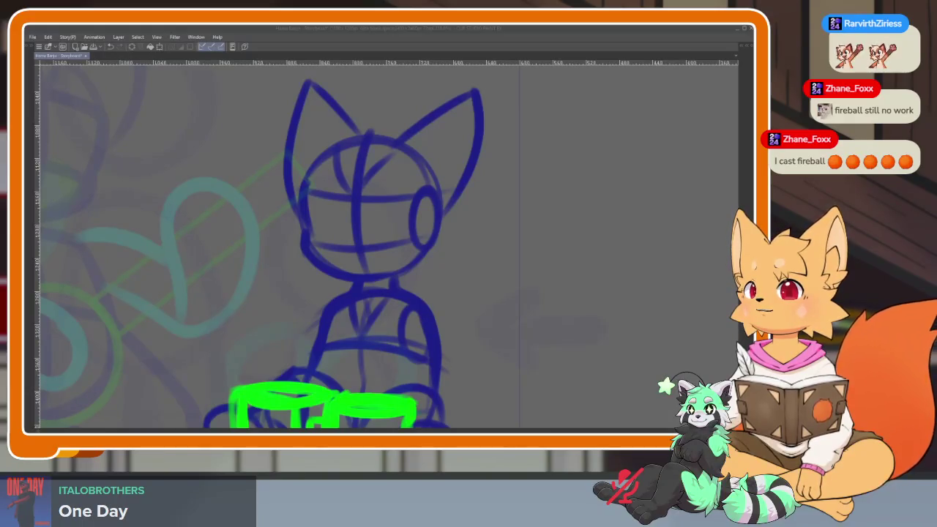
# - Refocus the canvas and show the tool, layer and timeline palettes again
pyautogui.click(547, 279)
pyautogui.scroll(2, 509, 320)
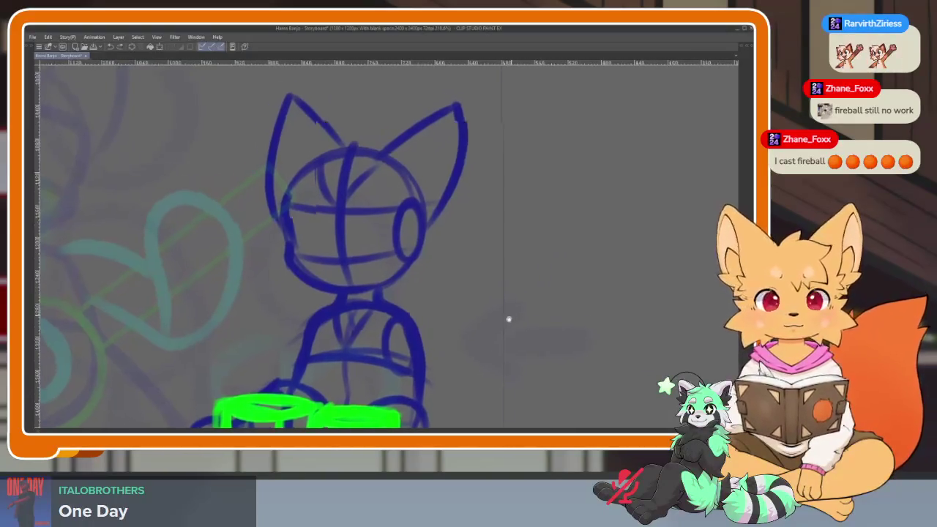
pyautogui.scroll(2, 452, 333)
pyautogui.scroll(2, 454, 323)
pyautogui.scroll(-1, 442, 345)
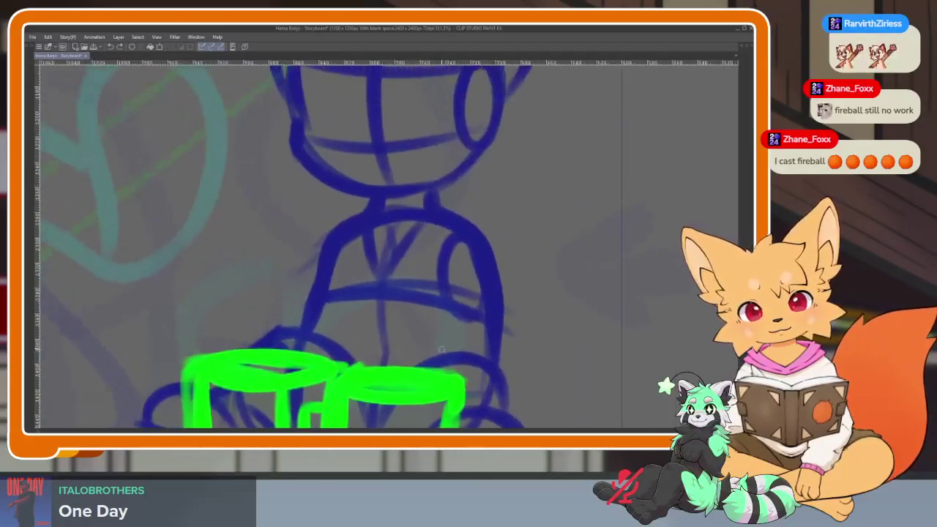
pyautogui.press('Tab')
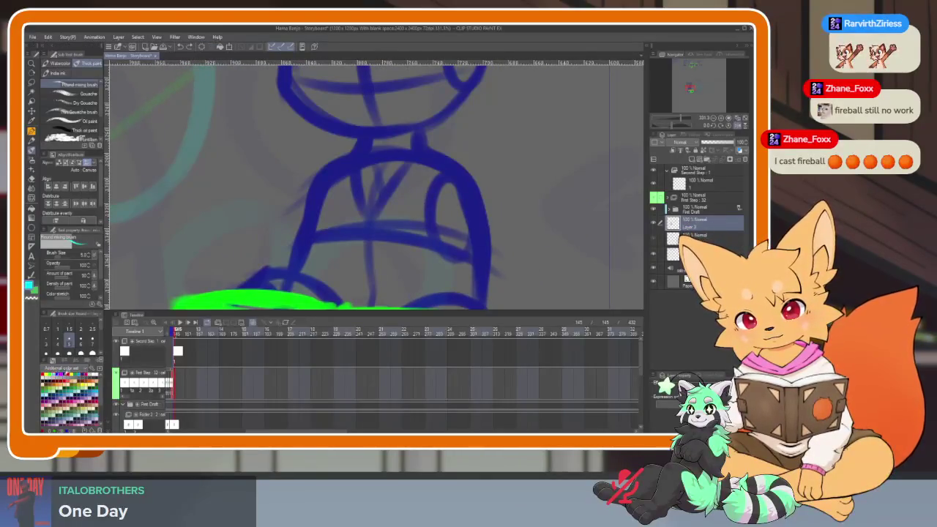
# - Hide the palettes and draw a cyan loop over the right green cup, redrawing it after an undo
pyautogui.press('Tab')
pyautogui.scroll(2, 433, 336)
pyautogui.moveTo(376, 261); pyautogui.dragTo(422, 386)
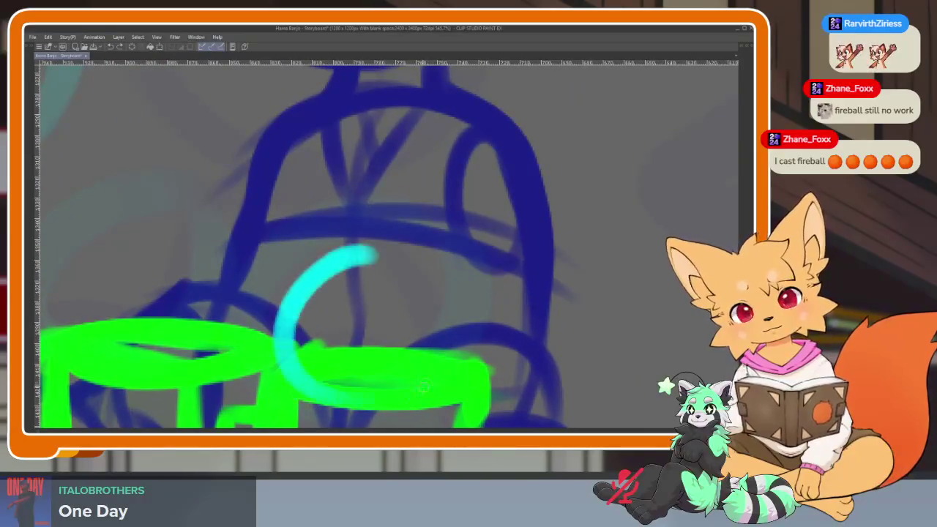
pyautogui.moveTo(370, 255)
pyautogui.mouseDown()
pyautogui.moveTo(512, 361)
pyautogui.moveTo(417, 395)
pyautogui.mouseUp()
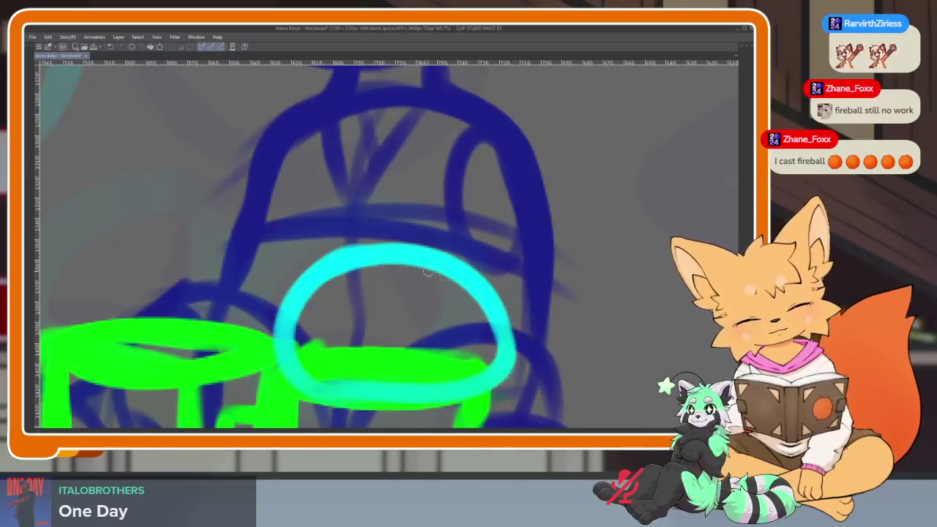
pyautogui.hotkey('ctrl', 'z')
pyautogui.hotkey('ctrl', 'z')
pyautogui.moveTo(550, 334)
pyautogui.mouseDown()
pyautogui.moveTo(489, 394)
pyautogui.moveTo(553, 344)
pyautogui.moveTo(497, 126)
pyautogui.mouseUp()
# - Draw a cyan loop over the left cup and cyan curves up the fox's body
pyautogui.moveTo(441, 238); pyautogui.dragTo(529, 139)
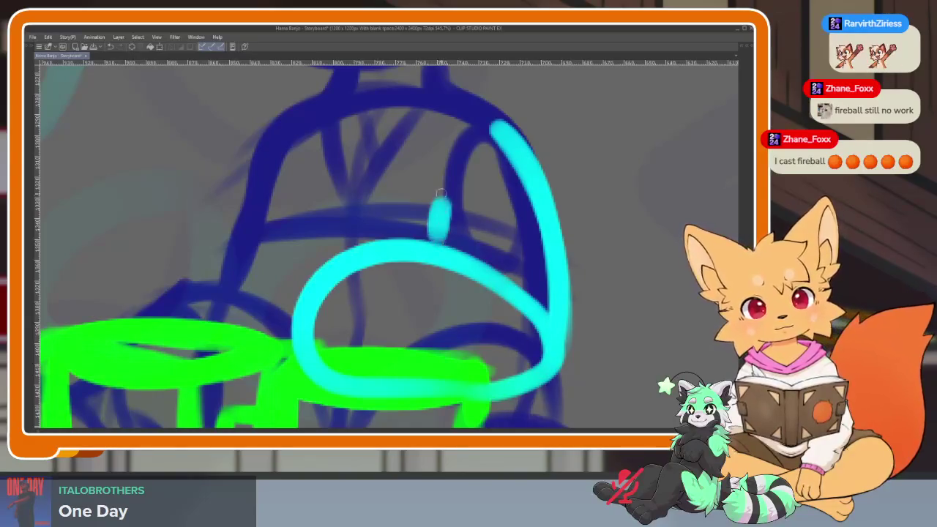
pyautogui.moveTo(432, 255); pyautogui.dragTo(589, 265)
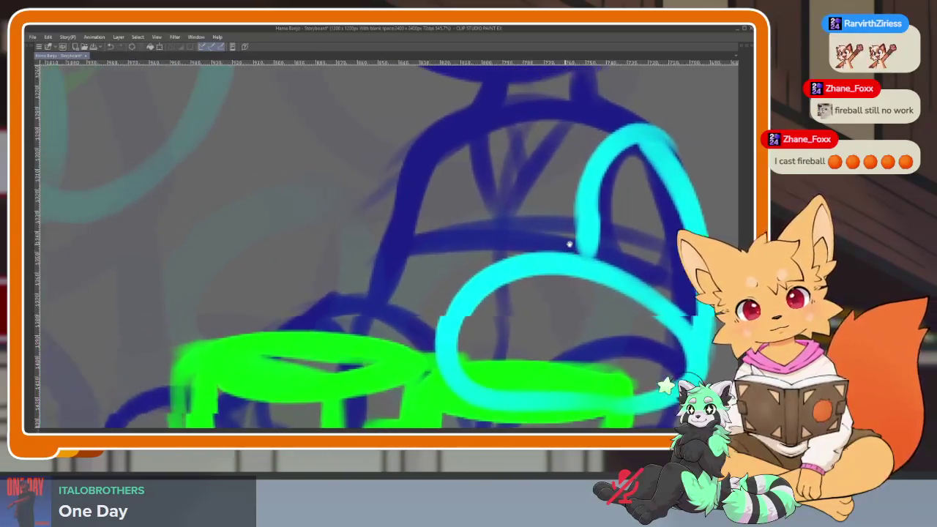
pyautogui.moveTo(312, 260); pyautogui.dragTo(416, 375)
pyautogui.moveTo(241, 273)
pyautogui.mouseDown()
pyautogui.moveTo(399, 260)
pyautogui.moveTo(440, 345)
pyautogui.mouseUp()
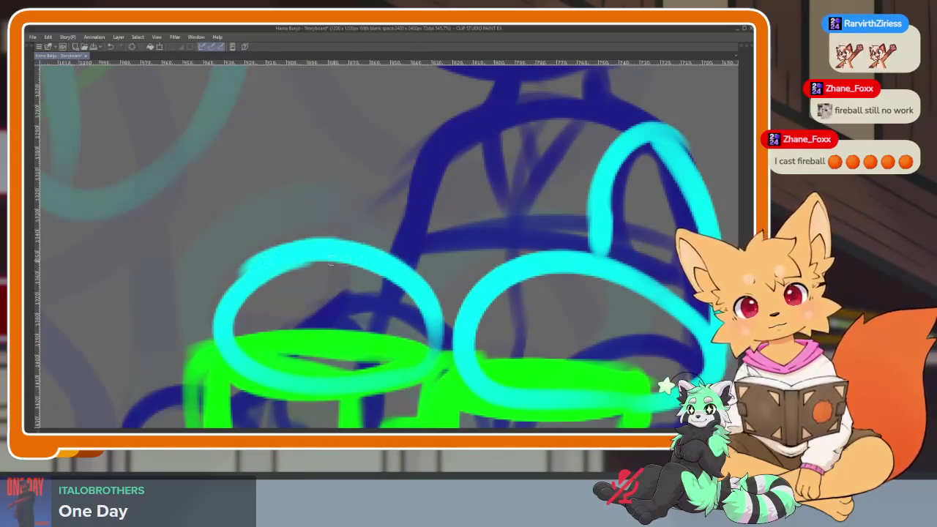
pyautogui.moveTo(333, 264); pyautogui.dragTo(487, 126)
pyautogui.scroll(-5, 608, 257)
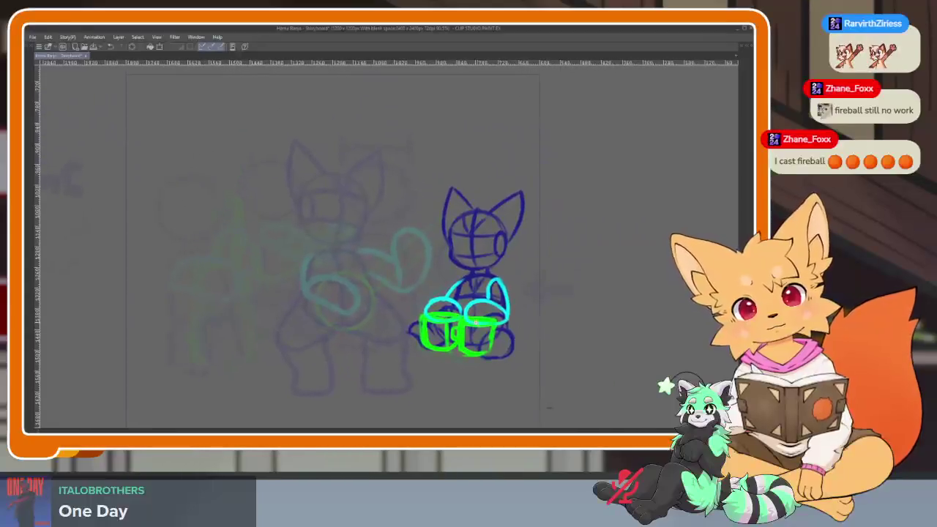
# - Hide the palettes, zoom in and redraw the round blue foot beside the right cup
pyautogui.scroll(4, 476, 323)
pyautogui.scroll(-4, 484, 326)
pyautogui.scroll(4, 493, 328)
pyautogui.scroll(2, 469, 344)
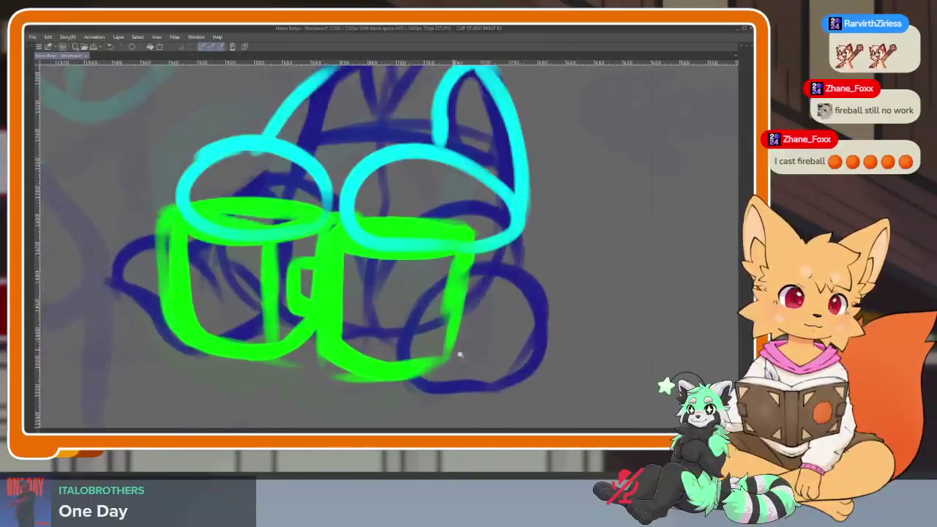
pyautogui.scroll(-3, 440, 356)
pyautogui.scroll(3, 420, 359)
pyautogui.scroll(2, 420, 358)
pyautogui.scroll(-1, 410, 350)
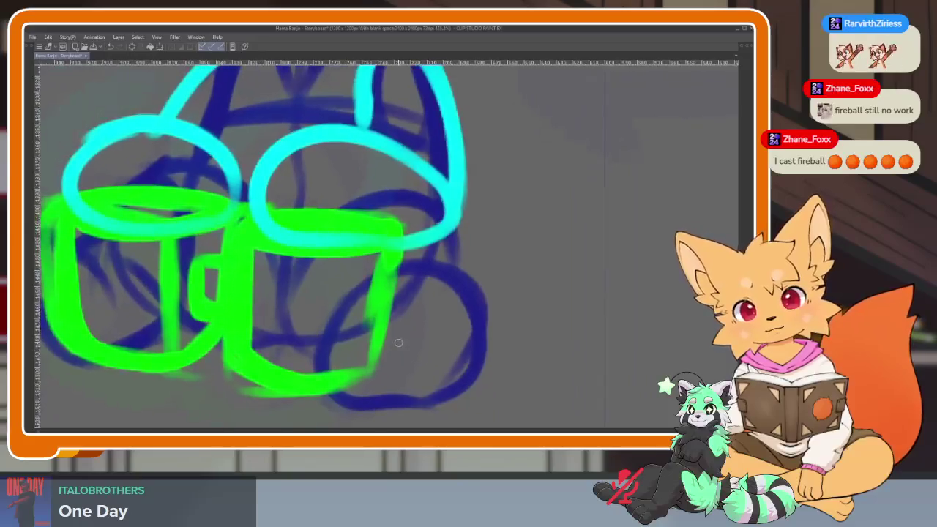
pyautogui.press('Tab')
pyautogui.press('Tab')
pyautogui.scroll(3, 431, 312)
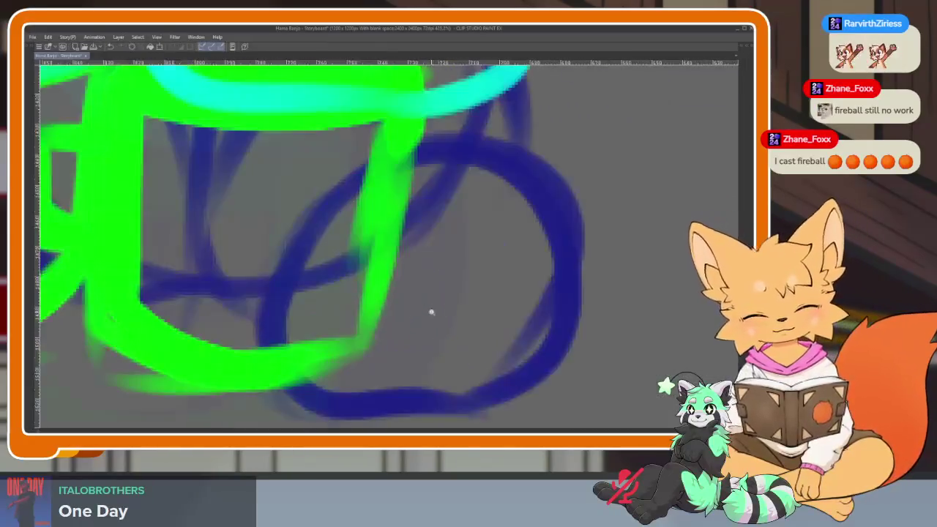
pyautogui.scroll(-2, 431, 311)
pyautogui.scroll(1, 265, 224)
pyautogui.moveTo(264, 224); pyautogui.dragTo(412, 393)
pyautogui.moveTo(268, 345)
pyautogui.mouseDown()
pyautogui.moveTo(506, 383)
pyautogui.moveTo(582, 147)
pyautogui.mouseUp()
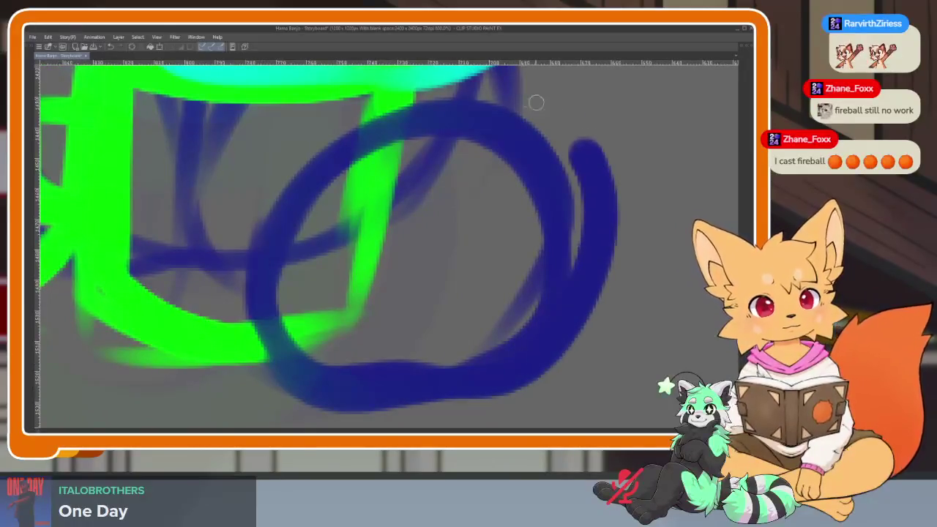
pyautogui.moveTo(536, 102); pyautogui.dragTo(310, 383)
# - Erase the stray marks inside the blue foot and add a faint inner curve
pyautogui.scroll(-2, 512, 289)
pyautogui.scroll(1, 429, 366)
pyautogui.moveTo(527, 331)
pyautogui.mouseDown()
pyautogui.moveTo(410, 289)
pyautogui.moveTo(418, 310)
pyautogui.moveTo(397, 366)
pyautogui.moveTo(381, 284)
pyautogui.moveTo(350, 352)
pyautogui.moveTo(476, 402)
pyautogui.moveTo(560, 241)
pyautogui.moveTo(421, 407)
pyautogui.moveTo(450, 245)
pyautogui.moveTo(474, 404)
pyautogui.mouseUp()
pyautogui.scroll(-1, 421, 407)
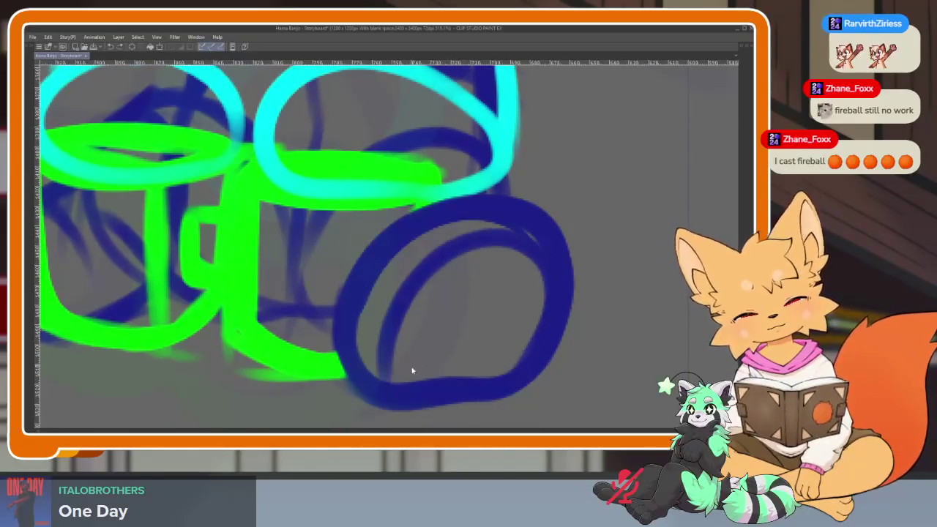
pyautogui.hotkey('ctrl', 'z')
pyautogui.scroll(1, 373, 394)
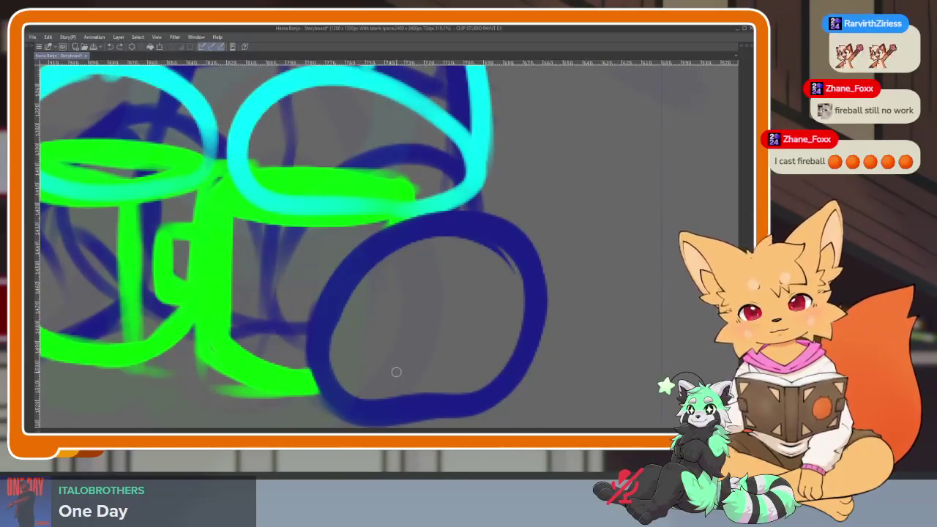
pyautogui.hscroll(1, 392, 375)
pyautogui.moveTo(349, 379)
pyautogui.mouseDown()
pyautogui.moveTo(396, 278)
pyautogui.moveTo(502, 350)
pyautogui.mouseUp()
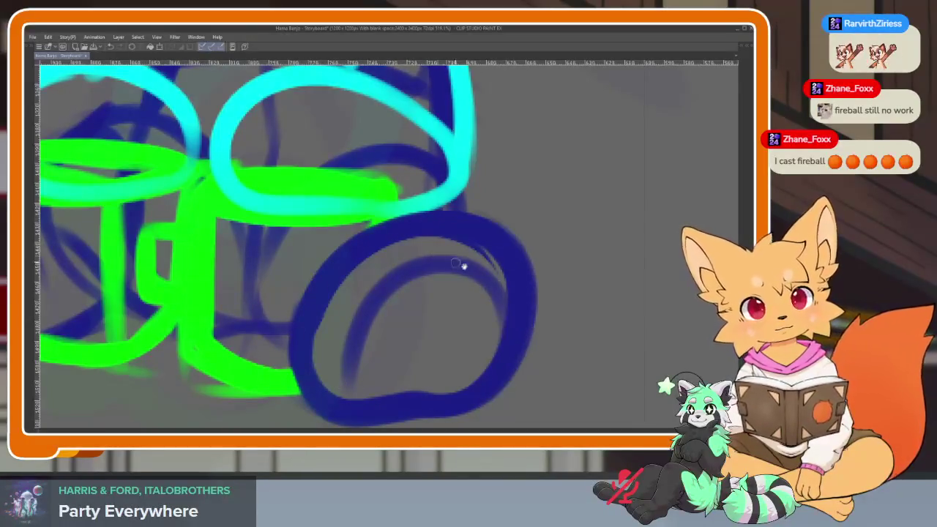
pyautogui.scroll(-3, 530, 309)
pyautogui.scroll(2, 540, 282)
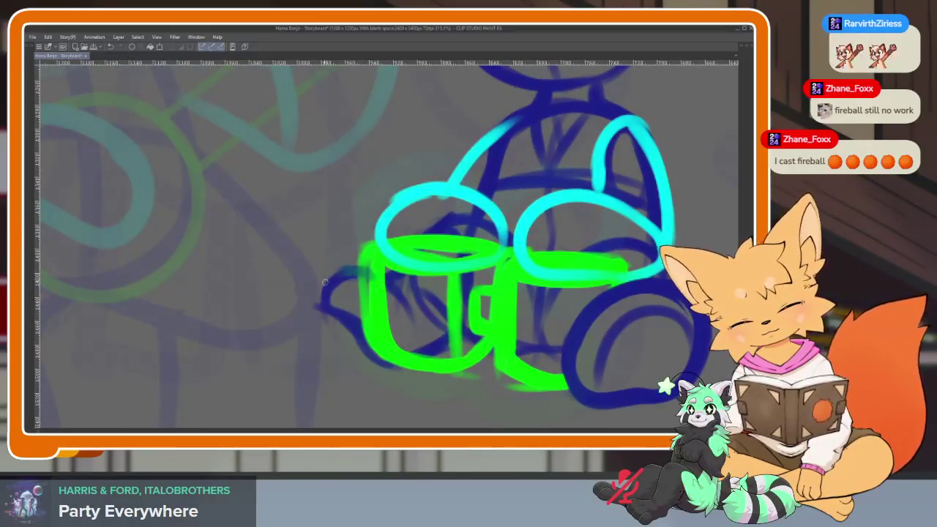
# - Strengthen the foot's left outline in dark blue, then show the palettes and play the animation
pyautogui.moveTo(366, 270); pyautogui.dragTo(361, 345)
pyautogui.scroll(-3, 361, 346)
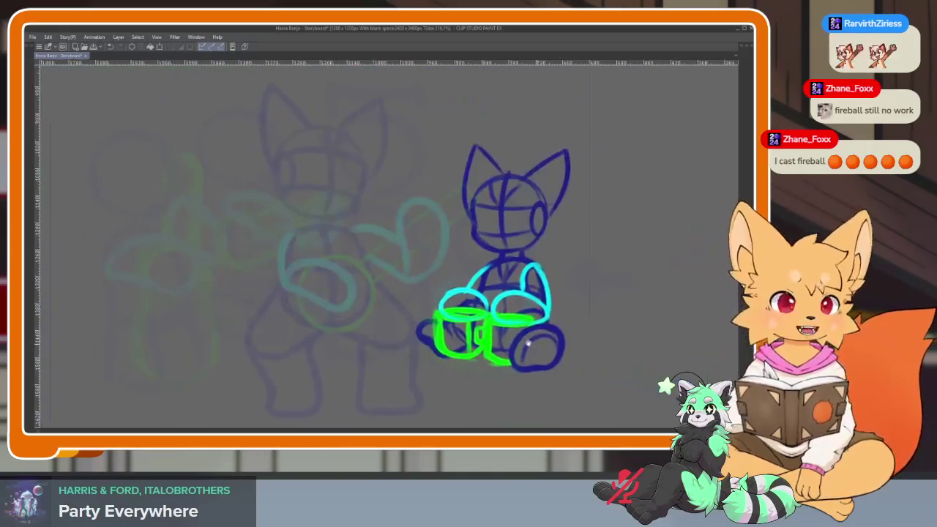
pyautogui.scroll(-2, 489, 342)
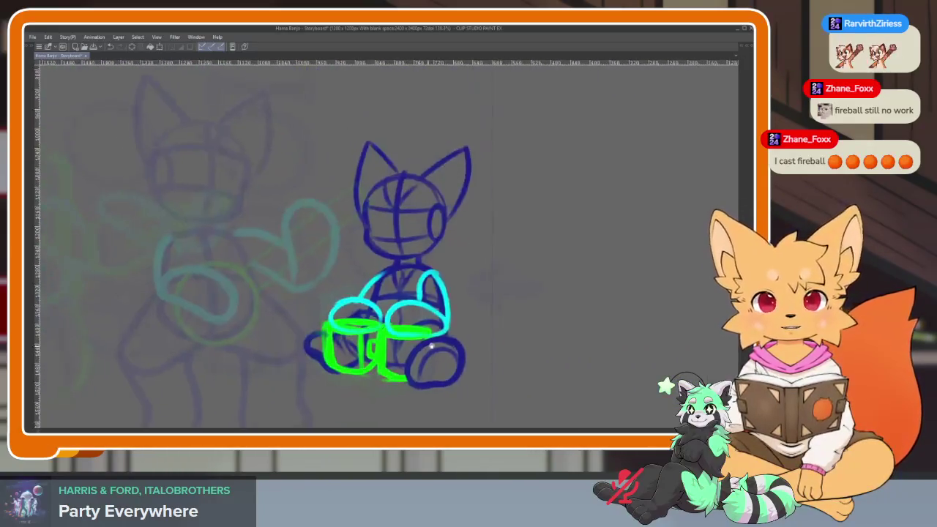
pyautogui.scroll(-2, 469, 359)
pyautogui.scroll(2, 441, 373)
pyautogui.scroll(2, 432, 359)
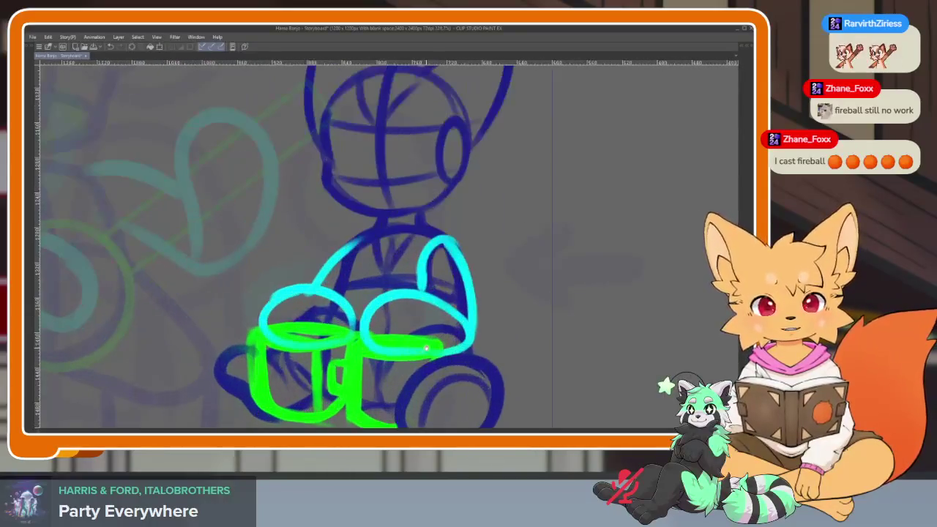
pyautogui.press('Tab')
pyautogui.press('space')
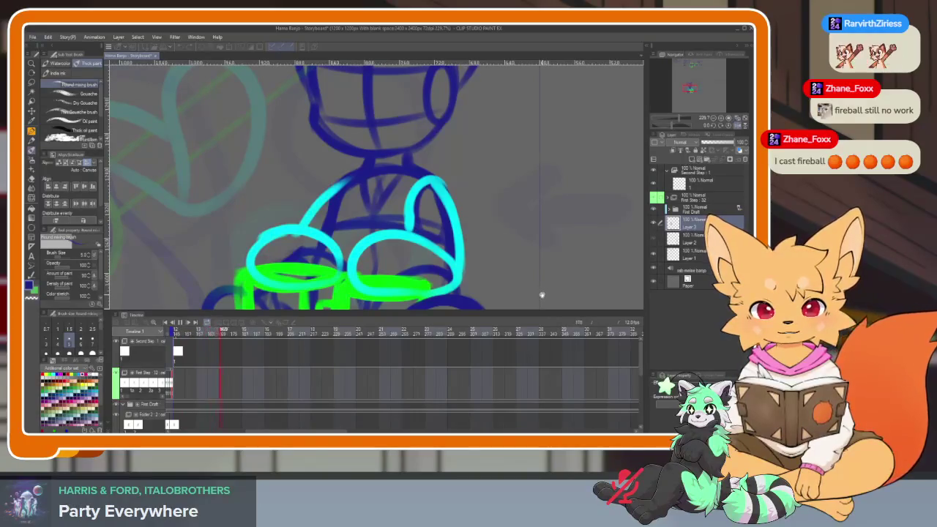
pyautogui.moveTo(234, 331); pyautogui.dragTo(180, 331)
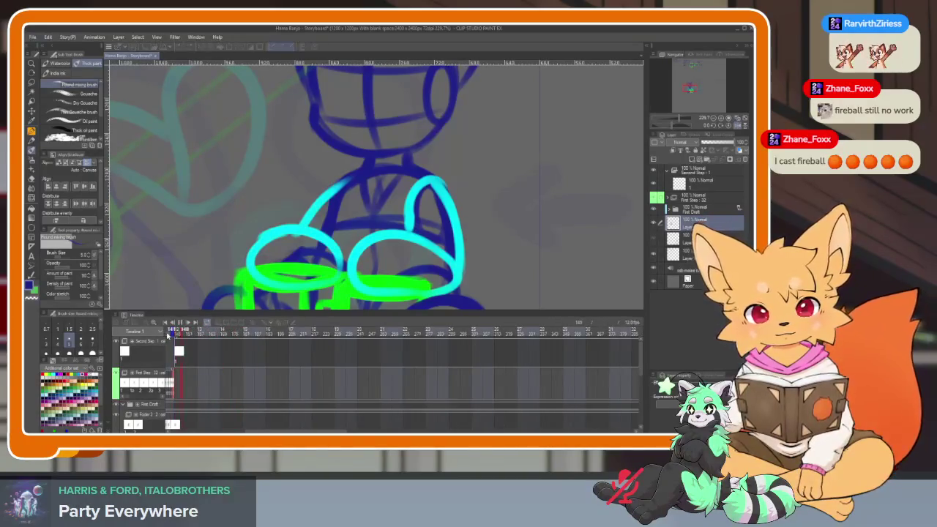
pyautogui.press('space')
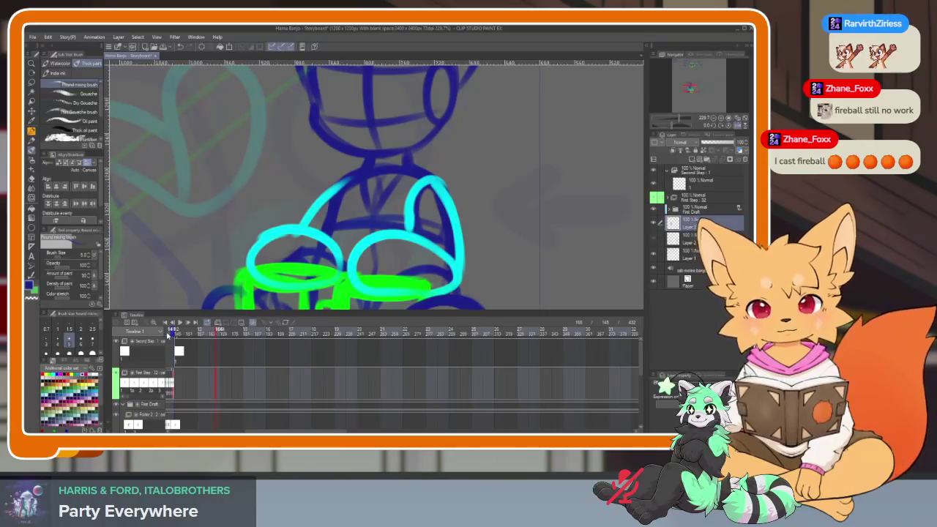
pyautogui.press('Tab')
pyautogui.scroll(2, 429, 363)
pyautogui.scroll(3, 429, 364)
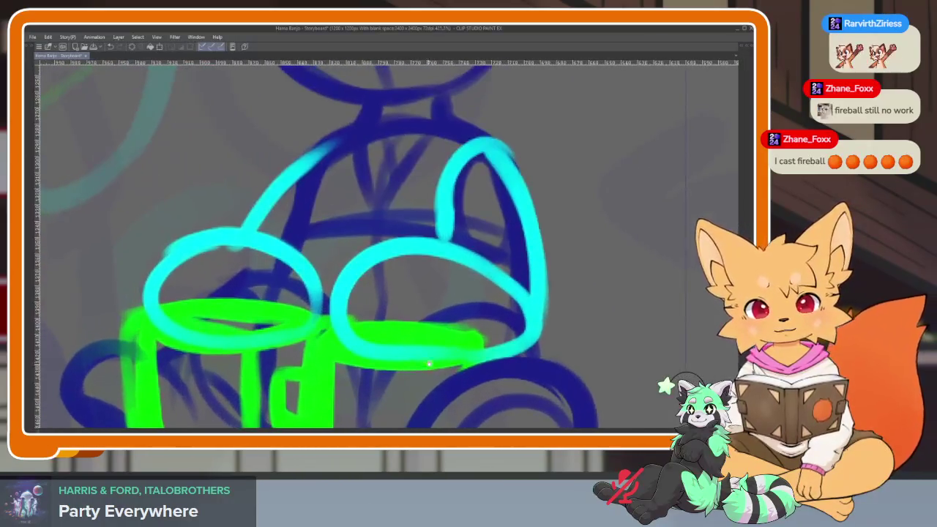
pyautogui.scroll(-4, 429, 363)
pyautogui.press('Tab')
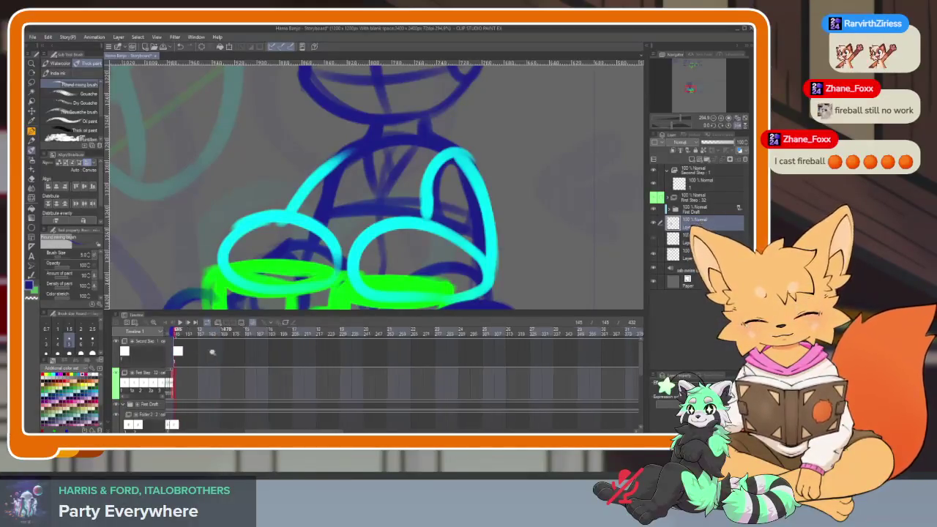
pyautogui.scroll(2, 330, 355)
pyautogui.scroll(2, 330, 354)
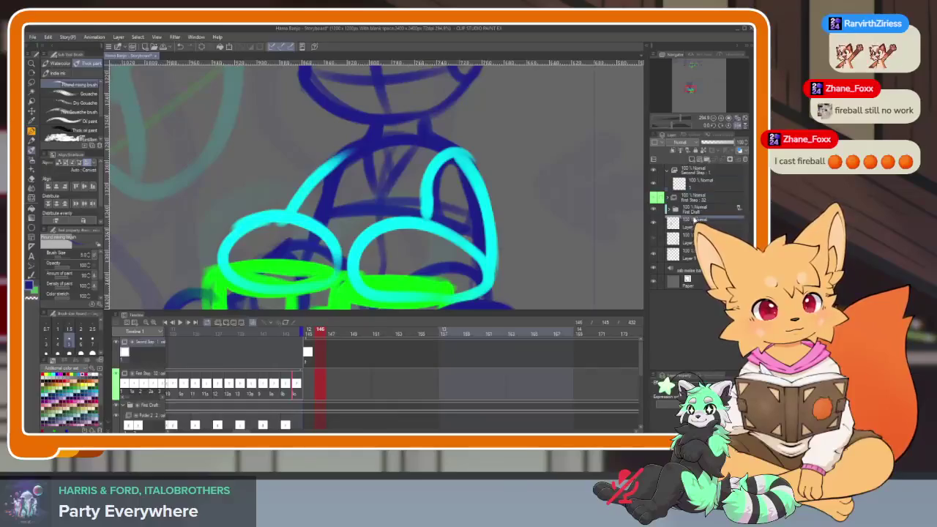
pyautogui.click(713, 146)
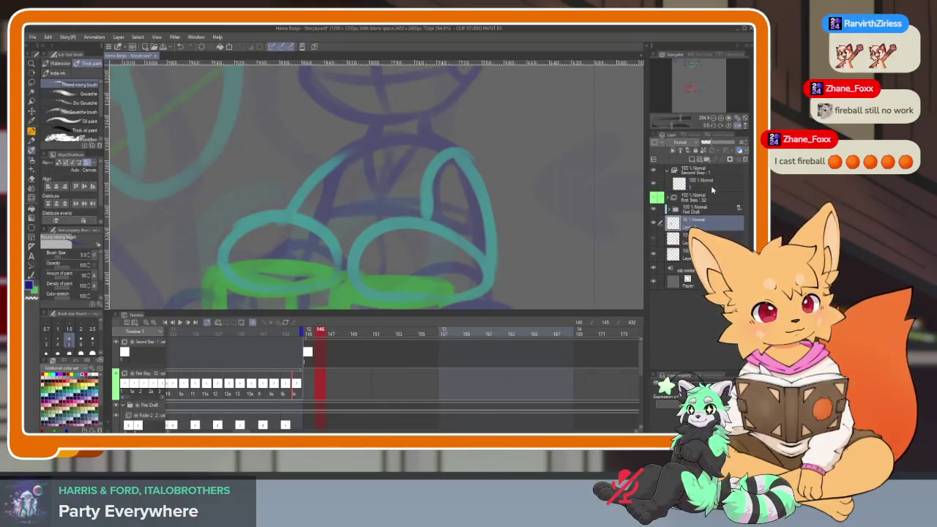
pyautogui.press('Tab')
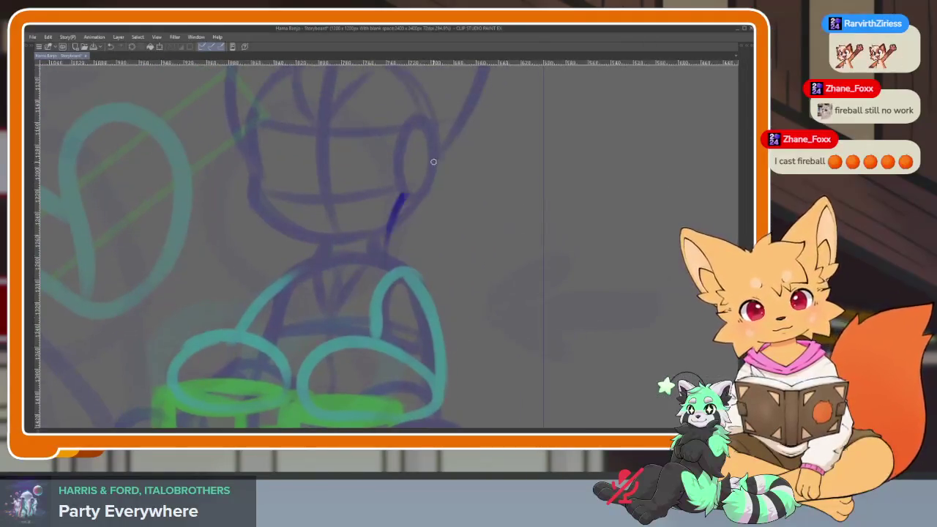
pyautogui.moveTo(398, 196); pyautogui.dragTo(484, 293)
pyautogui.hotkey('ctrl', 'z')
pyautogui.scroll(-3, 441, 308)
pyautogui.scroll(3, 442, 308)
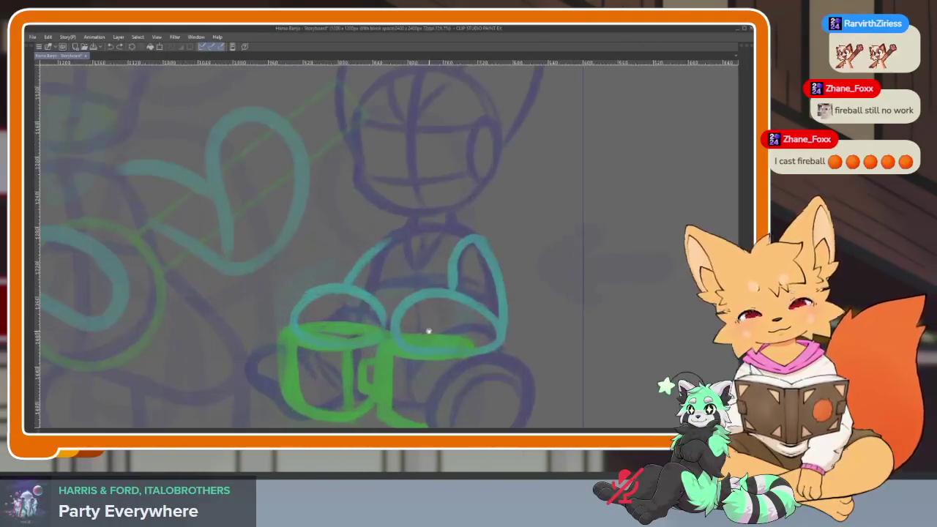
pyautogui.scroll(2, 427, 329)
pyautogui.scroll(-1, 432, 329)
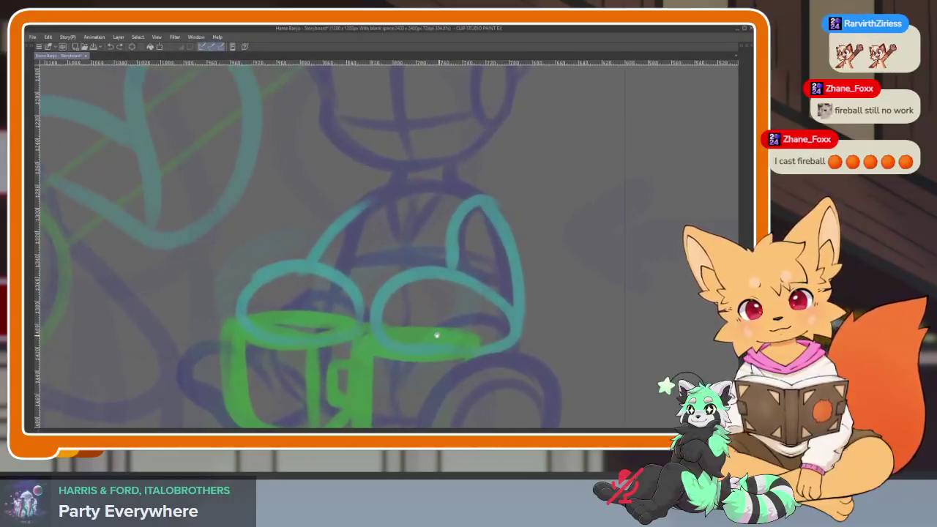
pyautogui.press('Tab')
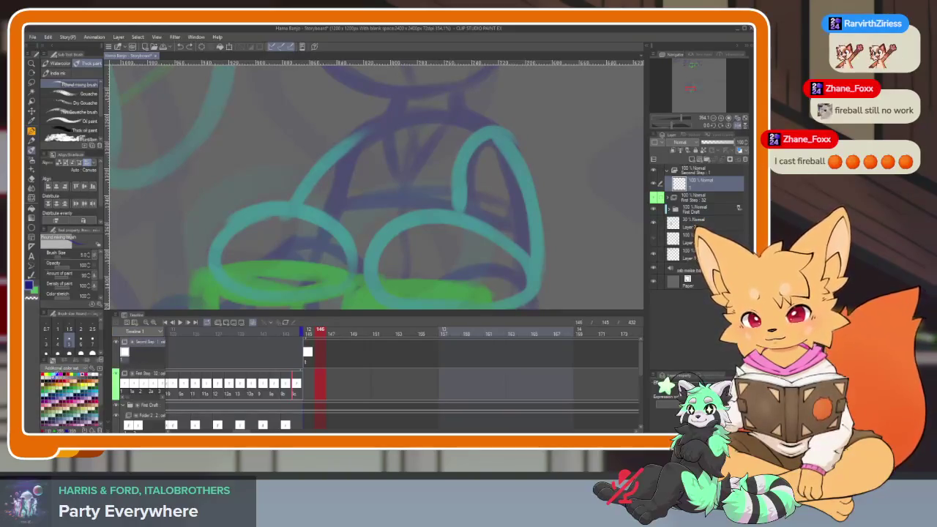
pyautogui.press('Tab')
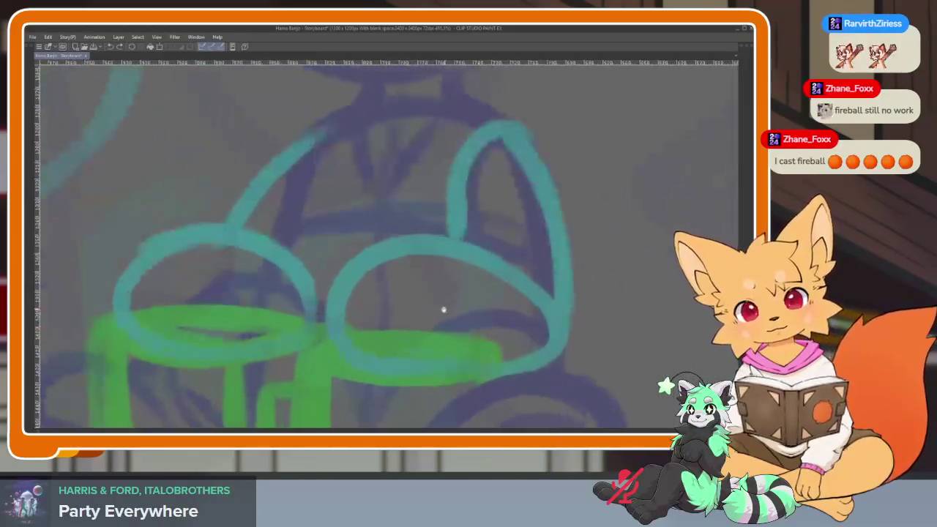
# - Trace bright cyan ovals over the right and left feet on the in-between frame
pyautogui.scroll(-1, 443, 320)
pyautogui.scroll(-2, 440, 295)
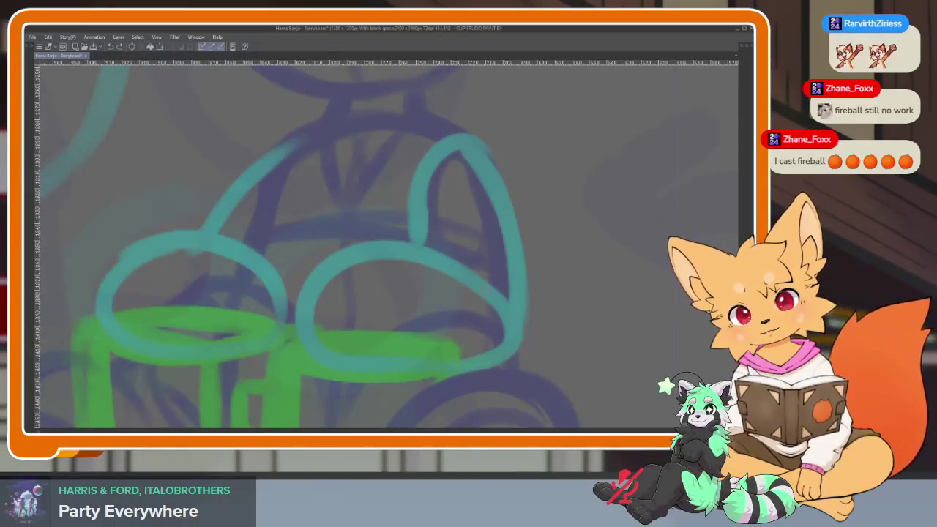
pyautogui.moveTo(479, 269); pyautogui.dragTo(513, 323)
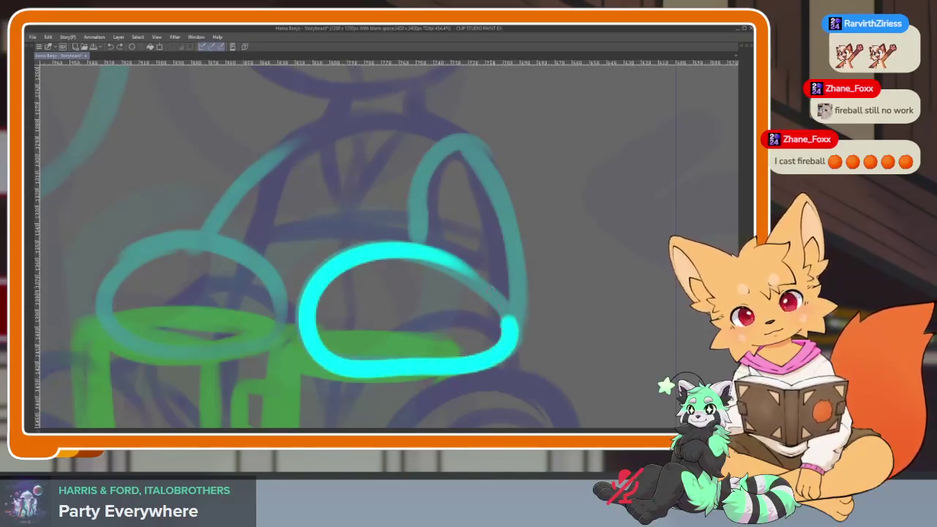
pyautogui.moveTo(293, 268); pyautogui.dragTo(447, 286)
pyautogui.moveTo(262, 307)
pyautogui.mouseDown()
pyautogui.moveTo(440, 331)
pyautogui.moveTo(260, 302)
pyautogui.mouseUp()
pyautogui.scroll(-5, 534, 410)
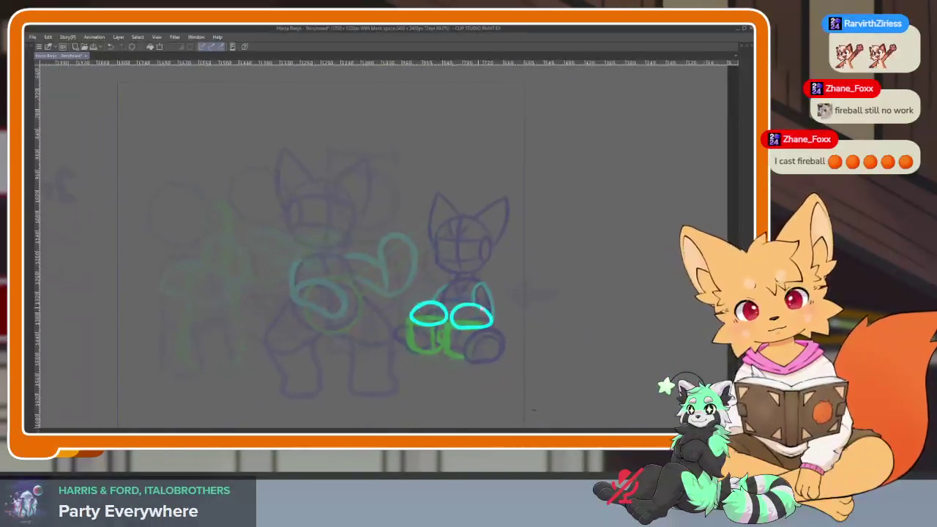
pyautogui.scroll(5, 527, 322)
# - Add a new cel 2 in the Second Step track so the cyan ovals show as onion skin
pyautogui.press('Tab')
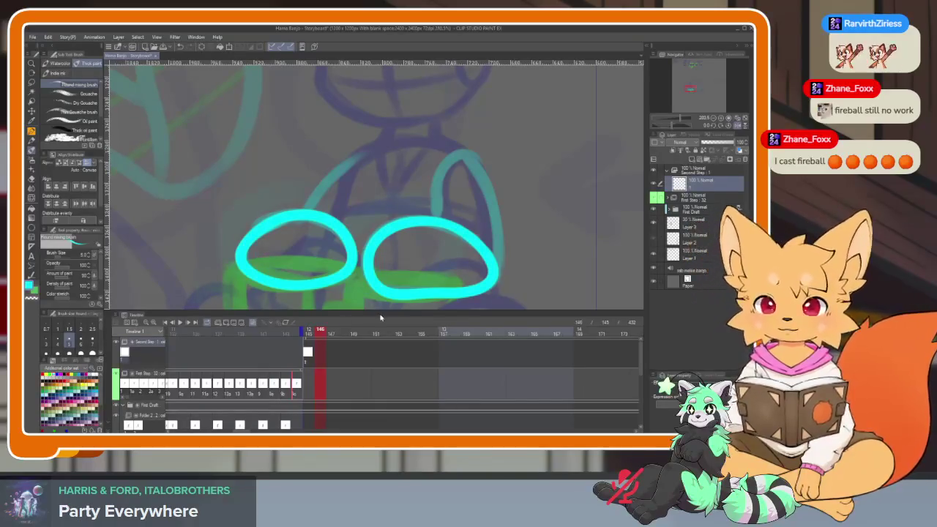
pyautogui.press('Tab')
pyautogui.scroll(3, 419, 330)
pyautogui.scroll(3, 431, 347)
pyautogui.scroll(-1, 440, 355)
pyautogui.scroll(1, 444, 358)
pyautogui.scroll(-1, 457, 369)
pyautogui.press('Tab')
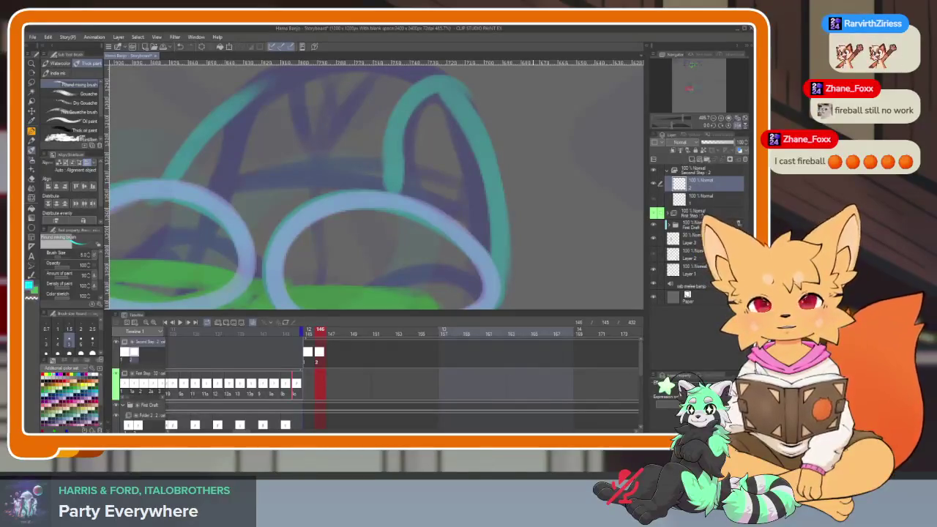
# - Replay the foot animation from frame 145 twice, then move to frame 147 and hide the palettes
pyautogui.click(308, 334)
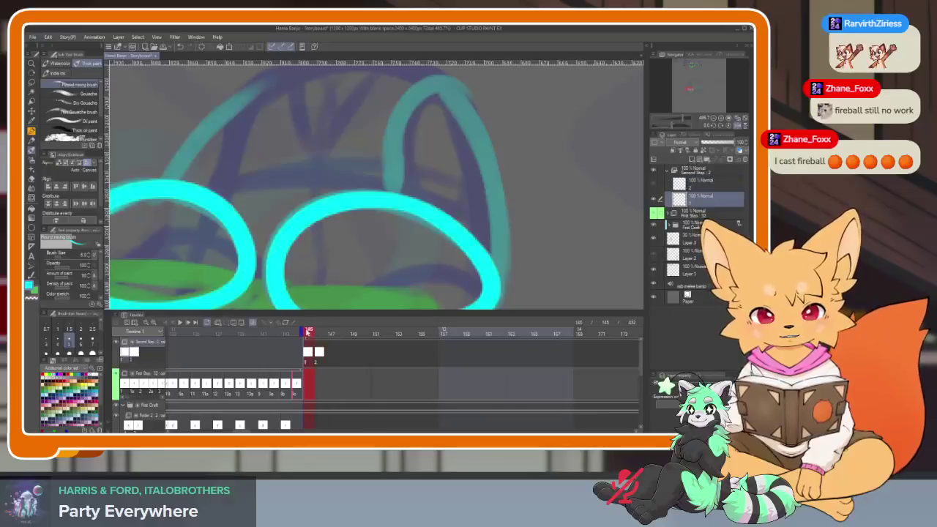
pyautogui.press('space')
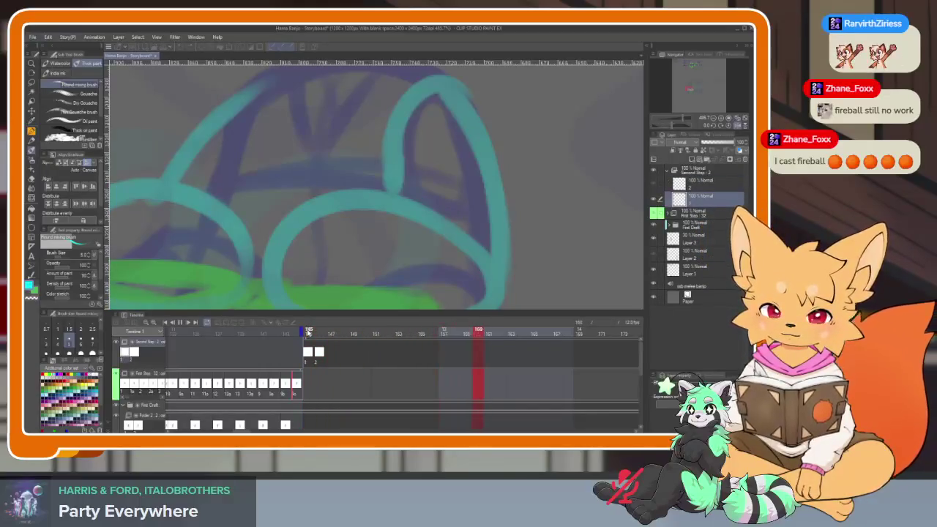
pyautogui.click(308, 333)
pyautogui.press('space')
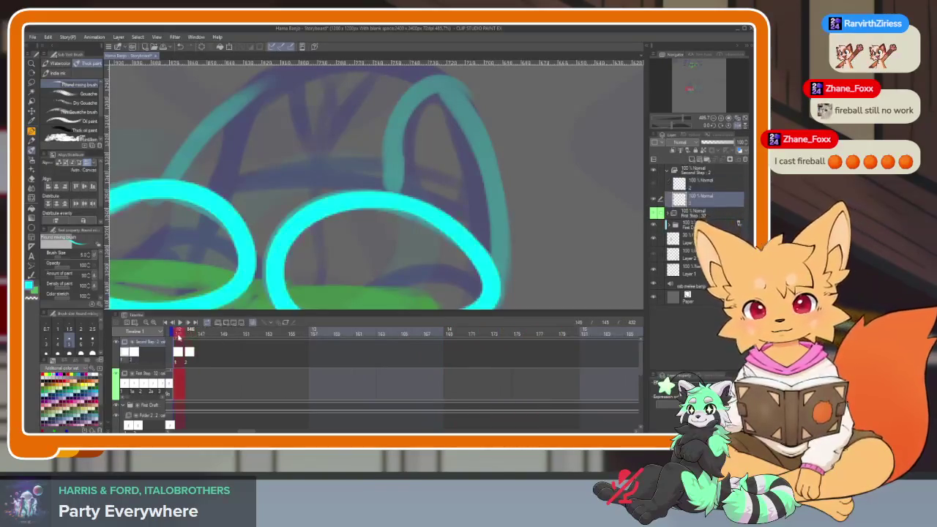
pyautogui.moveTo(179, 334); pyautogui.dragTo(191, 334)
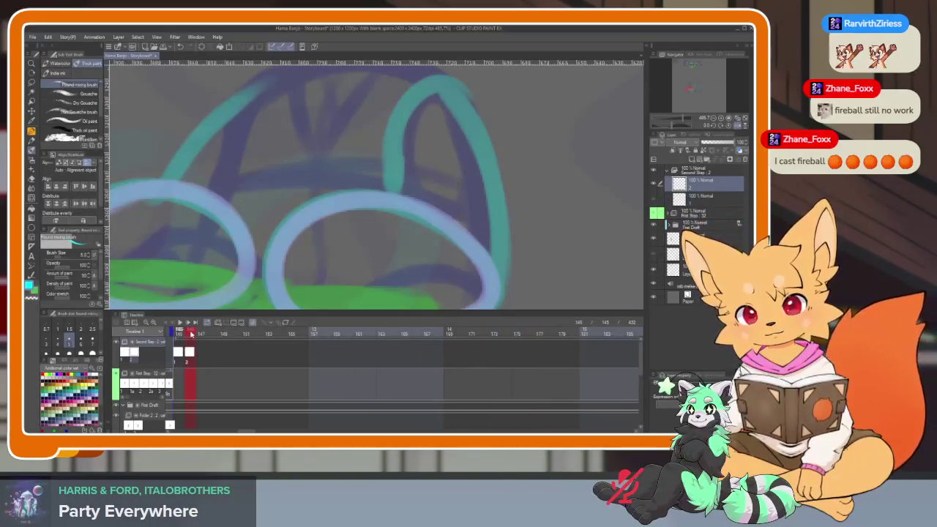
pyautogui.press('Tab')
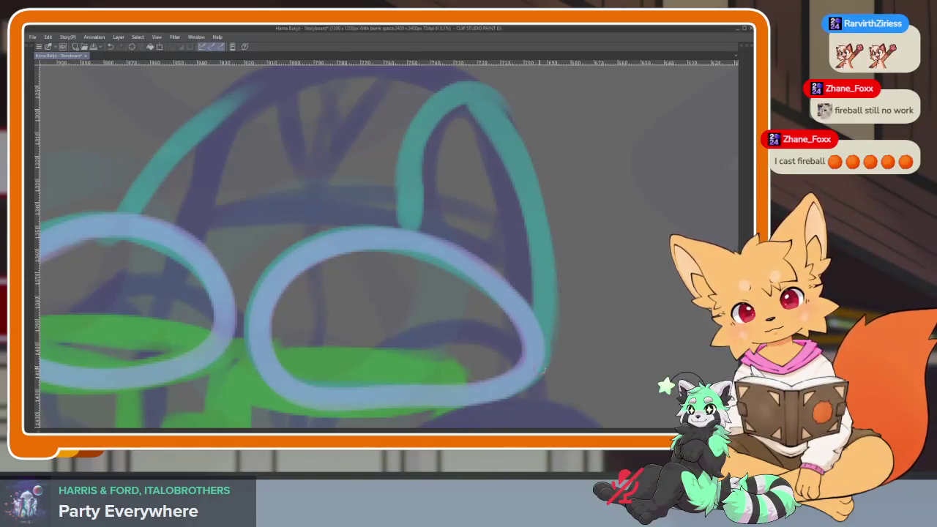
# - Brush cyan loops over the right and left feet on cel 2, undoing failed right-foot attempts
pyautogui.moveTo(543, 368); pyautogui.dragTo(345, 192)
pyautogui.hotkey('ctrl', 'z')
pyautogui.moveTo(546, 359)
pyautogui.mouseDown()
pyautogui.moveTo(466, 224)
pyautogui.moveTo(540, 354)
pyautogui.mouseUp()
pyautogui.hotkey('ctrl', 'z')
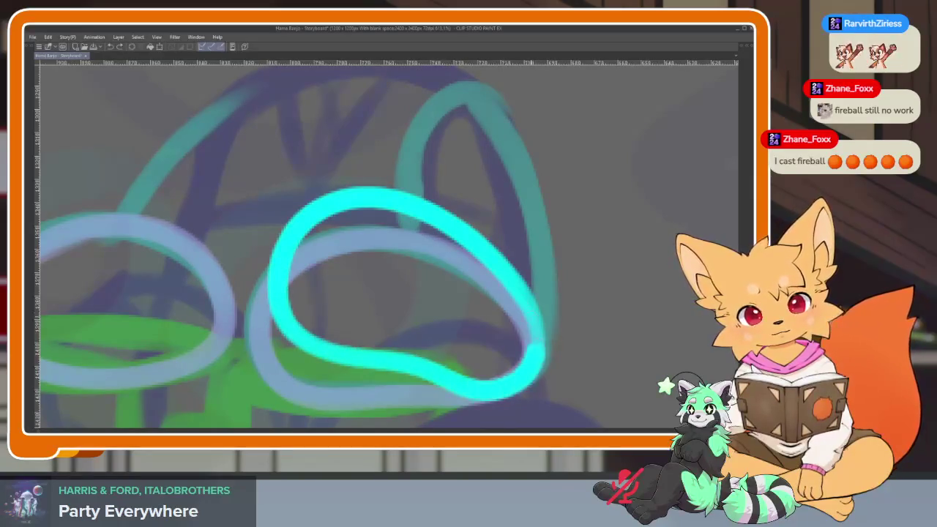
pyautogui.scroll(-3, 451, 288)
pyautogui.scroll(3, 450, 288)
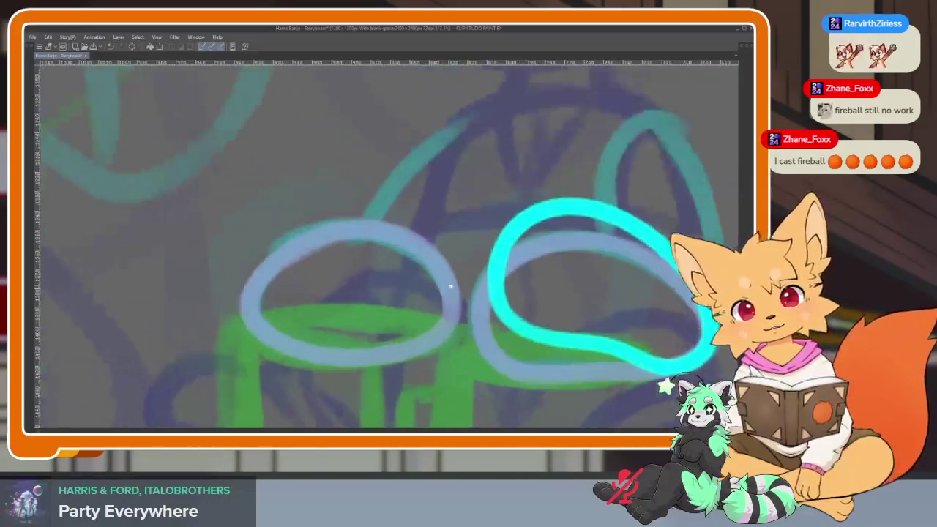
pyautogui.moveTo(278, 282)
pyautogui.mouseDown()
pyautogui.moveTo(345, 370)
pyautogui.moveTo(275, 293)
pyautogui.mouseUp()
pyautogui.scroll(-3, 628, 294)
pyautogui.scroll(3, 628, 293)
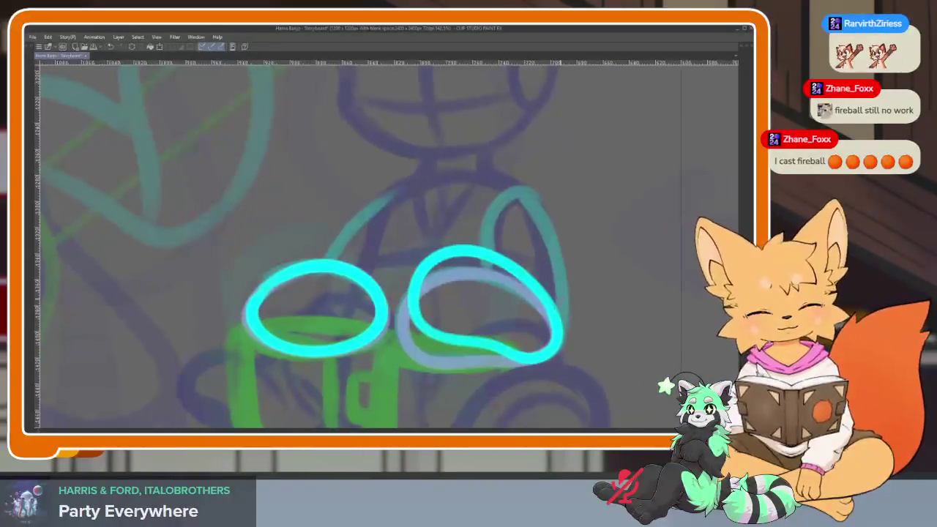
# - Step back to frame 145 and compare the feet on a full-window canvas
pyautogui.press('Tab')
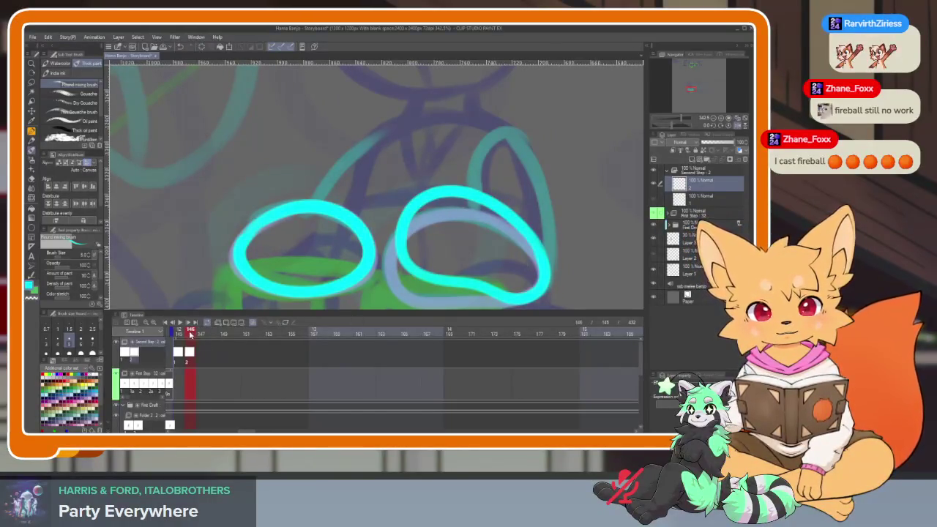
pyautogui.moveTo(190, 335); pyautogui.dragTo(179, 335)
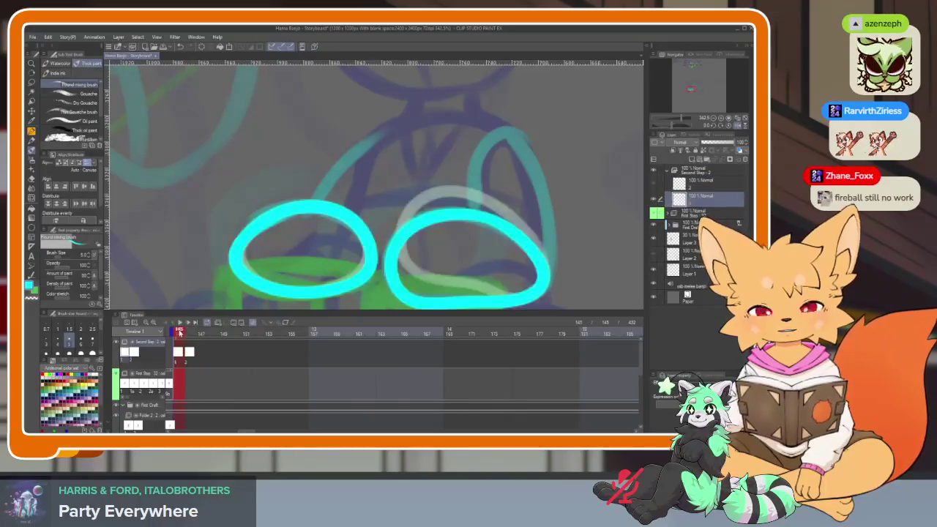
pyautogui.press('Tab')
pyautogui.scroll(-3, 472, 313)
pyautogui.scroll(-2, 476, 329)
pyautogui.scroll(2, 476, 330)
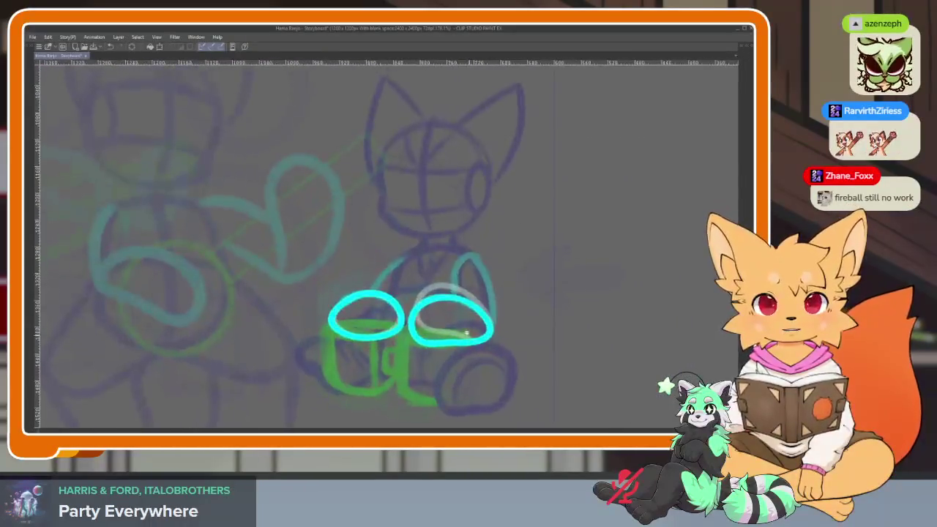
pyautogui.scroll(-1, 457, 356)
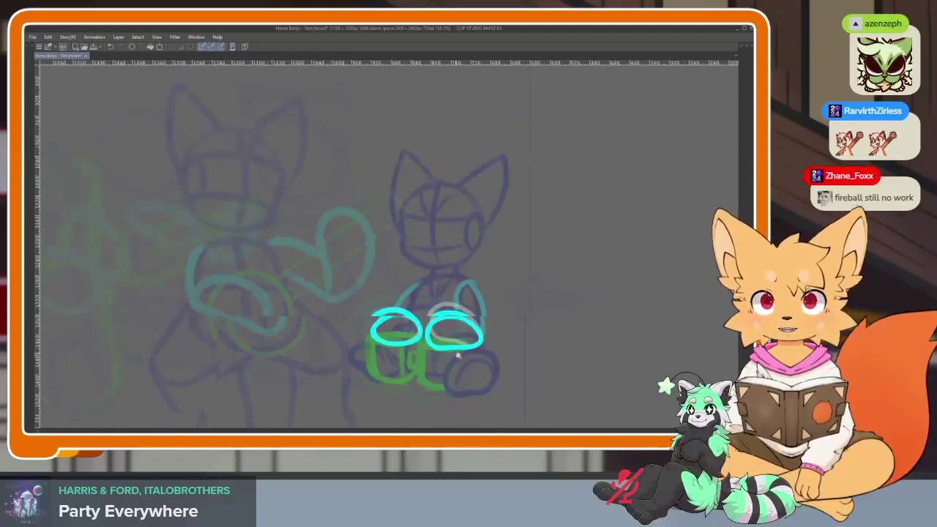
pyautogui.scroll(2, 458, 356)
pyautogui.scroll(-1, 462, 351)
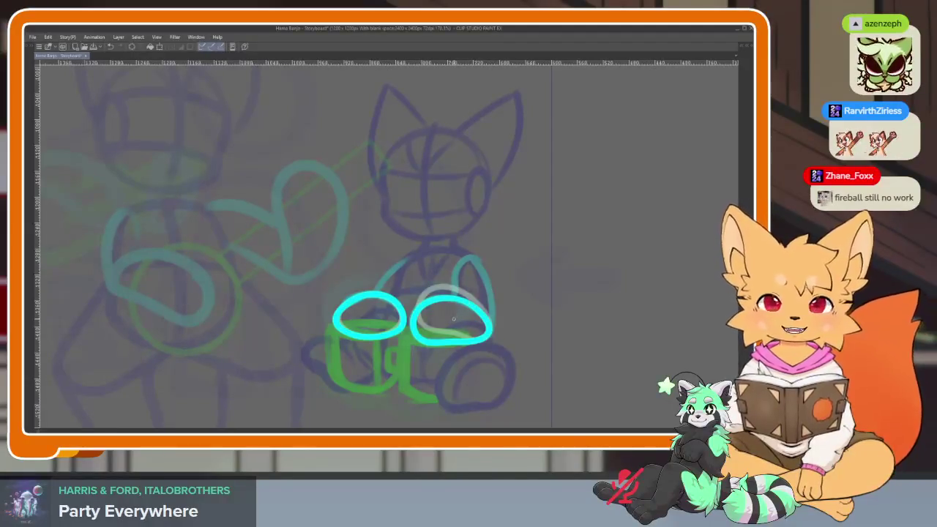
pyautogui.press('Tab')
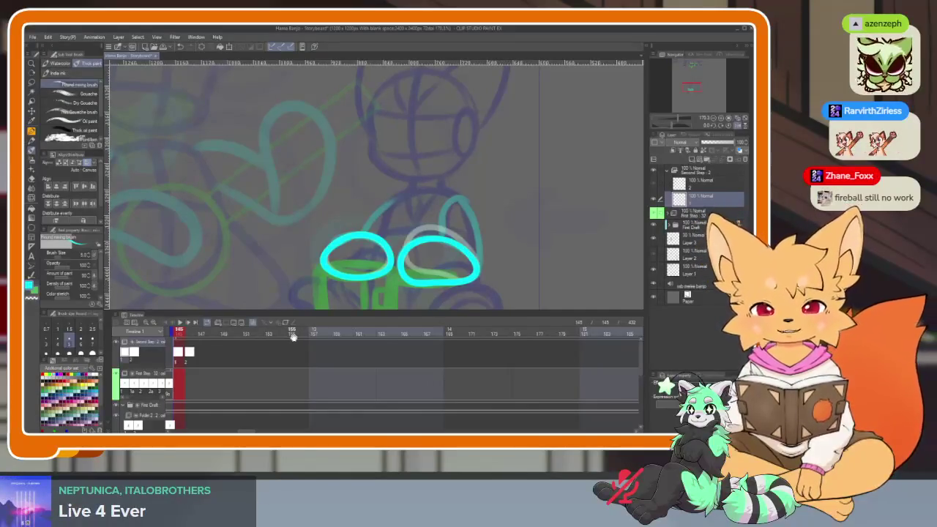
# - Play the foot animation from frame 145, then stop playback
pyautogui.press('space')
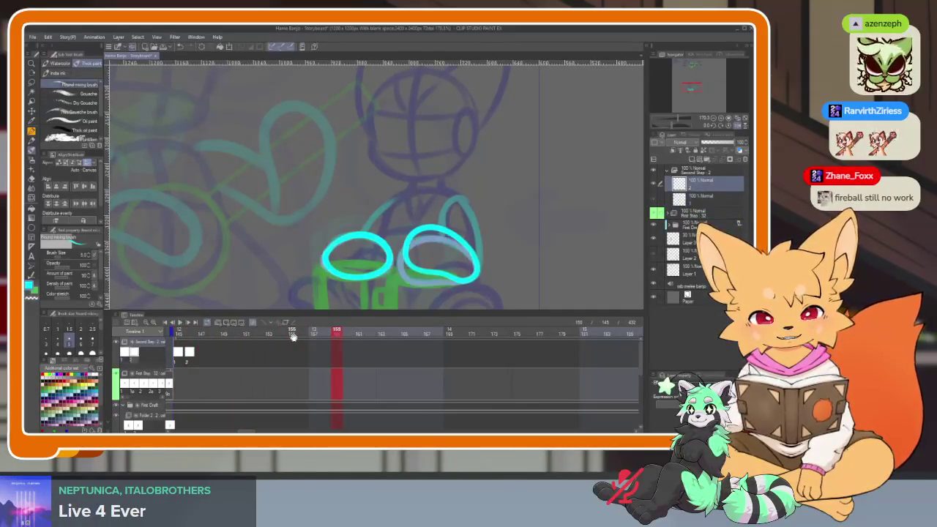
pyautogui.click(171, 331)
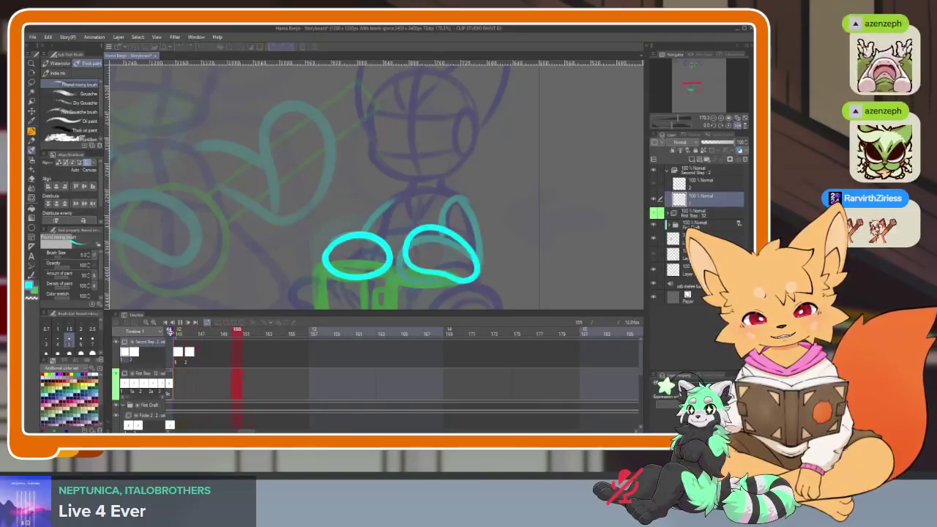
pyautogui.press('space')
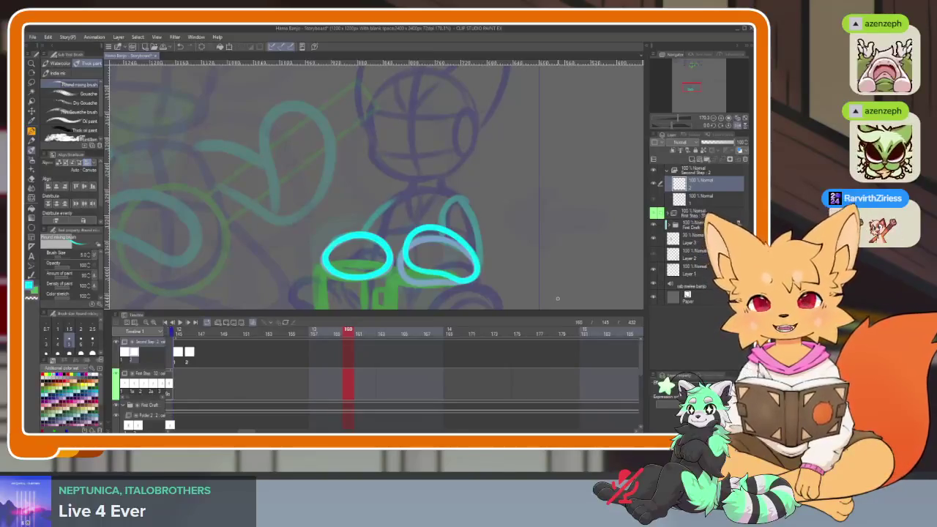
pyautogui.scroll(-2, 448, 366)
pyautogui.scroll(-2, 445, 379)
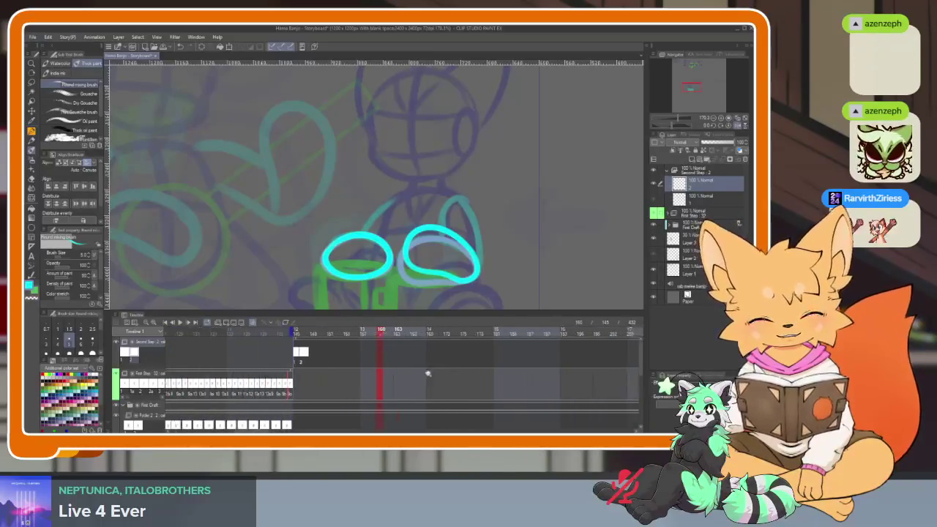
pyautogui.scroll(1, 442, 377)
pyautogui.scroll(1, 503, 386)
pyautogui.scroll(1, 520, 380)
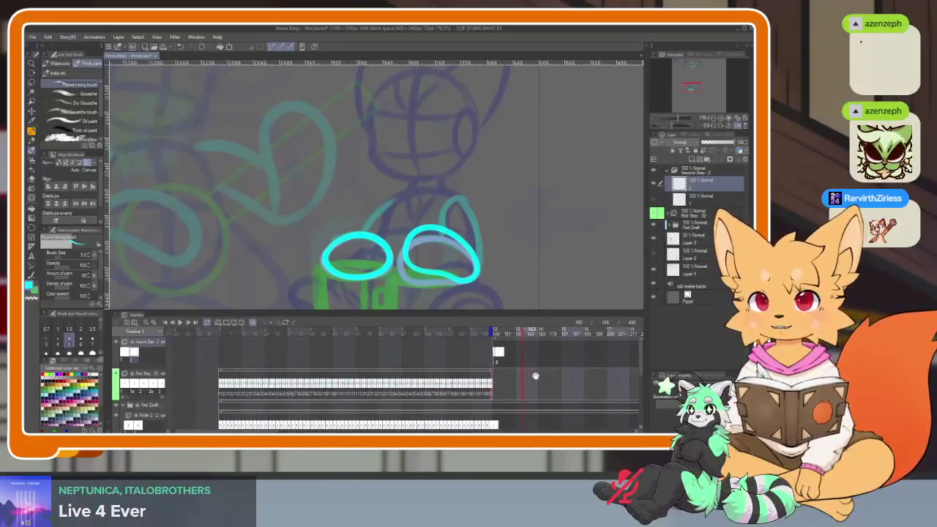
pyautogui.scroll(1, 557, 366)
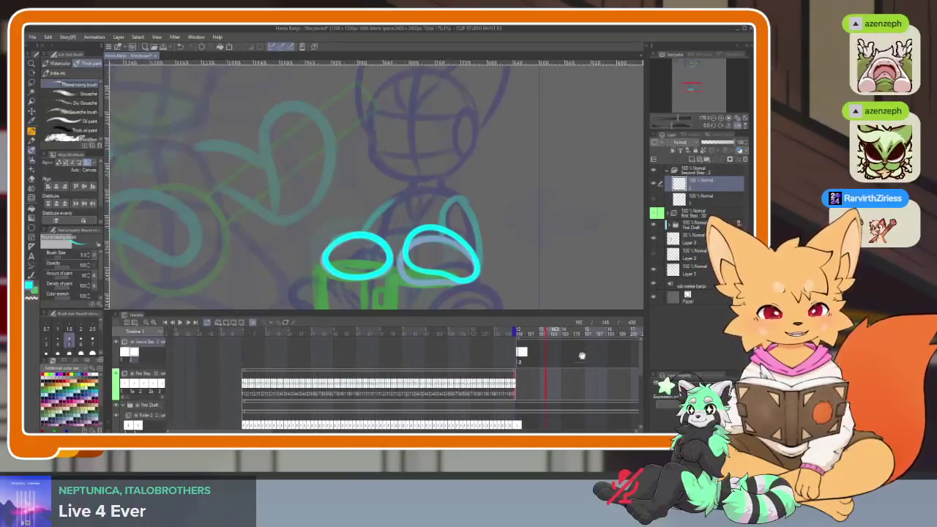
# - Jump to frame 1 and hide the palettes to show the whole fox with banjo
pyautogui.click(240, 331)
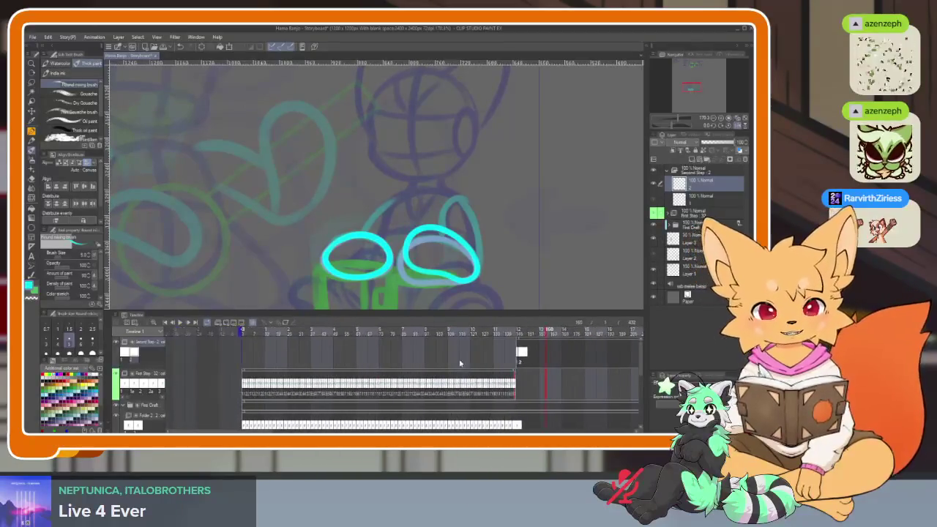
pyautogui.scroll(-2, 308, 220)
pyautogui.press('Tab')
pyautogui.scroll(-2, 457, 330)
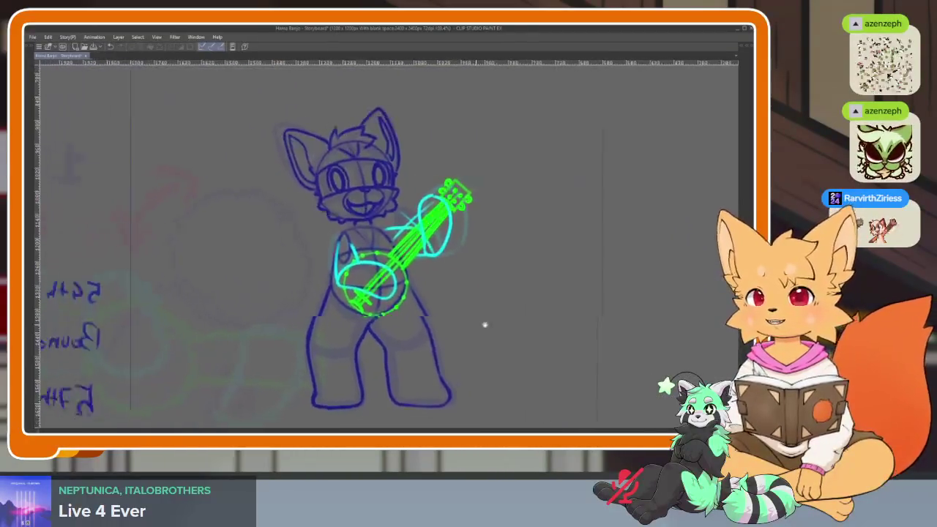
# - Focus the drawing window and start storyboard playback from the first frame
pyautogui.scroll(-2, 485, 324)
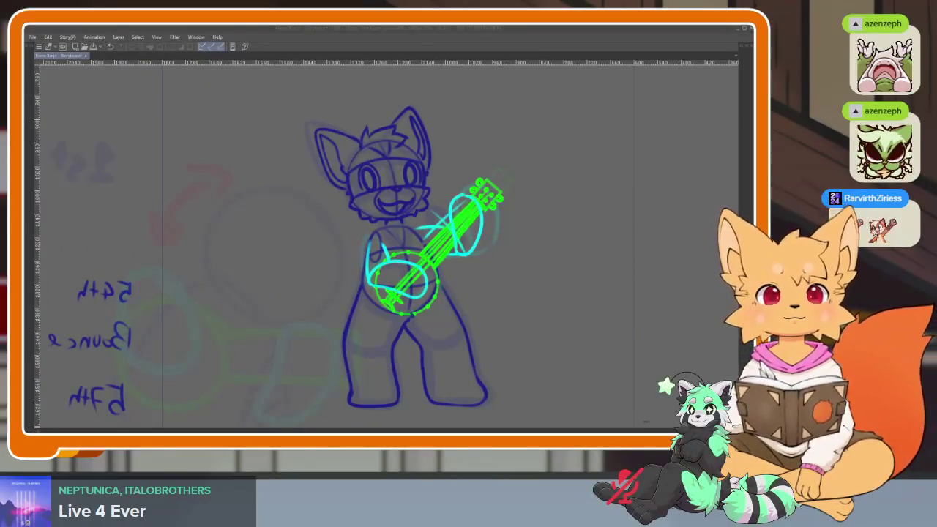
pyautogui.click(505, 31)
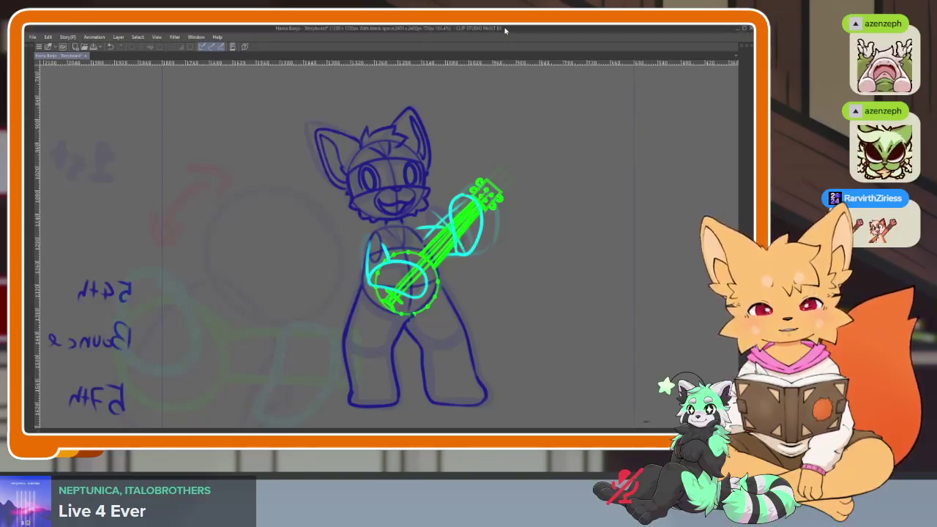
pyautogui.press('Return')
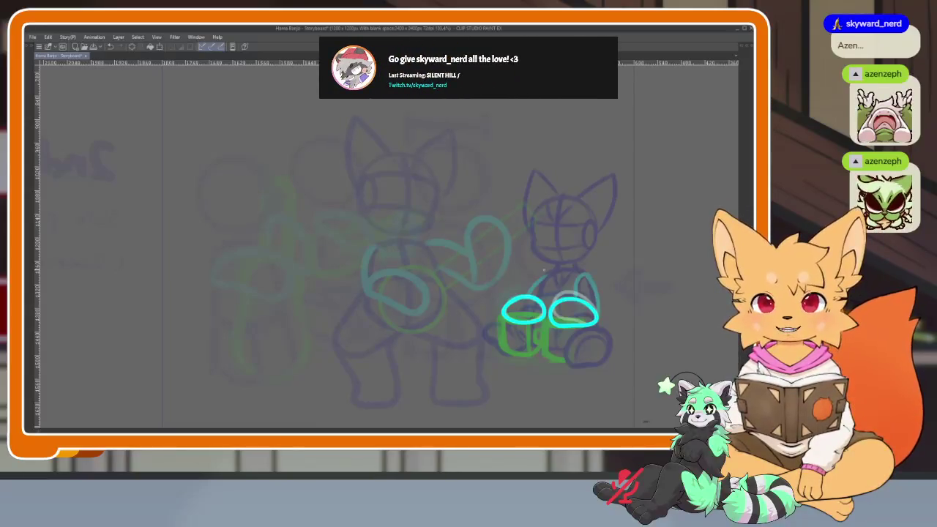
# - Stop on frame 145, then zoom and pan the canvas onto the two cyan ovals
pyautogui.press('Tab')
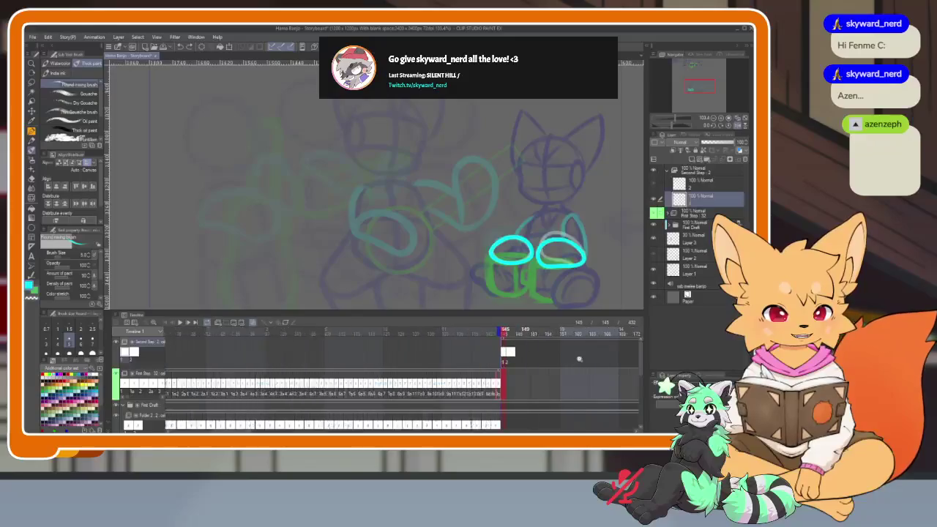
pyautogui.scroll(5, 423, 362)
pyautogui.scroll(1, 423, 361)
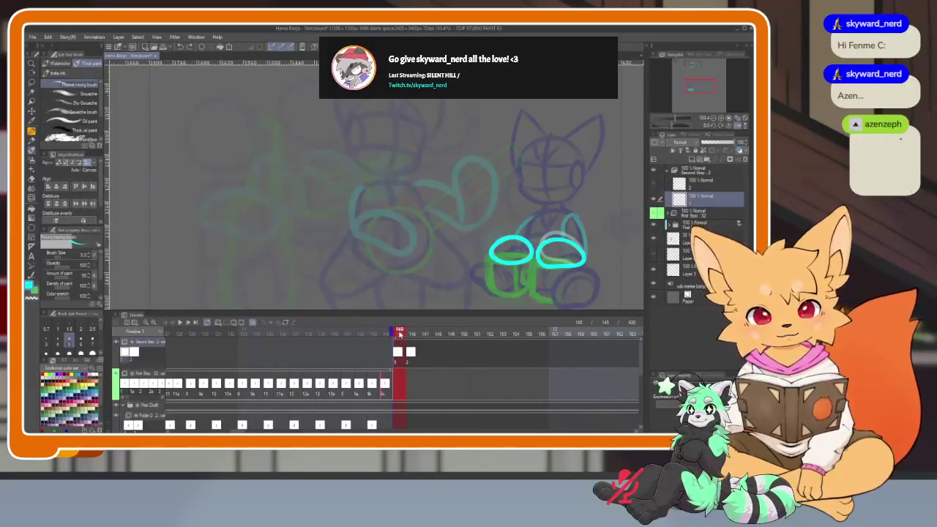
pyautogui.press('Tab')
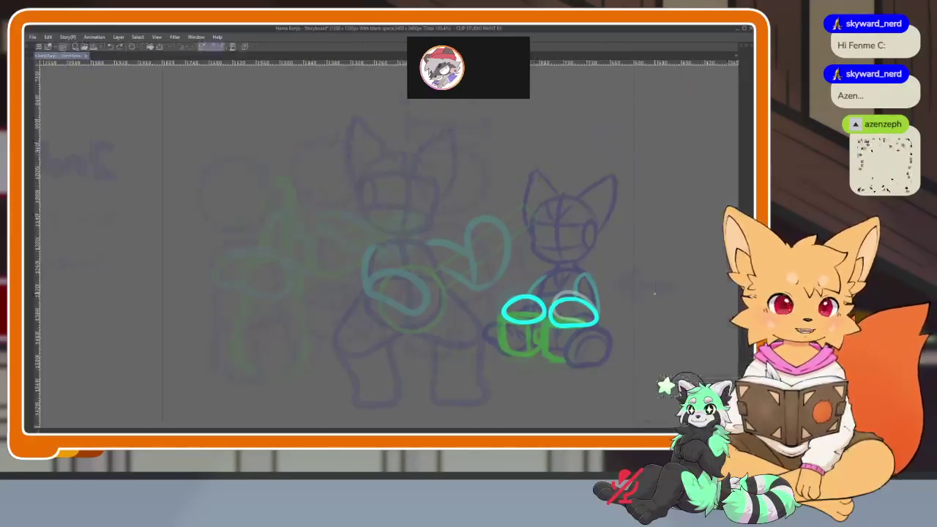
pyautogui.scroll(3, 450, 338)
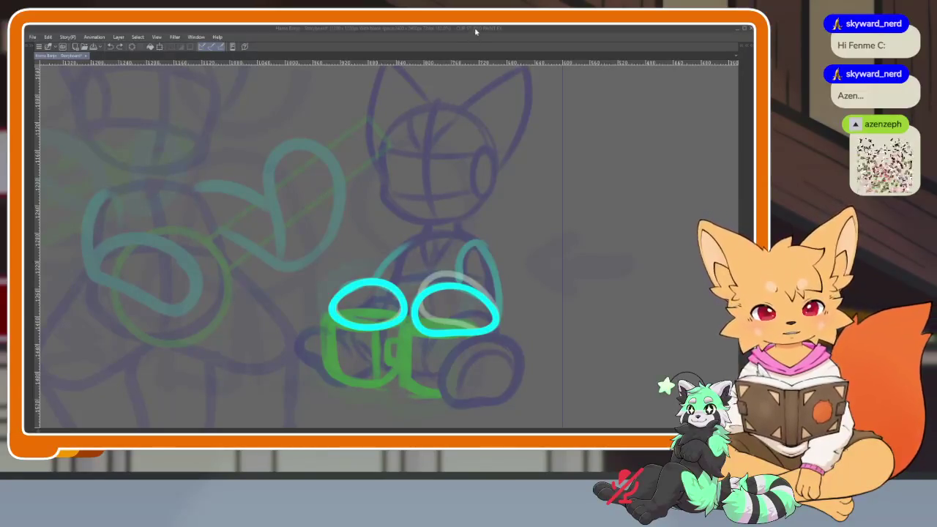
pyautogui.moveTo(508, 300); pyautogui.dragTo(451, 316)
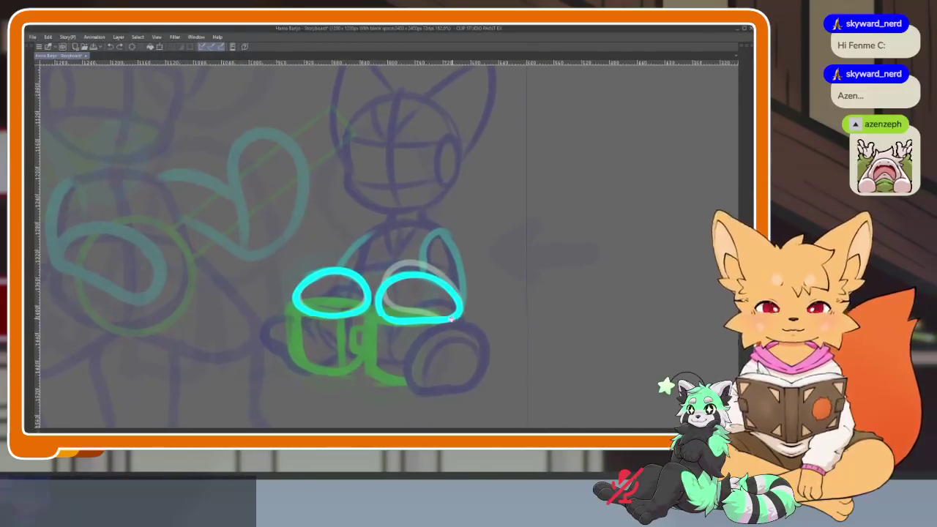
# - Show the timeline and step the playhead through frames 146 to 148
pyautogui.scroll(2, 412, 339)
pyautogui.press('Tab')
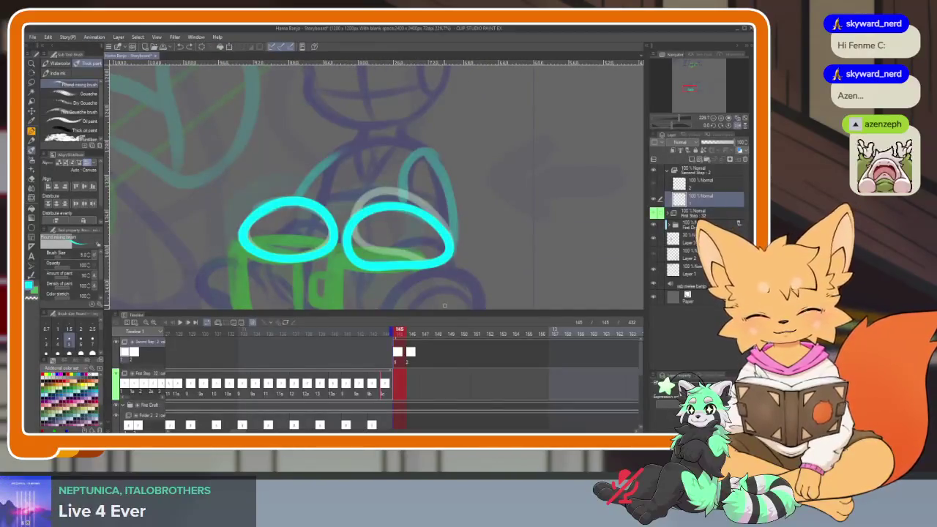
pyautogui.moveTo(458, 375); pyautogui.dragTo(418, 379)
pyautogui.moveTo(362, 335); pyautogui.dragTo(369, 333)
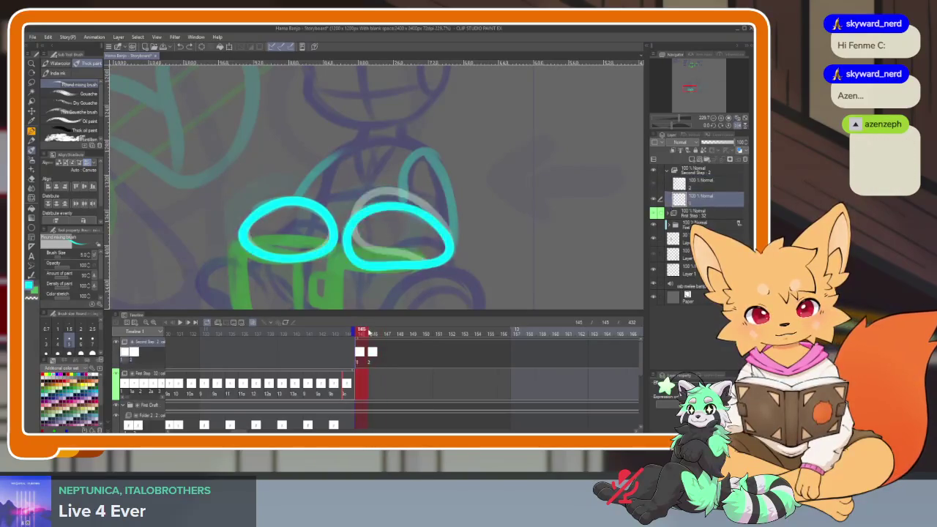
pyautogui.moveTo(361, 333); pyautogui.dragTo(373, 334)
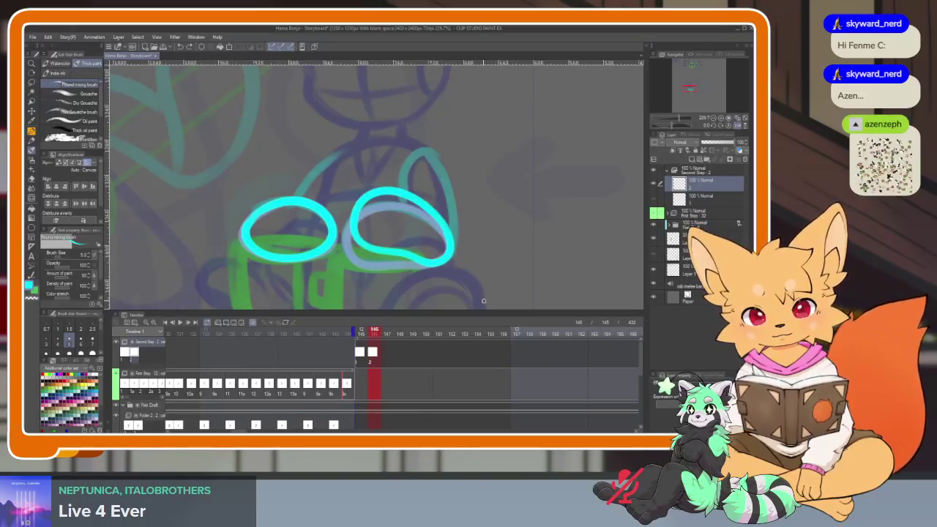
pyautogui.click(401, 332)
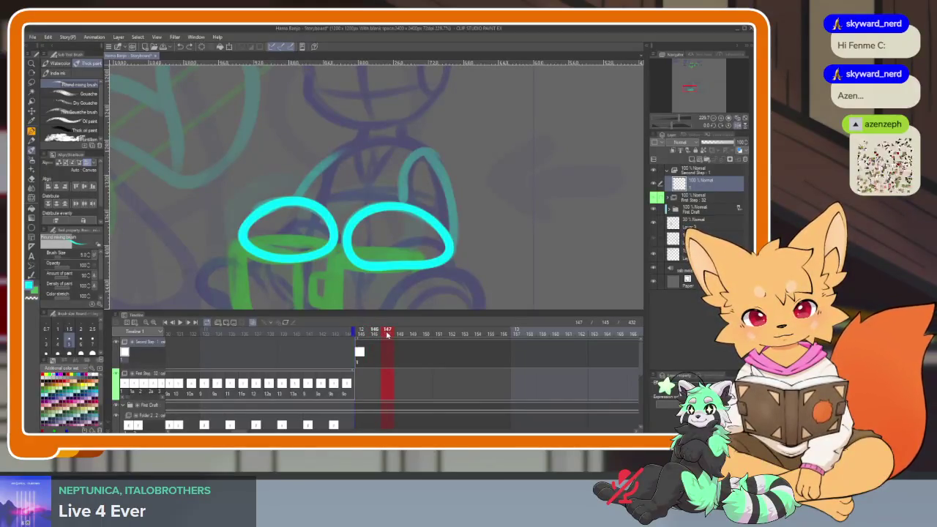
# - Create new animation cel 2 at frame 147 and view it canvas-only
pyautogui.hotkey('ctrl', 'shift', 'n')
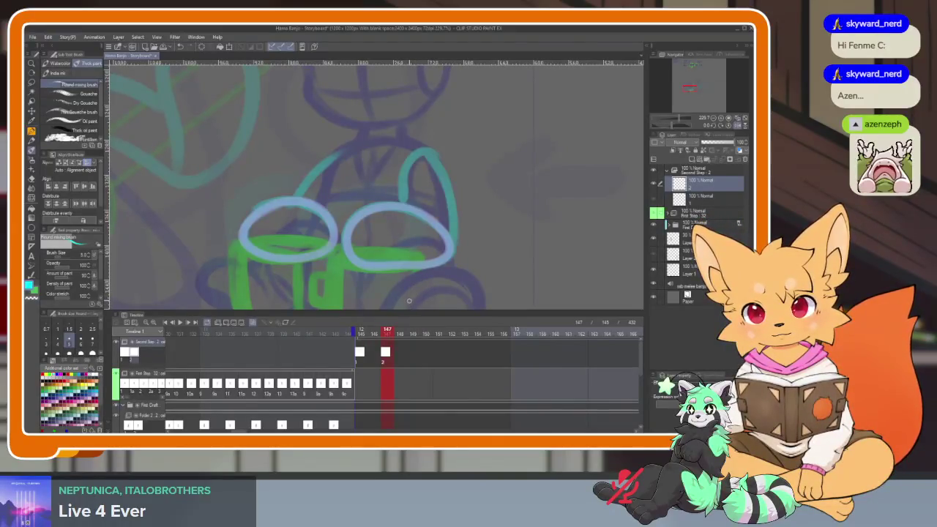
pyautogui.click(374, 331)
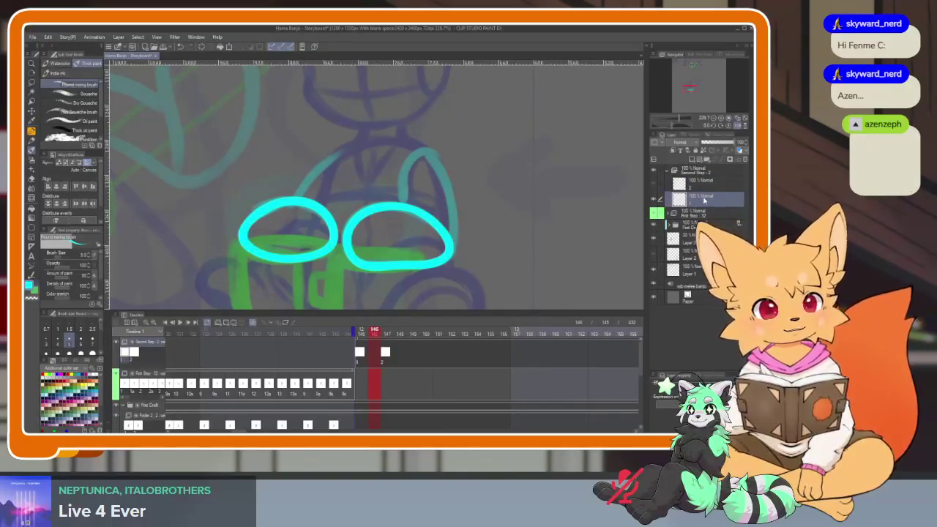
pyautogui.click(384, 334)
pyautogui.press('Tab')
pyautogui.scroll(2, 437, 345)
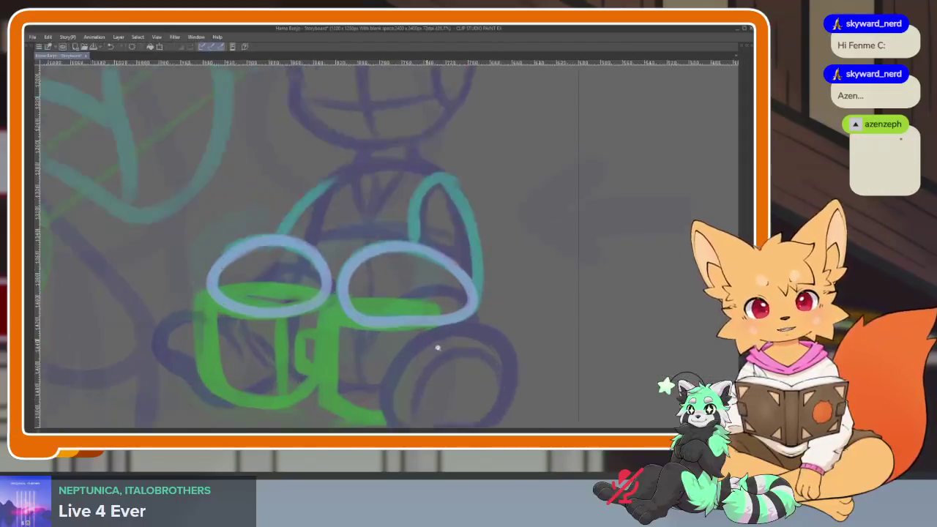
# - Trace the right oval in cyan over the onion skin and begin the left oval
pyautogui.scroll(2, 483, 341)
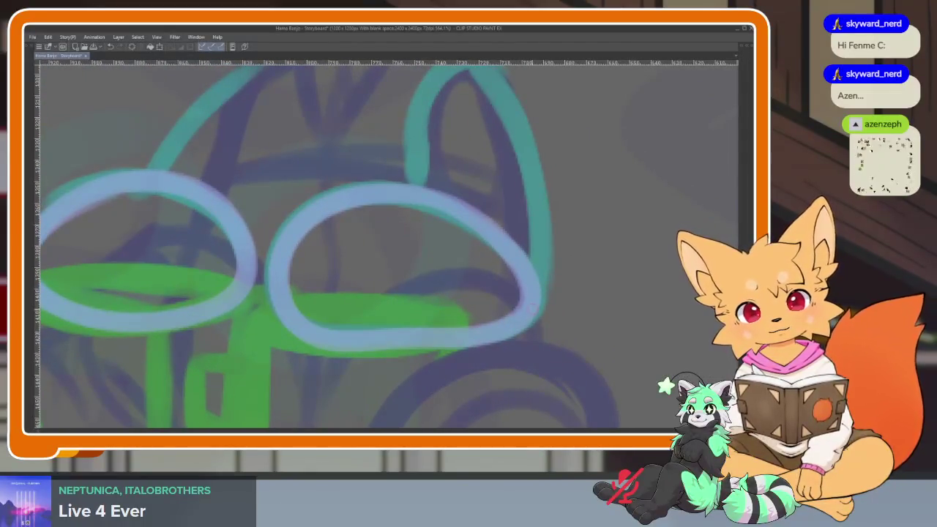
pyautogui.moveTo(533, 306); pyautogui.dragTo(484, 229)
pyautogui.hotkey('ctrl', 'z')
pyautogui.moveTo(533, 306)
pyautogui.mouseDown()
pyautogui.moveTo(439, 194)
pyautogui.moveTo(303, 212)
pyautogui.moveTo(302, 333)
pyautogui.moveTo(451, 338)
pyautogui.moveTo(517, 258)
pyautogui.mouseUp()
pyautogui.moveTo(390, 242); pyautogui.dragTo(515, 278)
pyautogui.moveTo(366, 337)
pyautogui.mouseDown()
pyautogui.moveTo(321, 231)
pyautogui.moveTo(173, 242)
pyautogui.moveTo(186, 351)
pyautogui.moveTo(337, 357)
pyautogui.moveTo(380, 289)
pyautogui.mouseUp()
pyautogui.scroll(-5, 536, 295)
pyautogui.press('Tab')
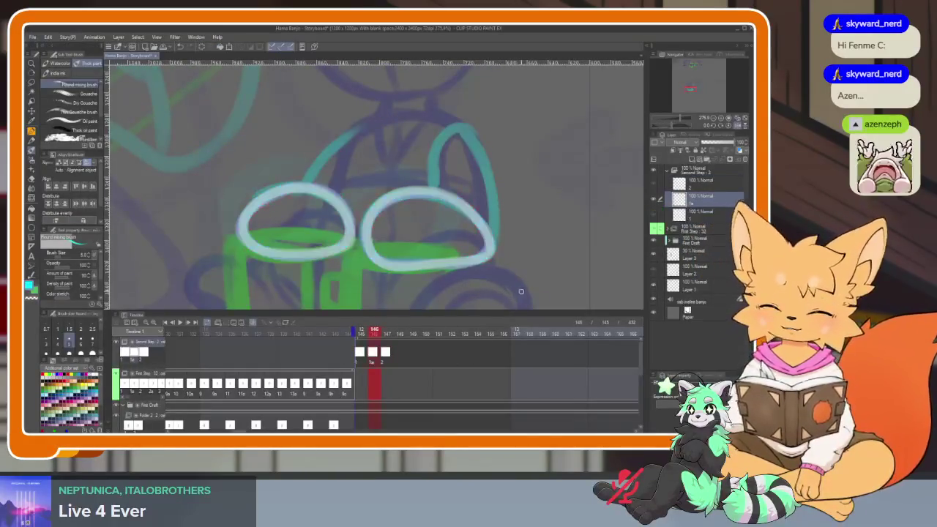
pyautogui.press('Tab')
pyautogui.scroll(3, 558, 331)
pyautogui.scroll(2, 558, 331)
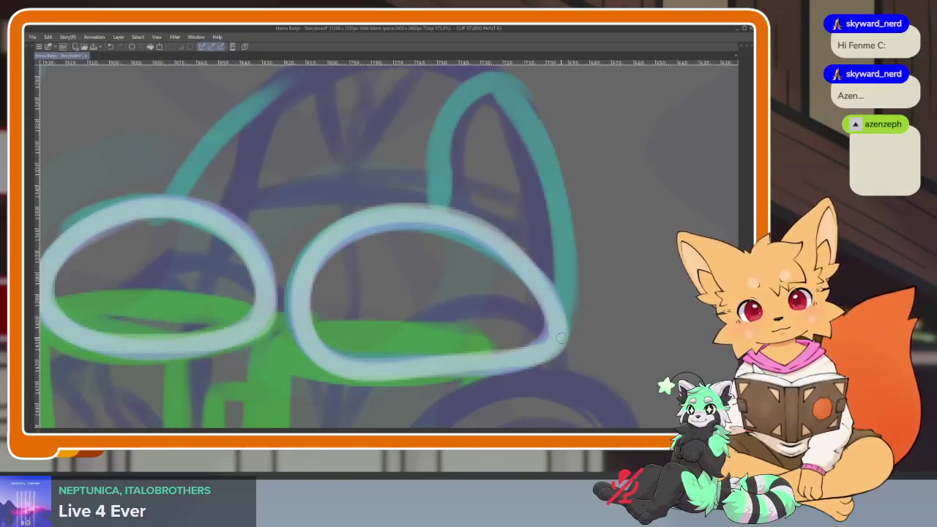
# - Retrace the right oval and redraw the left oval in cyan, undoing unsatisfying strokes
pyautogui.moveTo(561, 338); pyautogui.dragTo(533, 357)
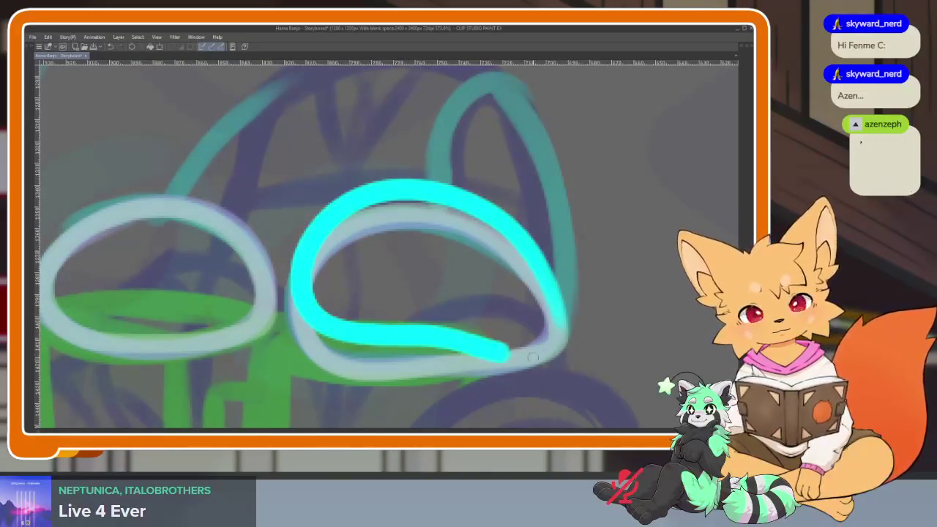
pyautogui.moveTo(458, 233); pyautogui.dragTo(561, 269)
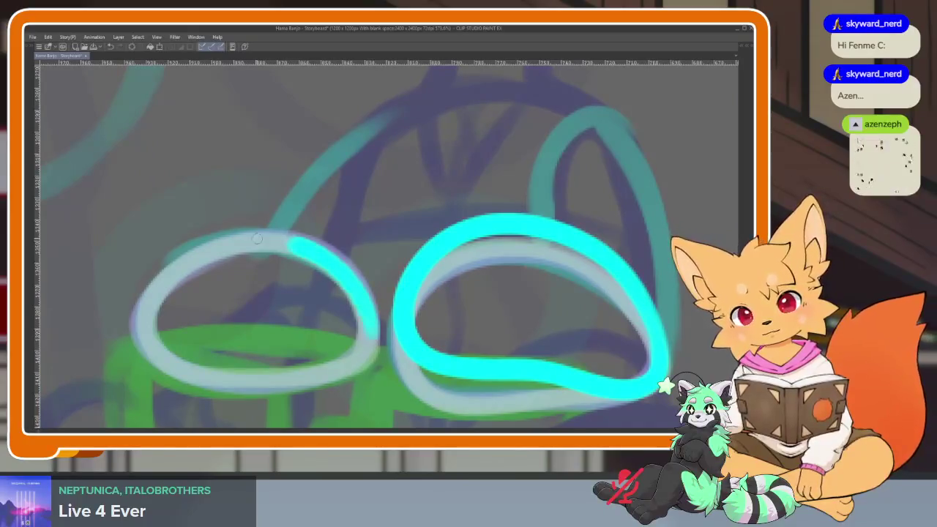
pyautogui.moveTo(257, 238); pyautogui.dragTo(378, 315)
pyautogui.hotkey('ctrl', 'z')
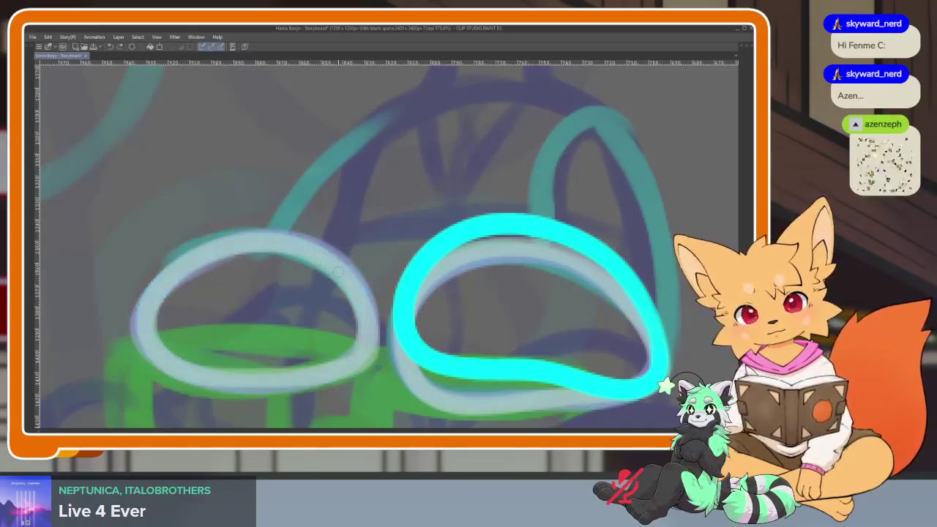
pyautogui.moveTo(329, 376)
pyautogui.mouseDown()
pyautogui.moveTo(372, 293)
pyautogui.moveTo(192, 238)
pyautogui.mouseUp()
pyautogui.hotkey('ctrl', 'z')
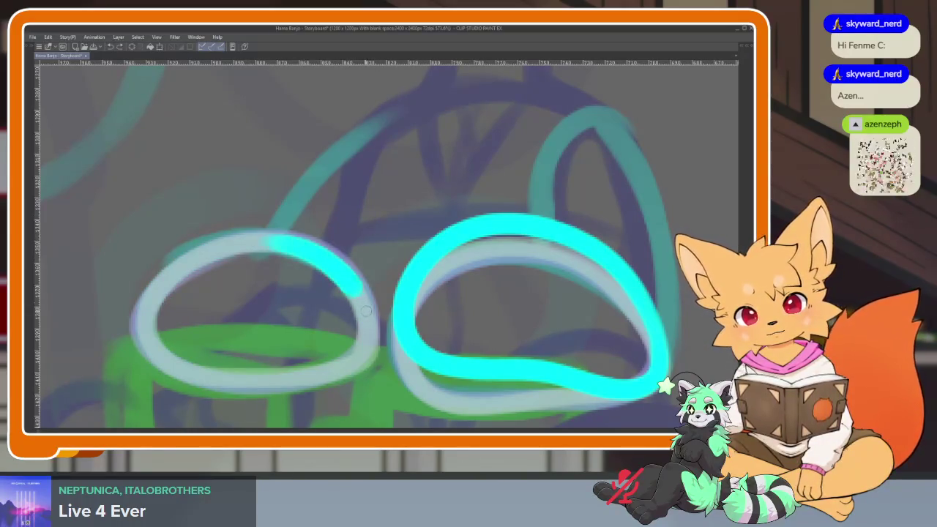
pyautogui.moveTo(322, 375); pyautogui.dragTo(168, 364)
pyautogui.moveTo(179, 271); pyautogui.dragTo(322, 264)
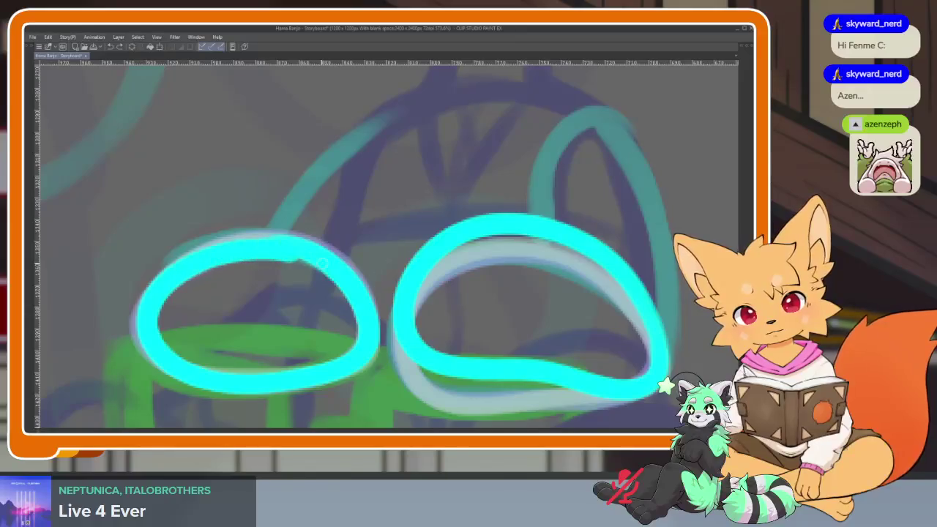
pyautogui.hotkey('ctrl', 'z')
pyautogui.moveTo(361, 293)
pyautogui.mouseDown()
pyautogui.moveTo(353, 370)
pyautogui.moveTo(194, 374)
pyautogui.mouseUp()
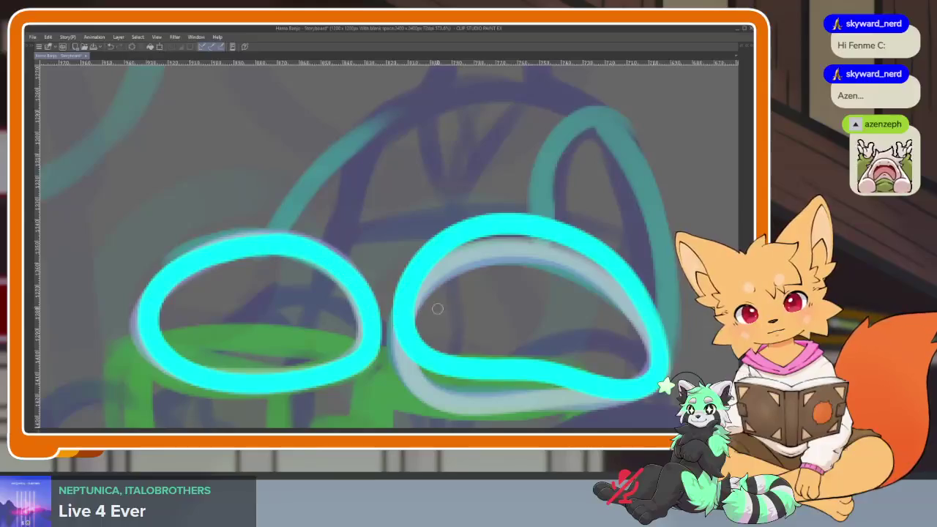
pyautogui.scroll(-5, 437, 308)
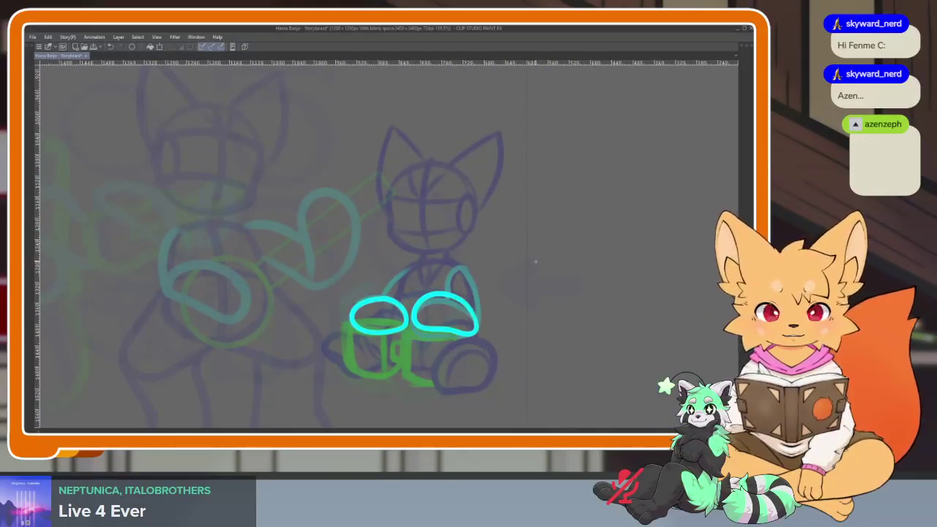
# - Undo and redo the last oval stroke to compare, leaving it undone
pyautogui.hotkey('ctrl', 'z')
pyautogui.hotkey('ctrl', 'y')
pyautogui.hotkey('ctrl', 'z')
pyautogui.hotkey('ctrl', 'y')
pyautogui.hotkey('ctrl', 'z')
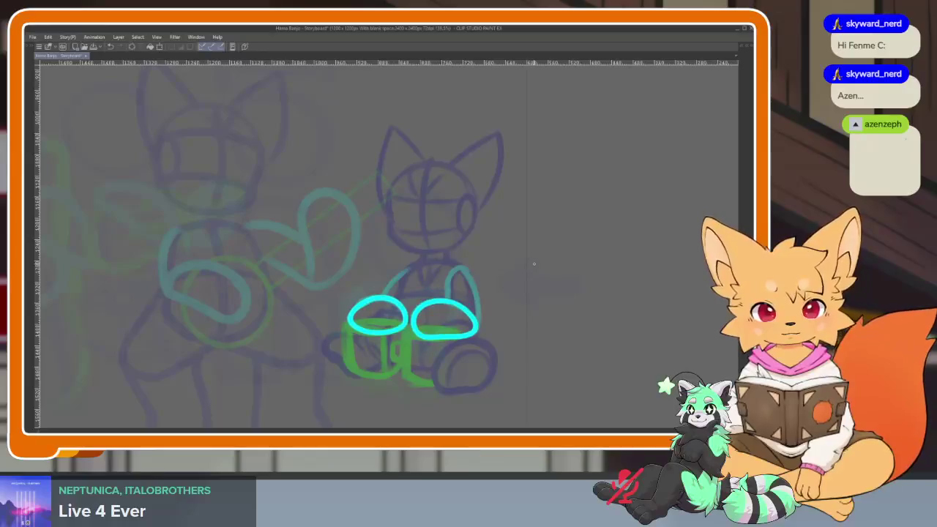
pyautogui.hotkey('ctrl', 'y')
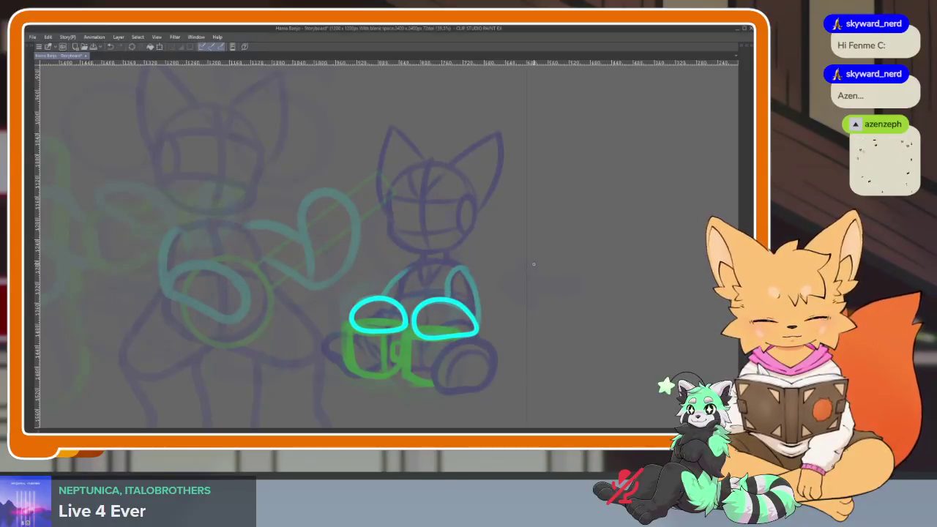
pyautogui.hotkey('ctrl', 'z')
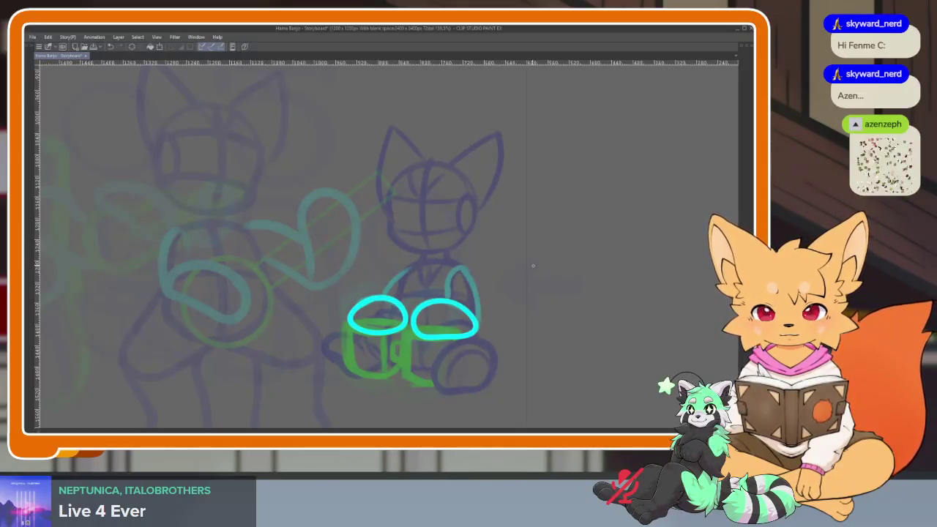
# - Restore the palettes and timeline, zoomed onto the cyan foot ovals
pyautogui.press('Tab')
pyautogui.press('Tab')
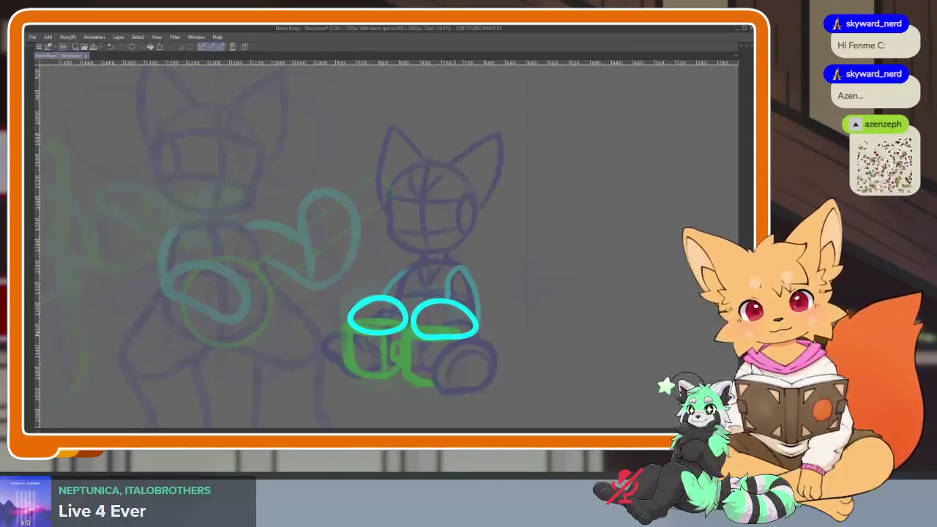
pyautogui.scroll(5, 465, 358)
pyautogui.scroll(-1, 465, 358)
pyautogui.press('Tab')
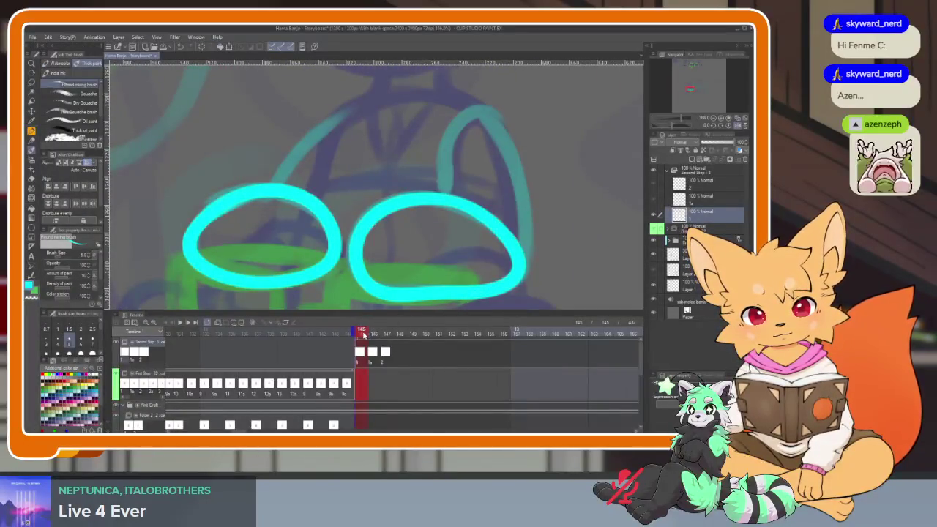
# - Play back the feet animation, replaying from frame 145 to review
pyautogui.press('space')
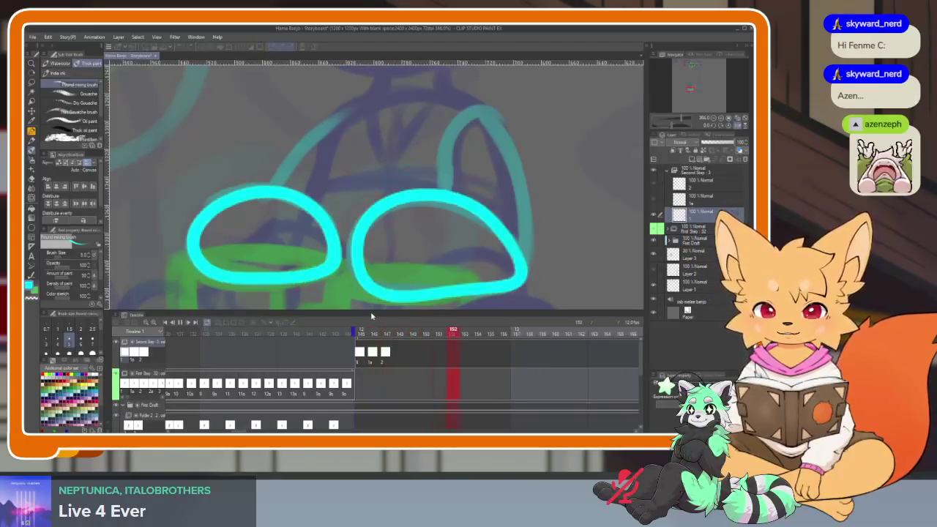
pyautogui.click(361, 331)
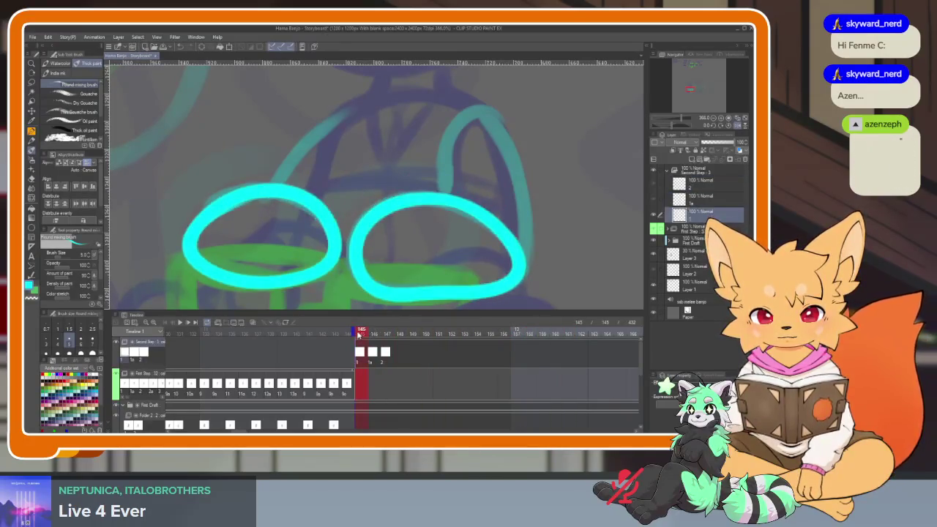
pyautogui.click(359, 331)
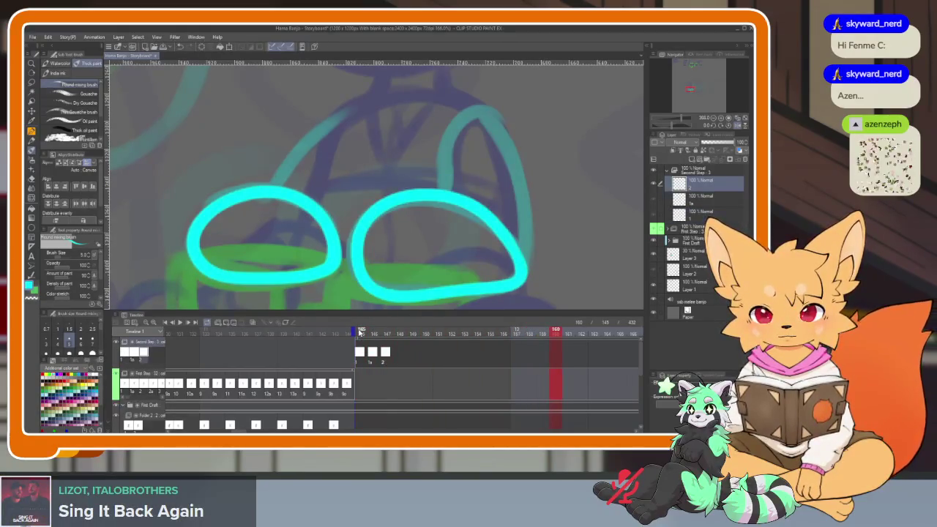
pyautogui.click(357, 333)
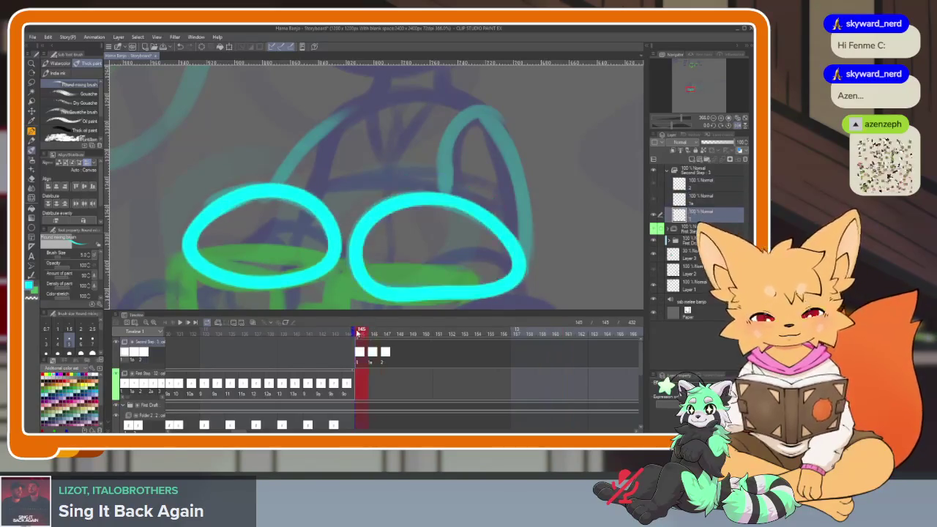
# - Remove foot cels 1a and 2 from the Second Step track
pyautogui.hotkey('ctrl', 'z')
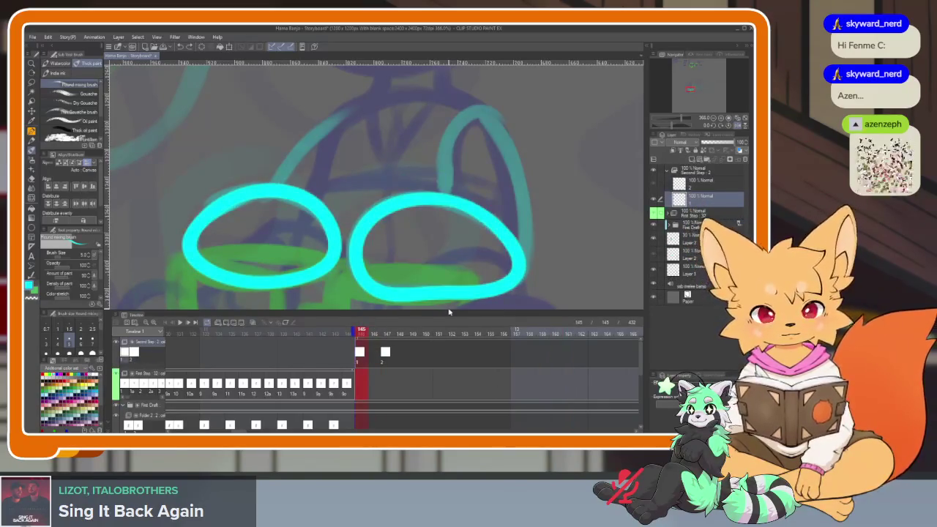
pyautogui.hotkey('ctrl', 'z')
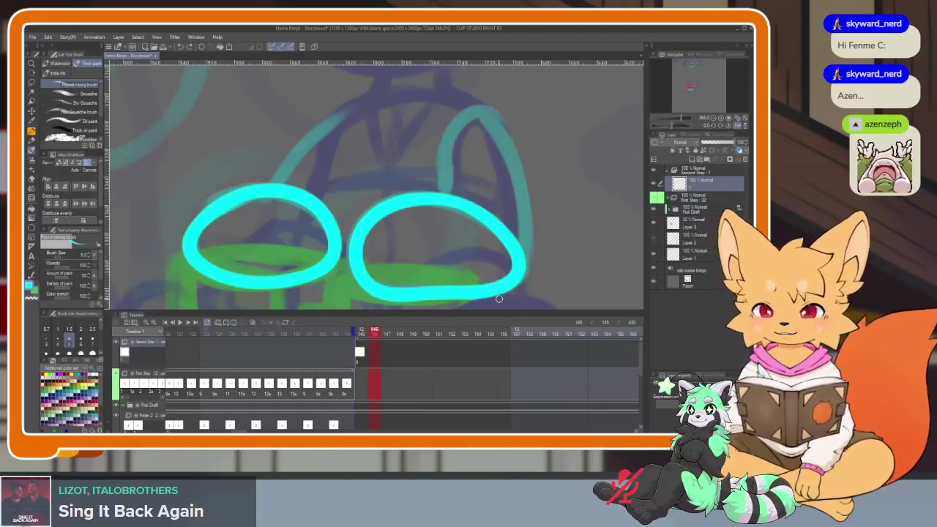
pyautogui.hotkey('ctrl', 'z')
pyautogui.press('Tab')
pyautogui.scroll(1, 445, 363)
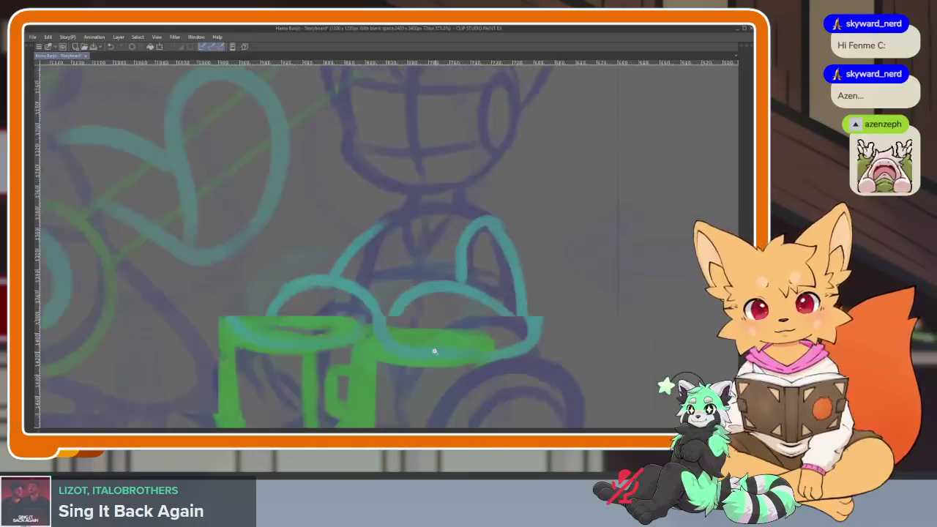
# - Trace cyan ovals over the right and left feet on the new cel
pyautogui.scroll(3, 433, 349)
pyautogui.scroll(1, 450, 380)
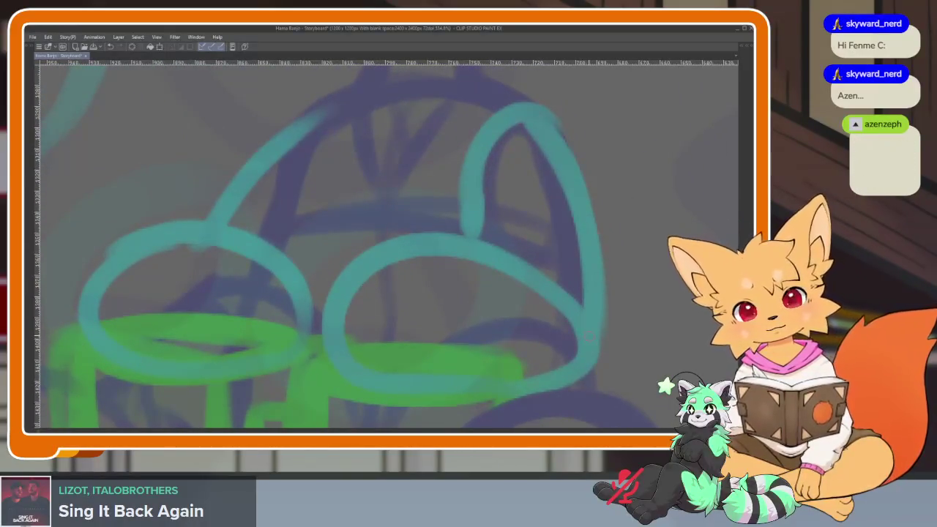
pyautogui.hscroll(2, 591, 352)
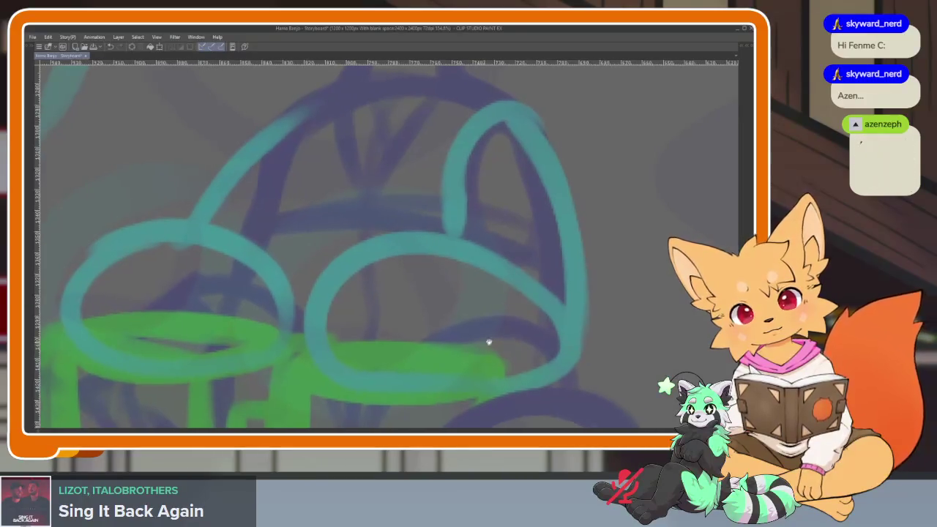
pyautogui.hscroll(2, 570, 332)
pyautogui.moveTo(572, 327)
pyautogui.mouseDown()
pyautogui.moveTo(550, 274)
pyautogui.moveTo(360, 219)
pyautogui.moveTo(439, 345)
pyautogui.moveTo(572, 327)
pyautogui.mouseUp()
pyautogui.hscroll(-5, 589, 276)
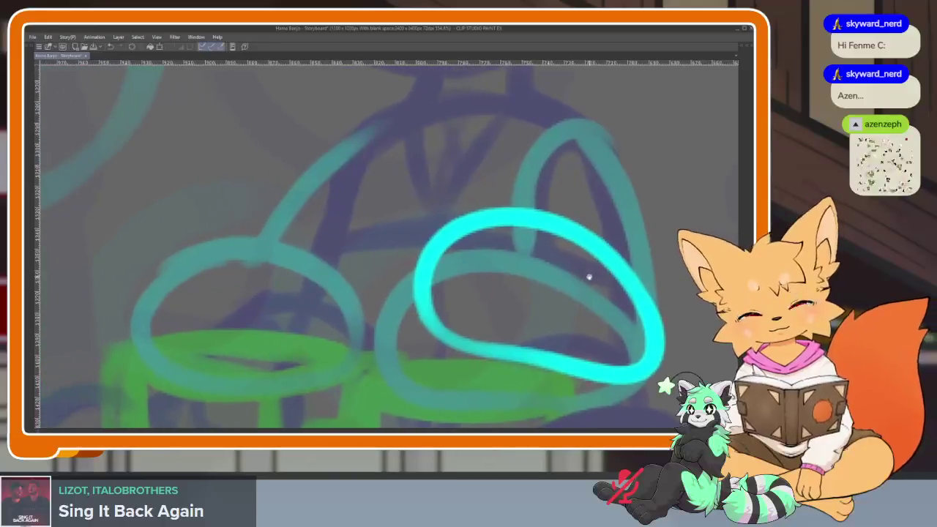
pyautogui.moveTo(150, 293)
pyautogui.mouseDown()
pyautogui.moveTo(308, 249)
pyautogui.moveTo(341, 377)
pyautogui.moveTo(146, 359)
pyautogui.moveTo(169, 278)
pyautogui.mouseUp()
pyautogui.scroll(-3, 422, 293)
pyautogui.press('Tab')
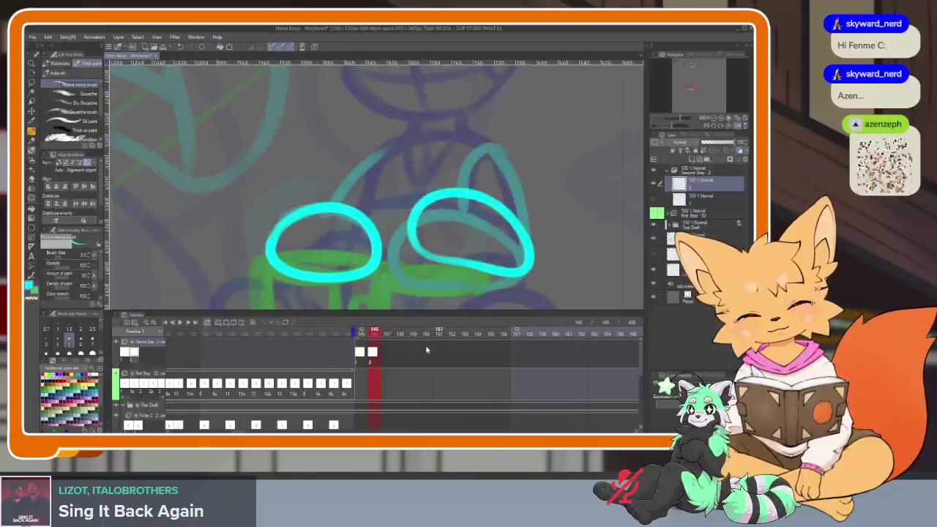
# - On a new cel at frame 147, draw both foot loops, undoing stray strokes
pyautogui.click(382, 336)
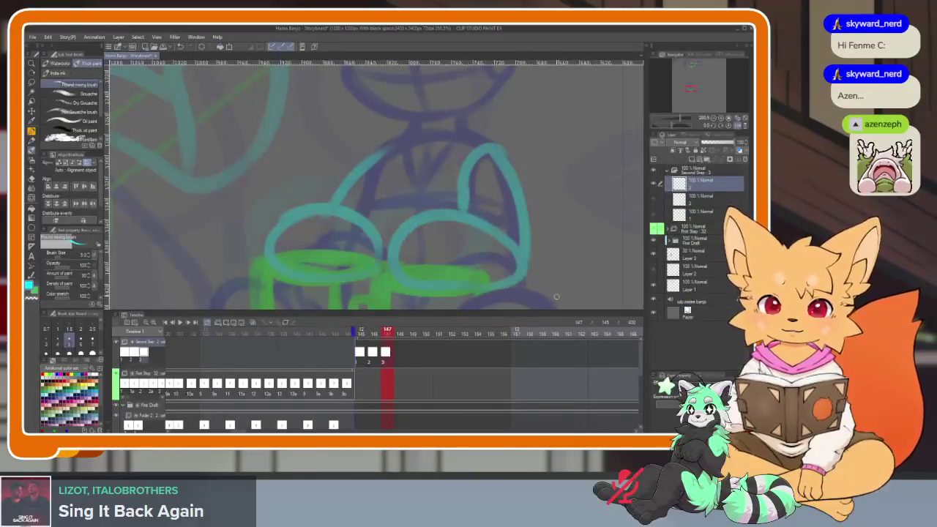
pyautogui.press('Tab')
pyautogui.scroll(3, 523, 339)
pyautogui.scroll(2, 529, 330)
pyautogui.scroll(-2, 547, 318)
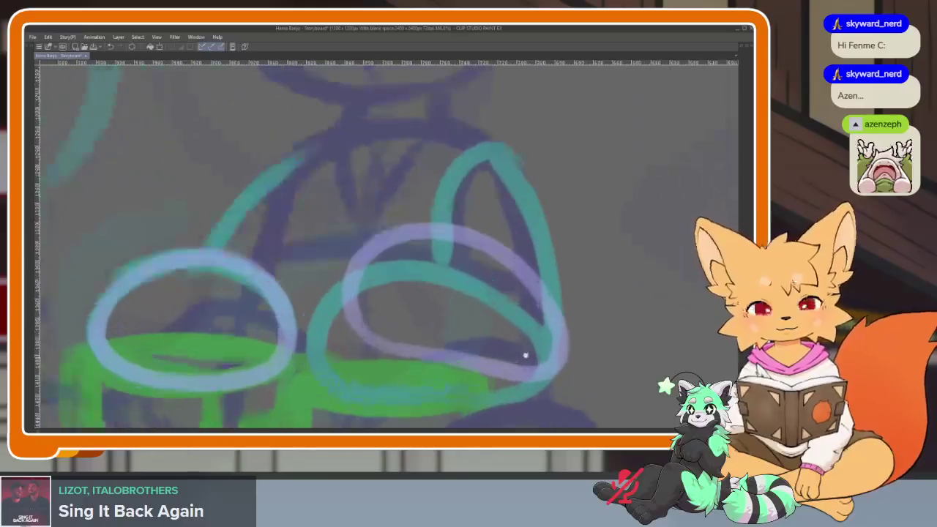
pyautogui.moveTo(567, 348); pyautogui.dragTo(534, 269)
pyautogui.hotkey('ctrl', 'z')
pyautogui.moveTo(575, 339)
pyautogui.mouseDown()
pyautogui.moveTo(560, 285)
pyautogui.moveTo(408, 220)
pyautogui.moveTo(440, 335)
pyautogui.moveTo(570, 338)
pyautogui.mouseUp()
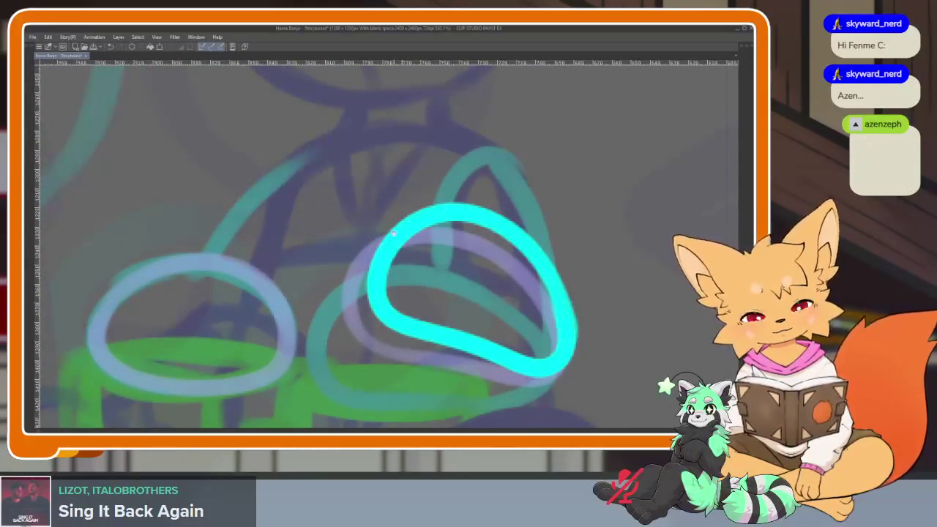
pyautogui.moveTo(210, 277); pyautogui.dragTo(272, 269)
pyautogui.moveTo(186, 275)
pyautogui.mouseDown()
pyautogui.moveTo(350, 303)
pyautogui.moveTo(192, 370)
pyautogui.moveTo(180, 277)
pyautogui.moveTo(326, 272)
pyautogui.moveTo(249, 378)
pyautogui.moveTo(165, 290)
pyautogui.mouseUp()
pyautogui.hotkey('ctrl', 'z')
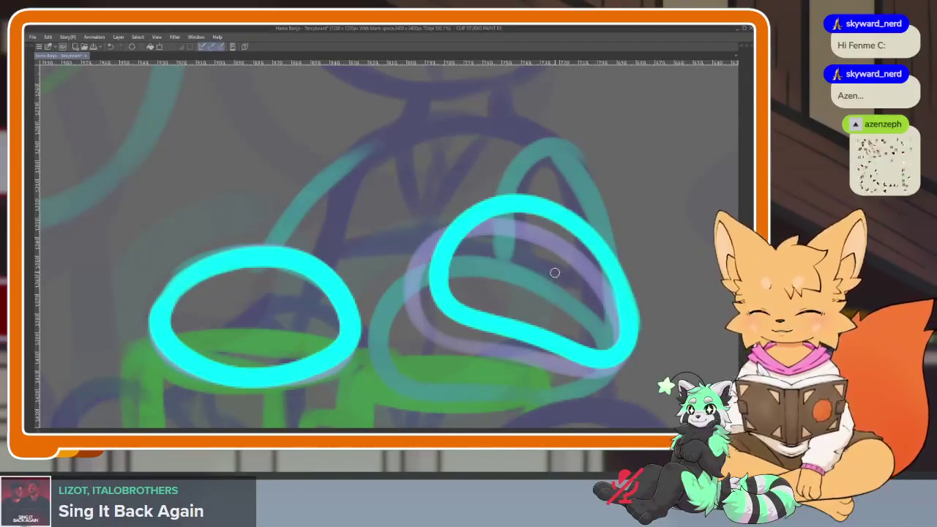
# - On a new cel at frame 148, loop both feet over the lavender sketch
pyautogui.press('Tab')
pyautogui.click(403, 334)
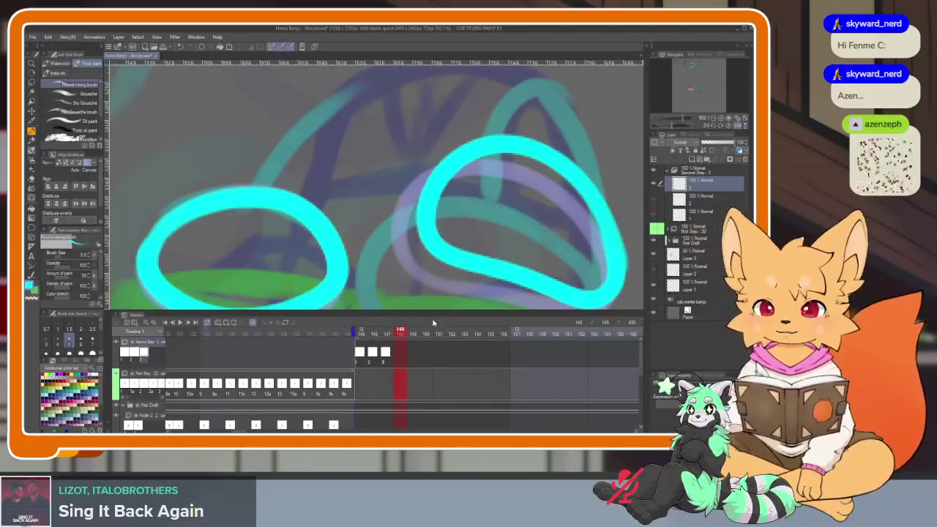
pyautogui.click(415, 335)
pyautogui.press('Tab')
pyautogui.scroll(2, 575, 331)
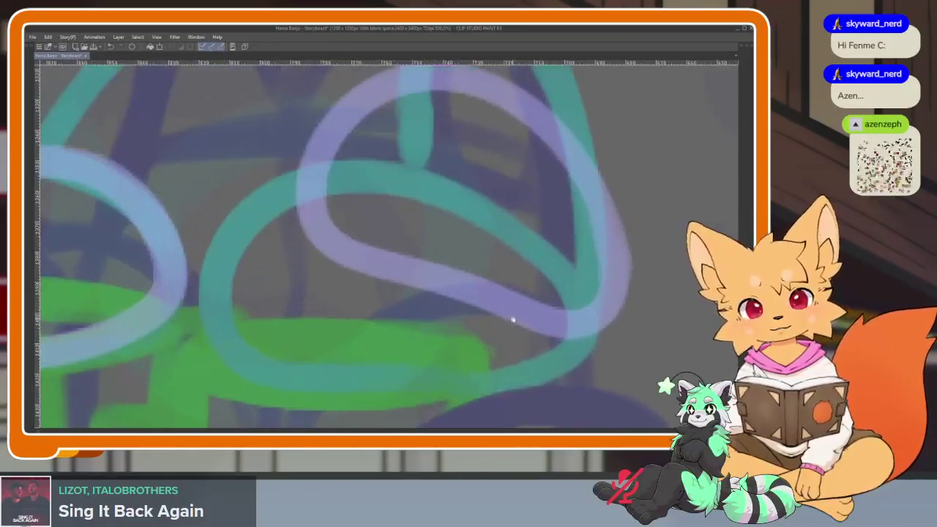
pyautogui.scroll(-1, 575, 331)
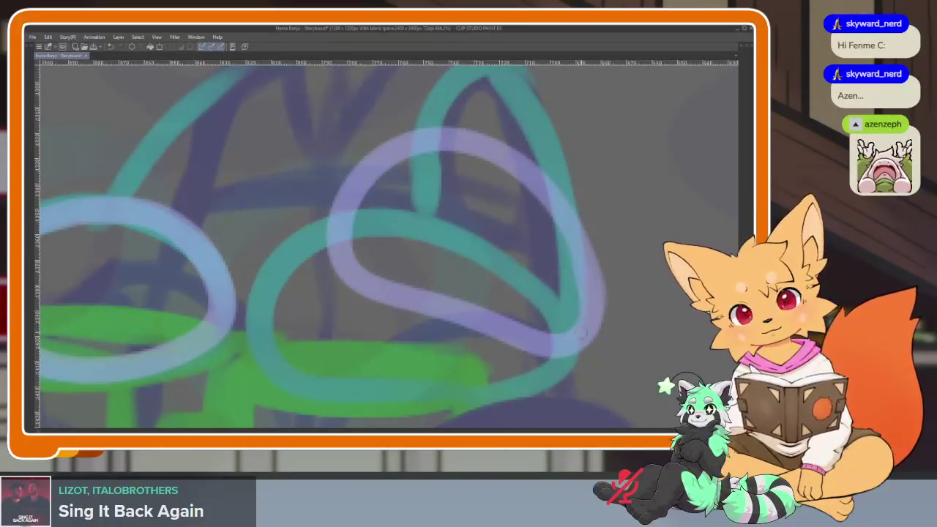
pyautogui.moveTo(462, 148)
pyautogui.mouseDown()
pyautogui.moveTo(582, 331)
pyautogui.moveTo(260, 308)
pyautogui.mouseUp()
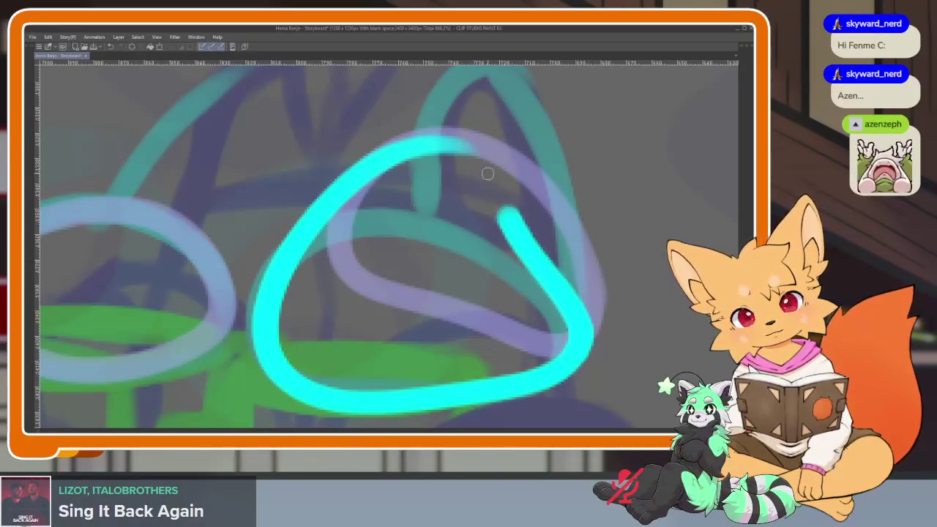
pyautogui.scroll(-5, 600, 322)
pyautogui.scroll(3, 600, 322)
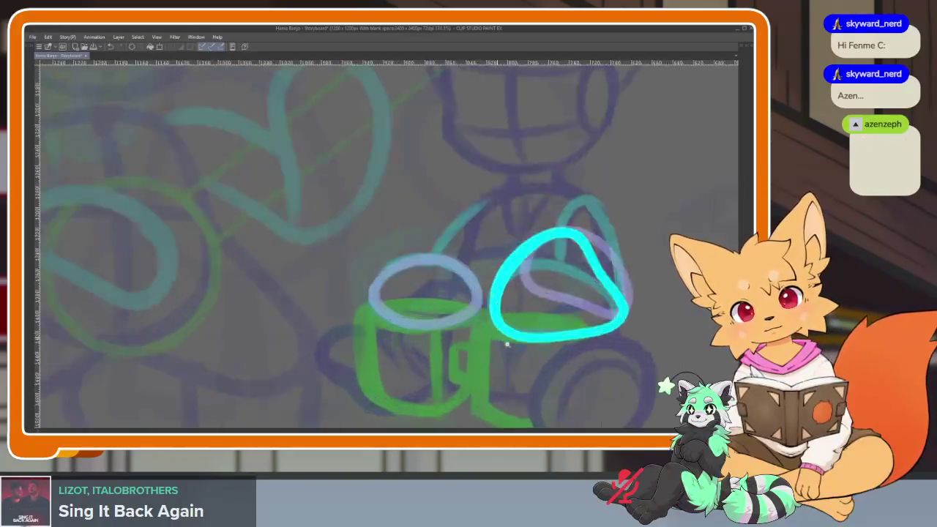
pyautogui.scroll(3, 600, 322)
pyautogui.moveTo(344, 237); pyautogui.dragTo(389, 237)
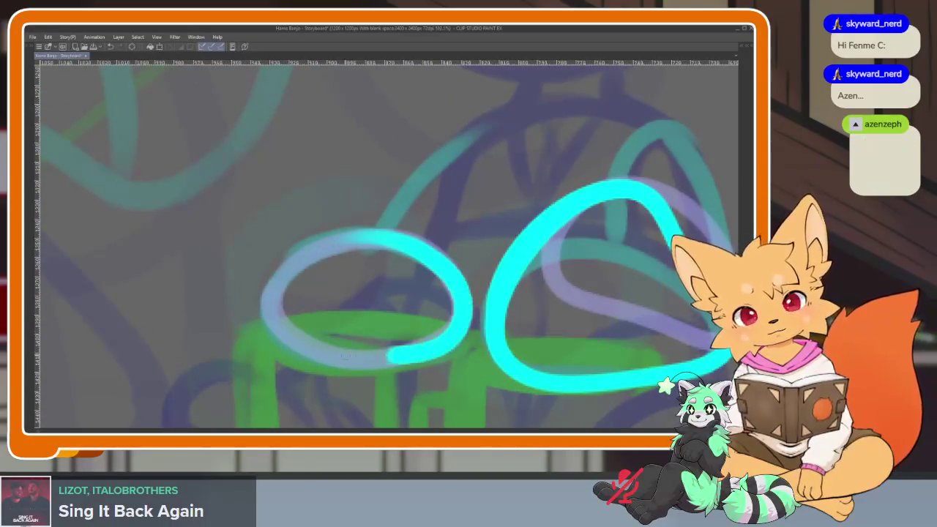
pyautogui.hscroll(5, 531, 331)
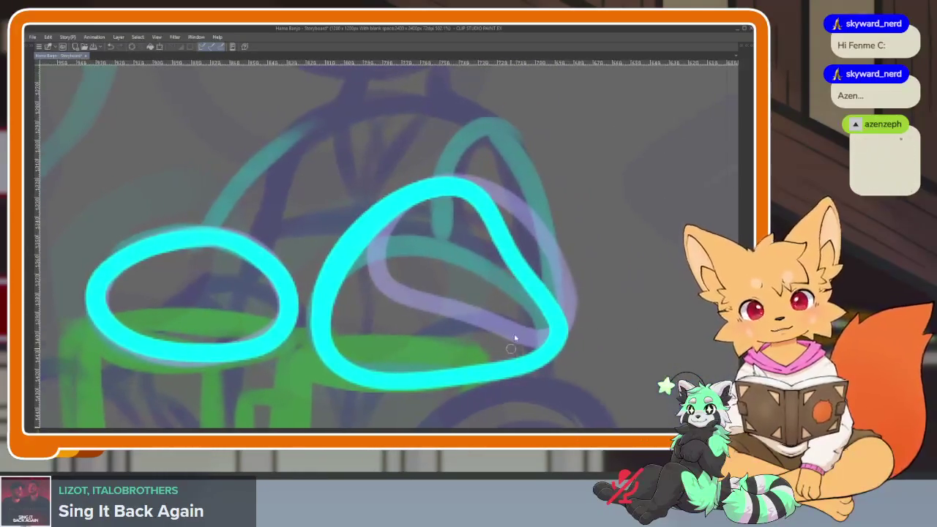
# - Add the next blank cel and draw cyan loops over both feet
pyautogui.press('Tab')
pyautogui.press('Tab')
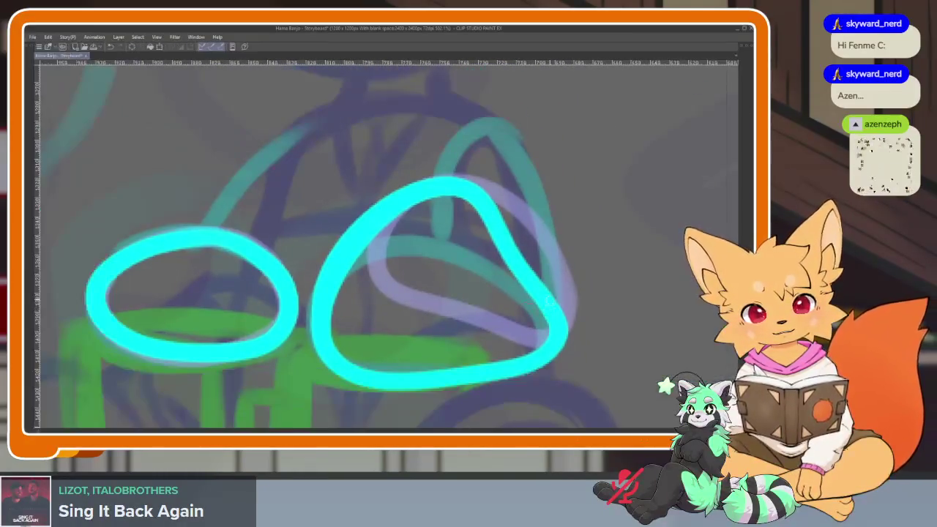
pyautogui.press('Tab')
pyautogui.press('Delete')
pyautogui.press('Tab')
pyautogui.scroll(2, 504, 334)
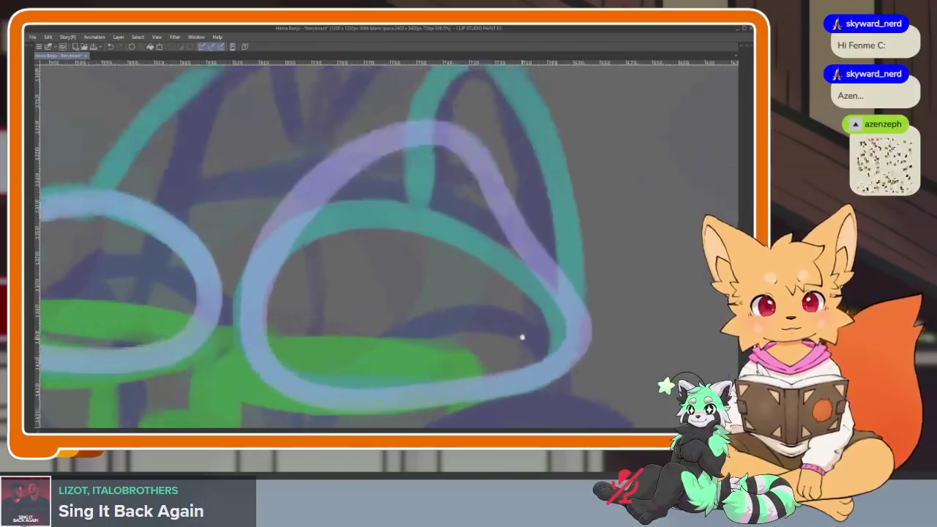
pyautogui.moveTo(564, 331)
pyautogui.mouseDown()
pyautogui.moveTo(364, 199)
pyautogui.moveTo(246, 359)
pyautogui.moveTo(451, 402)
pyautogui.moveTo(564, 311)
pyautogui.mouseUp()
pyautogui.hscroll(-3, 450, 284)
pyautogui.hscroll(-2, 451, 284)
pyautogui.moveTo(165, 296)
pyautogui.mouseDown()
pyautogui.moveTo(188, 241)
pyautogui.moveTo(366, 210)
pyautogui.moveTo(401, 350)
pyautogui.moveTo(190, 352)
pyautogui.moveTo(158, 293)
pyautogui.mouseUp()
pyautogui.scroll(-5, 540, 259)
pyautogui.press('Tab')
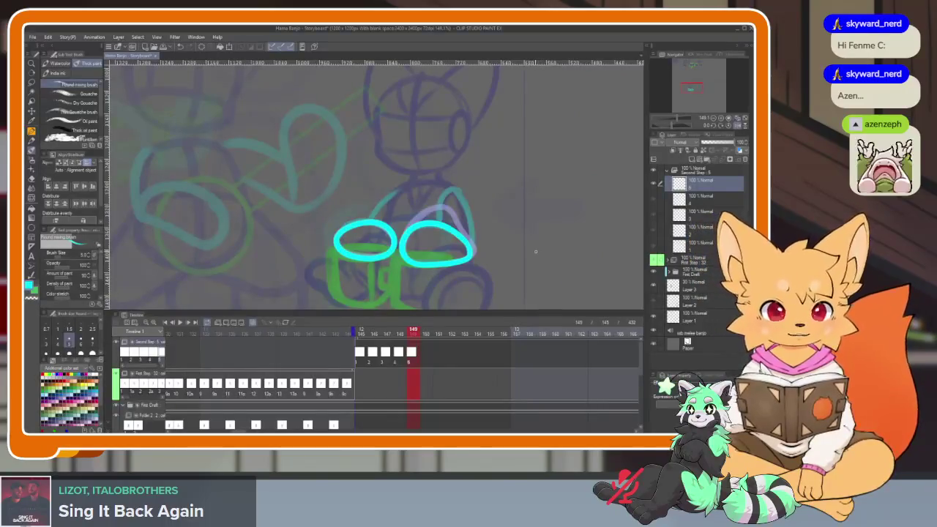
# - Undo the last two actions and play the foot animation from frame 145 twice
pyautogui.hotkey('ctrl', 'z')
pyautogui.hotkey('ctrl', 'z')
pyautogui.hotkey('ctrl', 'z')
pyautogui.hotkey('ctrl', 'z')
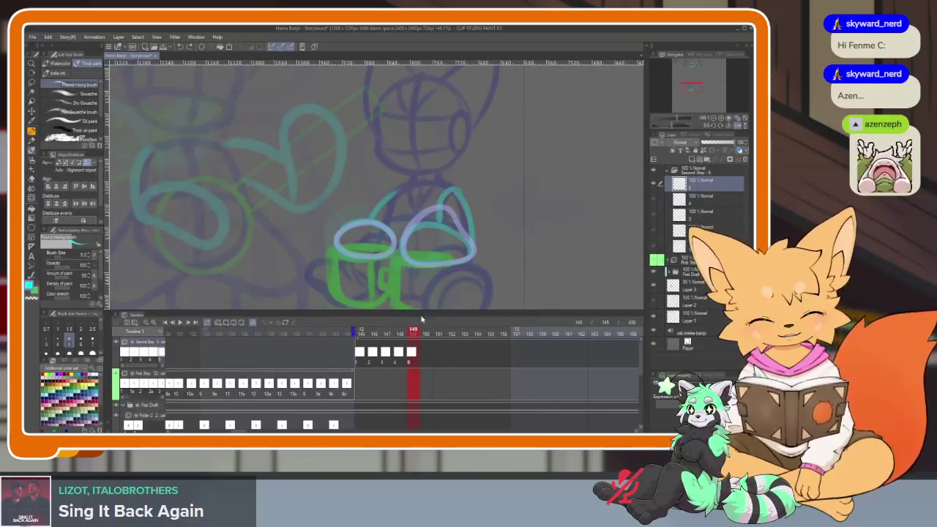
pyautogui.hotkey('ctrl', 'z')
pyautogui.click(363, 353)
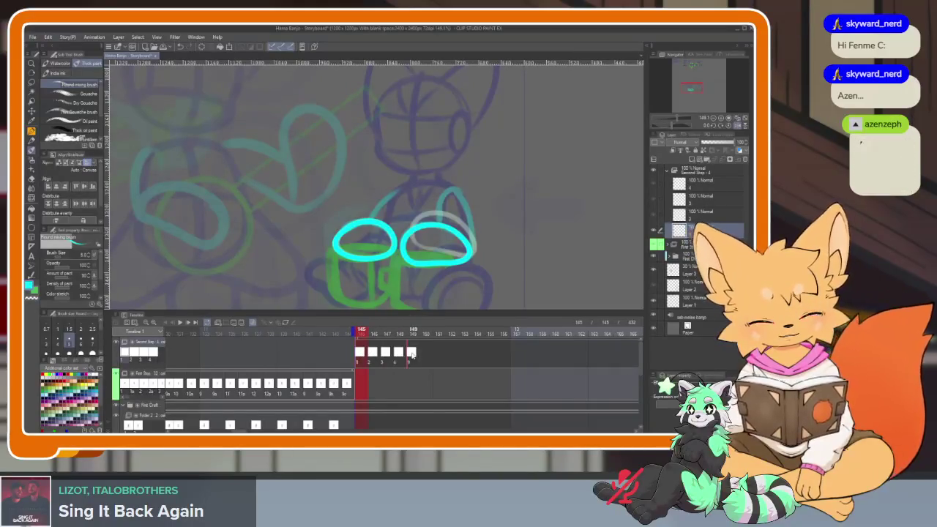
pyautogui.press('space')
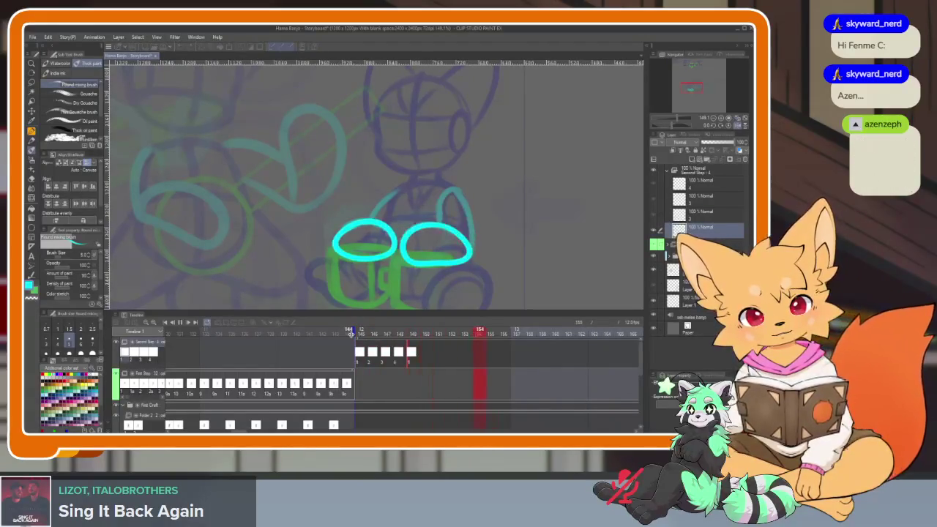
pyautogui.press('space')
pyautogui.press('space')
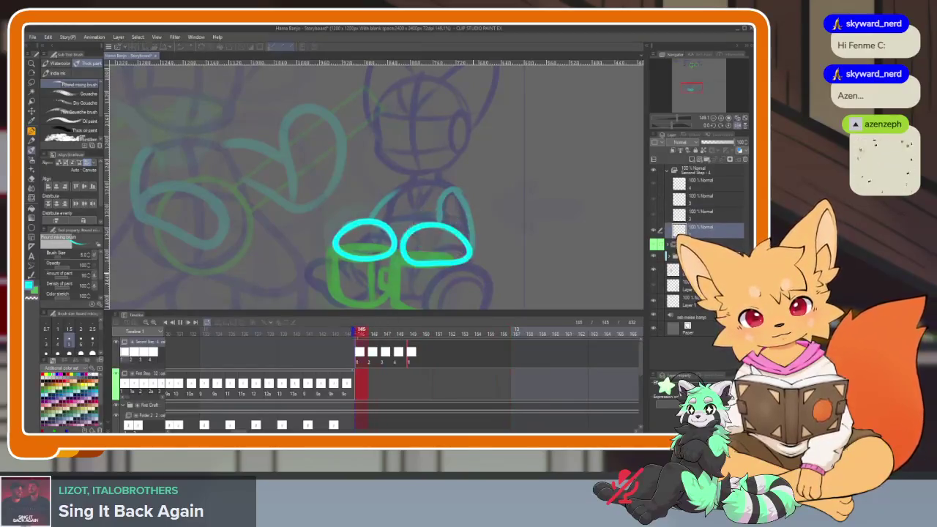
pyautogui.press('space')
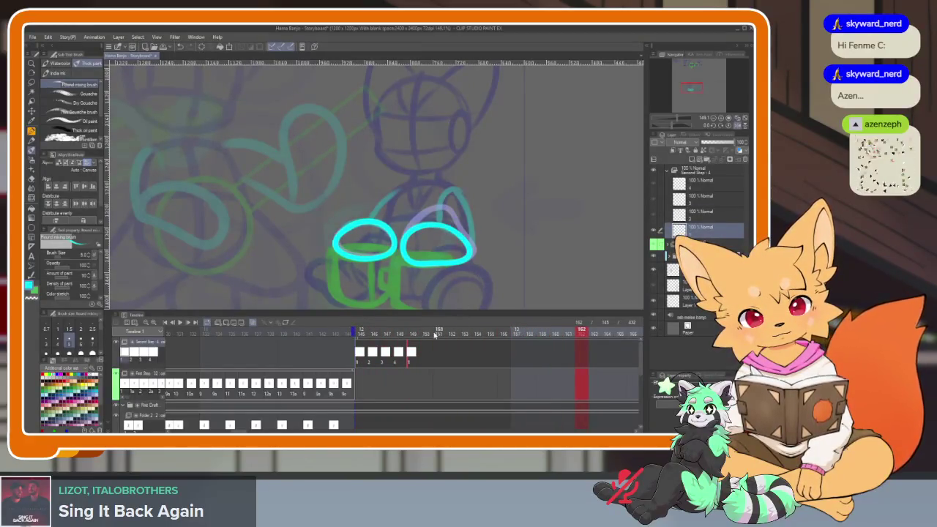
pyautogui.press('space')
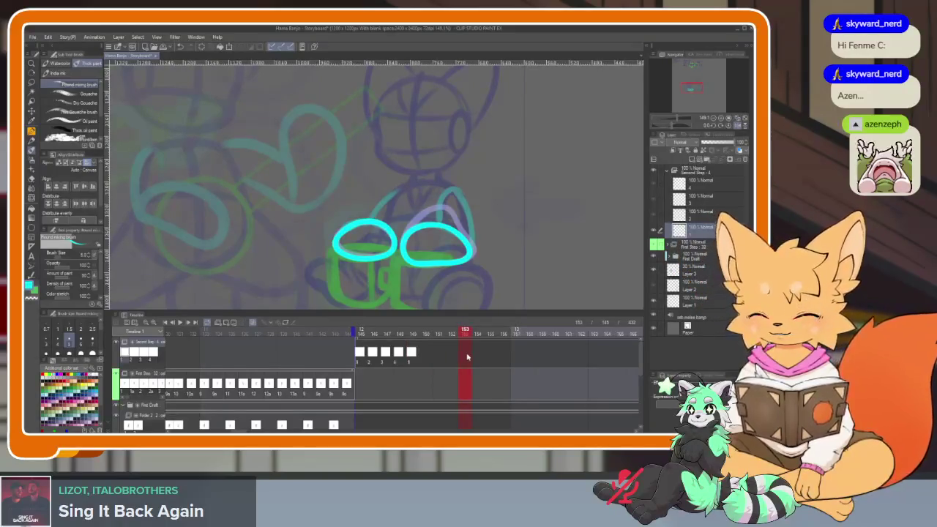
# - Add new blank cel 5 and move it to frame 151 on the Second Step track
pyautogui.hotkey('ctrl', 'shift', 'n')
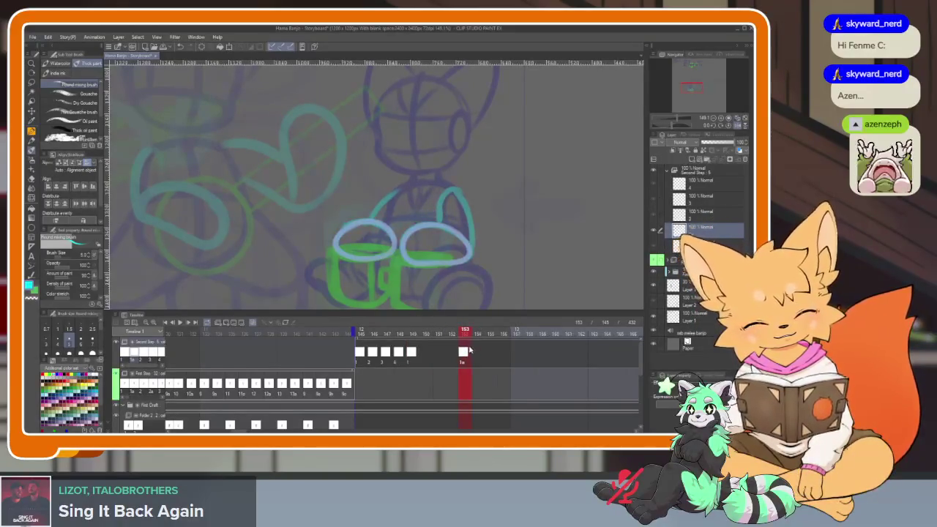
pyautogui.hotkey('ctrl', 'z')
pyautogui.click(404, 336)
pyautogui.click(412, 355)
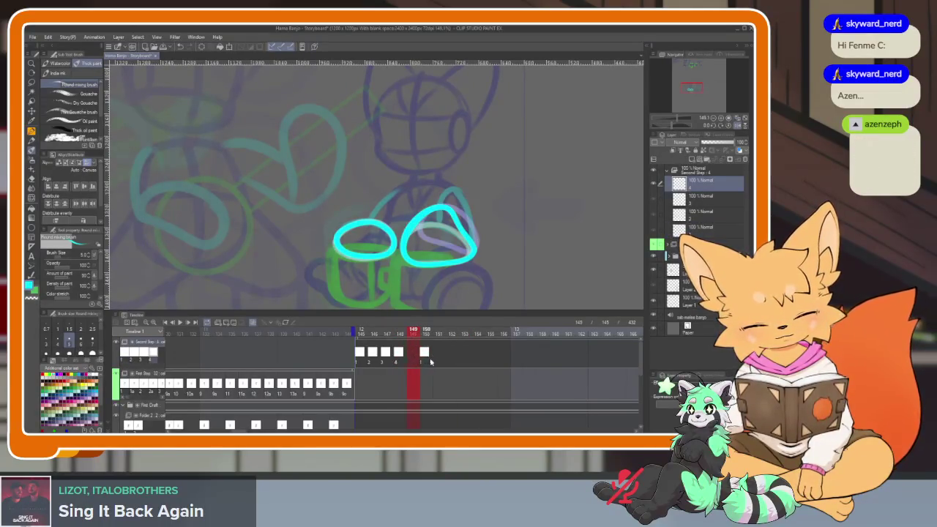
pyautogui.hotkey('ctrl', 'shift', 'n')
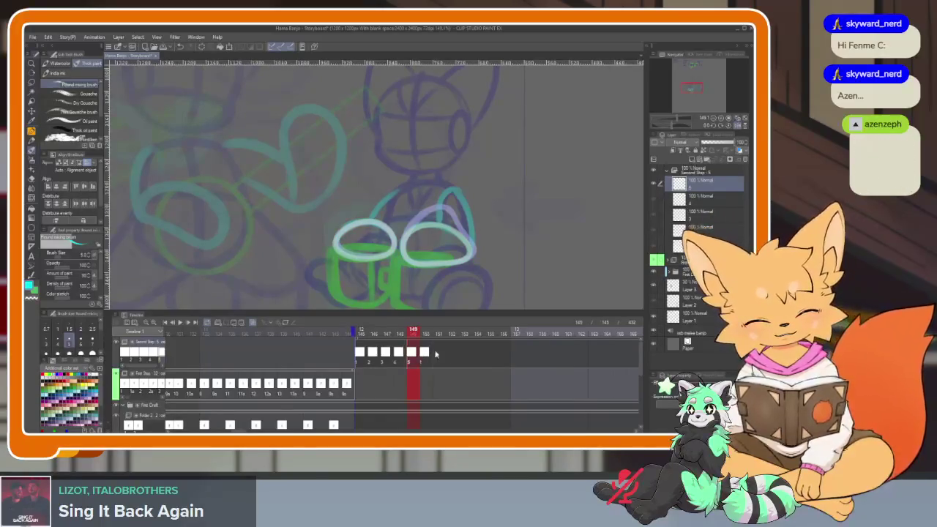
pyautogui.click(426, 353)
pyautogui.moveTo(445, 331)
pyautogui.mouseDown()
pyautogui.moveTo(472, 332)
pyautogui.moveTo(478, 356)
pyautogui.moveTo(441, 357)
pyautogui.mouseUp()
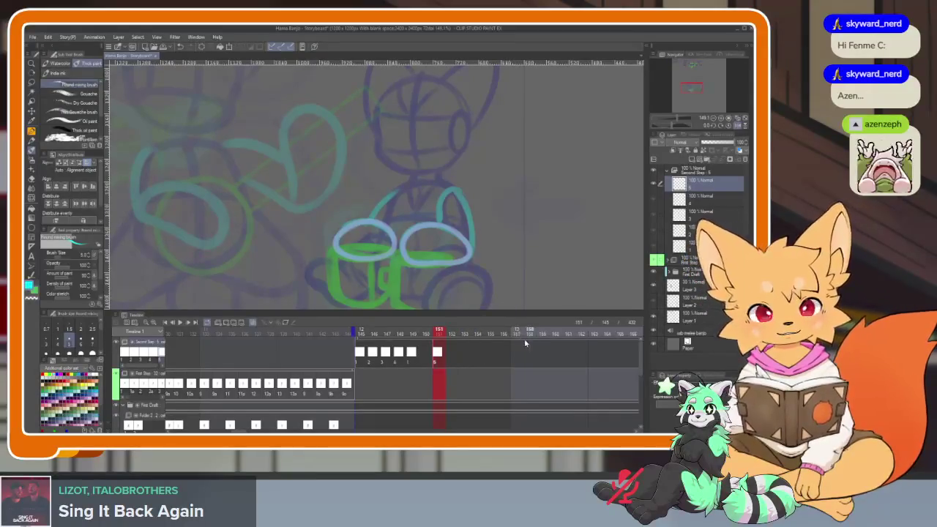
pyautogui.press('Tab')
pyautogui.scroll(4, 481, 327)
# - Draw cyan loops over the right and left feet on cel 5
pyautogui.scroll(2, 481, 324)
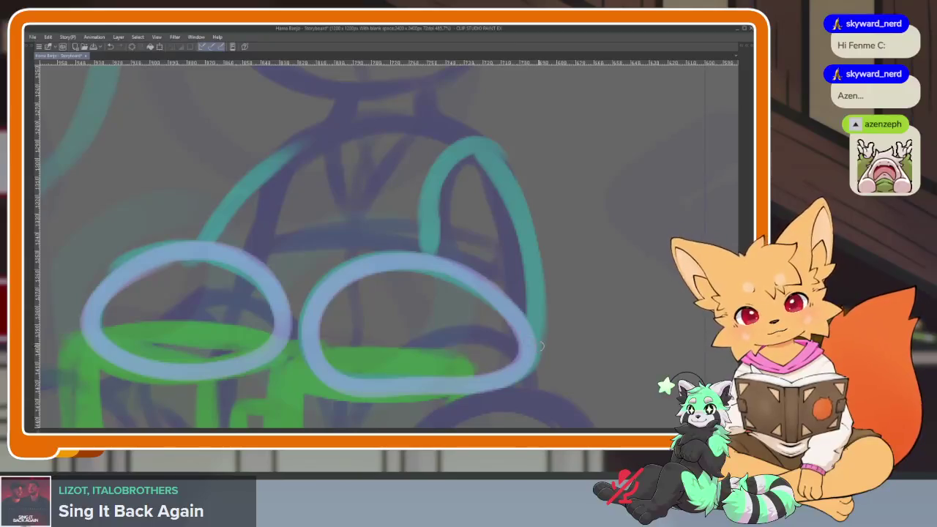
pyautogui.moveTo(540, 344)
pyautogui.mouseDown()
pyautogui.moveTo(494, 253)
pyautogui.moveTo(320, 282)
pyautogui.moveTo(423, 350)
pyautogui.moveTo(540, 326)
pyautogui.moveTo(489, 213)
pyautogui.moveTo(344, 289)
pyautogui.moveTo(544, 345)
pyautogui.mouseUp()
pyautogui.hotkey('ctrl', 'z')
pyautogui.moveTo(408, 219)
pyautogui.mouseDown()
pyautogui.moveTo(561, 259)
pyautogui.moveTo(552, 262)
pyautogui.mouseUp()
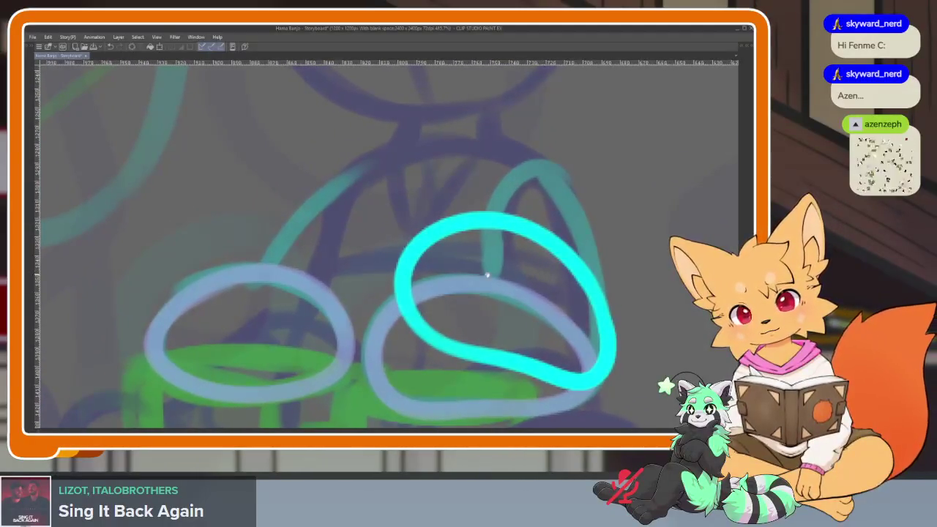
pyautogui.moveTo(166, 314)
pyautogui.mouseDown()
pyautogui.moveTo(249, 262)
pyautogui.moveTo(352, 344)
pyautogui.moveTo(175, 401)
pyautogui.moveTo(151, 315)
pyautogui.mouseUp()
# - Add cel 6 at frame 152 and redraw both feet as cyan loops
pyautogui.press('Tab')
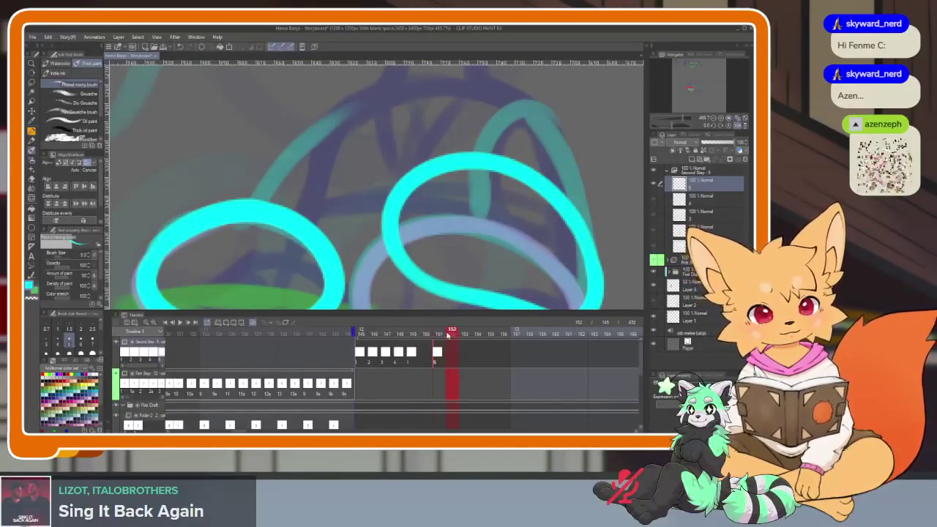
pyautogui.hotkey('ctrl', 'shift', 'alt', 'n')
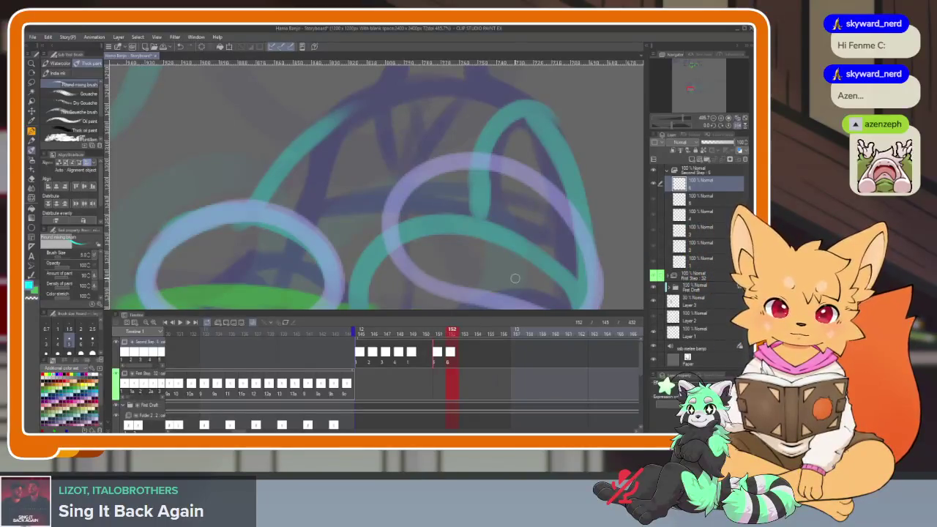
pyautogui.press('Tab')
pyautogui.moveTo(572, 354)
pyautogui.mouseDown()
pyautogui.moveTo(518, 198)
pyautogui.moveTo(366, 199)
pyautogui.moveTo(488, 335)
pyautogui.moveTo(575, 264)
pyautogui.mouseUp()
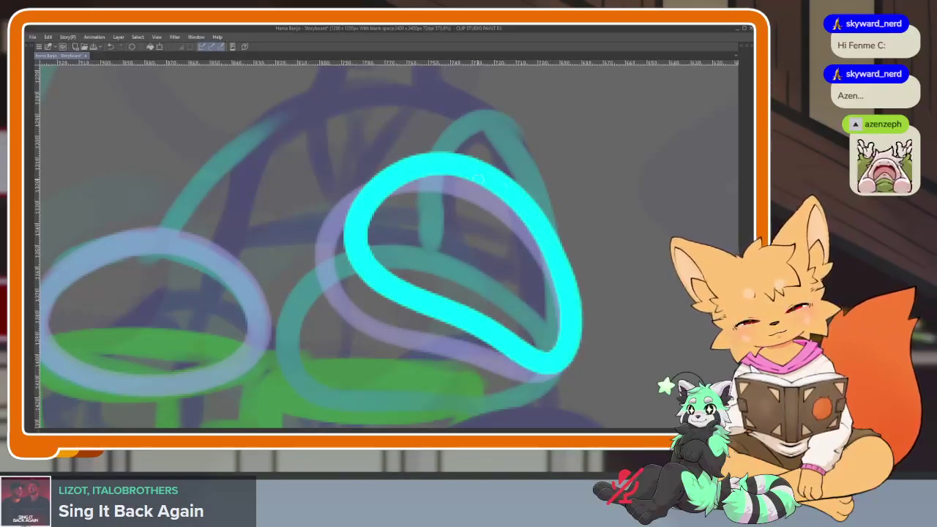
pyautogui.moveTo(478, 178); pyautogui.dragTo(579, 167)
pyautogui.moveTo(157, 270)
pyautogui.mouseDown()
pyautogui.moveTo(256, 218)
pyautogui.moveTo(367, 280)
pyautogui.mouseUp()
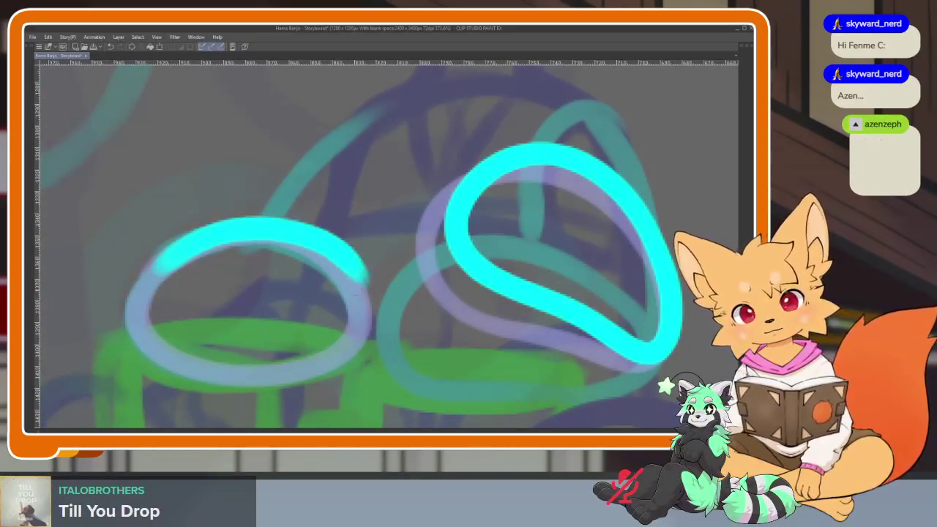
pyautogui.hotkey('ctrl', 'z')
pyautogui.moveTo(157, 233)
pyautogui.mouseDown()
pyautogui.moveTo(201, 203)
pyautogui.moveTo(369, 271)
pyautogui.moveTo(256, 336)
pyautogui.mouseUp()
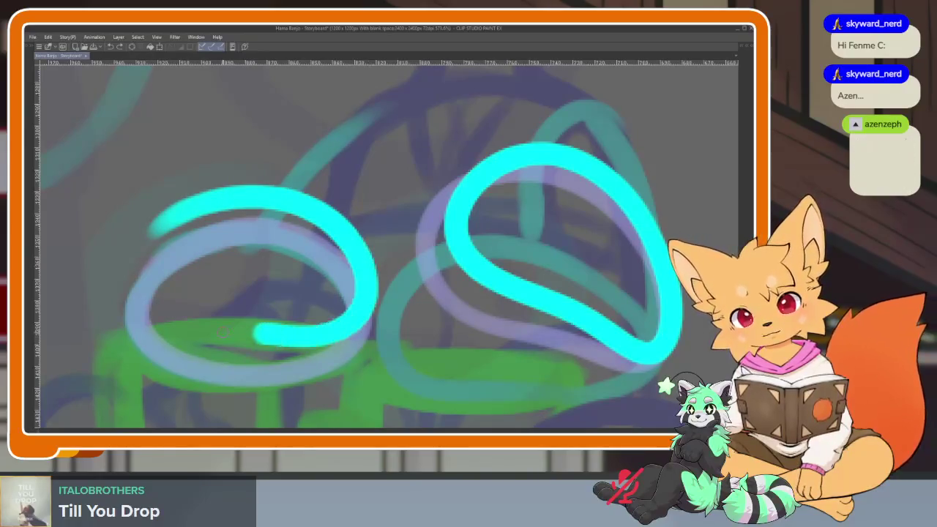
pyautogui.hotkey('ctrl', 'z')
pyautogui.moveTo(137, 274)
pyautogui.mouseDown()
pyautogui.moveTo(315, 188)
pyautogui.moveTo(303, 330)
pyautogui.moveTo(138, 313)
pyautogui.mouseUp()
pyautogui.scroll(-5, 426, 275)
pyautogui.scroll(4, 426, 275)
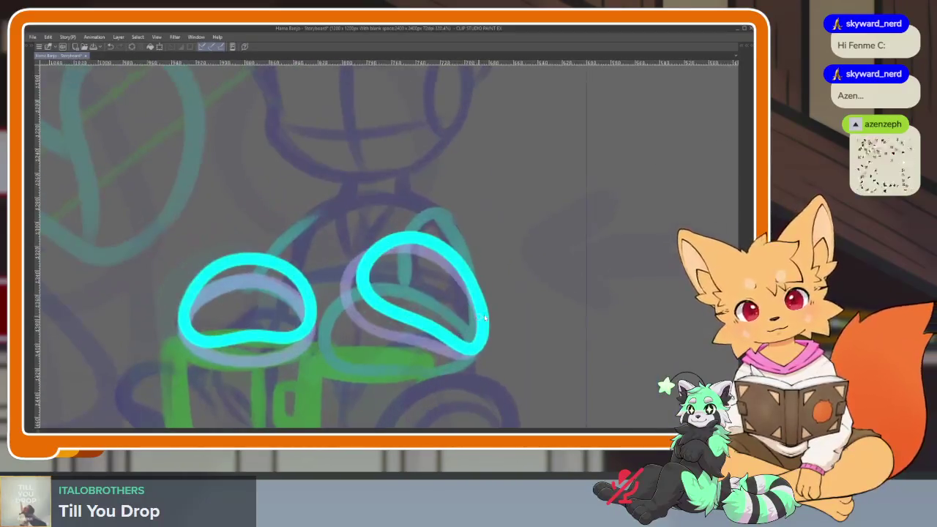
# - Create cel 7 at frame 153, redraw both feet as cyan loops, then move to frame 154
pyautogui.press('Tab')
pyautogui.click(471, 335)
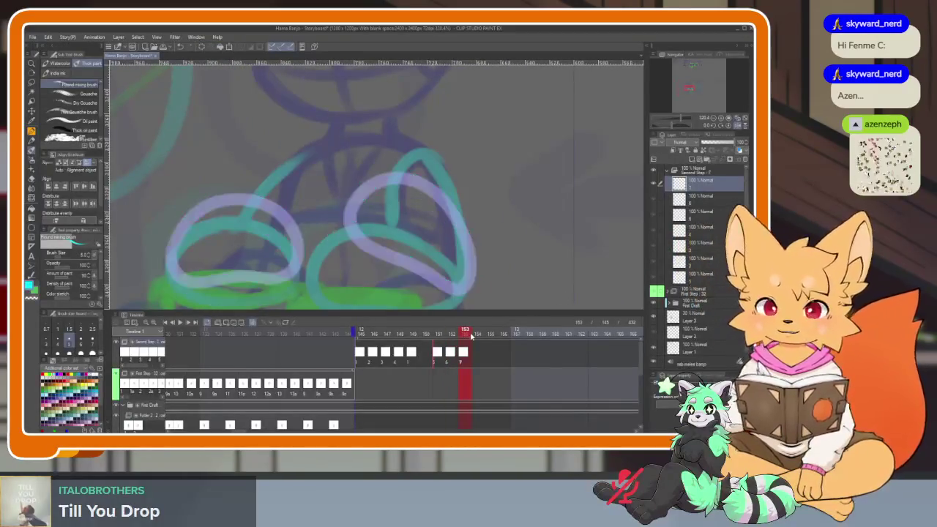
pyautogui.press('Tab')
pyautogui.scroll(2, 481, 343)
pyautogui.scroll(2, 480, 343)
pyautogui.moveTo(439, 273)
pyautogui.mouseDown()
pyautogui.moveTo(335, 252)
pyautogui.moveTo(272, 375)
pyautogui.moveTo(464, 374)
pyautogui.moveTo(443, 294)
pyautogui.mouseUp()
pyautogui.hscroll(-3, 334, 260)
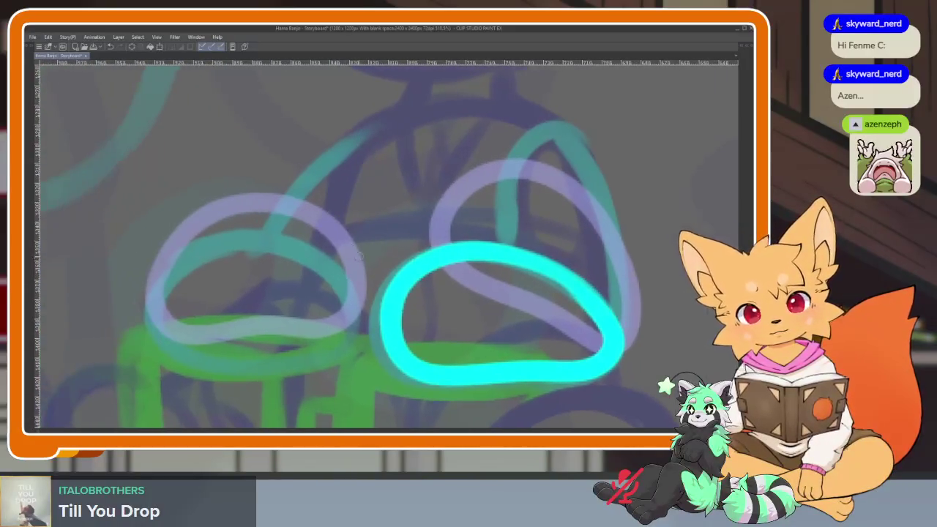
pyautogui.moveTo(150, 205)
pyautogui.mouseDown()
pyautogui.moveTo(353, 202)
pyautogui.moveTo(261, 299)
pyautogui.mouseUp()
pyautogui.hotkey('ctrl', 'z')
pyautogui.moveTo(151, 246)
pyautogui.mouseDown()
pyautogui.moveTo(306, 173)
pyautogui.moveTo(288, 307)
pyautogui.moveTo(146, 271)
pyautogui.moveTo(150, 220)
pyautogui.mouseUp()
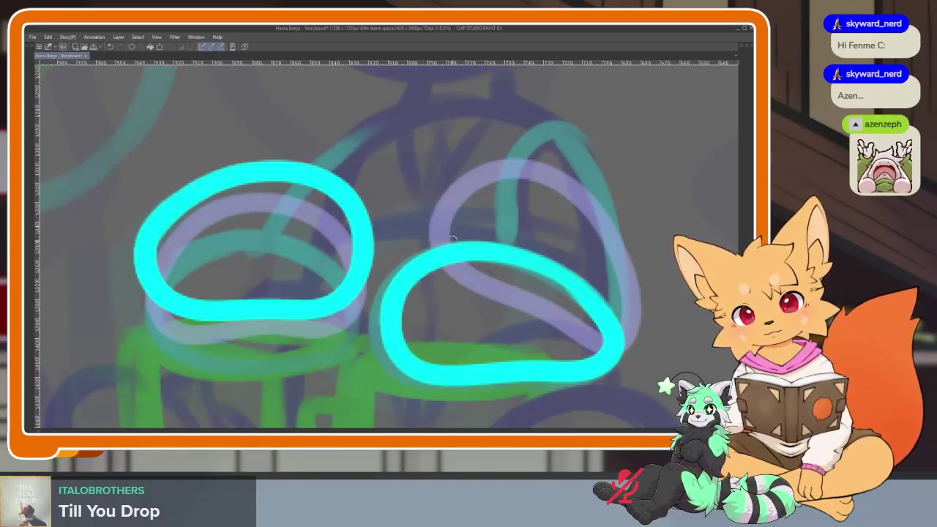
pyautogui.scroll(-5, 505, 289)
pyautogui.scroll(3, 505, 289)
pyautogui.press('Tab')
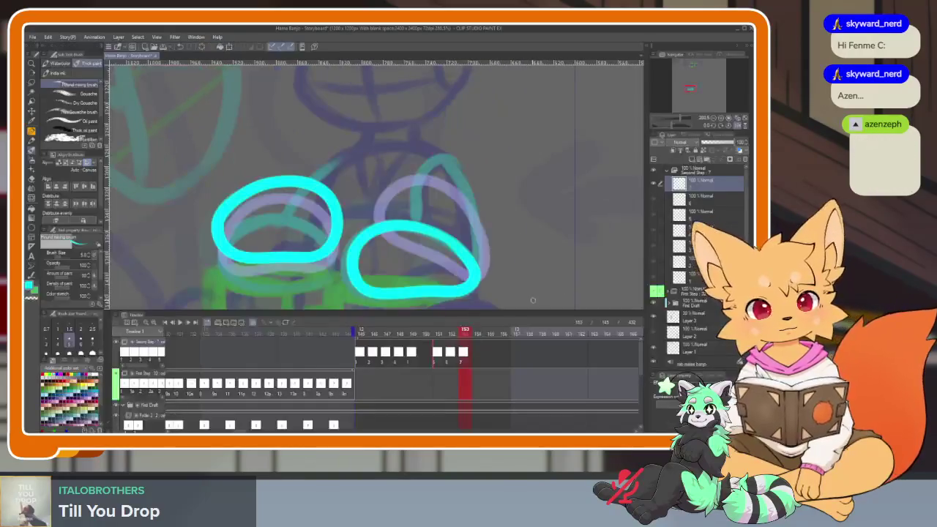
pyautogui.click(489, 335)
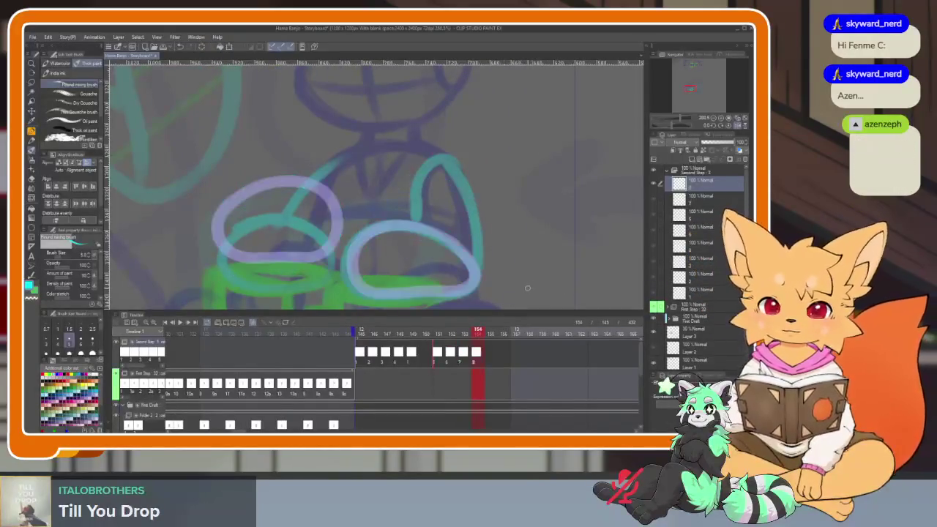
# - Add a new cel at frame 154 and draw cyan loops over both feet
pyautogui.press('Tab')
pyautogui.scroll(3, 455, 353)
pyautogui.scroll(1, 455, 352)
pyautogui.moveTo(558, 322)
pyautogui.mouseDown()
pyautogui.moveTo(395, 196)
pyautogui.moveTo(312, 326)
pyautogui.moveTo(506, 359)
pyautogui.moveTo(560, 322)
pyautogui.mouseUp()
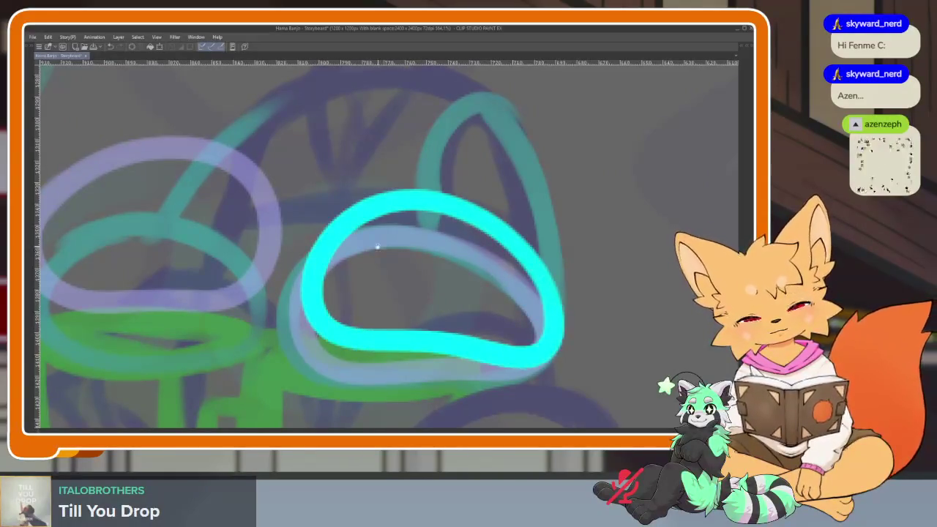
pyautogui.moveTo(377, 247); pyautogui.dragTo(492, 271)
pyautogui.moveTo(156, 300)
pyautogui.mouseDown()
pyautogui.moveTo(323, 253)
pyautogui.moveTo(344, 391)
pyautogui.moveTo(146, 326)
pyautogui.mouseUp()
pyautogui.scroll(-3, 511, 304)
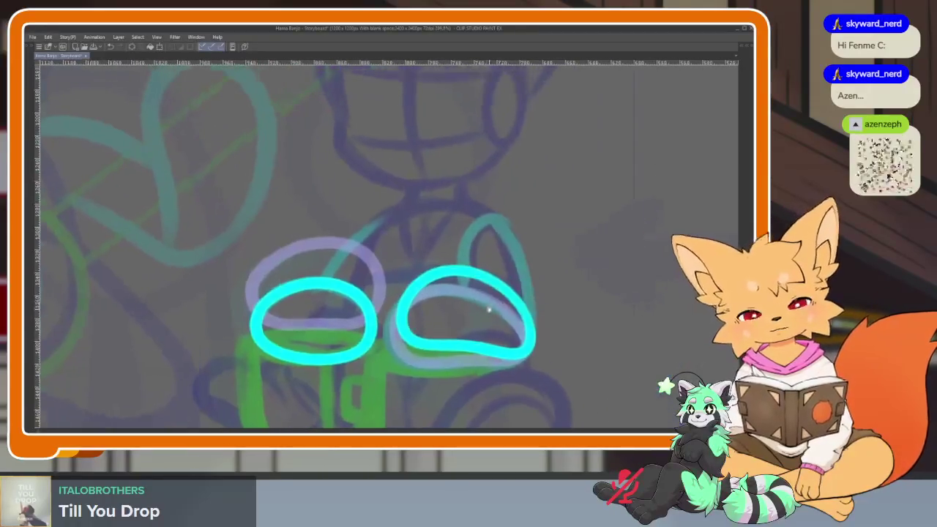
pyautogui.press('Tab')
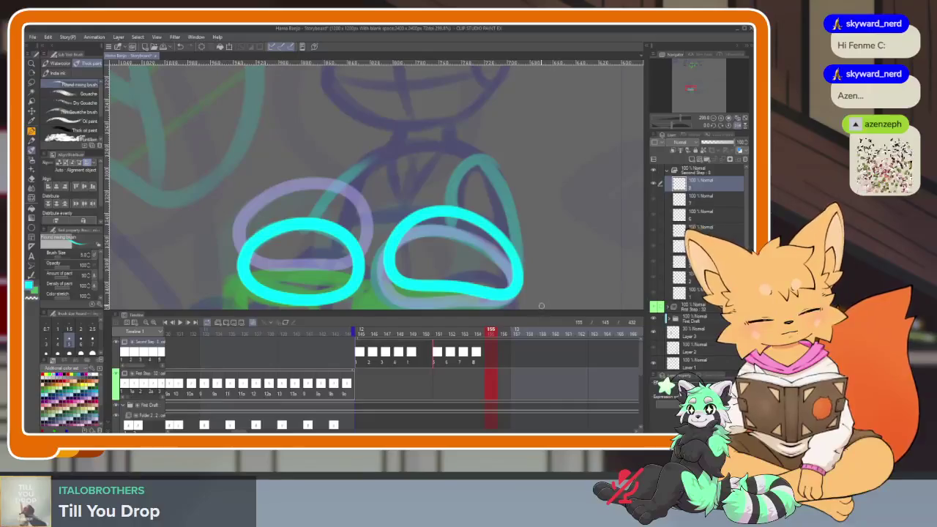
# - Add a blank cel at frame 155 and trace the right foot loop and left foot's top
pyautogui.press('Delete')
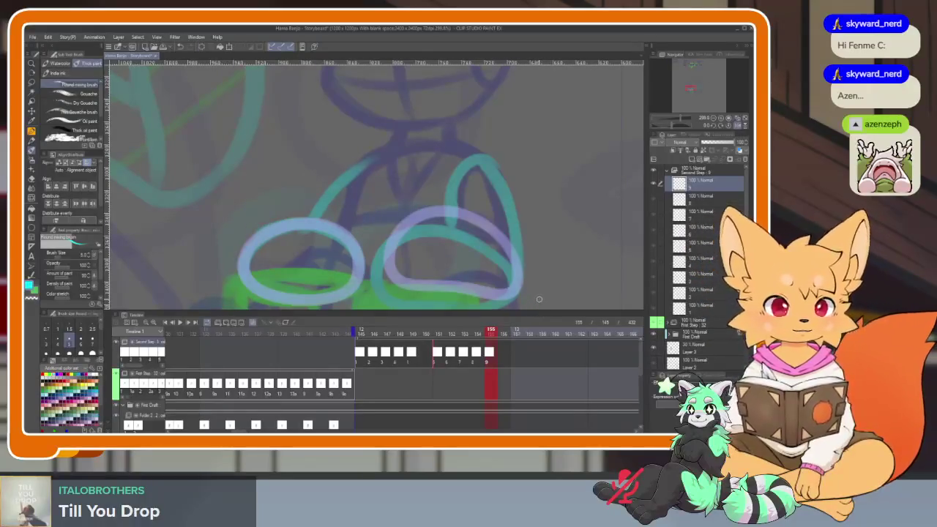
pyautogui.press('Tab')
pyautogui.scroll(3, 529, 339)
pyautogui.scroll(1, 564, 344)
pyautogui.moveTo(567, 340)
pyautogui.mouseDown()
pyautogui.moveTo(450, 142)
pyautogui.moveTo(278, 310)
pyautogui.moveTo(513, 370)
pyautogui.moveTo(557, 278)
pyautogui.mouseUp()
pyautogui.scroll(-1, 482, 268)
pyautogui.scroll(-1, 498, 307)
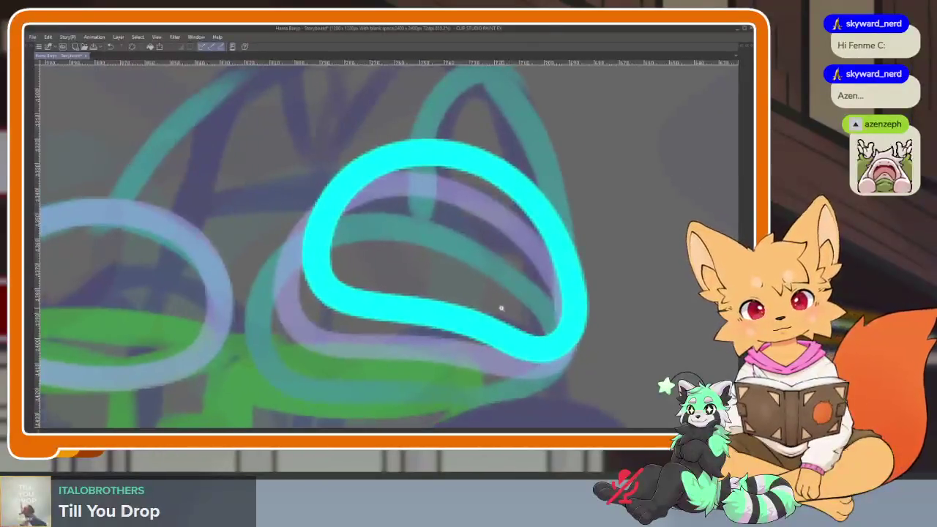
pyautogui.scroll(-3, 512, 301)
pyautogui.scroll(4, 503, 310)
pyautogui.moveTo(201, 267)
pyautogui.mouseDown()
pyautogui.moveTo(282, 234)
pyautogui.moveTo(363, 333)
pyautogui.moveTo(198, 257)
pyautogui.mouseUp()
# - On the next in-between frame, trace thick cyan loops over both lilac onion-skin feet
pyautogui.press('Tab')
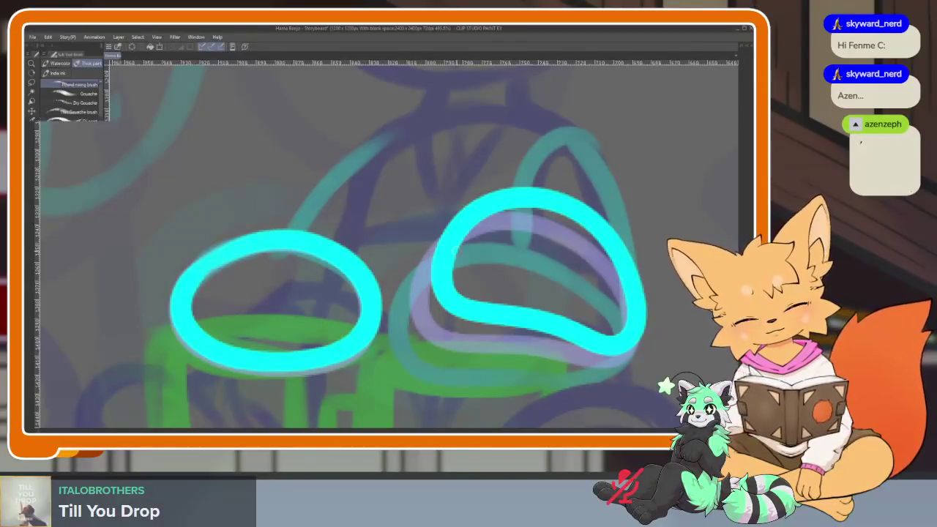
pyautogui.click(504, 333)
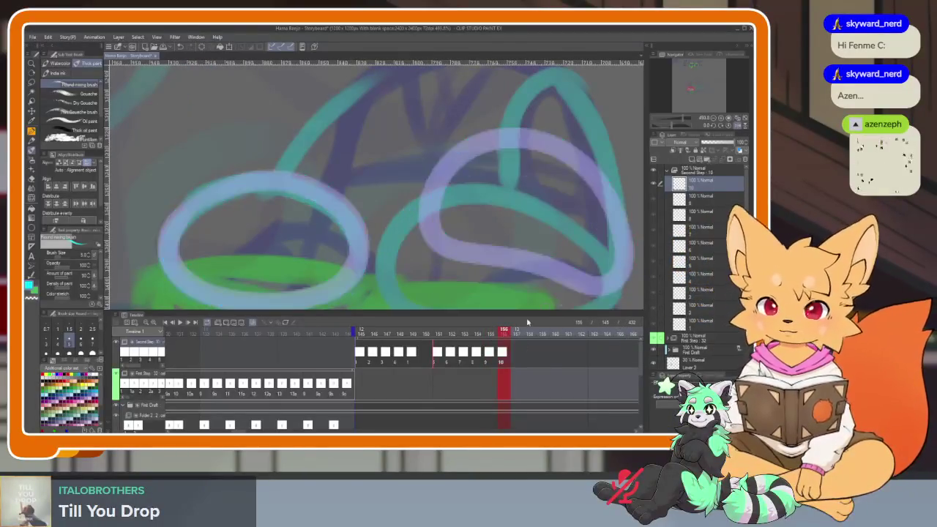
pyautogui.press('Tab')
pyautogui.scroll(2, 522, 318)
pyautogui.moveTo(586, 330)
pyautogui.mouseDown()
pyautogui.moveTo(498, 244)
pyautogui.moveTo(268, 334)
pyautogui.moveTo(461, 391)
pyautogui.moveTo(582, 300)
pyautogui.mouseUp()
pyautogui.scroll(-3, 520, 268)
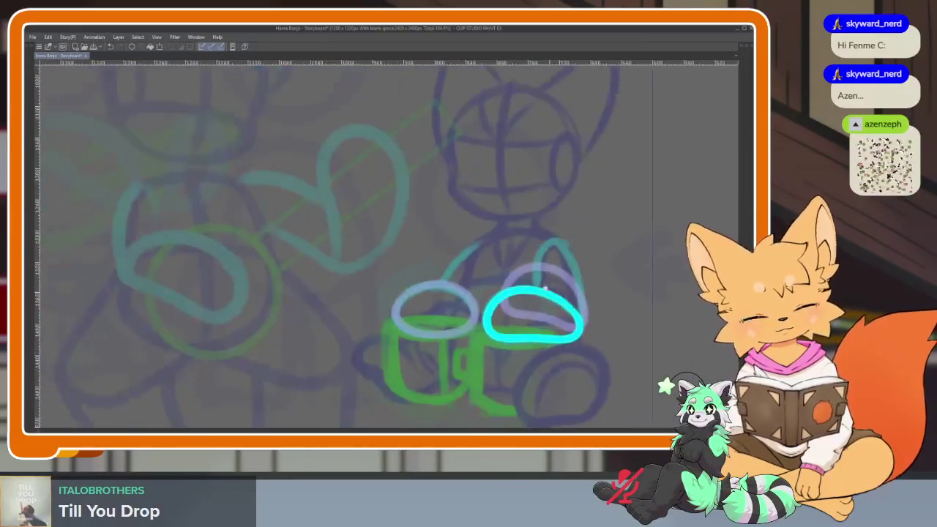
pyautogui.scroll(3, 410, 344)
pyautogui.moveTo(308, 311)
pyautogui.mouseDown()
pyautogui.moveTo(410, 257)
pyautogui.moveTo(473, 348)
pyautogui.moveTo(330, 366)
pyautogui.moveTo(306, 315)
pyautogui.mouseUp()
pyautogui.scroll(-2, 495, 291)
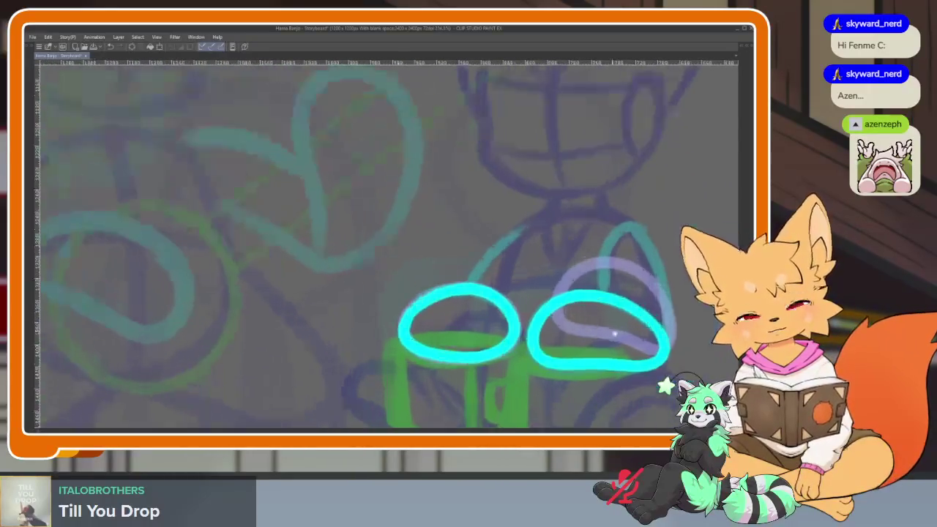
pyautogui.press('Tab')
pyautogui.press('Tab')
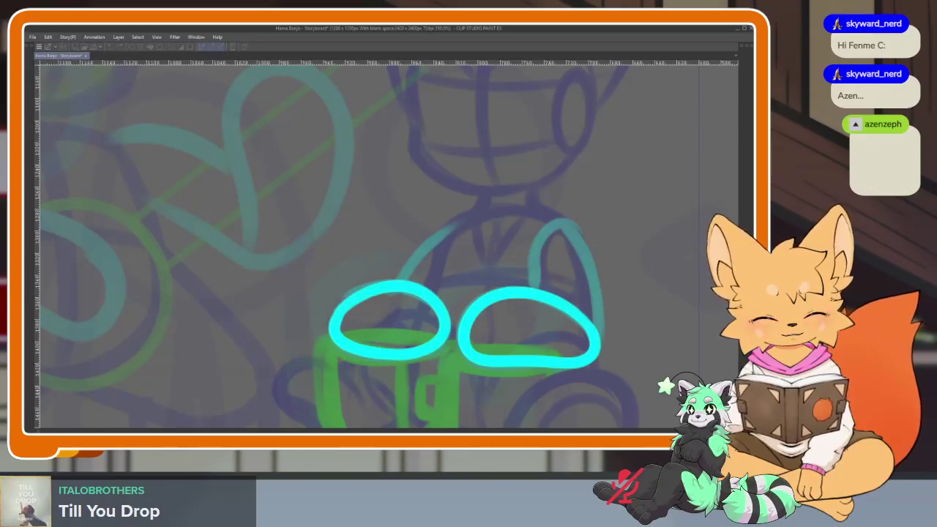
pyautogui.press('Tab')
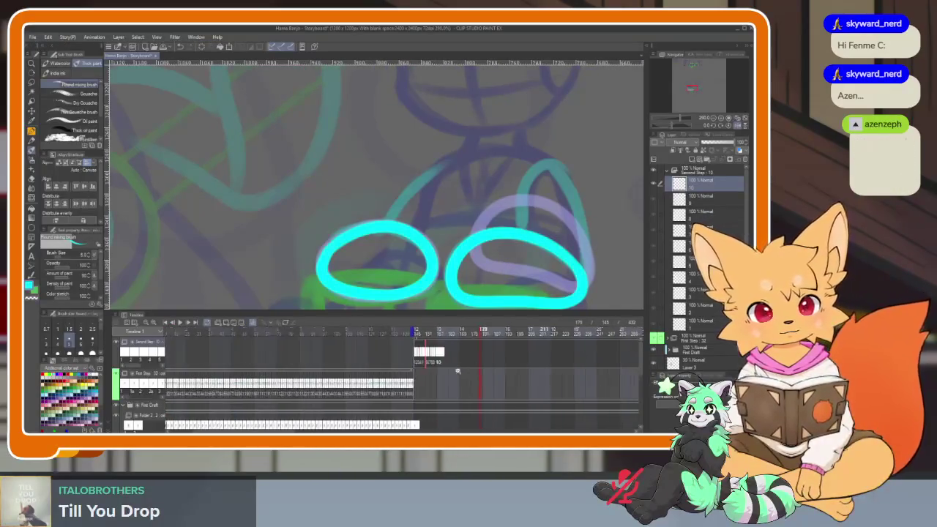
# - Replay the foot animation from frame 145 several times, stopping at frame 161 and returning to 145
pyautogui.hscroll(5, 425, 379)
pyautogui.hscroll(5, 425, 379)
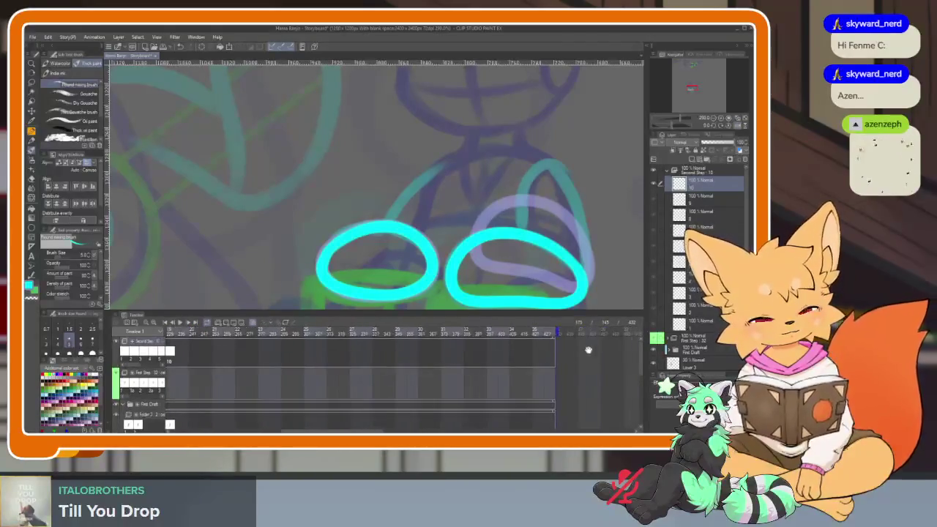
pyautogui.hscroll(-5, 317, 335)
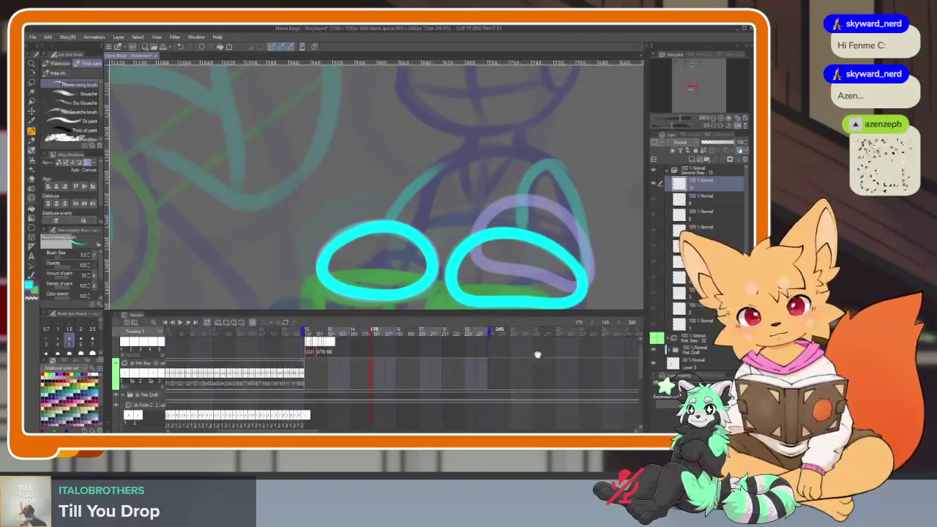
pyautogui.hscroll(-5, 317, 336)
pyautogui.click(300, 331)
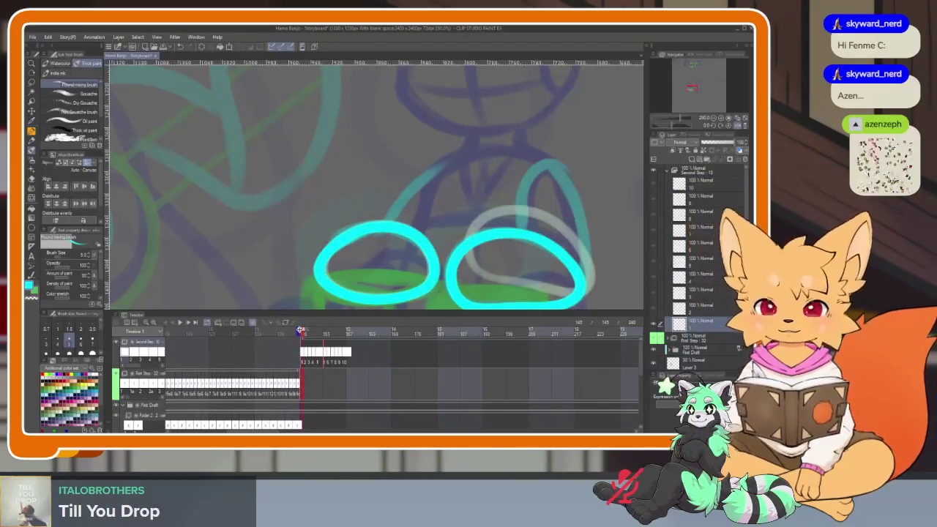
pyautogui.press('space')
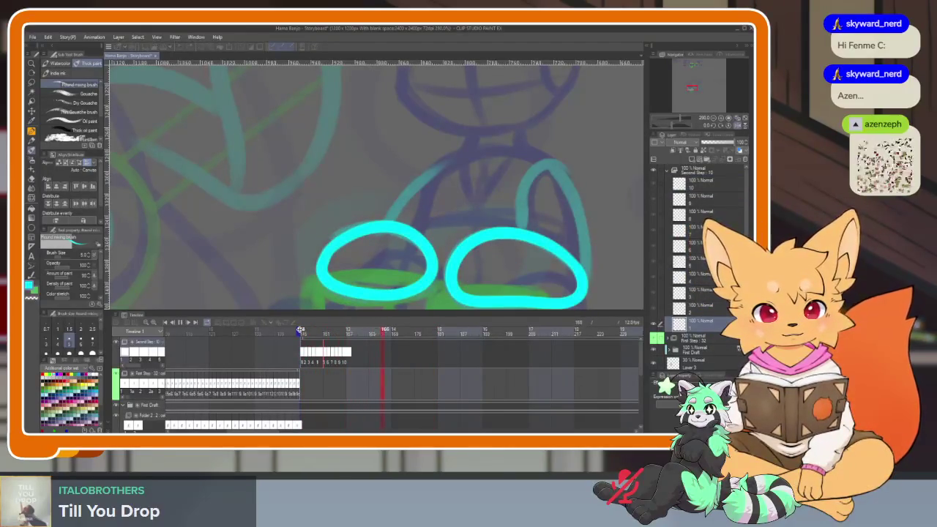
pyautogui.hscroll(2, 539, 357)
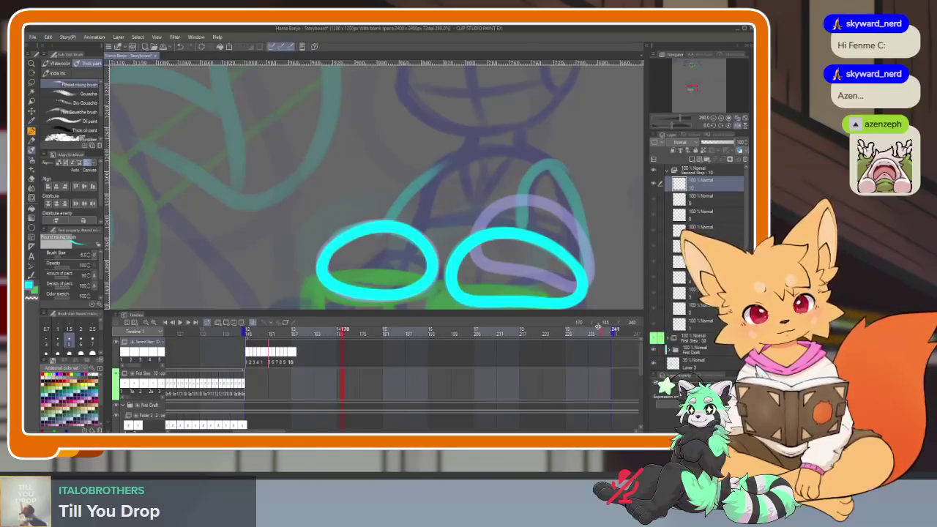
pyautogui.click(294, 330)
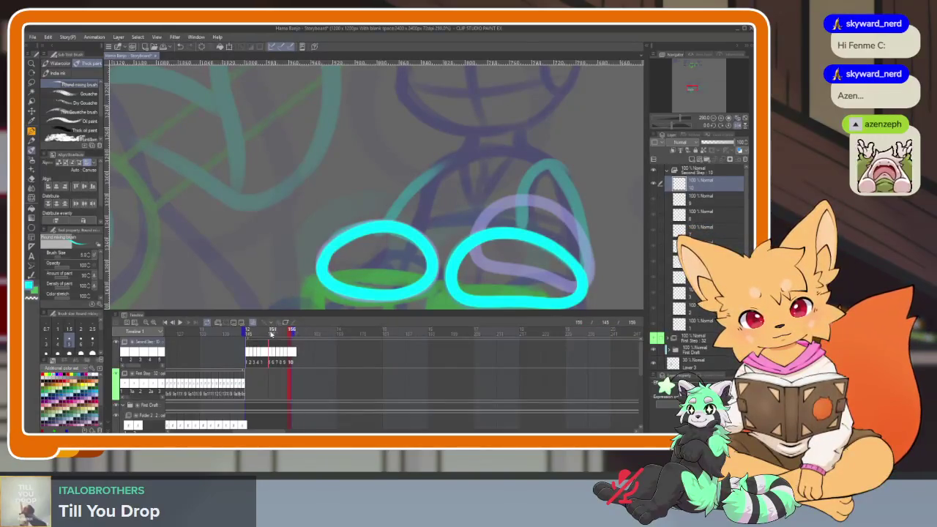
pyautogui.press('space')
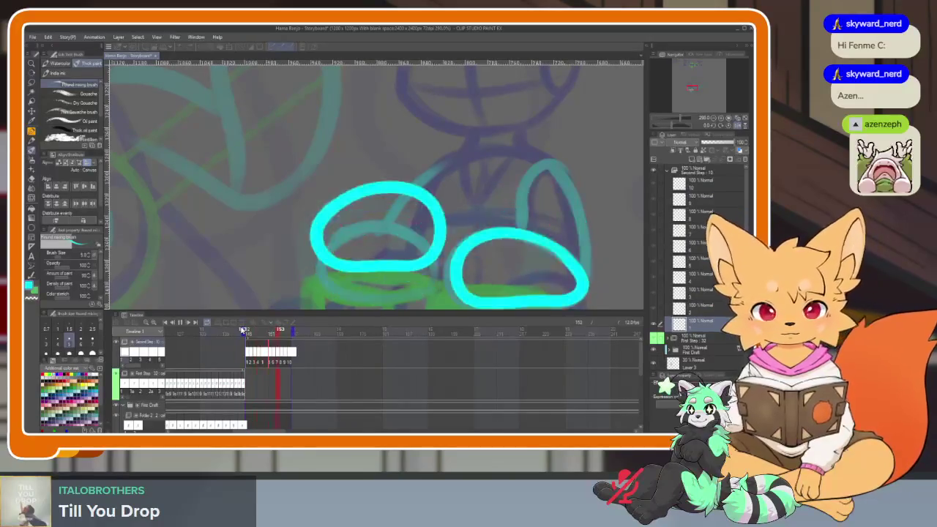
pyautogui.press('space')
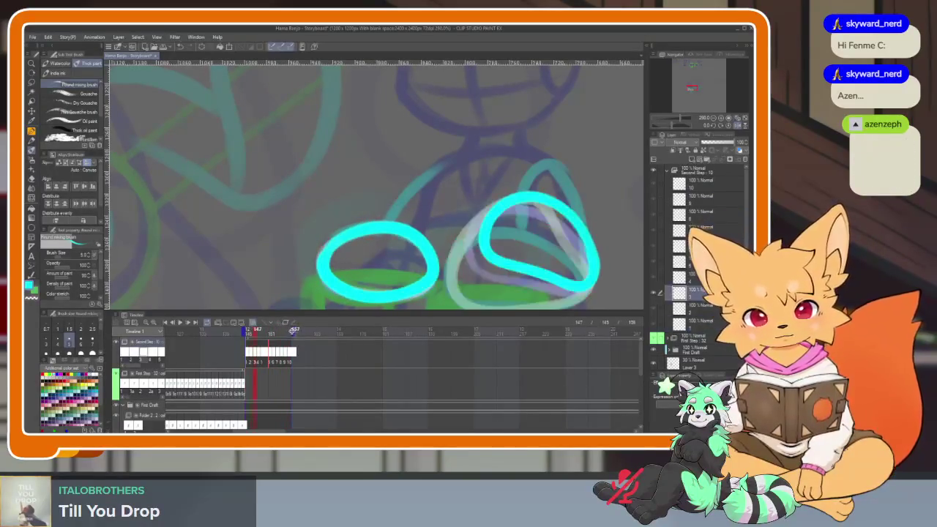
pyautogui.press('space')
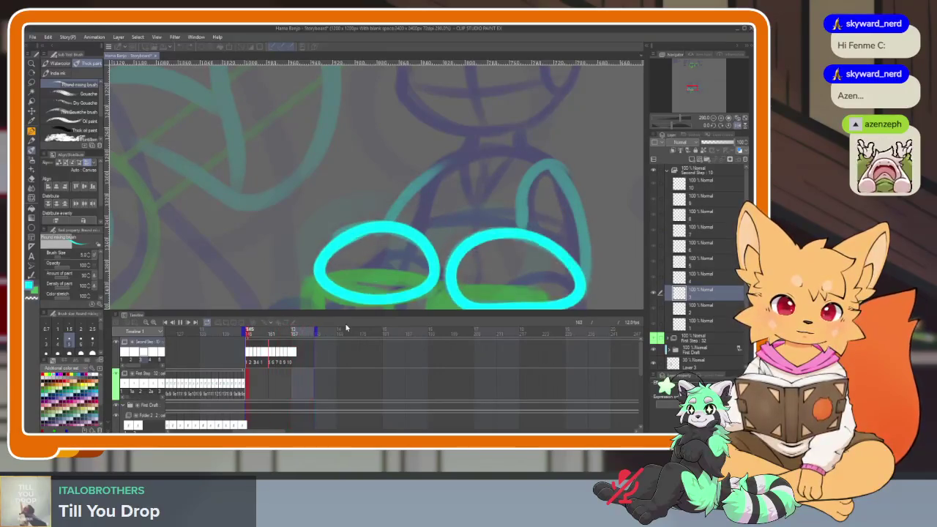
pyautogui.press('Return')
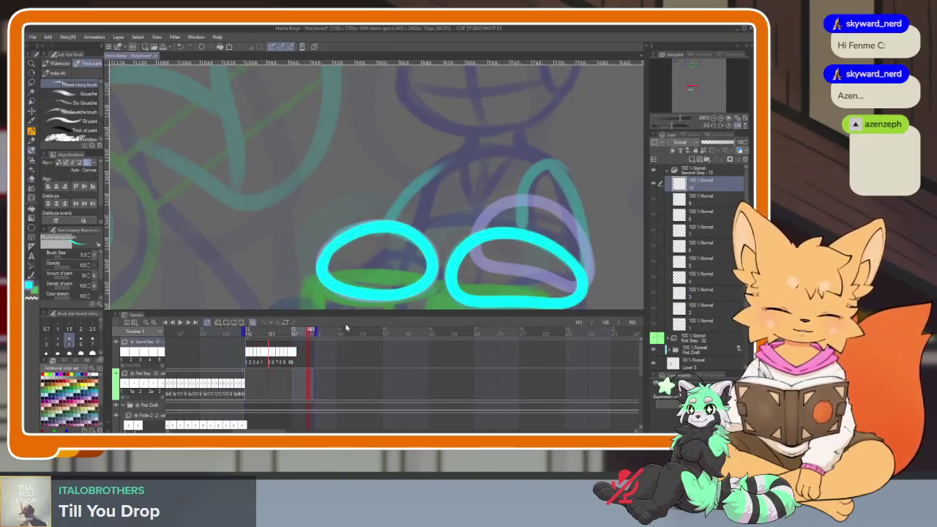
pyautogui.click(249, 332)
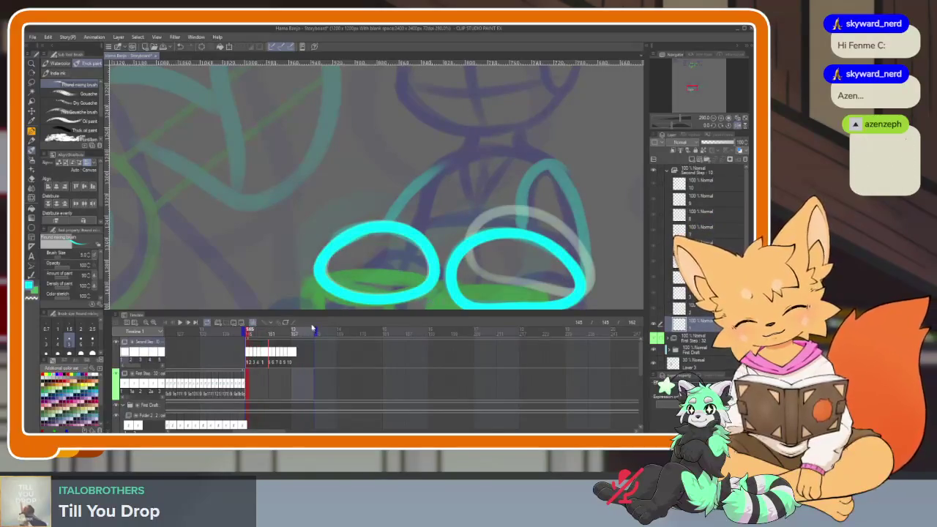
pyautogui.scroll(2, 269, 364)
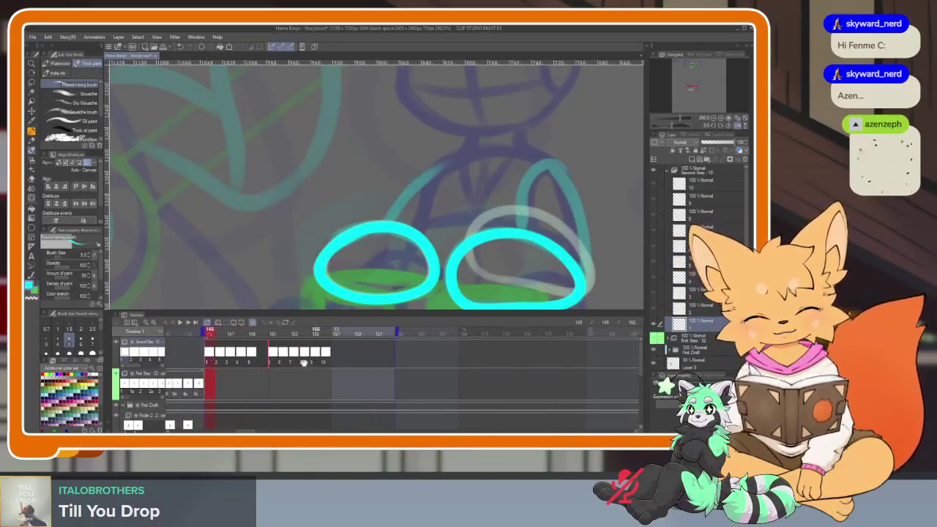
# - Scrub and play the foot frames from 145, then compare the cels at frames 151 and 152
pyautogui.moveTo(282, 332); pyautogui.dragTo(448, 332)
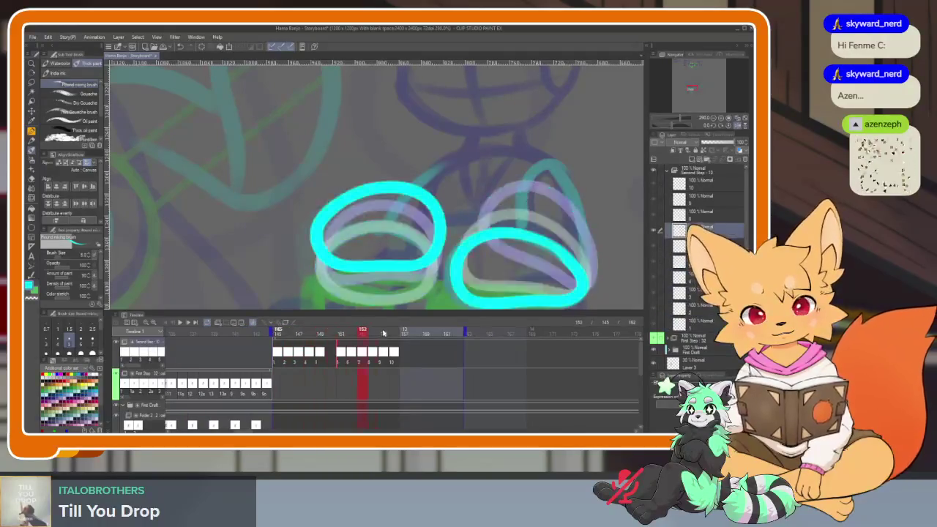
pyautogui.moveTo(357, 334); pyautogui.dragTo(269, 331)
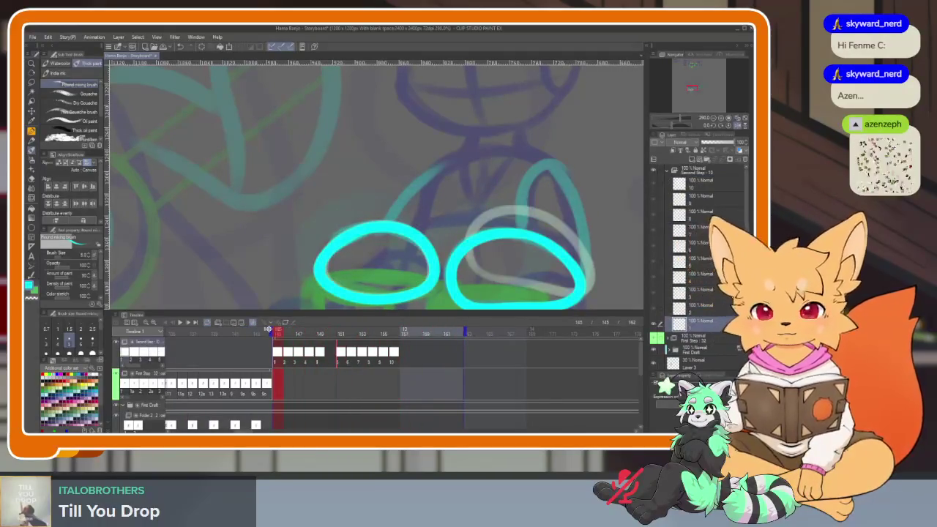
pyautogui.press('space')
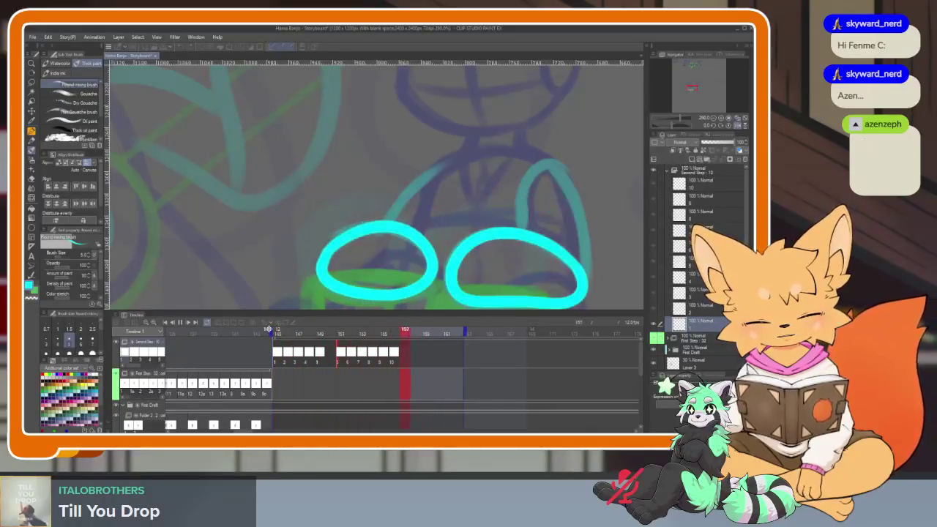
pyautogui.press('space')
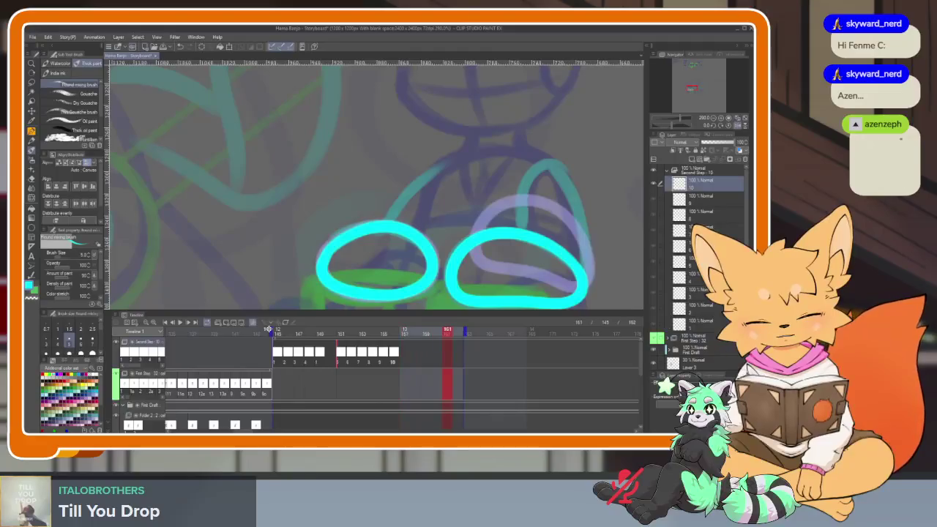
pyautogui.scroll(2, 399, 370)
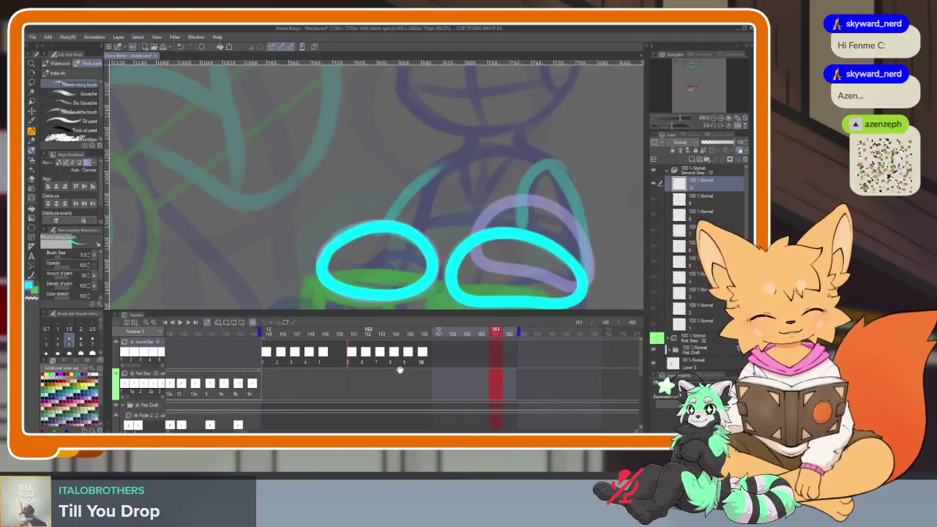
pyautogui.click(266, 353)
pyautogui.click(353, 354)
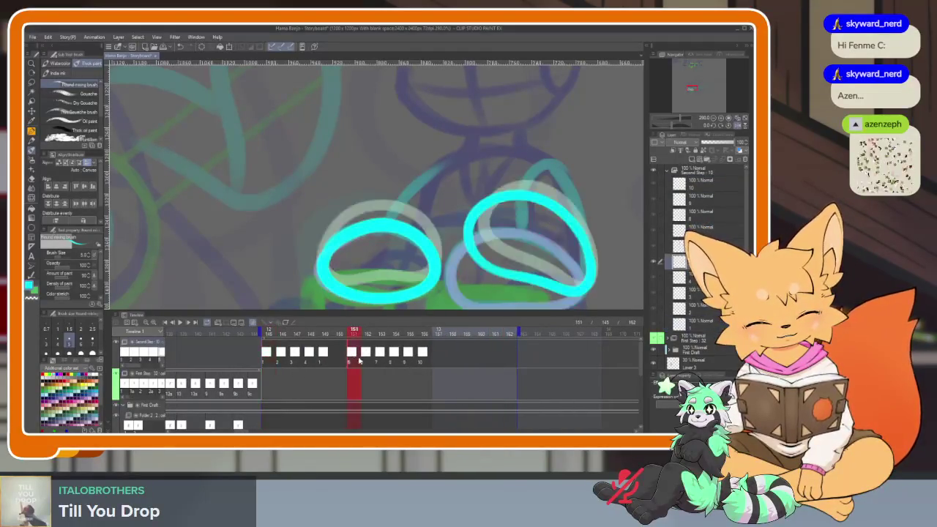
pyautogui.click(366, 354)
pyautogui.click(266, 353)
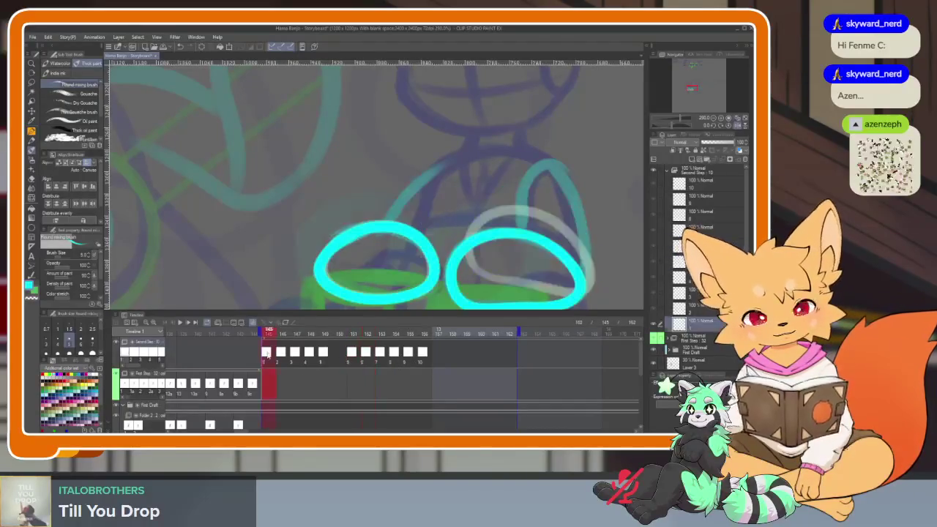
pyautogui.click(354, 355)
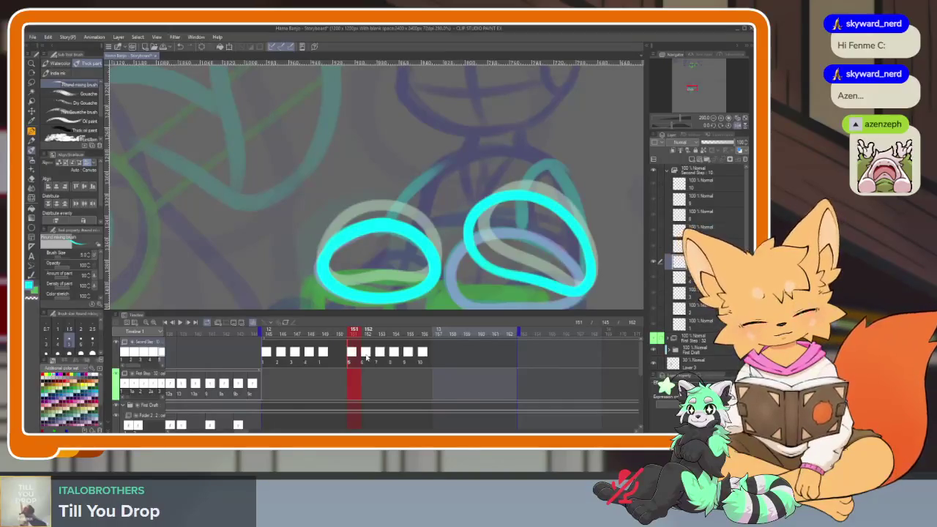
pyautogui.click(366, 356)
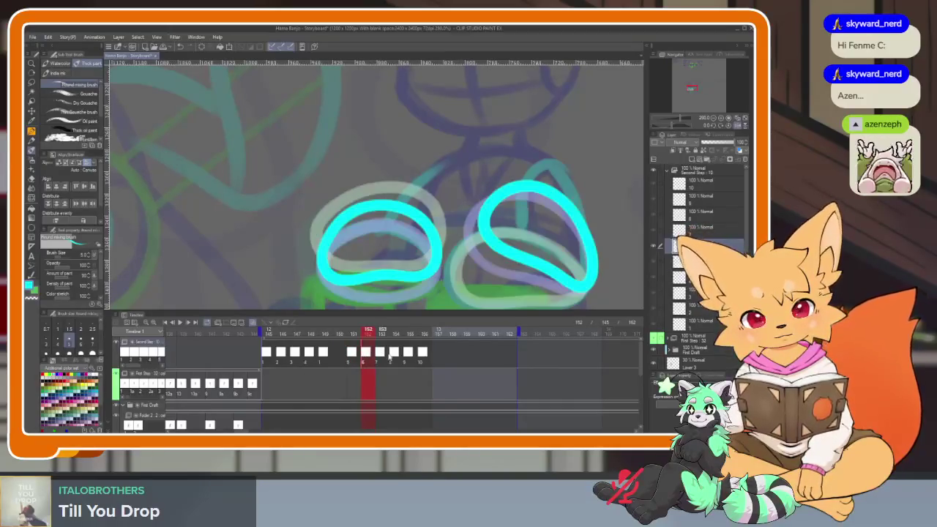
# - Step through frames 146 to 156 one by one, then loop playback from frame 157
pyautogui.click(284, 356)
pyautogui.click(294, 357)
pyautogui.click(310, 358)
pyautogui.click(324, 357)
pyautogui.click(353, 357)
pyautogui.click(368, 359)
pyautogui.click(384, 360)
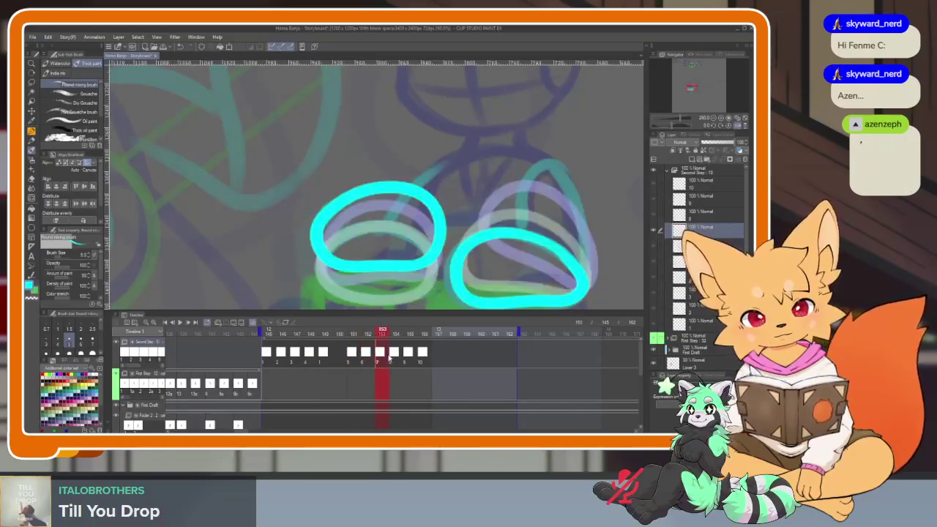
pyautogui.click(396, 359)
pyautogui.click(410, 358)
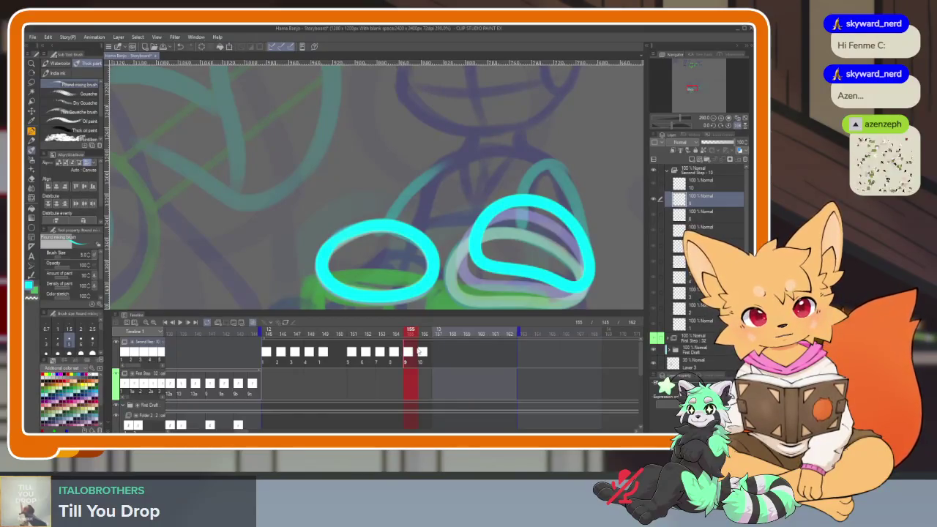
pyautogui.click(424, 358)
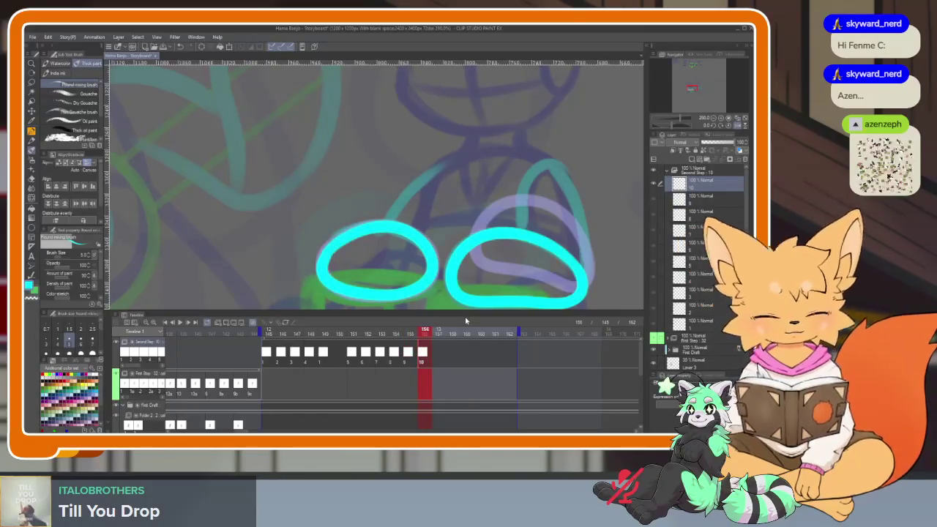
pyautogui.click(438, 331)
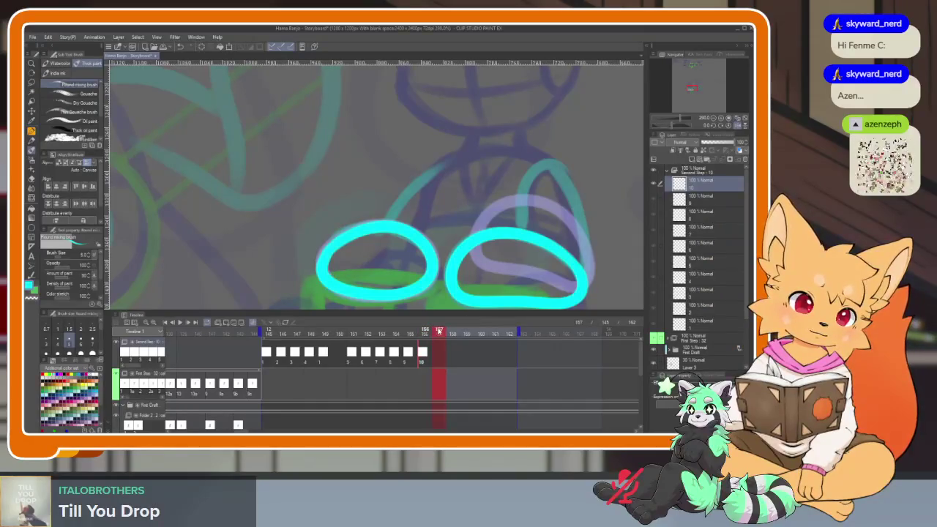
pyautogui.press('space')
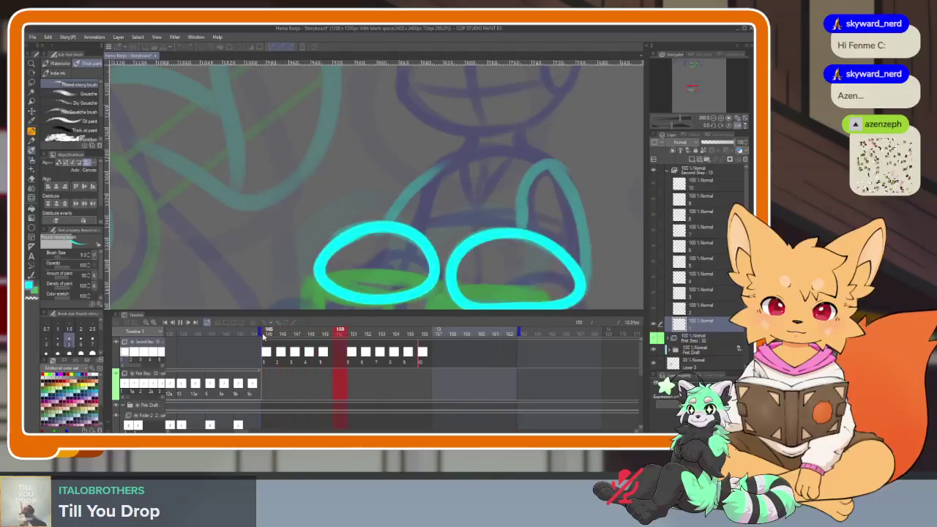
# - Stop playback at frame 153 and zoom into the canvas to edit that cel
pyautogui.click(366, 334)
pyautogui.moveTo(366, 334); pyautogui.dragTo(381, 335)
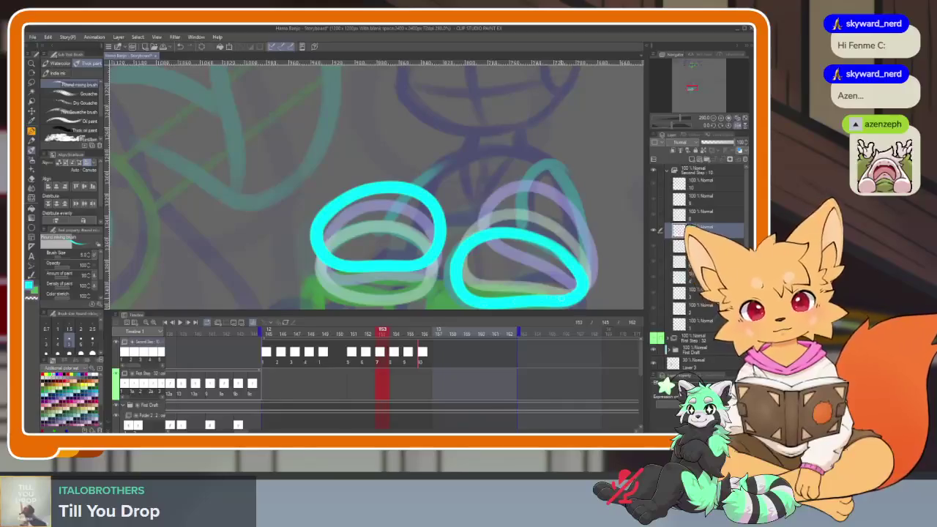
pyautogui.press('Tab')
pyautogui.scroll(1, 561, 301)
pyautogui.scroll(1, 558, 302)
# - Erase and redraw the upper arc of the right foot loop, then advance to frame 154
pyautogui.moveTo(375, 273)
pyautogui.mouseDown()
pyautogui.moveTo(401, 263)
pyautogui.moveTo(617, 314)
pyautogui.mouseUp()
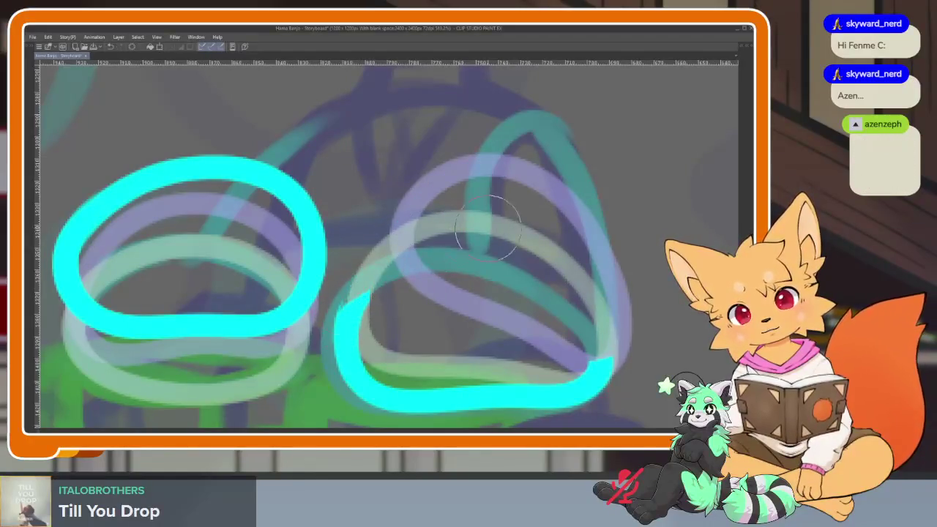
pyautogui.moveTo(604, 357)
pyautogui.mouseDown()
pyautogui.moveTo(527, 194)
pyautogui.moveTo(358, 276)
pyautogui.mouseUp()
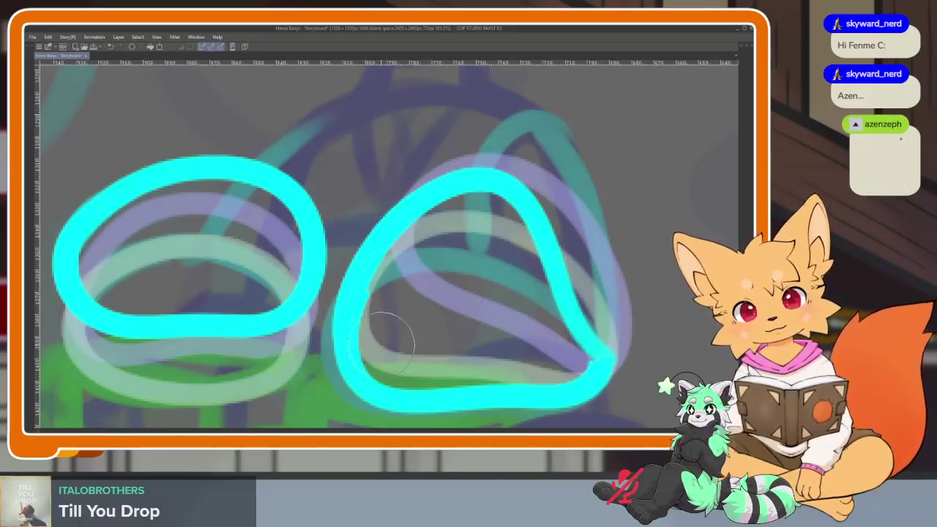
pyautogui.scroll(-5, 388, 344)
pyautogui.scroll(1, 388, 344)
pyautogui.scroll(2, 388, 344)
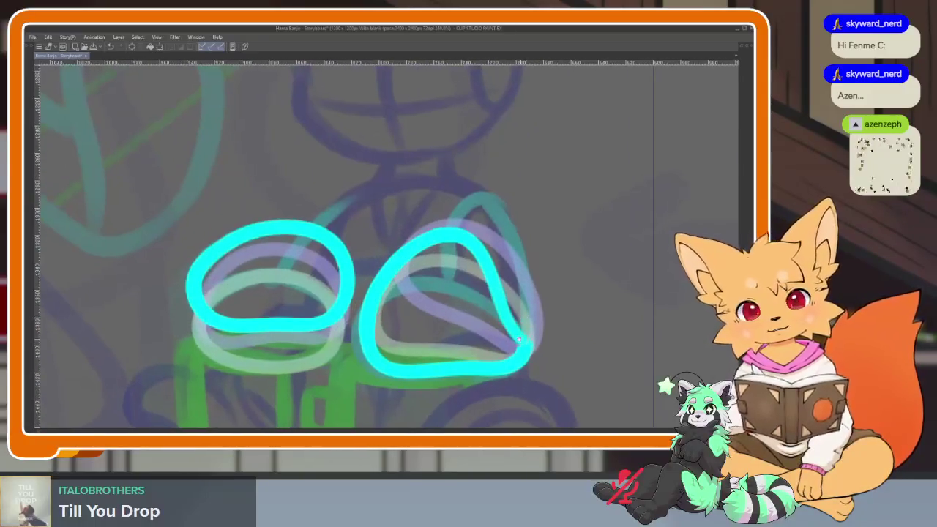
pyautogui.scroll(1, 388, 345)
pyautogui.scroll(-2, 560, 350)
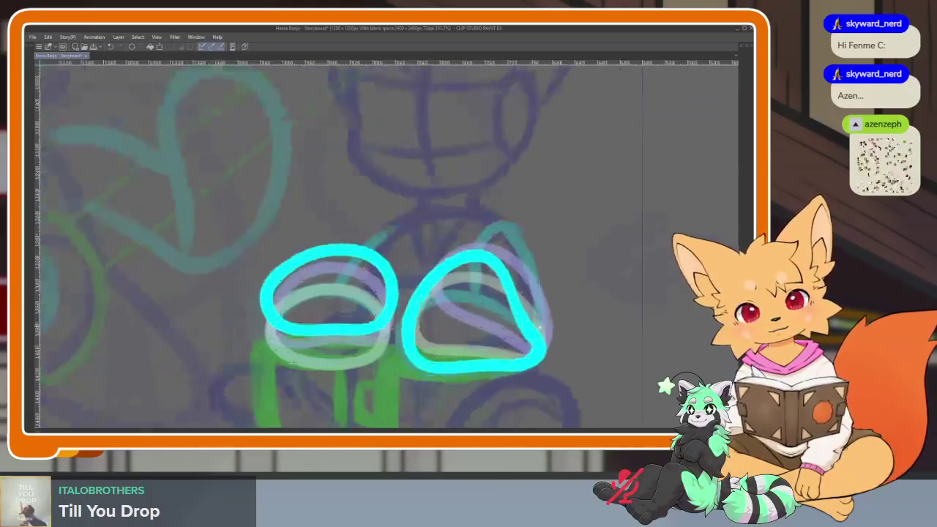
pyautogui.press('Tab')
pyautogui.press('Right')
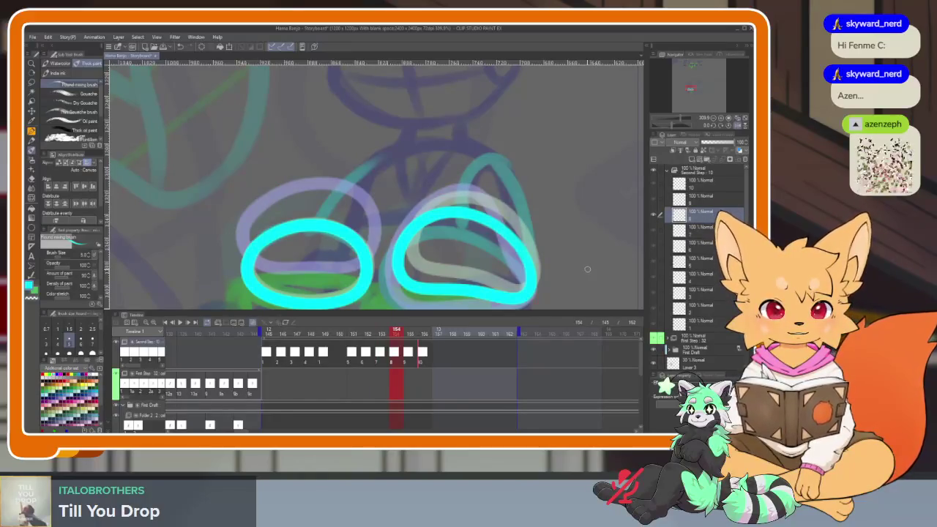
# - On frame 154, erase the upper-left part of the left foot loop and redraw it closed
pyautogui.press('Tab')
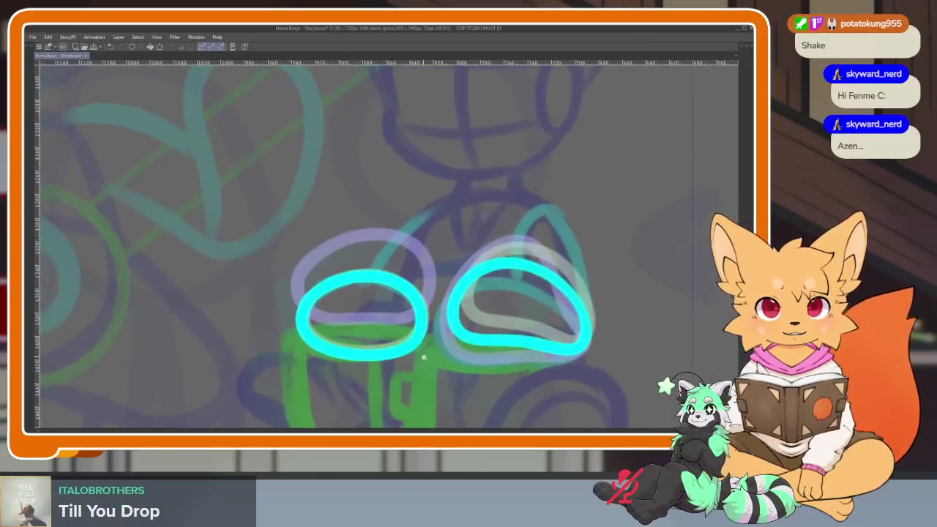
pyautogui.scroll(2, 433, 358)
pyautogui.scroll(2, 434, 359)
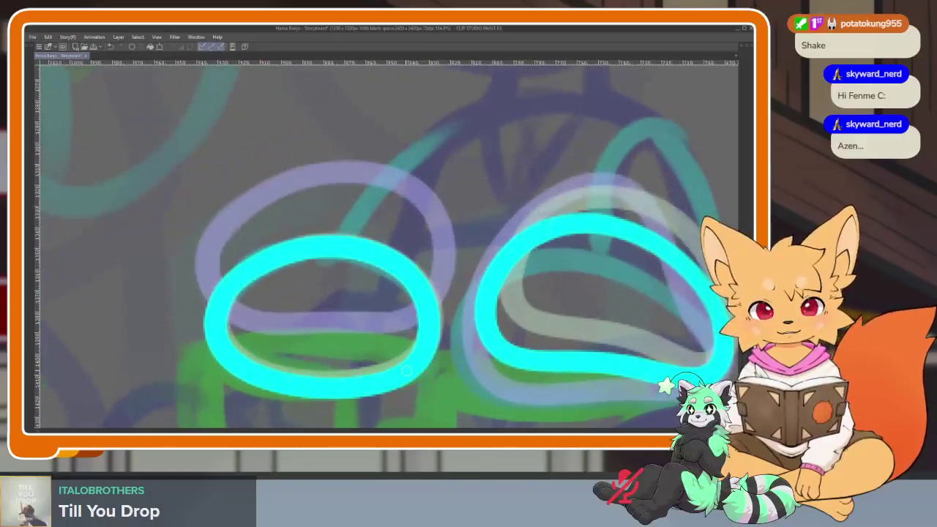
pyautogui.moveTo(219, 293)
pyautogui.mouseDown()
pyautogui.moveTo(313, 235)
pyautogui.moveTo(381, 284)
pyautogui.mouseUp()
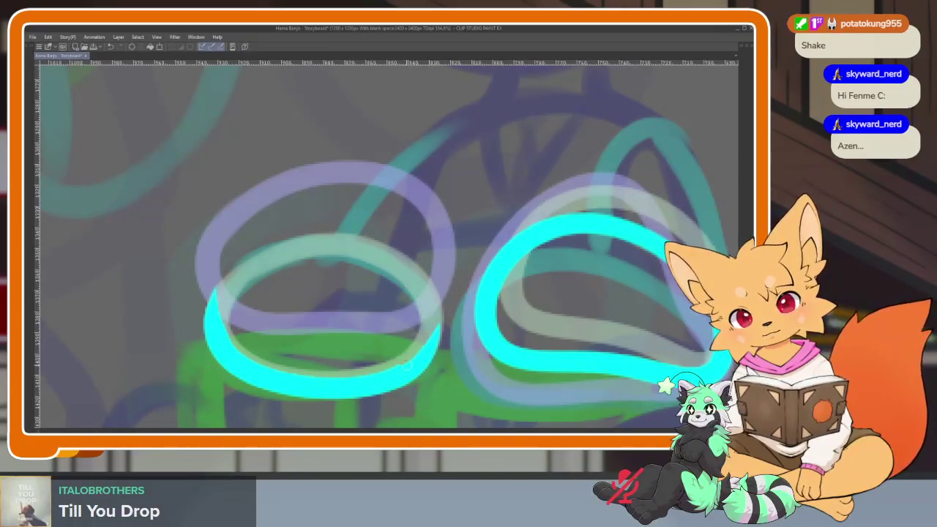
pyautogui.moveTo(417, 360)
pyautogui.mouseDown()
pyautogui.moveTo(443, 242)
pyautogui.moveTo(282, 183)
pyautogui.moveTo(219, 329)
pyautogui.moveTo(238, 370)
pyautogui.mouseUp()
pyautogui.hotkey('ctrl', 'z')
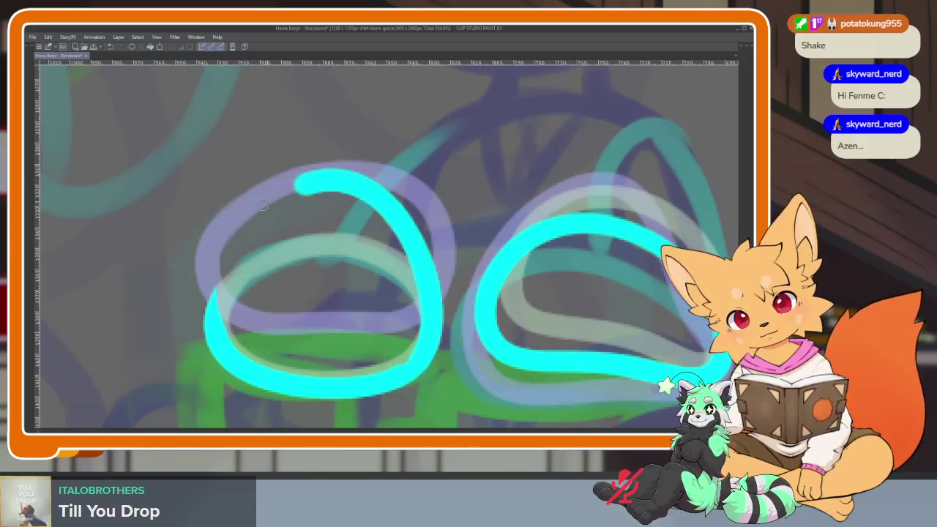
pyautogui.moveTo(418, 251); pyautogui.dragTo(216, 289)
pyautogui.scroll(-5, 440, 293)
pyautogui.scroll(3, 542, 328)
pyautogui.scroll(2, 543, 328)
# - Move to frame 156 and redraw the right foot loop's upper arc to a peak
pyautogui.press('Right')
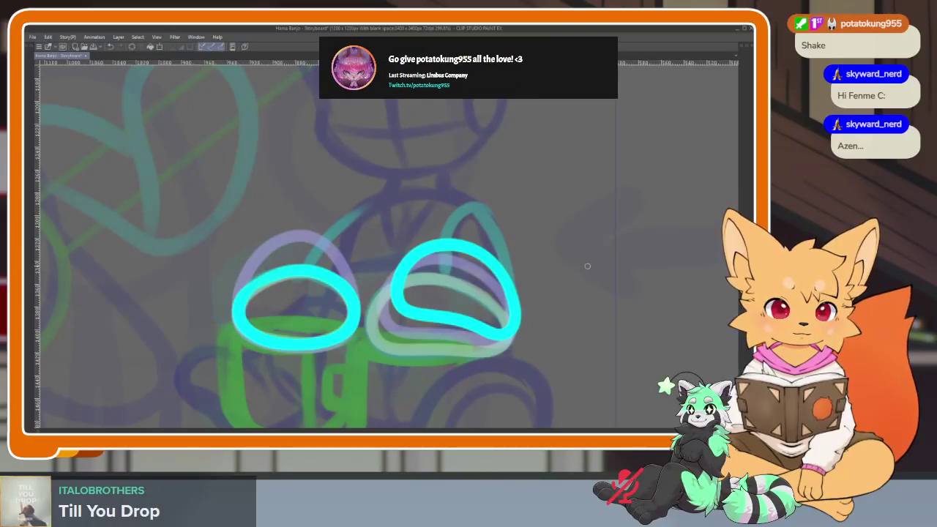
pyautogui.press('Right')
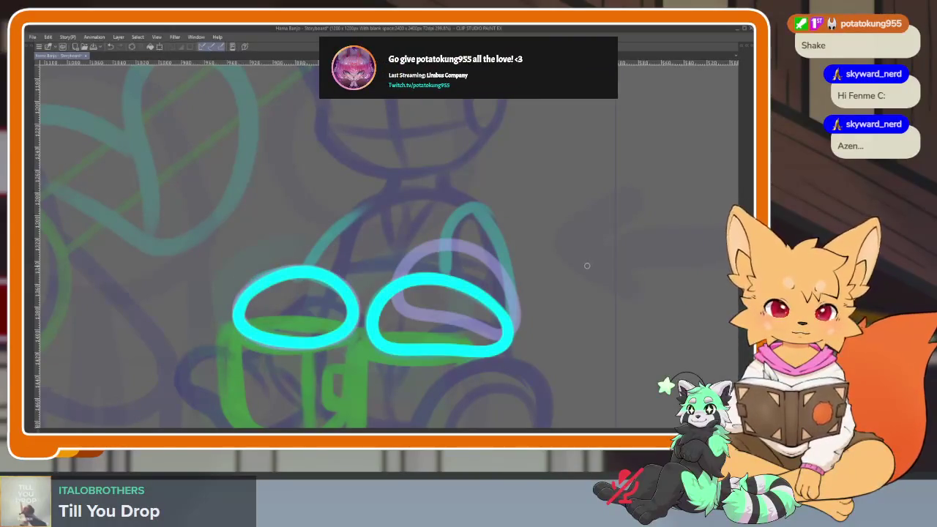
pyautogui.press('Tab')
pyautogui.press('Tab')
pyautogui.scroll(2, 498, 339)
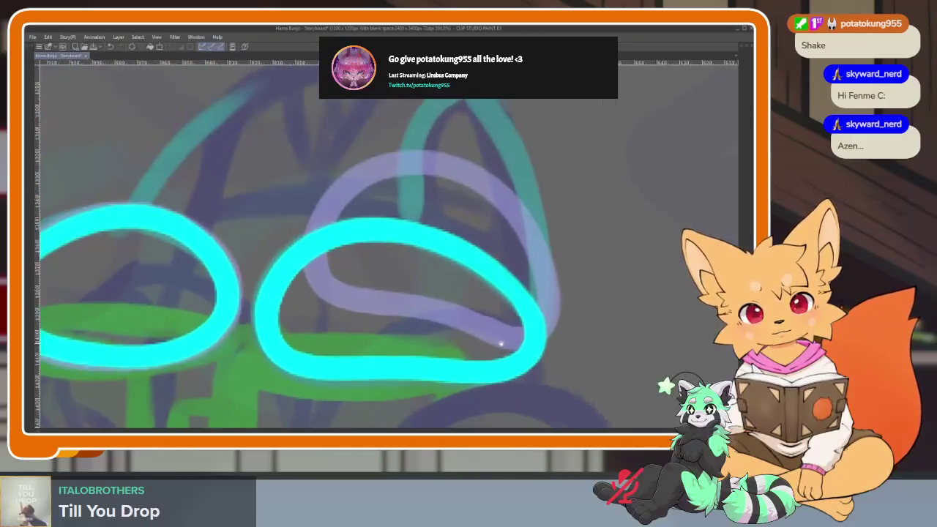
pyautogui.moveTo(309, 288)
pyautogui.mouseDown()
pyautogui.moveTo(481, 271)
pyautogui.moveTo(516, 333)
pyautogui.mouseUp()
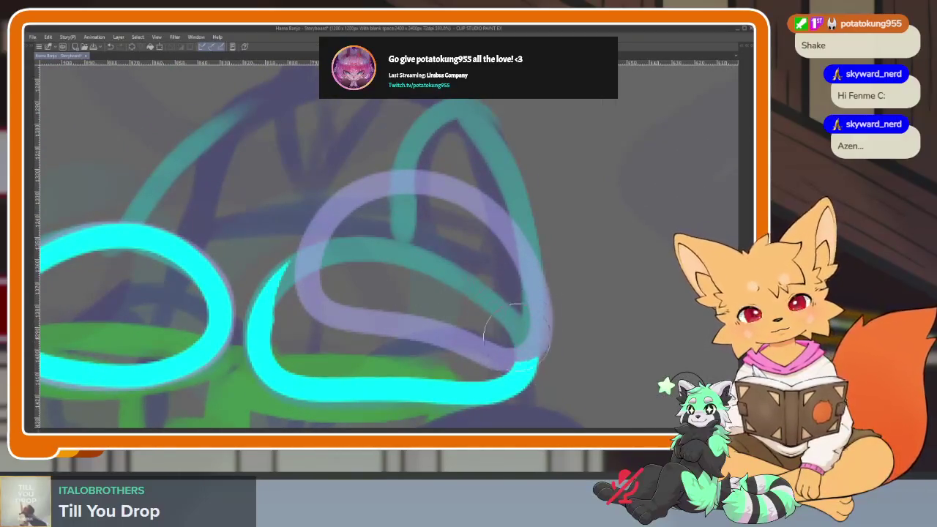
pyautogui.moveTo(523, 367)
pyautogui.mouseDown()
pyautogui.moveTo(426, 192)
pyautogui.moveTo(267, 322)
pyautogui.mouseUp()
pyautogui.press('Tab')
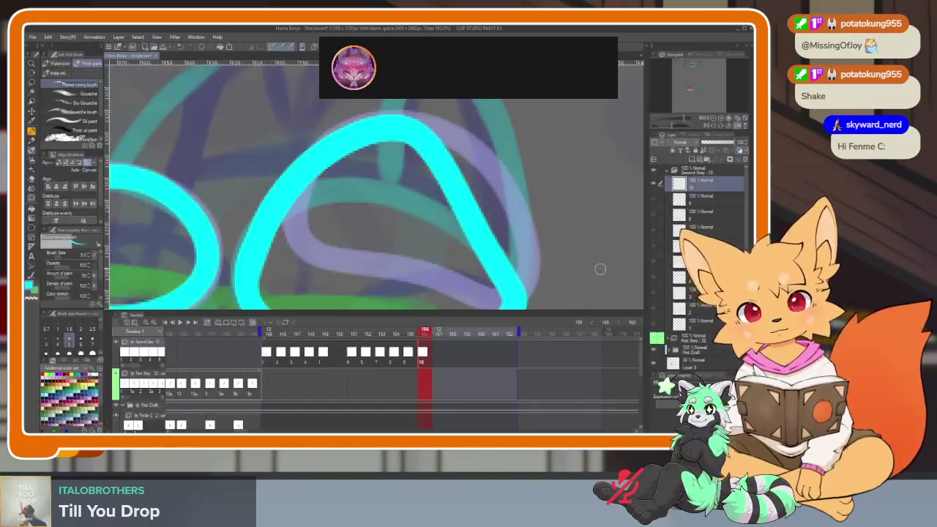
# - Undo the right loop's latest strokes and compare frames 148 and 149
pyautogui.hotkey('ctrl', 'z')
pyautogui.hotkey('ctrl', 'z')
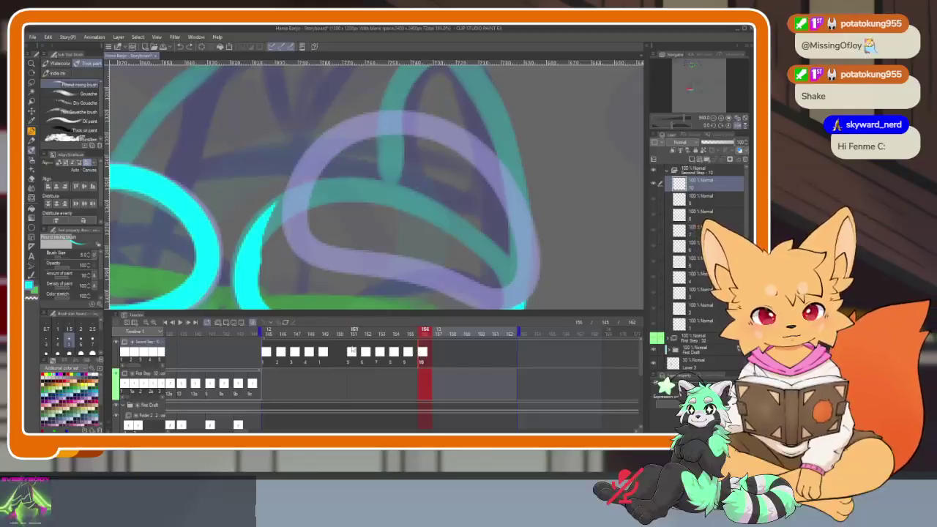
pyautogui.click(310, 356)
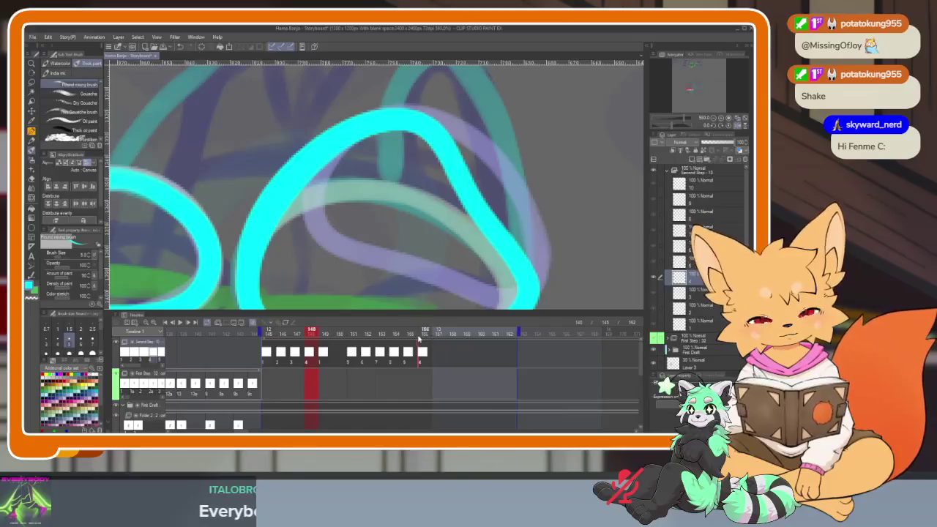
pyautogui.click(323, 356)
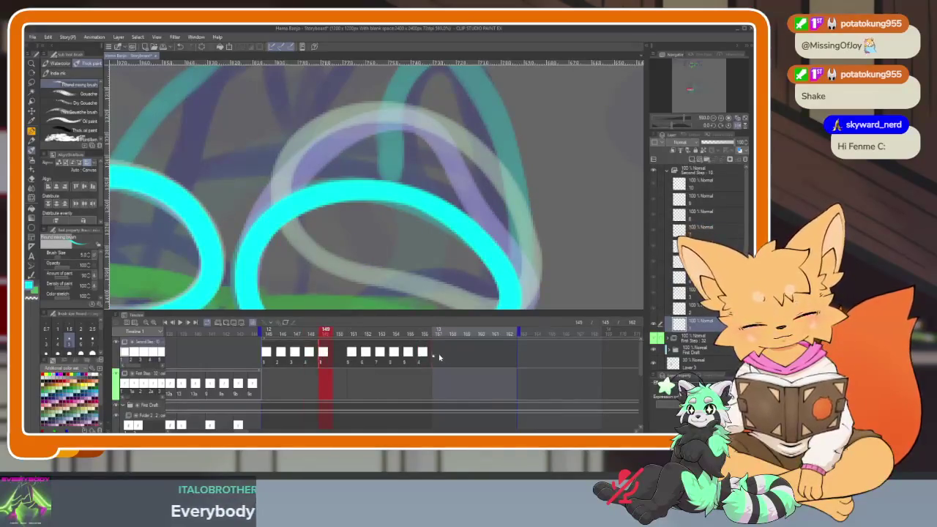
# - Play the foot animation loop twice on a full canvas to review it
pyautogui.press('Tab')
pyautogui.press('space')
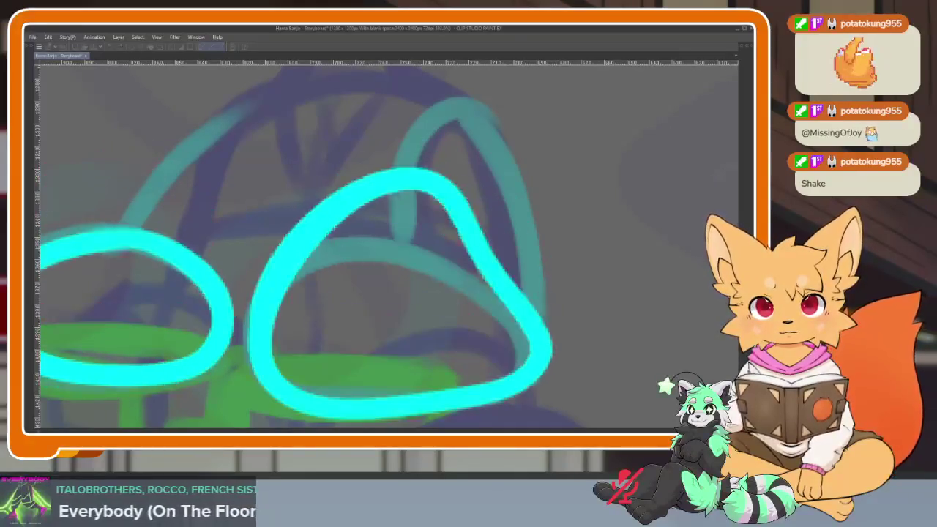
pyautogui.scroll(-3, 504, 304)
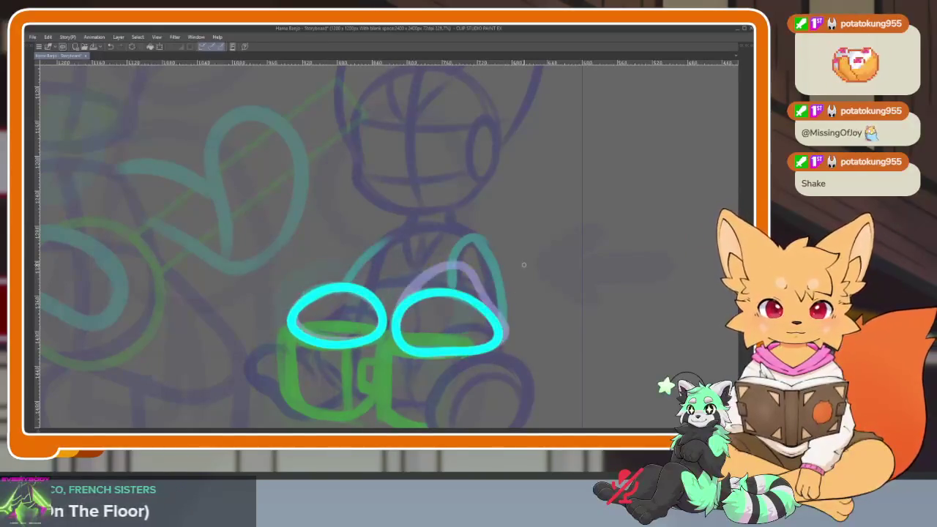
pyautogui.press('Tab')
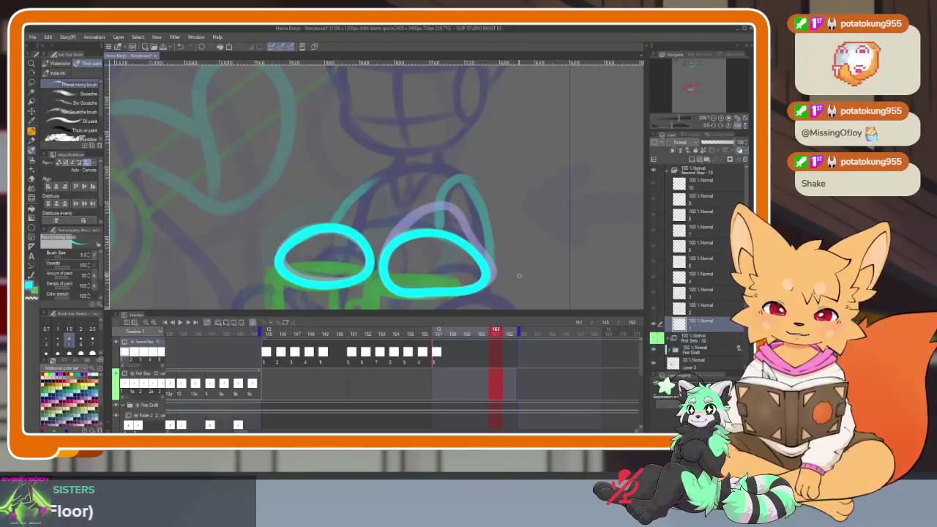
pyautogui.press('space')
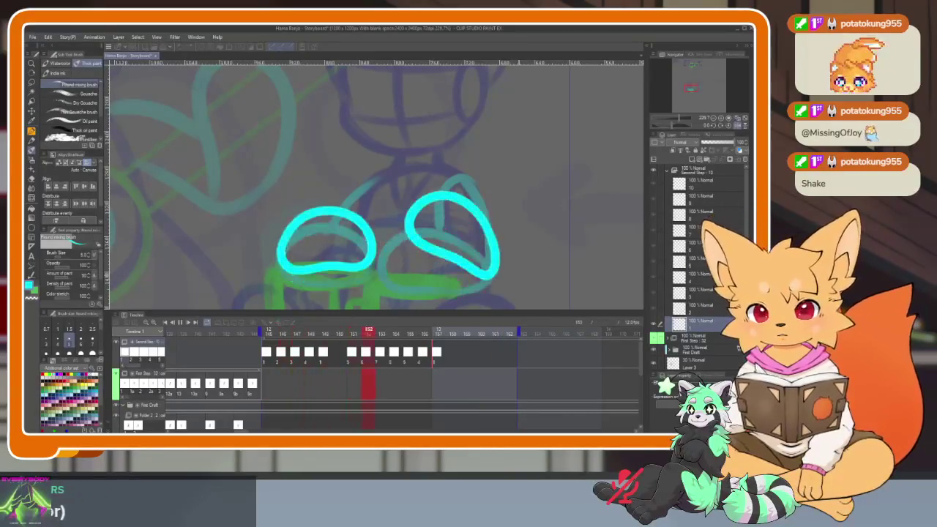
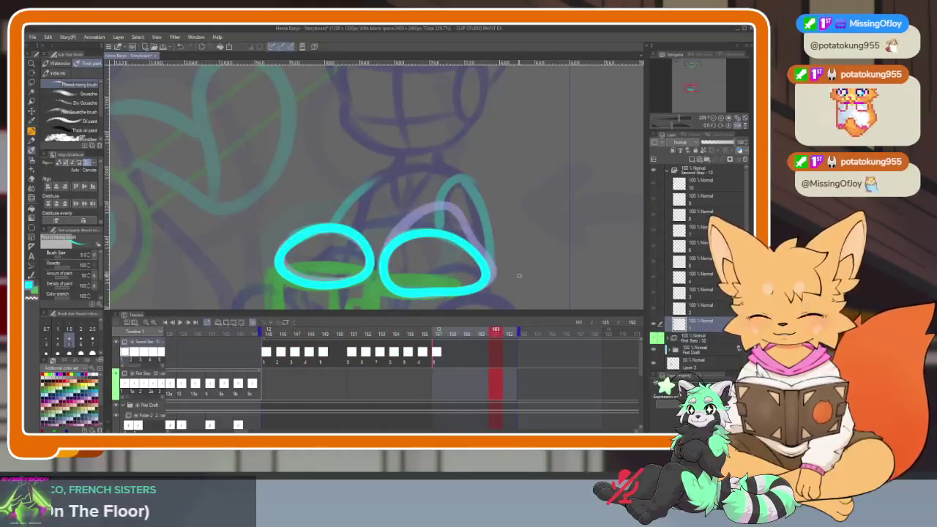
# - Zoom in on the canvas, then delete inbetween layers 2–10 and undo the deletion
pyautogui.press('Tab')
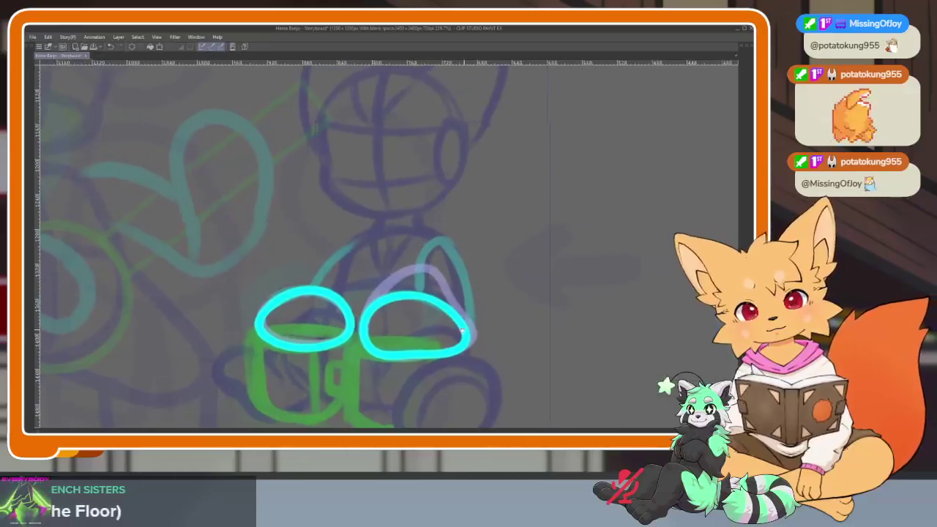
pyautogui.scroll(2, 451, 336)
pyautogui.scroll(1, 439, 344)
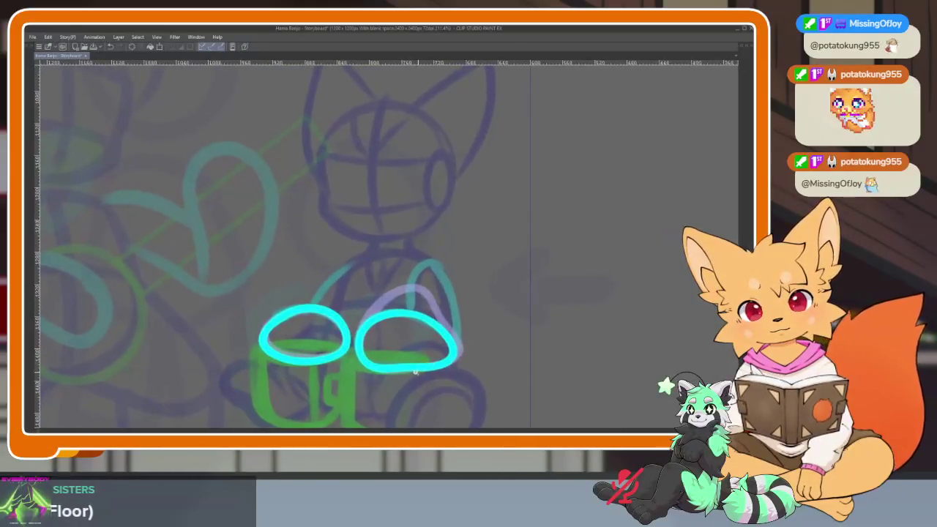
pyautogui.scroll(2, 419, 359)
pyautogui.press('Tab')
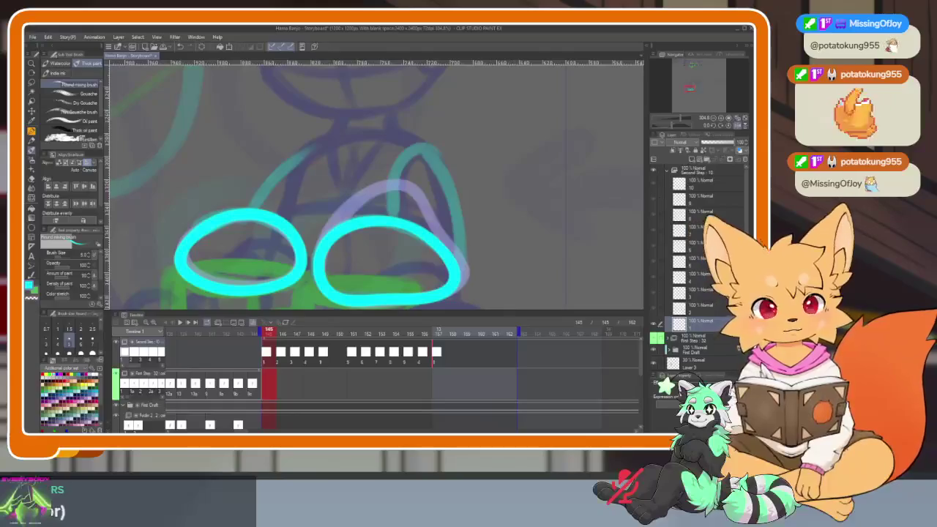
pyautogui.click(707, 185)
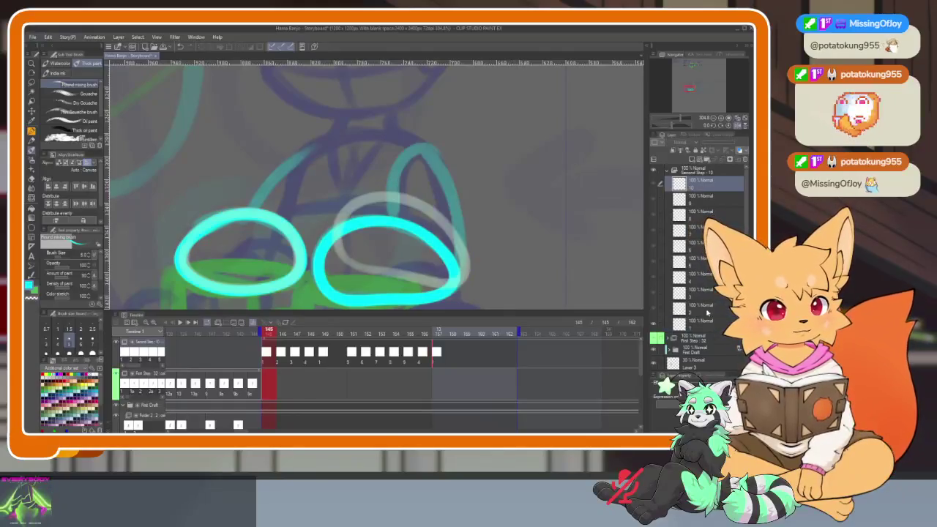
pyautogui.click(746, 161)
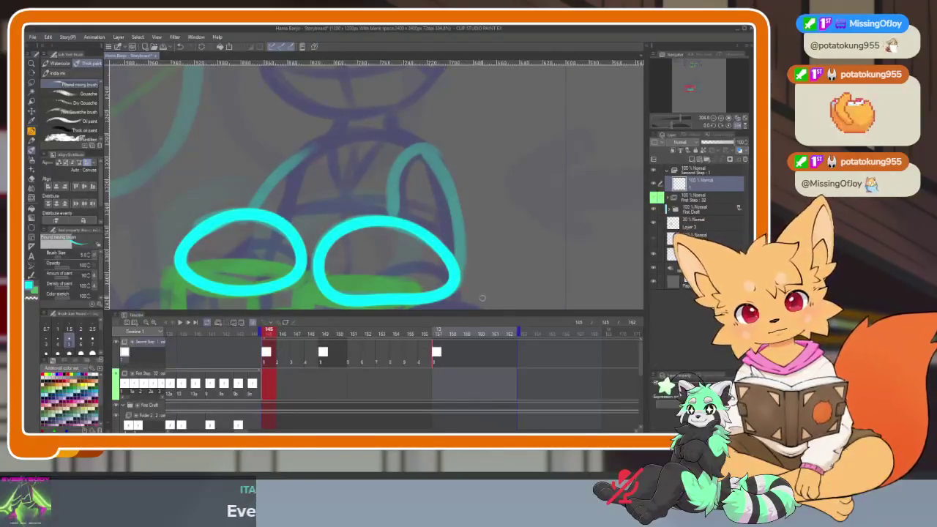
pyautogui.hotkey('ctrl', 'z')
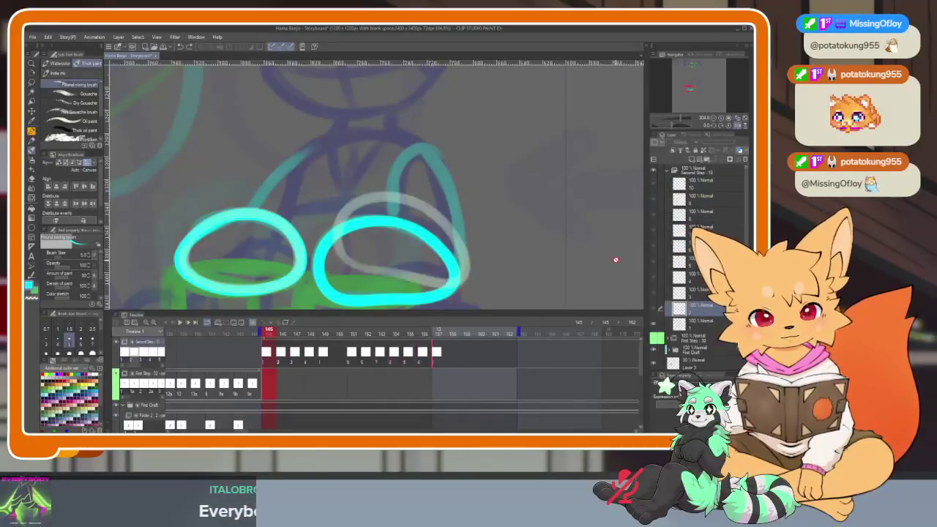
# - Rename the Second Step folder to '1-10' and collapse it in the Layer palette
pyautogui.click(700, 173)
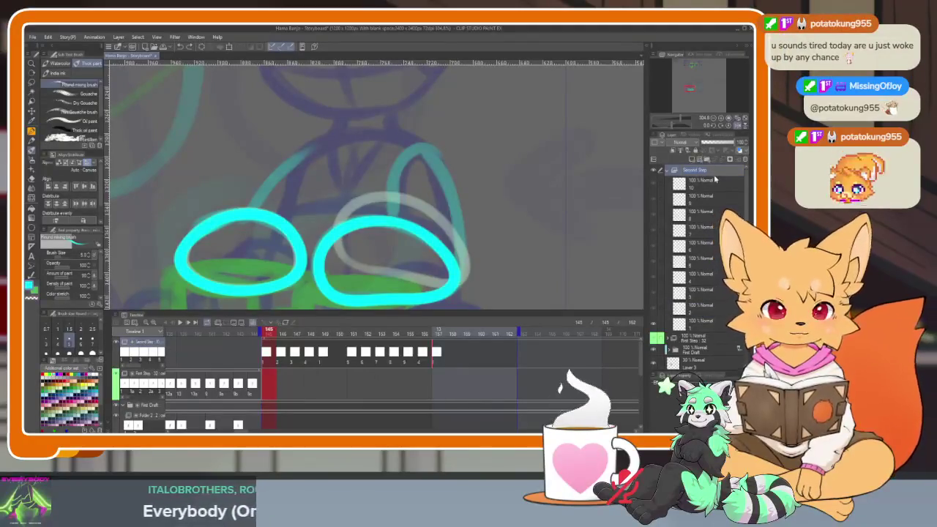
pyautogui.press('BackSpace')
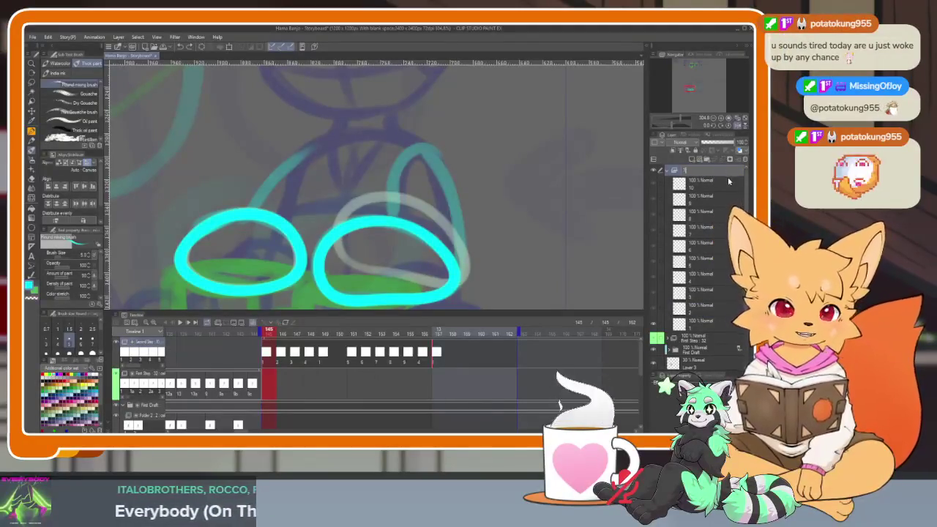
pyautogui.press('Escape')
pyautogui.click(666, 173)
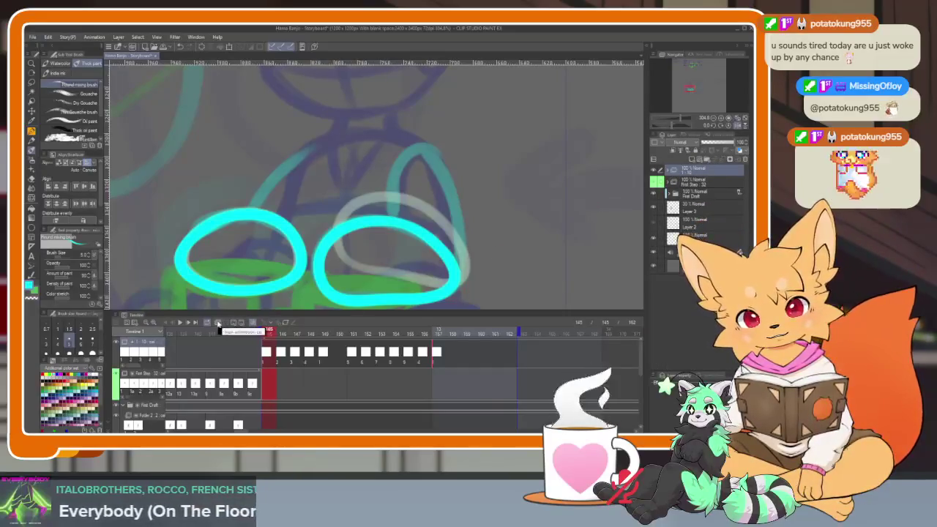
# - Create a new top animation folder with a blank layer and dim the 1-10 folder to 20%
pyautogui.click(218, 323)
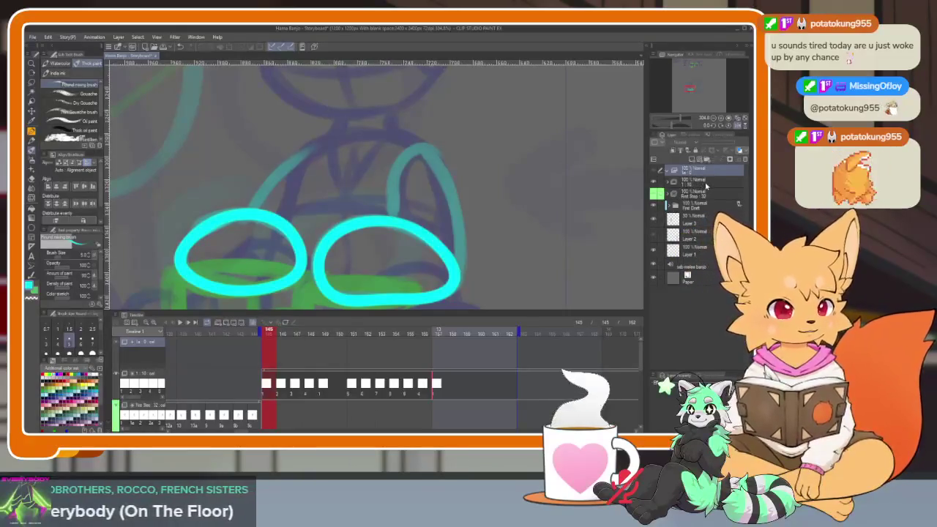
pyautogui.click(706, 185)
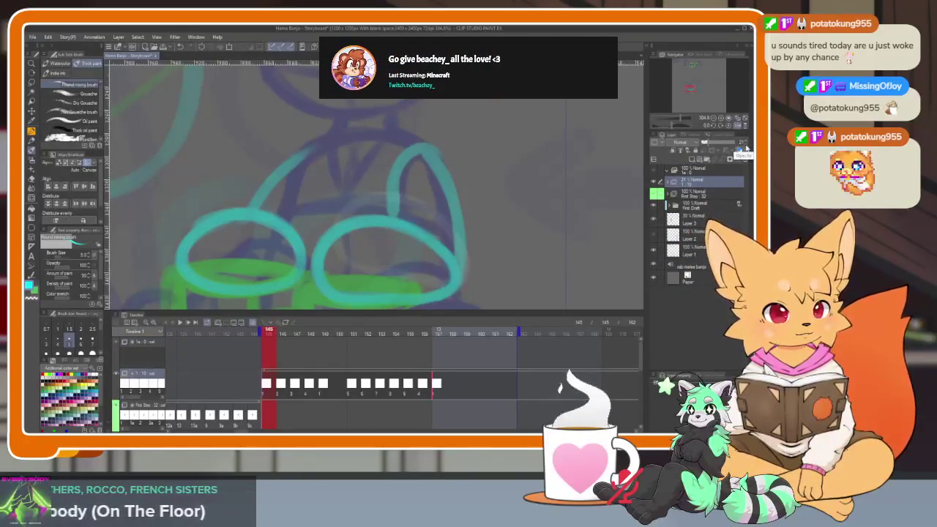
pyautogui.click(700, 171)
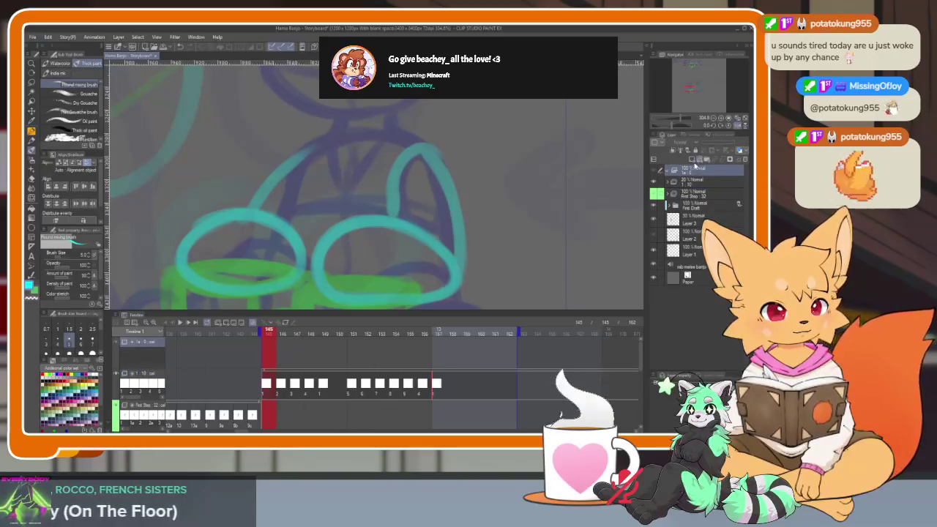
pyautogui.click(707, 161)
# - Assign a new cel at frame 145 and extend the playback range's end marker
pyautogui.rightClick(267, 352)
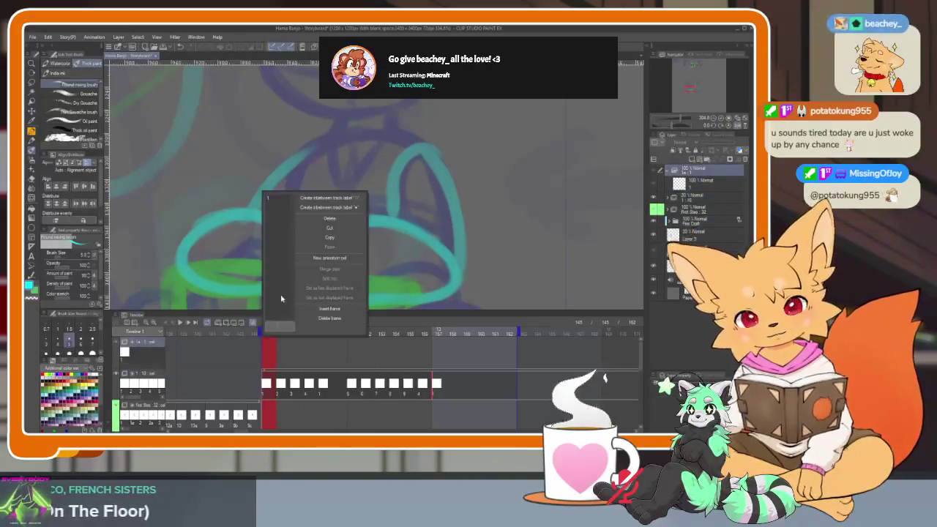
pyautogui.click(364, 297)
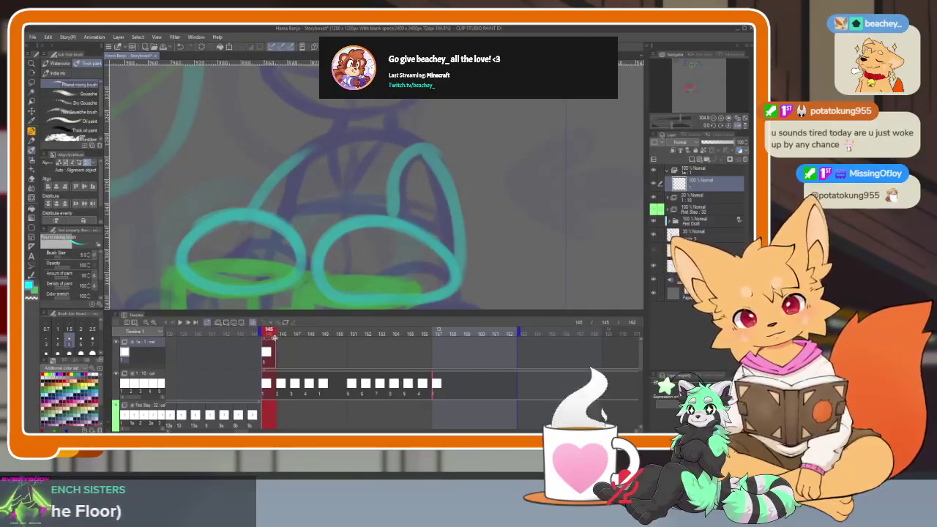
pyautogui.click(498, 352)
pyautogui.moveTo(515, 336); pyautogui.dragTo(529, 340)
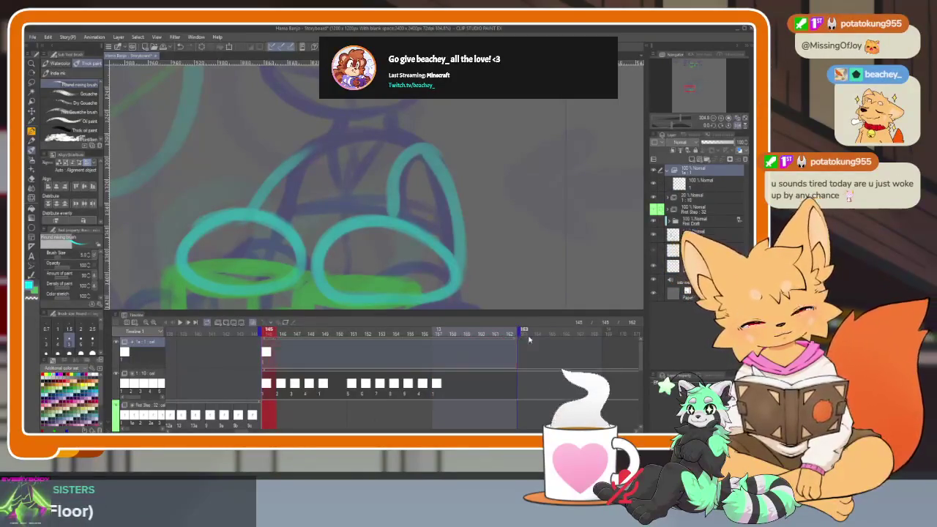
pyautogui.hscroll(-1, 353, 381)
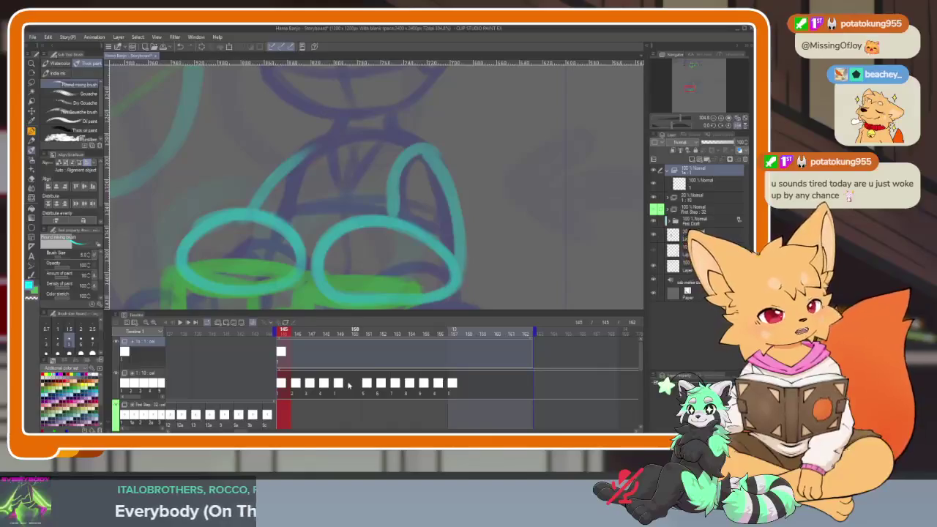
pyautogui.press('Tab')
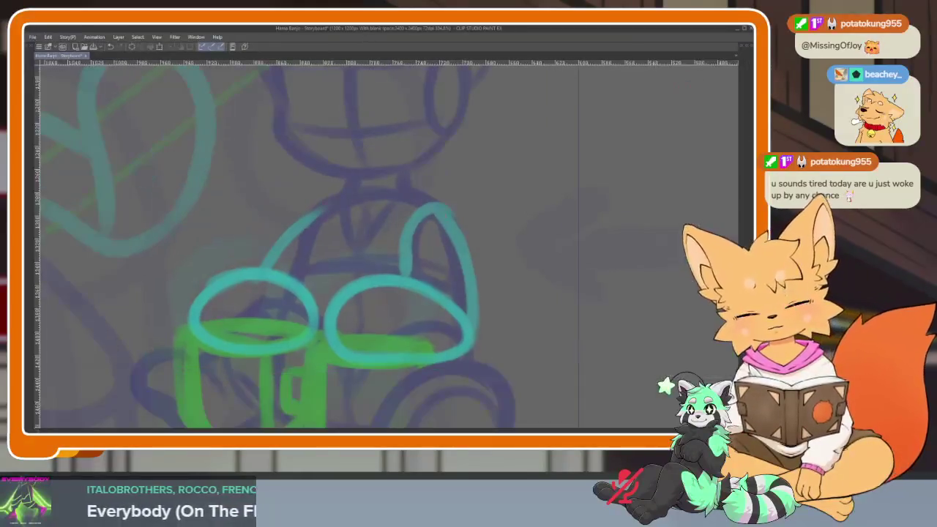
pyautogui.scroll(-3, 412, 325)
pyautogui.scroll(2, 414, 326)
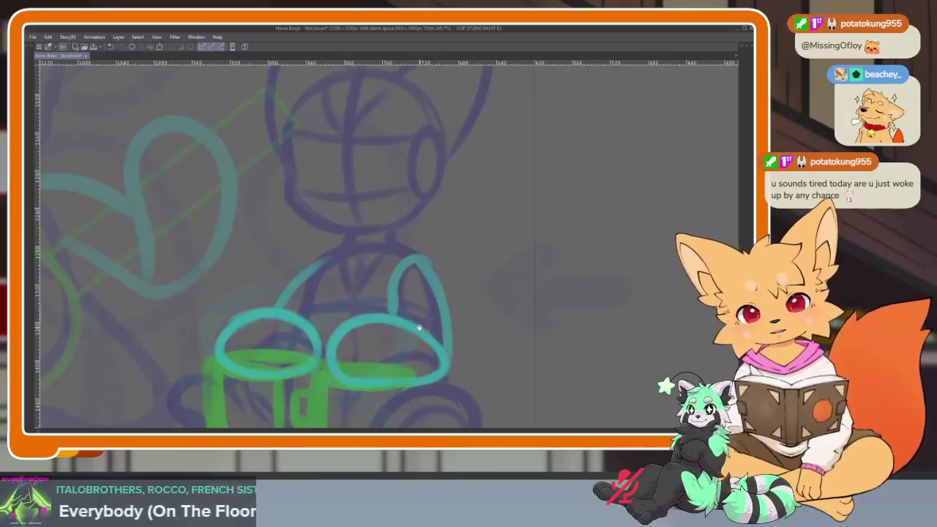
pyautogui.scroll(2, 385, 351)
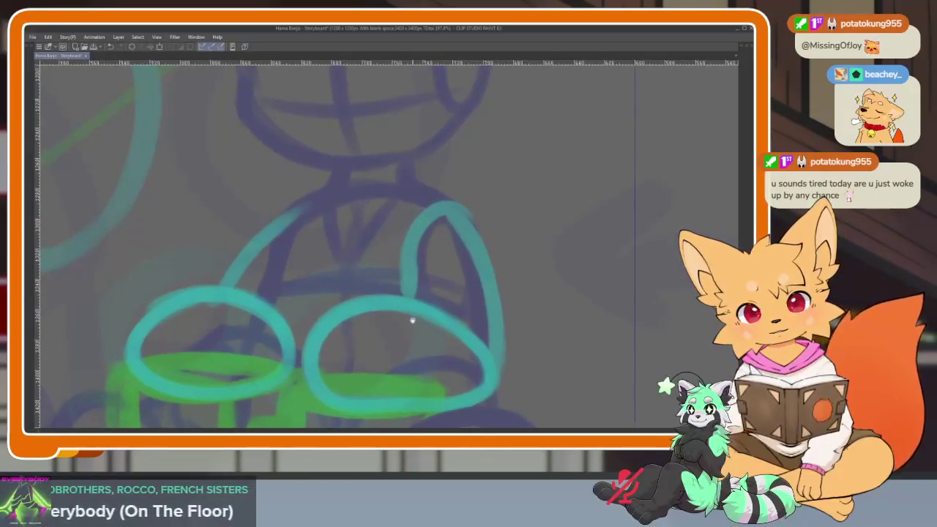
pyautogui.scroll(-1, 412, 344)
pyautogui.scroll(-3, 425, 329)
pyautogui.scroll(2, 414, 357)
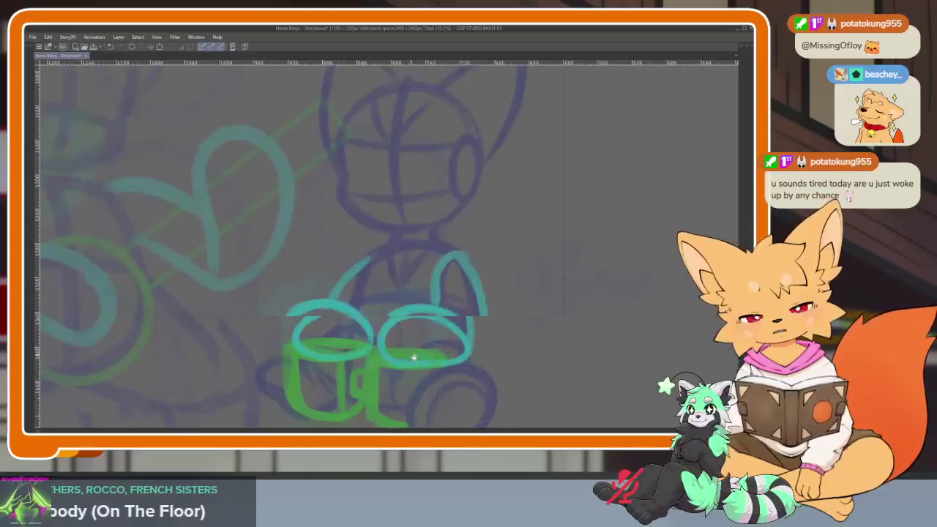
pyautogui.scroll(1, 413, 357)
pyautogui.scroll(2, 391, 324)
pyautogui.scroll(1, 405, 330)
pyautogui.scroll(1, 408, 334)
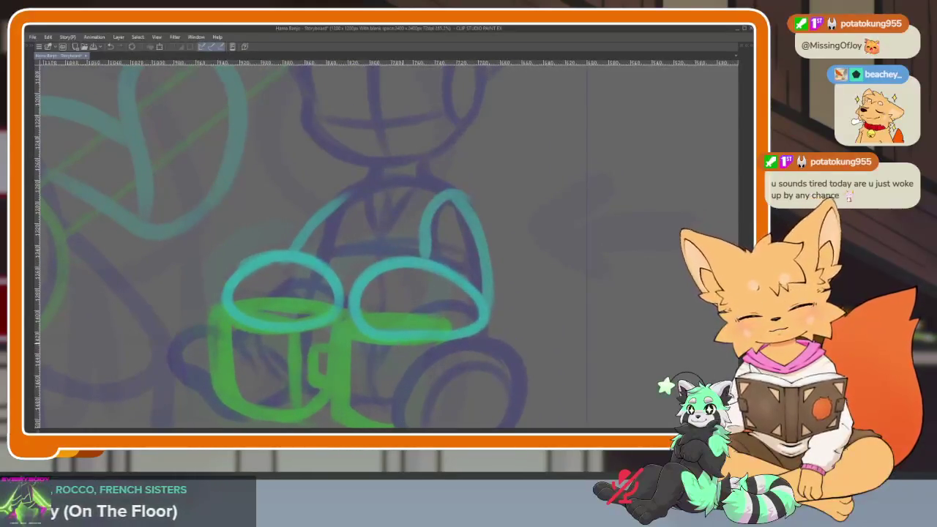
pyautogui.press('Tab')
pyautogui.press('Tab')
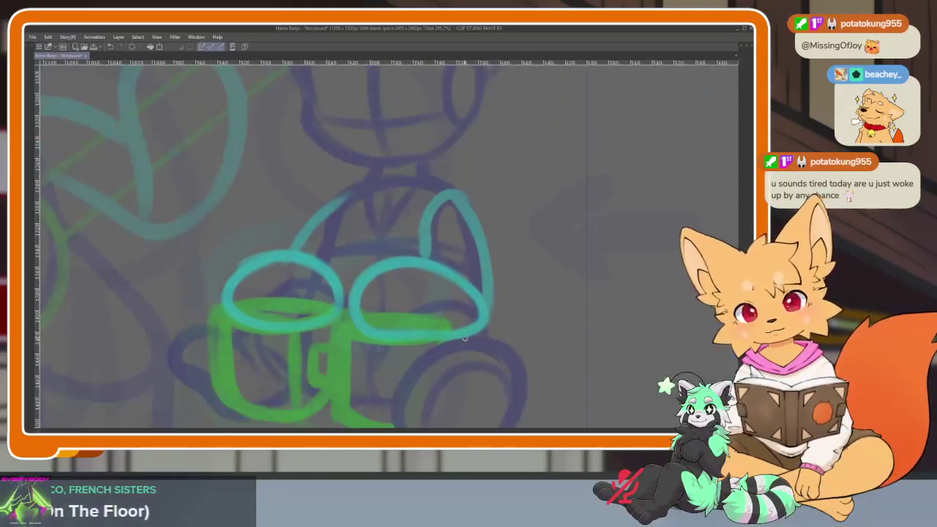
pyautogui.scroll(1, 443, 342)
pyautogui.scroll(-1, 449, 351)
pyautogui.scroll(-1, 452, 354)
pyautogui.scroll(-1, 445, 345)
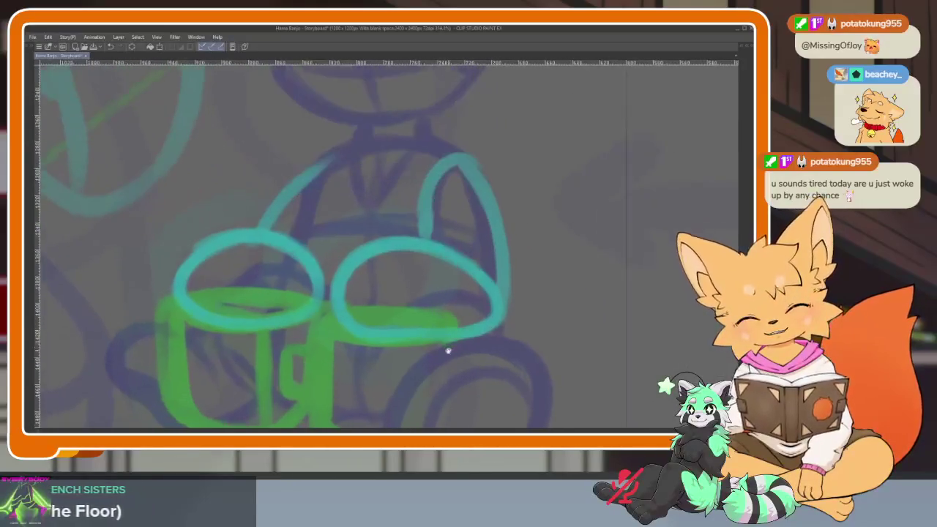
pyautogui.press('Tab')
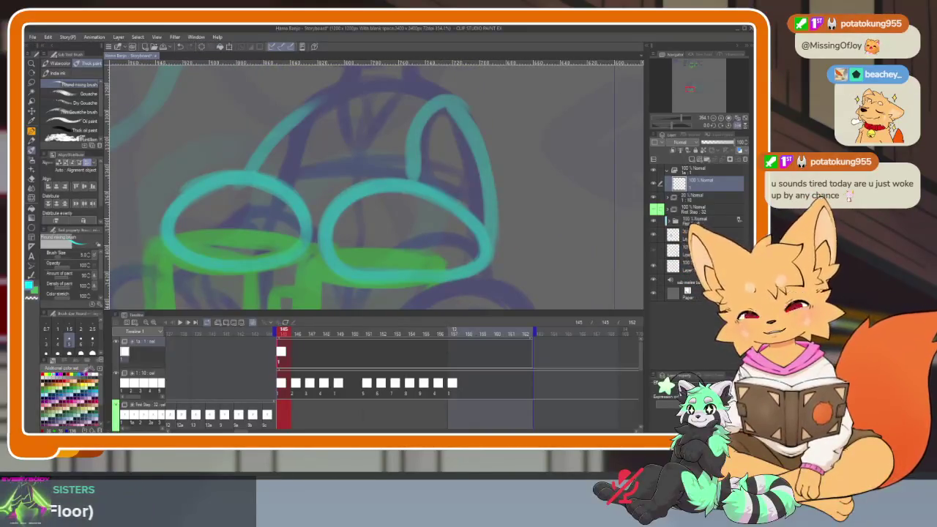
pyautogui.press('Tab')
pyautogui.scroll(-1, 439, 286)
pyautogui.scroll(-1, 344, 188)
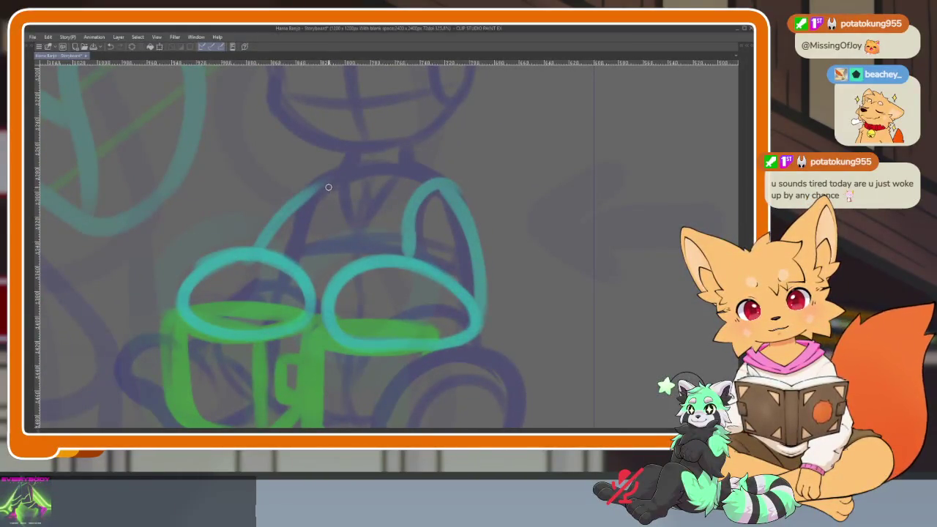
pyautogui.hotkey('ctrl', 'z')
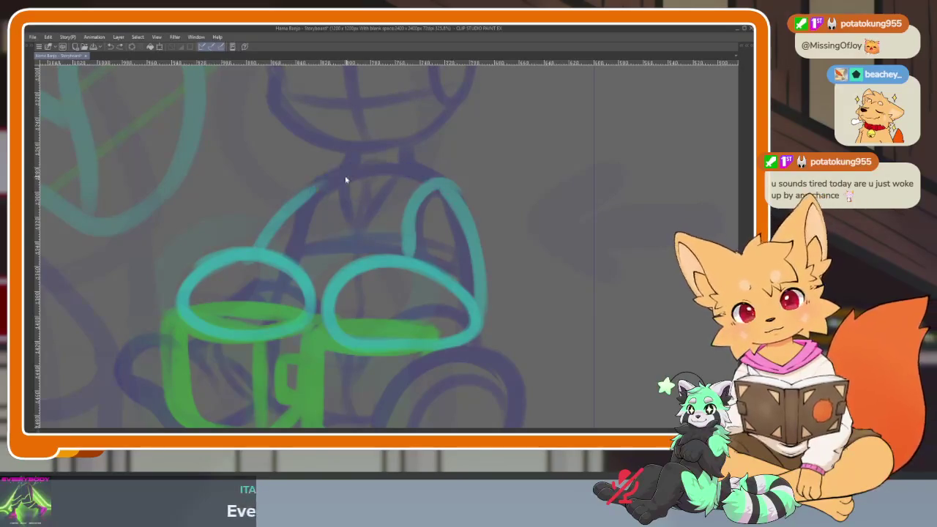
# - Sketch dark-blue loops from the chest down to the haunches, with crossing lines on the body
pyautogui.moveTo(368, 164); pyautogui.dragTo(437, 191)
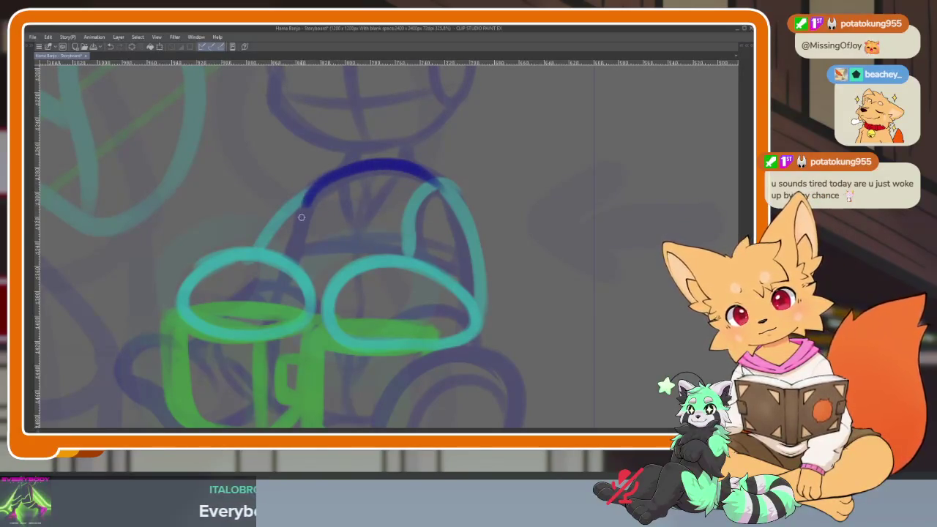
pyautogui.moveTo(288, 386); pyautogui.dragTo(327, 409)
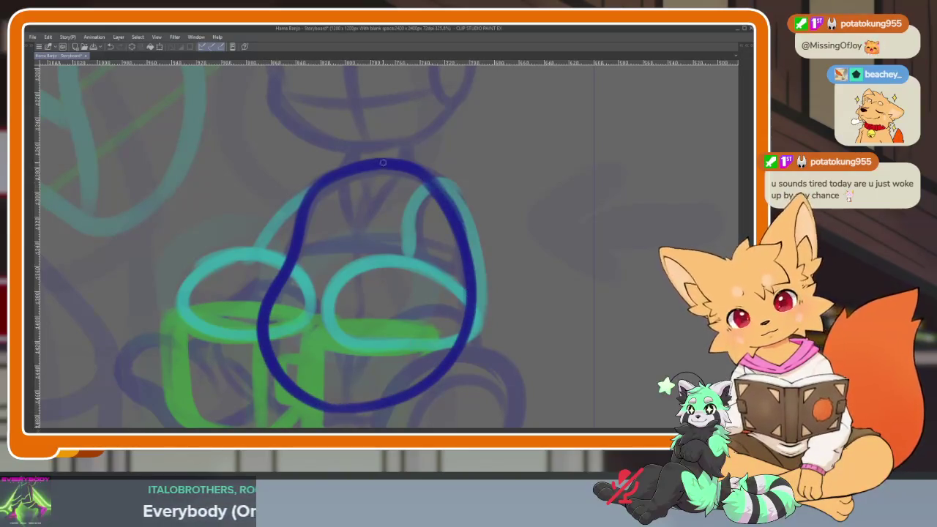
pyautogui.moveTo(344, 231); pyautogui.dragTo(461, 271)
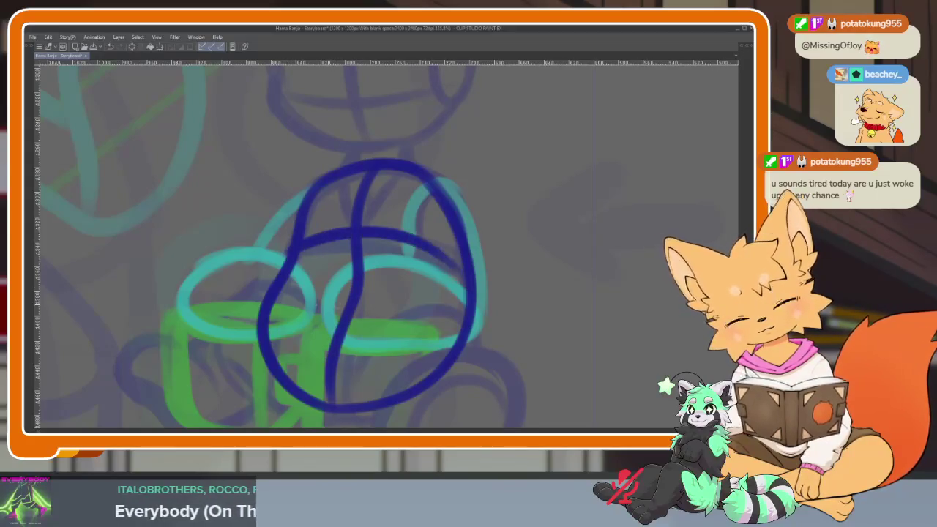
pyautogui.moveTo(275, 298); pyautogui.dragTo(457, 316)
pyautogui.moveTo(406, 181); pyautogui.dragTo(450, 252)
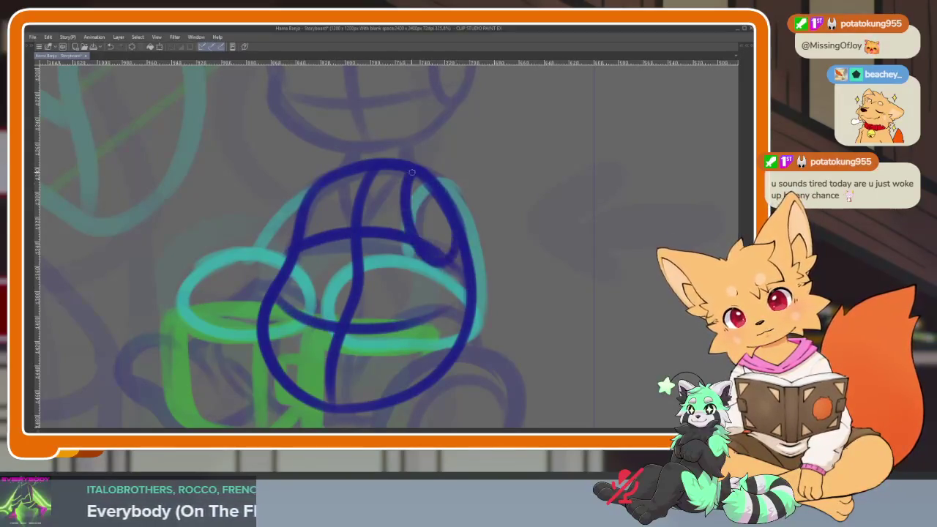
pyautogui.scroll(2, 440, 242)
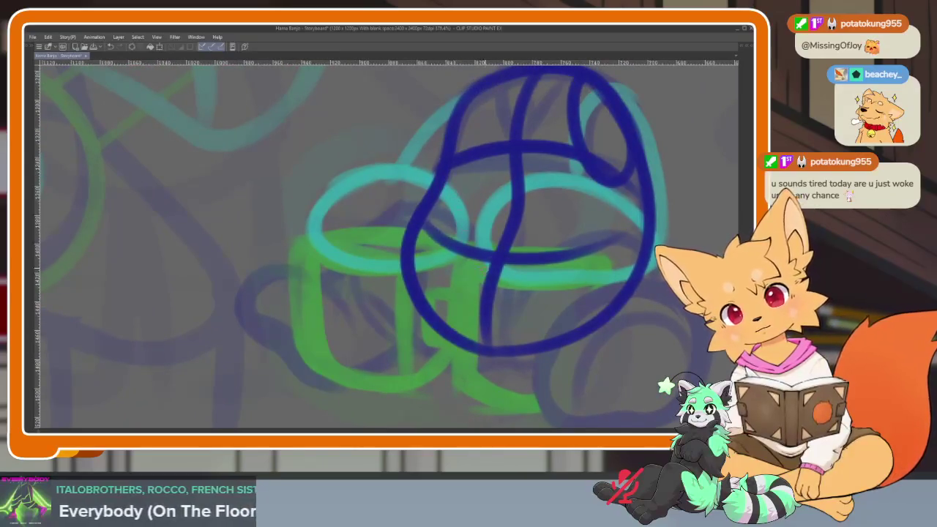
# - Add dark-blue arcs and leg strokes, looping around the lower-right hind leg
pyautogui.moveTo(487, 252); pyautogui.dragTo(332, 265)
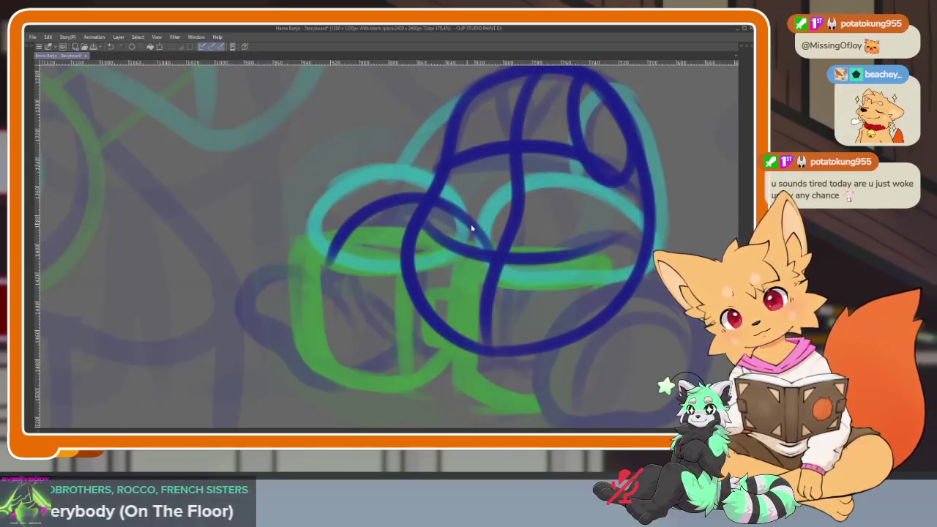
pyautogui.hotkey('ctrl', 'z')
pyautogui.moveTo(487, 245)
pyautogui.mouseDown()
pyautogui.moveTo(434, 201)
pyautogui.moveTo(353, 269)
pyautogui.moveTo(469, 353)
pyautogui.mouseUp()
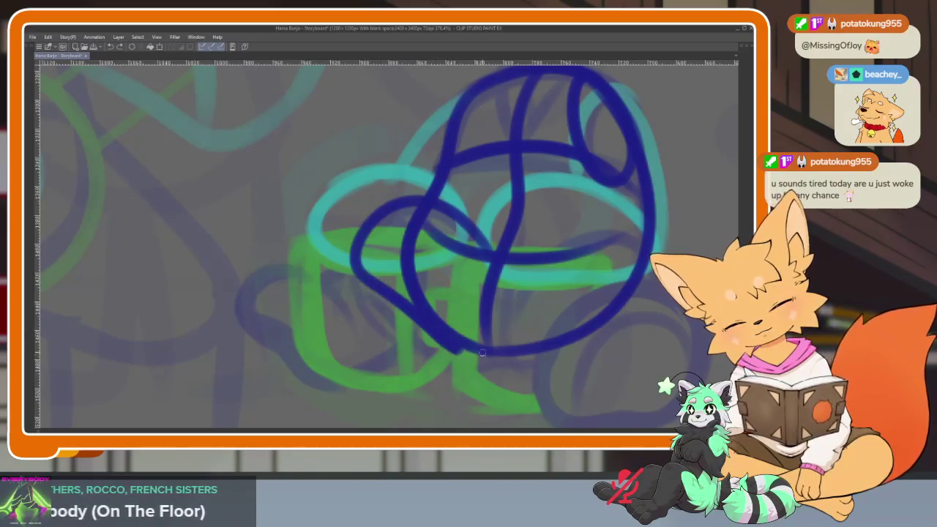
pyautogui.moveTo(367, 220)
pyautogui.mouseDown()
pyautogui.moveTo(302, 314)
pyautogui.moveTo(383, 359)
pyautogui.moveTo(440, 271)
pyautogui.moveTo(443, 216)
pyautogui.mouseUp()
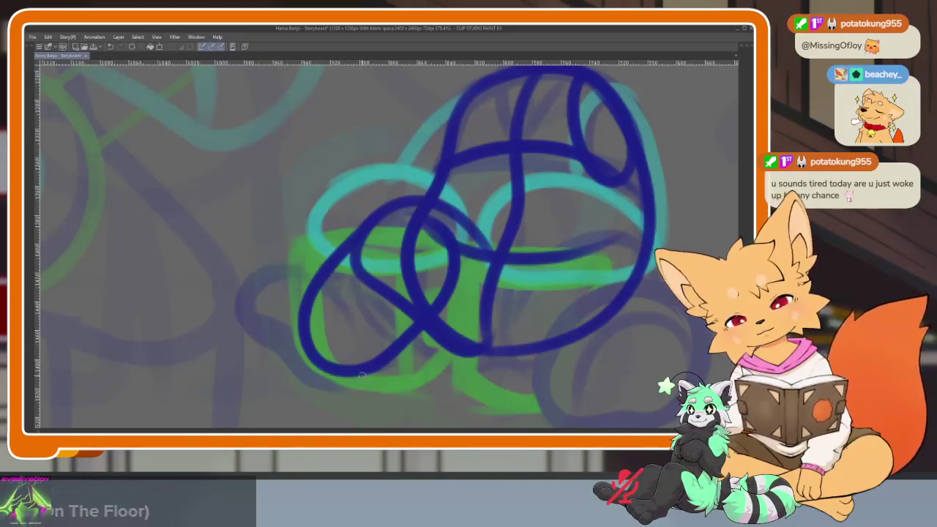
pyautogui.moveTo(344, 288); pyautogui.dragTo(246, 293)
pyautogui.moveTo(564, 318)
pyautogui.mouseDown()
pyautogui.moveTo(512, 310)
pyautogui.moveTo(408, 332)
pyautogui.moveTo(511, 214)
pyautogui.mouseUp()
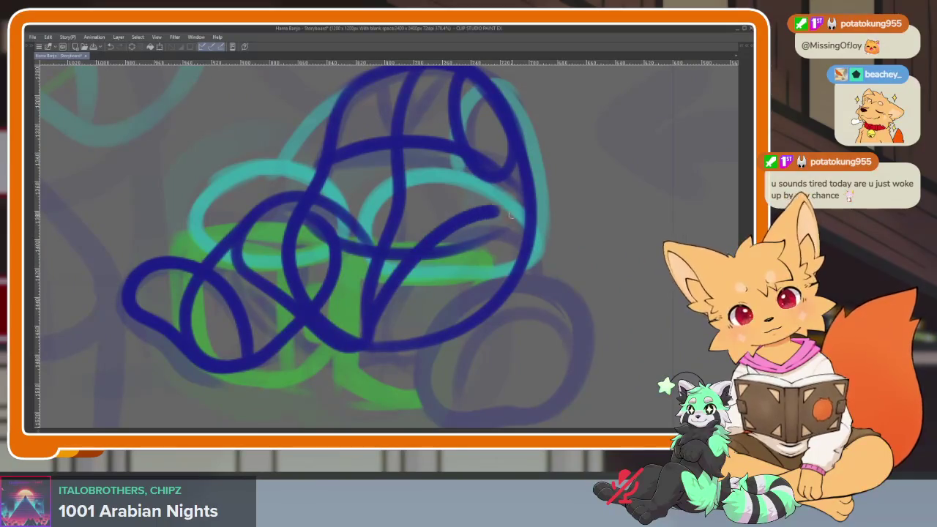
pyautogui.moveTo(472, 357); pyautogui.dragTo(522, 206)
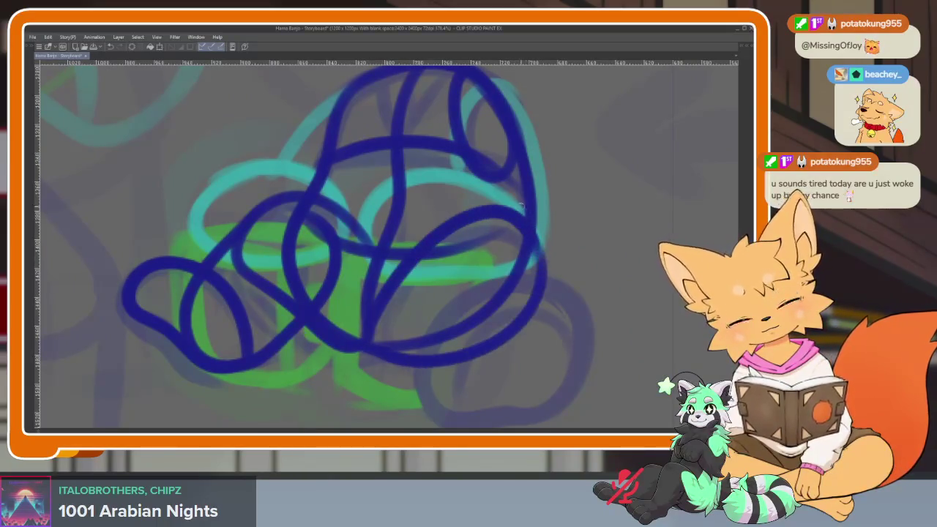
pyautogui.moveTo(438, 257); pyautogui.dragTo(405, 339)
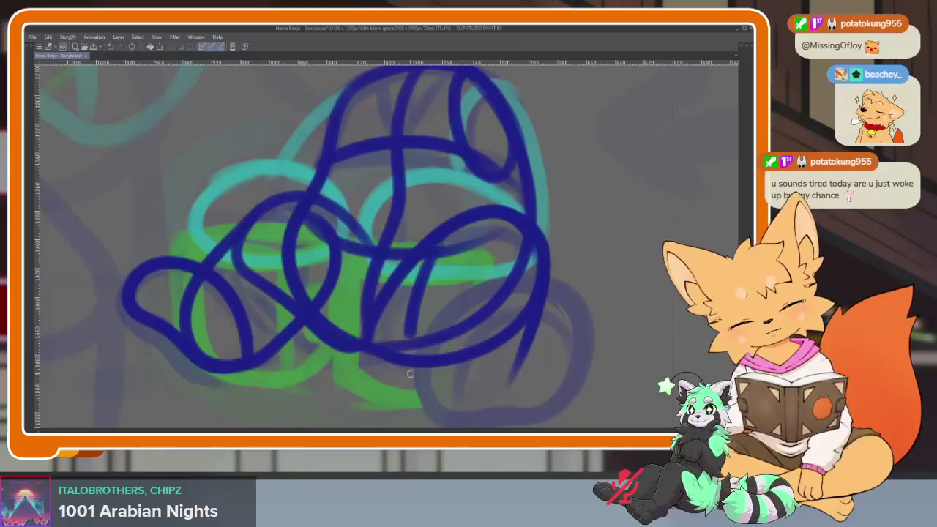
pyautogui.moveTo(539, 327); pyautogui.dragTo(484, 402)
pyautogui.moveTo(488, 324)
pyautogui.mouseDown()
pyautogui.moveTo(465, 314)
pyautogui.moveTo(558, 337)
pyautogui.mouseUp()
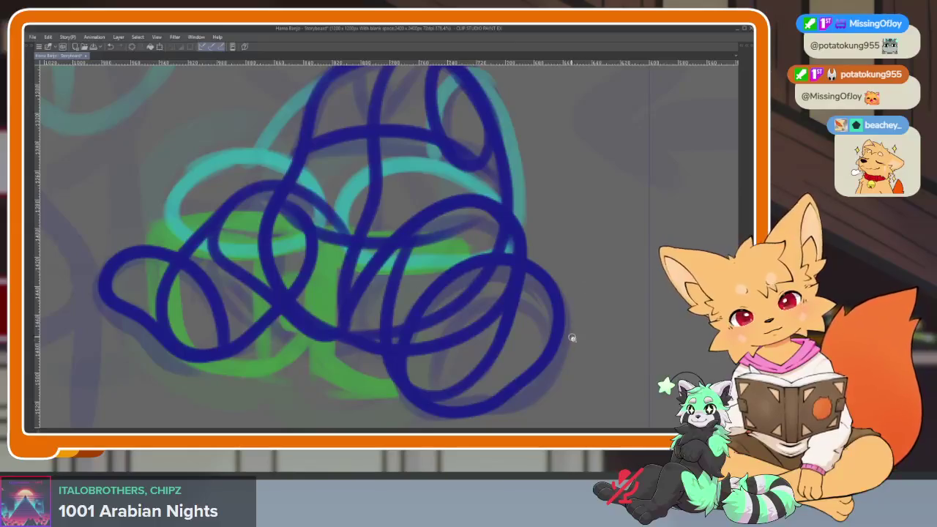
# - Zoom to the fox's head and draw a dark-blue head circle
pyautogui.scroll(-5, 575, 333)
pyautogui.scroll(3, 522, 345)
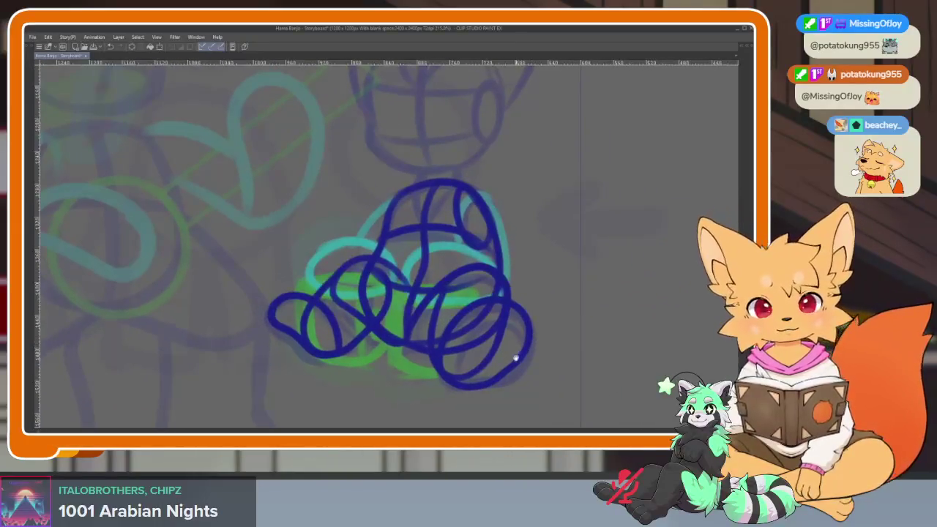
pyautogui.scroll(1, 517, 358)
pyautogui.scroll(-2, 513, 348)
pyautogui.scroll(1, 517, 341)
pyautogui.scroll(2, 476, 353)
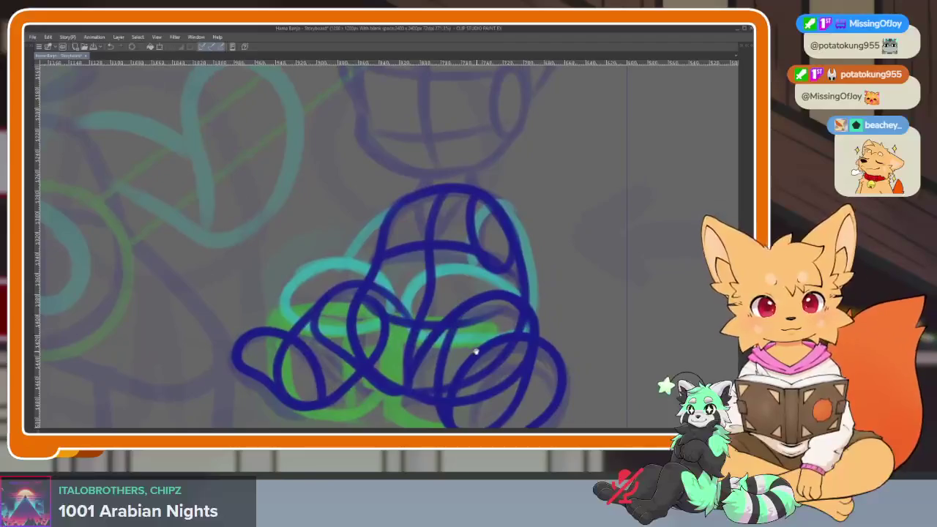
pyautogui.scroll(-2, 476, 352)
pyautogui.scroll(3, 461, 363)
pyautogui.scroll(-2, 446, 362)
pyautogui.scroll(2, 450, 379)
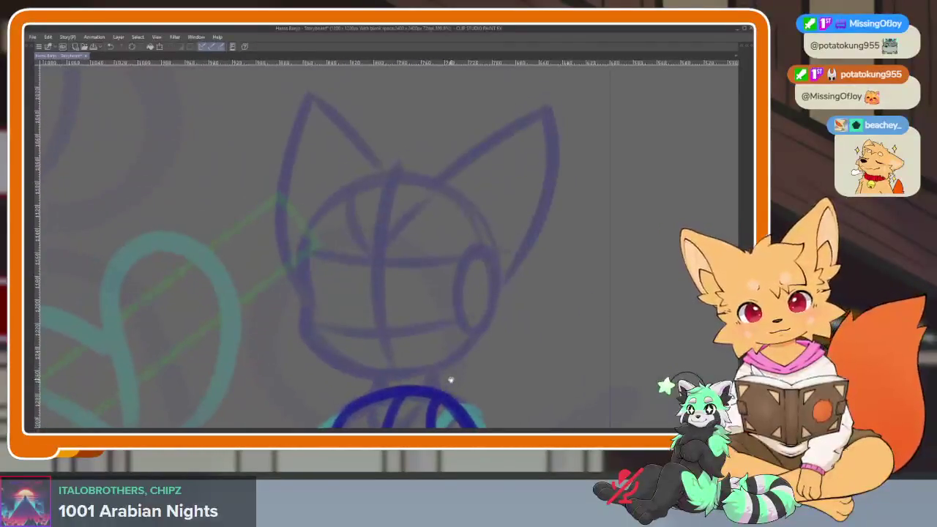
pyautogui.press('Tab')
pyautogui.press('Tab')
pyautogui.scroll(1, 423, 321)
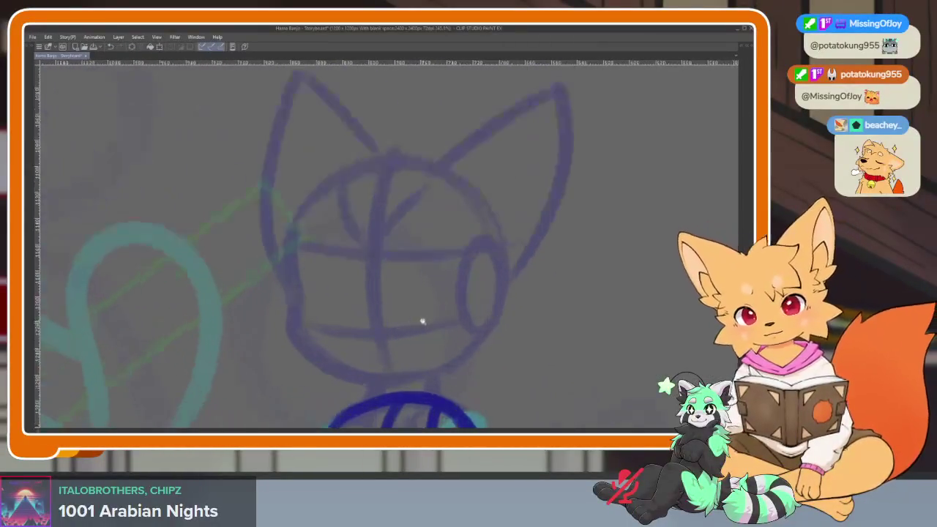
pyautogui.moveTo(422, 321); pyautogui.dragTo(368, 296)
pyautogui.moveTo(260, 173); pyautogui.dragTo(476, 389)
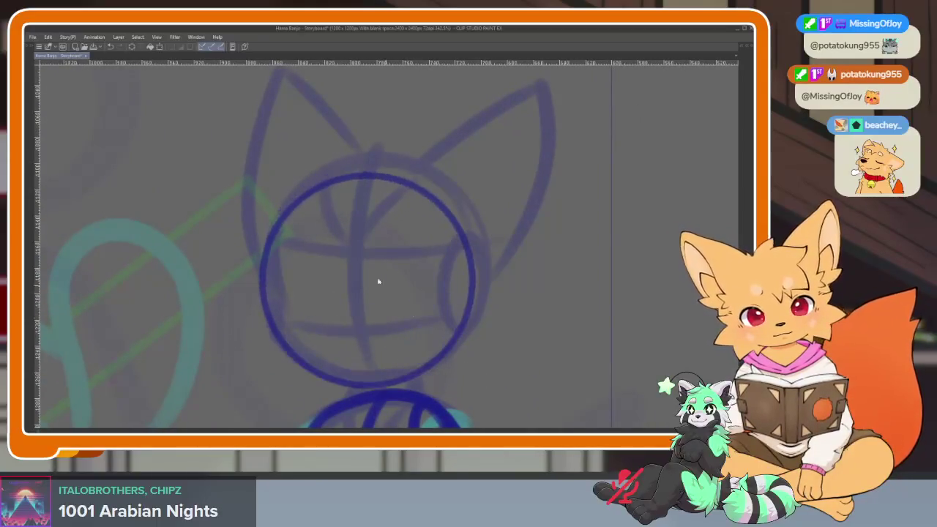
pyautogui.hotkey('ctrl', 'z')
pyautogui.moveTo(267, 171); pyautogui.dragTo(430, 333)
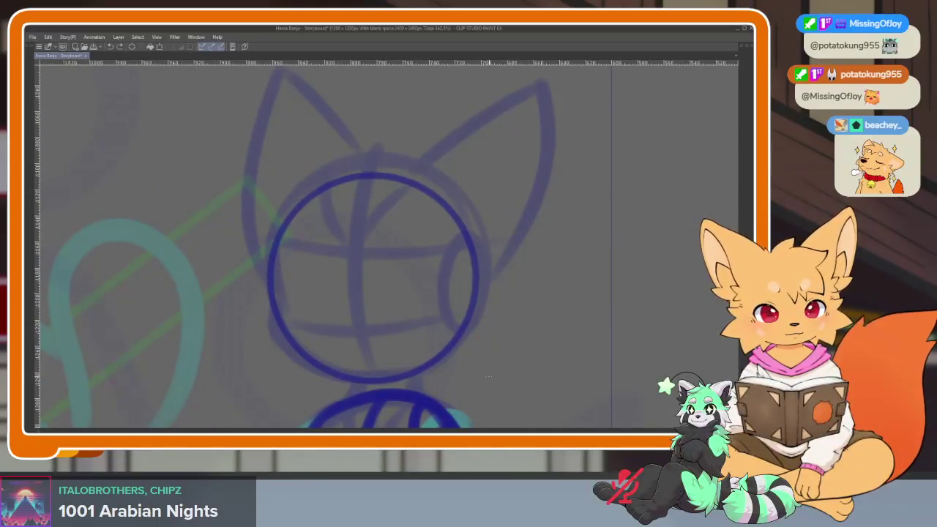
pyautogui.scroll(1, 418, 366)
pyautogui.scroll(1, 418, 366)
# - Add a curved vertical centre line, a horizontal guide and an eye line across the head
pyautogui.moveTo(344, 133); pyautogui.dragTo(351, 386)
pyautogui.hotkey('ctrl', 'z')
pyautogui.moveTo(347, 126); pyautogui.dragTo(359, 385)
pyautogui.hotkey('ctrl', 'z')
pyautogui.moveTo(351, 115)
pyautogui.mouseDown()
pyautogui.moveTo(344, 347)
pyautogui.moveTo(362, 386)
pyautogui.mouseUp()
pyautogui.moveTo(296, 336); pyautogui.dragTo(479, 308)
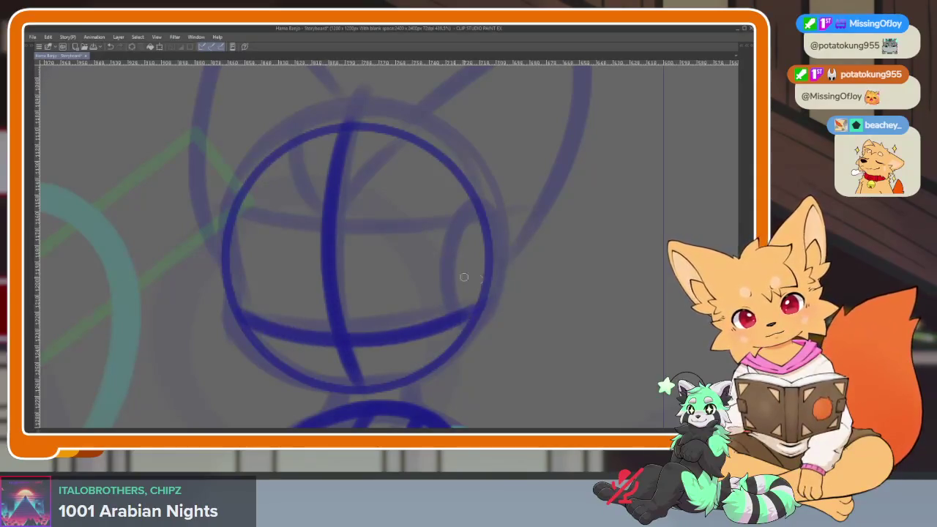
pyautogui.moveTo(225, 217); pyautogui.dragTo(480, 212)
pyautogui.moveTo(225, 219)
pyautogui.mouseDown()
pyautogui.moveTo(244, 318)
pyautogui.moveTo(364, 391)
pyautogui.mouseUp()
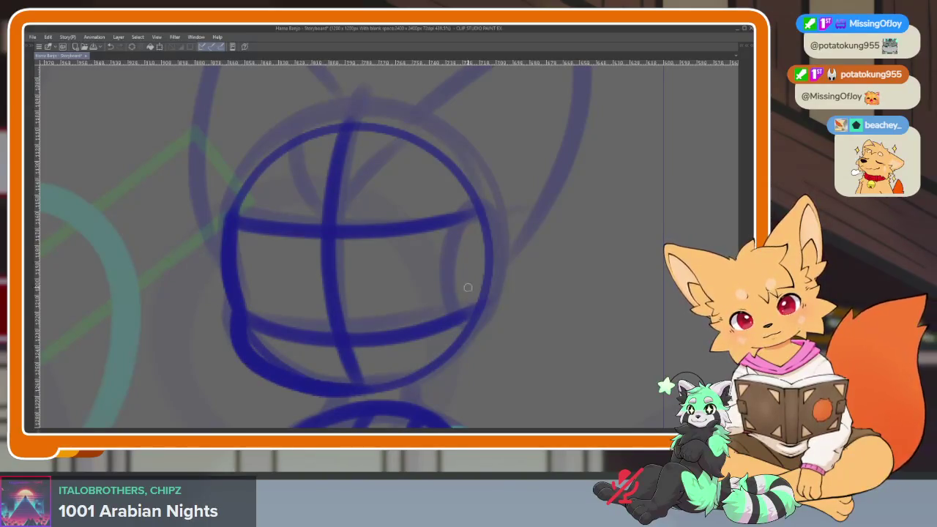
# - Draw the muzzle ellipse on the head's right side and the right ear
pyautogui.moveTo(471, 228)
pyautogui.mouseDown()
pyautogui.moveTo(439, 315)
pyautogui.moveTo(448, 212)
pyautogui.moveTo(438, 316)
pyautogui.mouseUp()
pyautogui.moveTo(471, 239); pyautogui.dragTo(491, 306)
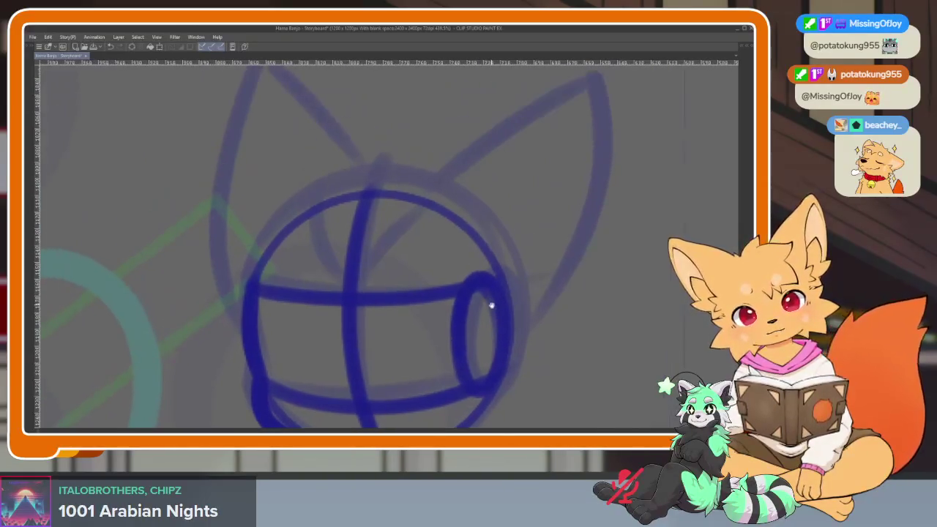
pyautogui.moveTo(352, 291); pyautogui.dragTo(423, 221)
pyautogui.moveTo(485, 210)
pyautogui.mouseDown()
pyautogui.moveTo(383, 251)
pyautogui.moveTo(344, 249)
pyautogui.moveTo(460, 153)
pyautogui.mouseUp()
pyautogui.hotkey('ctrl', 'z')
pyautogui.moveTo(288, 293)
pyautogui.mouseDown()
pyautogui.moveTo(454, 168)
pyautogui.moveTo(462, 287)
pyautogui.mouseUp()
pyautogui.scroll(-3, 368, 373)
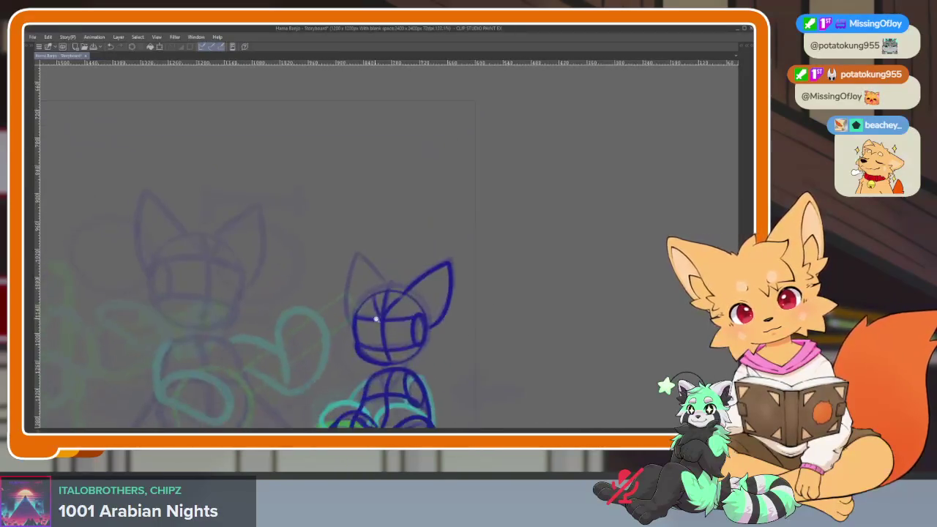
# - Outline the fox's left ear in dark blue
pyautogui.scroll(3, 390, 288)
pyautogui.moveTo(347, 226)
pyautogui.mouseDown()
pyautogui.moveTo(290, 277)
pyautogui.moveTo(293, 381)
pyautogui.mouseUp()
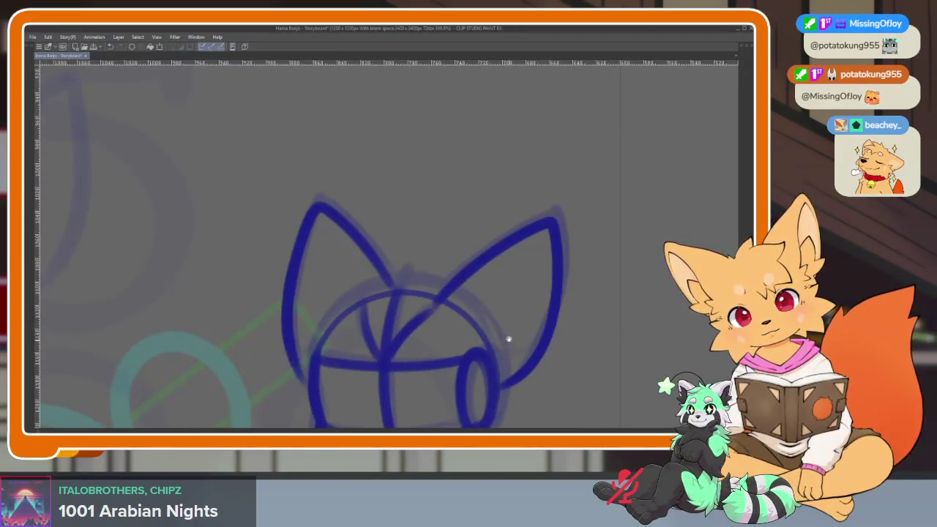
pyautogui.scroll(-2, 506, 339)
pyautogui.scroll(-2, 506, 274)
pyautogui.scroll(3, 524, 289)
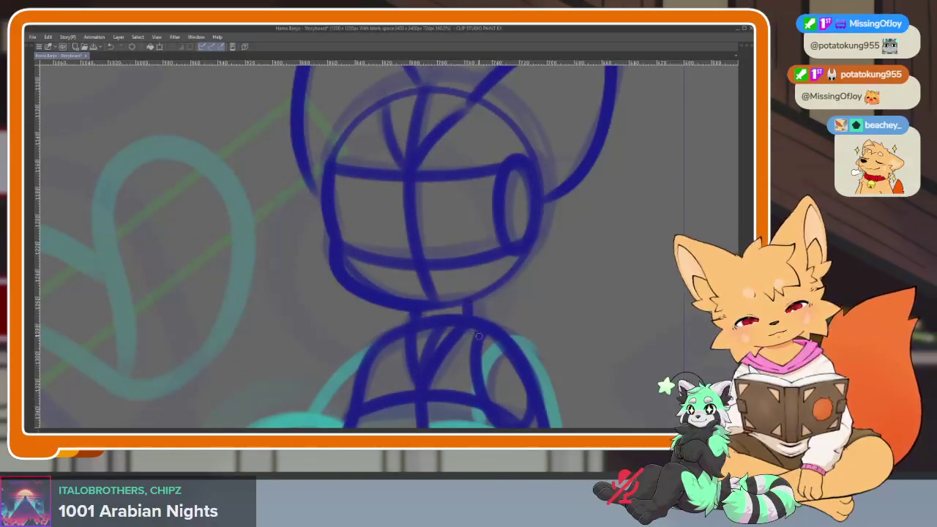
# - Inspect the neck and torso, then bring back the palettes and timeline
pyautogui.moveTo(478, 336); pyautogui.dragTo(413, 250)
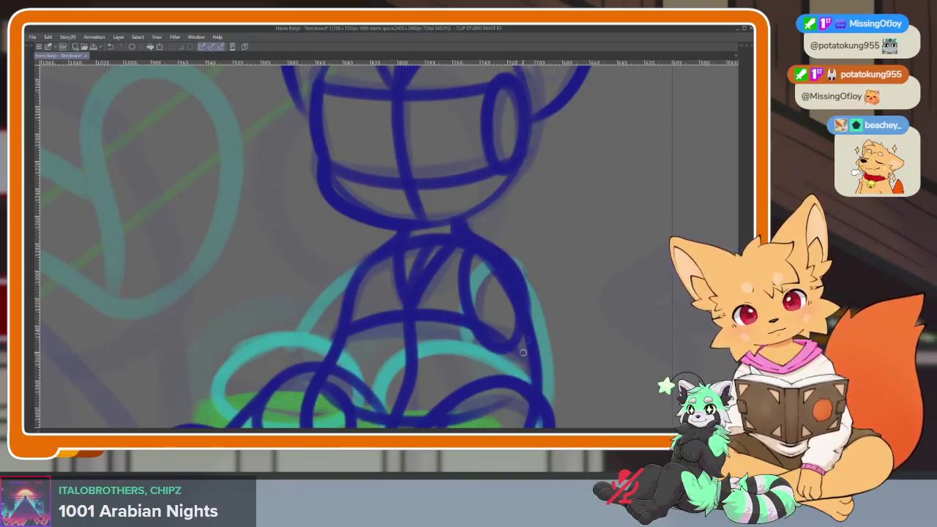
pyautogui.scroll(-5, 557, 278)
pyautogui.scroll(7, 498, 327)
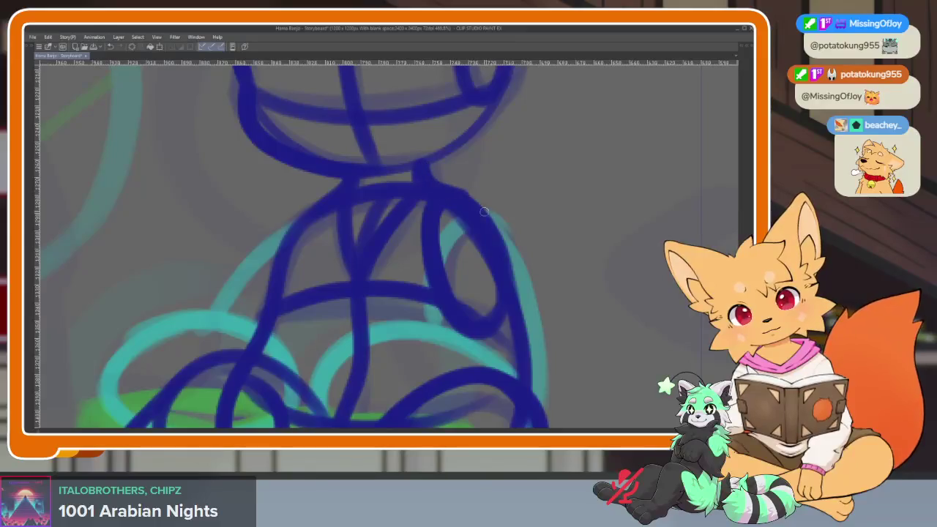
pyautogui.scroll(-2, 556, 360)
pyautogui.scroll(-1, 555, 313)
pyautogui.scroll(-1, 539, 315)
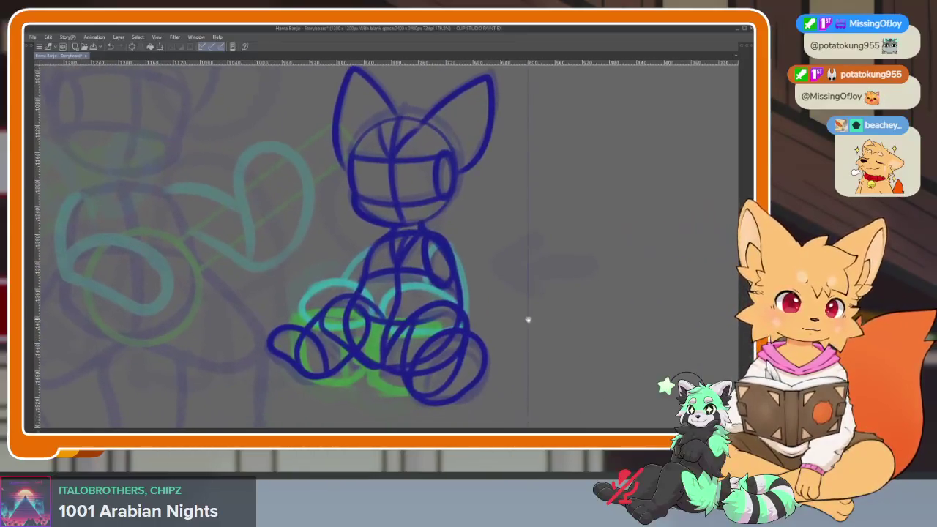
pyautogui.scroll(-2, 527, 320)
pyautogui.scroll(3, 539, 327)
pyautogui.scroll(1, 521, 322)
pyautogui.scroll(-3, 519, 347)
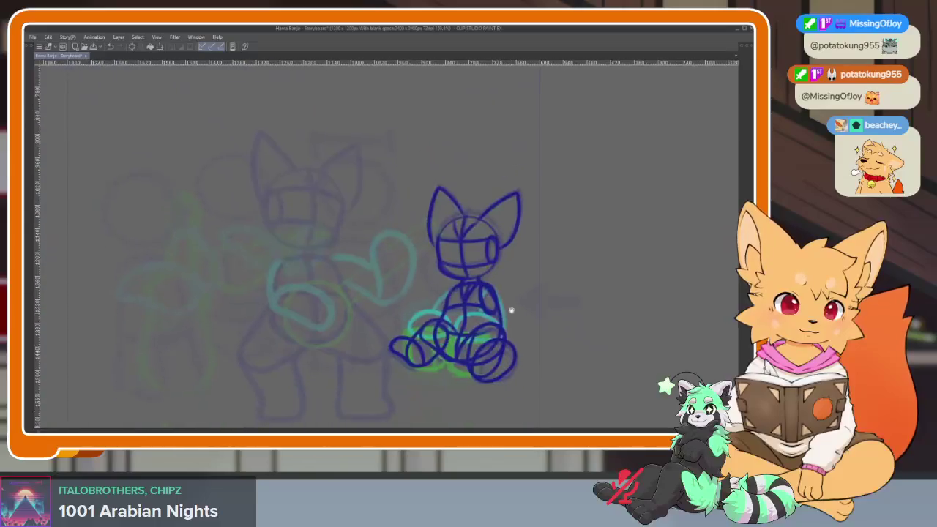
pyautogui.scroll(4, 508, 314)
pyautogui.scroll(-4, 517, 333)
pyautogui.scroll(1, 517, 326)
pyautogui.scroll(2, 517, 320)
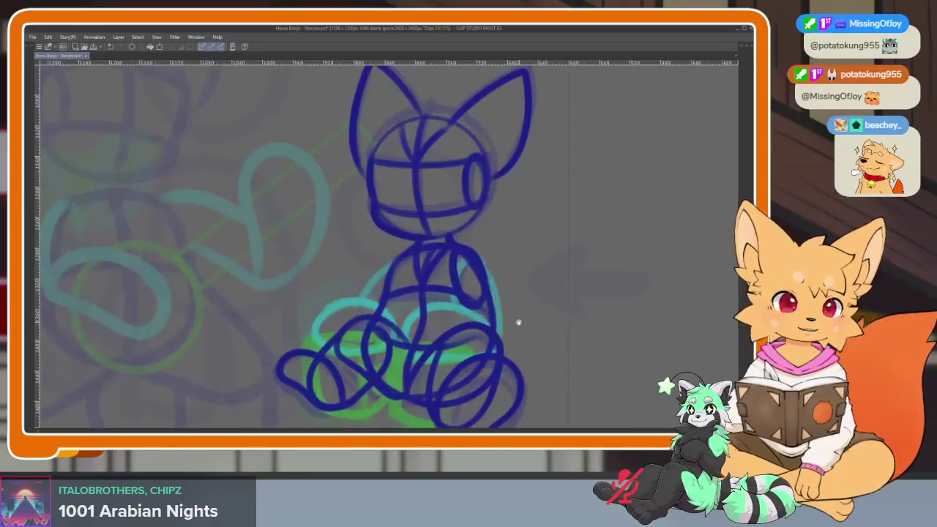
pyautogui.press('Tab')
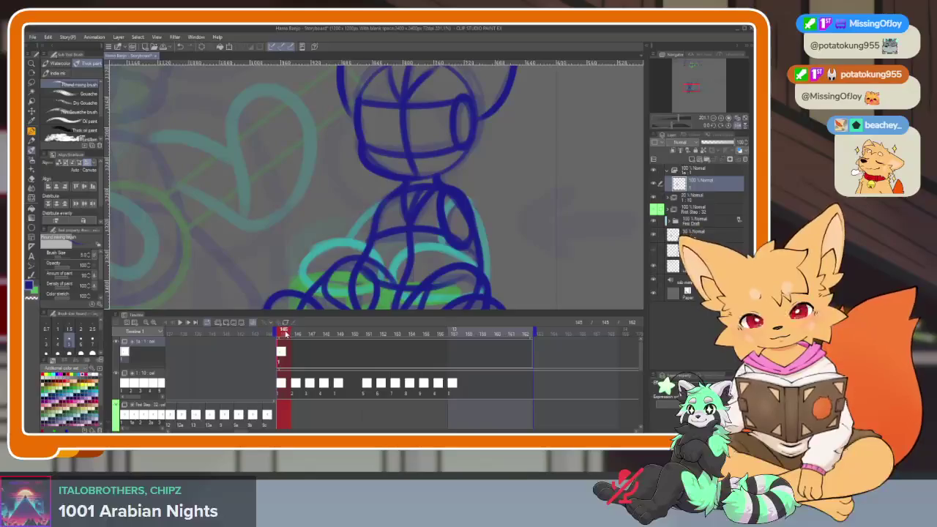
# - Step through frames 146 to 147 and create cel 2 there with Ctrl+Shift+N
pyautogui.click(297, 333)
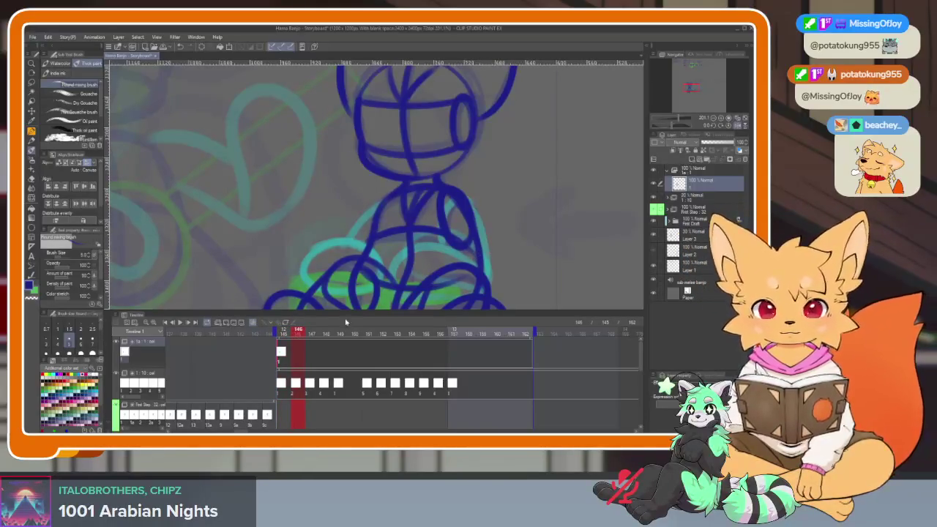
pyautogui.click(310, 334)
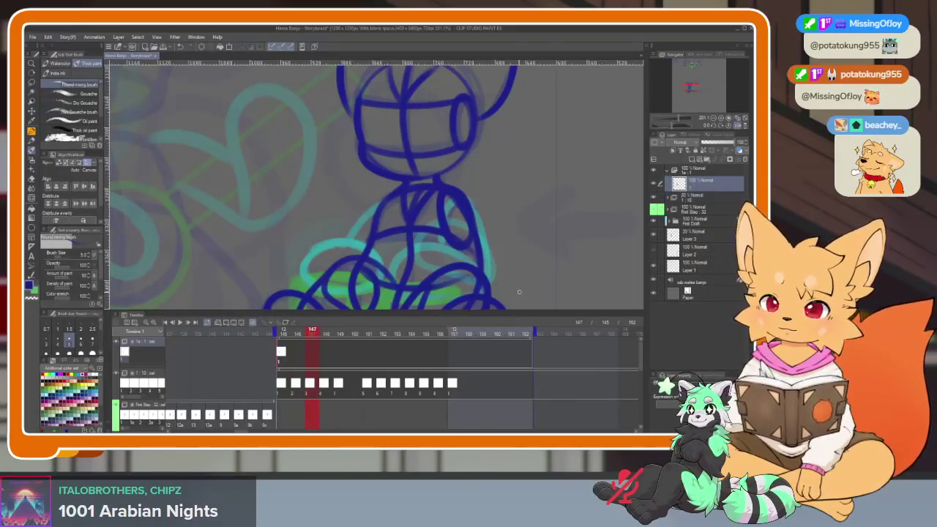
pyautogui.hotkey('ctrl', 'shift', 'n')
pyautogui.press('Tab')
pyautogui.scroll(2, 432, 296)
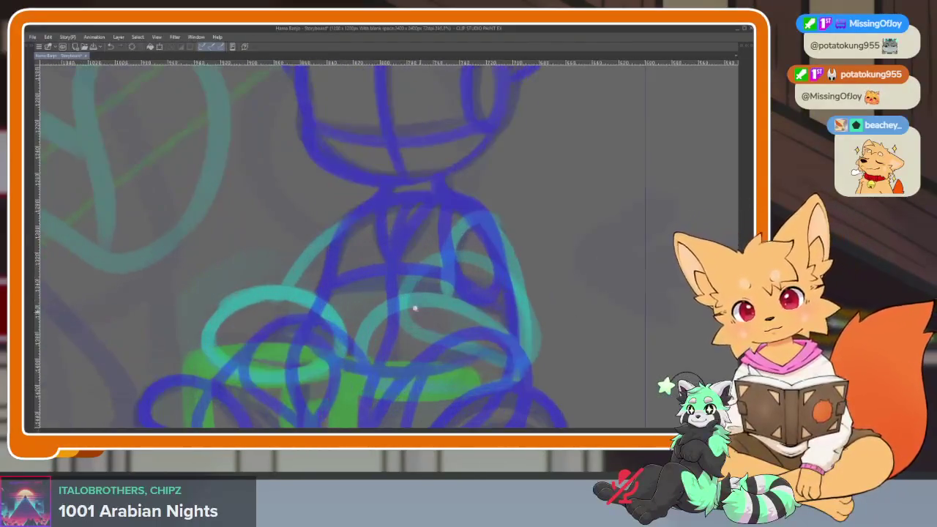
# - Draw the dark-blue torso oval with a centre line and two cross-contour curves
pyautogui.scroll(2, 416, 286)
pyautogui.scroll(2, 416, 286)
pyautogui.scroll(1, 408, 255)
pyautogui.moveTo(305, 164)
pyautogui.mouseDown()
pyautogui.moveTo(385, 137)
pyautogui.moveTo(469, 163)
pyautogui.mouseUp()
pyautogui.moveTo(310, 175); pyautogui.dragTo(349, 174)
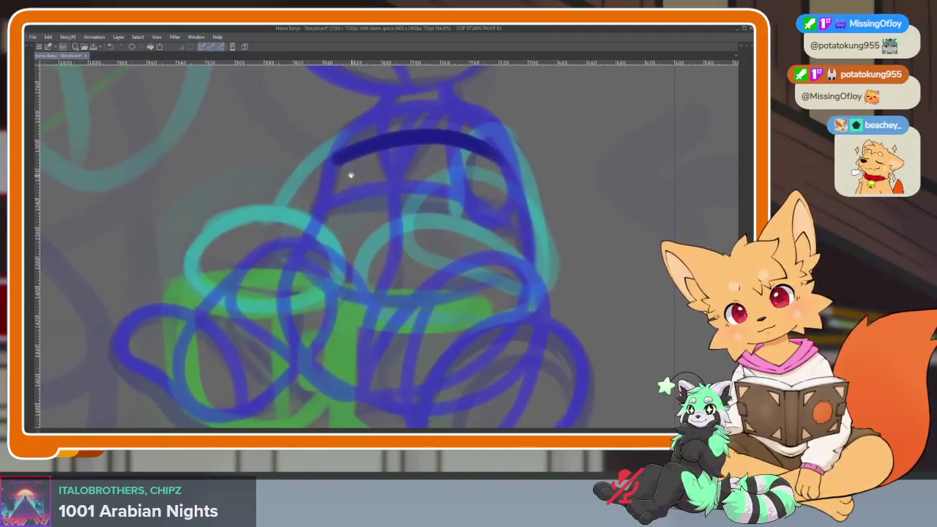
pyautogui.moveTo(292, 258)
pyautogui.mouseDown()
pyautogui.moveTo(289, 348)
pyautogui.moveTo(378, 401)
pyautogui.mouseUp()
pyautogui.moveTo(523, 221)
pyautogui.mouseDown()
pyautogui.moveTo(491, 351)
pyautogui.moveTo(355, 400)
pyautogui.mouseUp()
pyautogui.moveTo(409, 148); pyautogui.dragTo(355, 362)
pyautogui.moveTo(305, 234); pyautogui.dragTo(513, 224)
pyautogui.moveTo(297, 253)
pyautogui.mouseDown()
pyautogui.moveTo(366, 311)
pyautogui.moveTo(516, 282)
pyautogui.mouseUp()
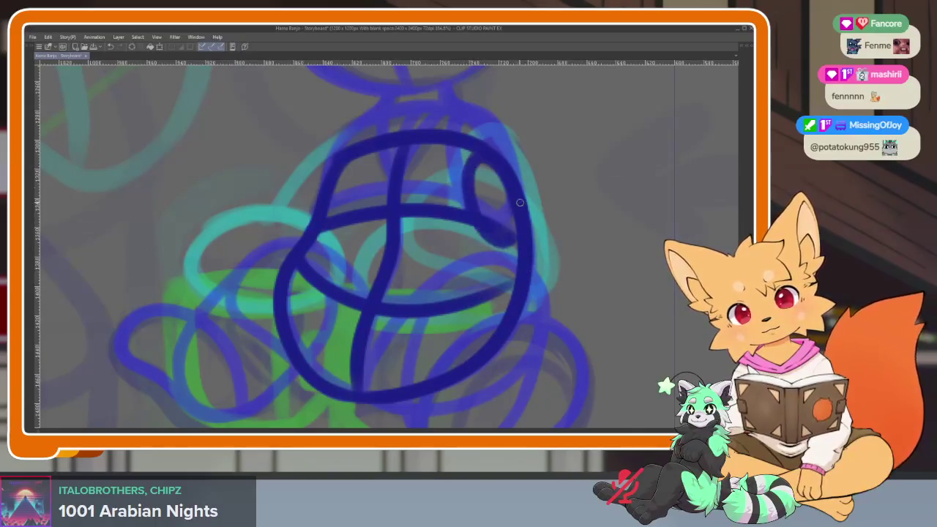
# - Add a short diagonal construction stroke on the torso's right side
pyautogui.scroll(1, 548, 298)
pyautogui.scroll(1, 518, 330)
pyautogui.scroll(1, 458, 339)
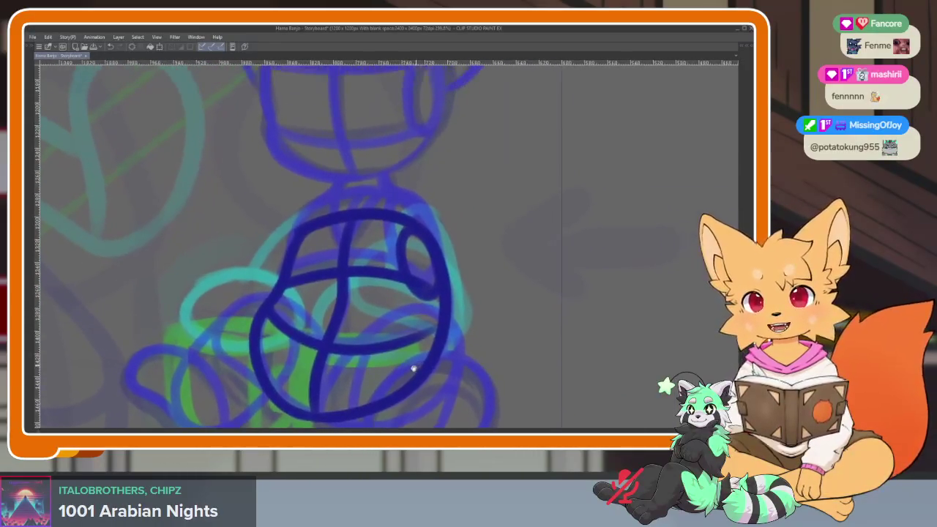
pyautogui.scroll(1, 415, 371)
pyautogui.scroll(-1, 410, 369)
pyautogui.scroll(-1, 435, 377)
pyautogui.scroll(1, 461, 366)
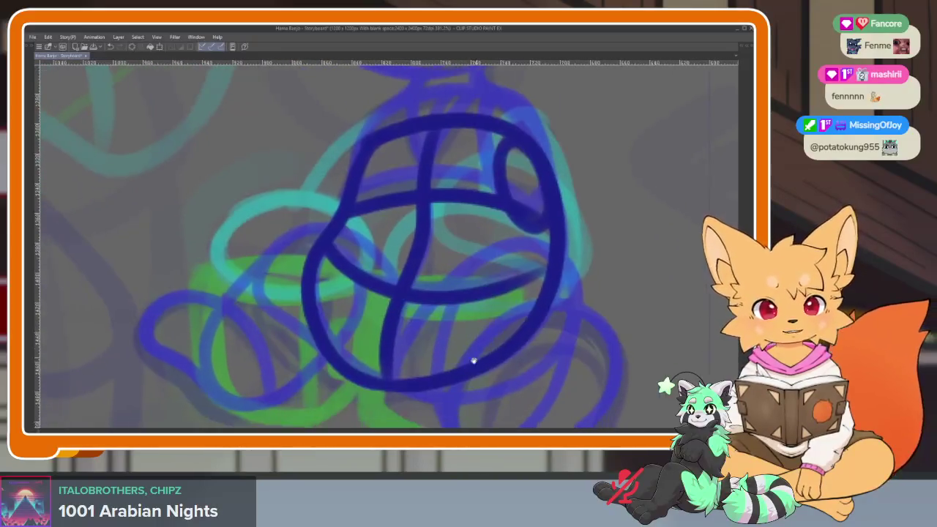
pyautogui.scroll(1, 454, 360)
pyautogui.scroll(1, 437, 359)
pyautogui.scroll(-1, 434, 363)
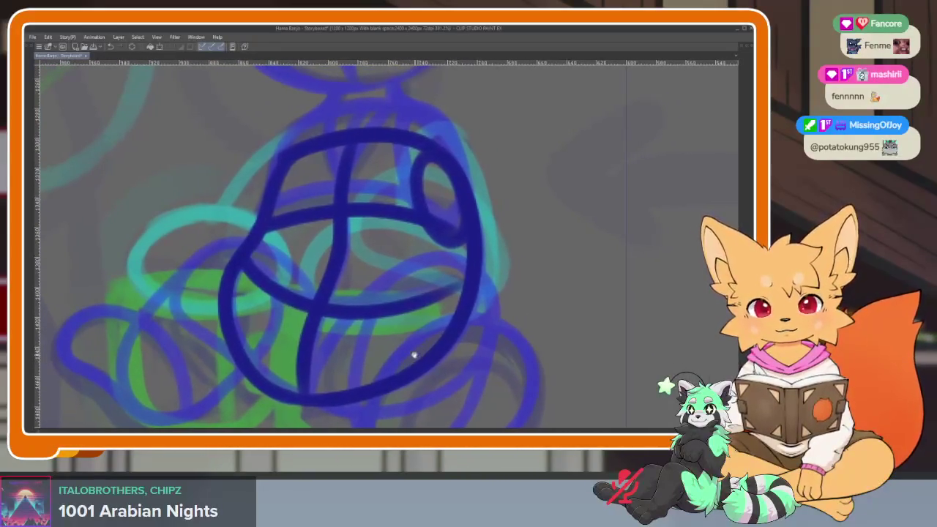
pyautogui.scroll(1, 431, 368)
pyautogui.scroll(1, 337, 351)
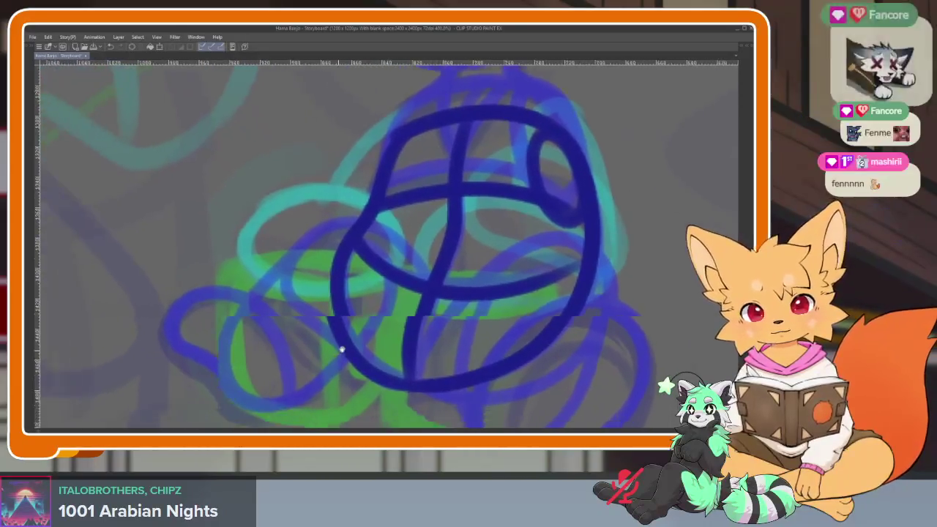
pyautogui.scroll(1, 366, 330)
pyautogui.hscroll(-1, 410, 264)
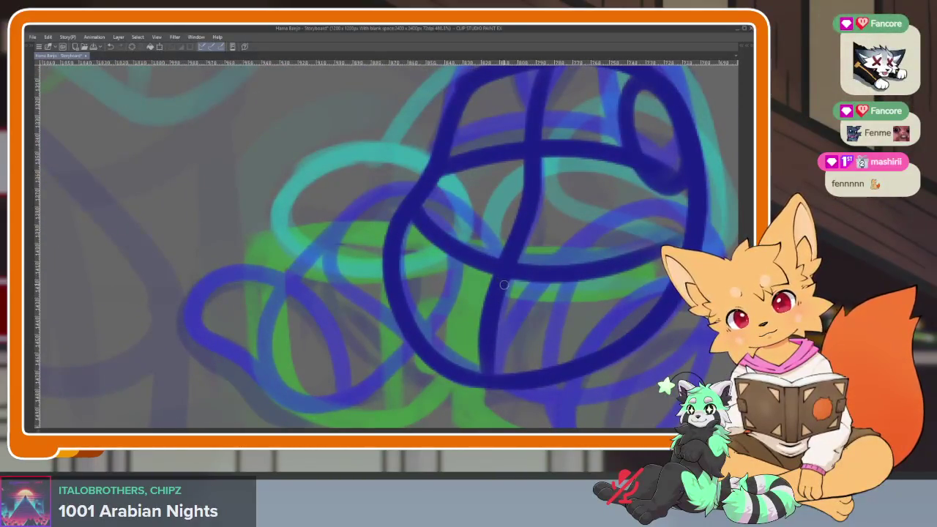
pyautogui.moveTo(503, 258); pyautogui.dragTo(370, 167)
pyautogui.hotkey('ctrl', 'z')
pyautogui.moveTo(503, 258)
pyautogui.mouseDown()
pyautogui.moveTo(403, 186)
pyautogui.moveTo(335, 191)
pyautogui.moveTo(403, 327)
pyautogui.mouseUp()
# - Draw dark-blue loops for the bent front leg and its lower part
pyautogui.scroll(1, 510, 343)
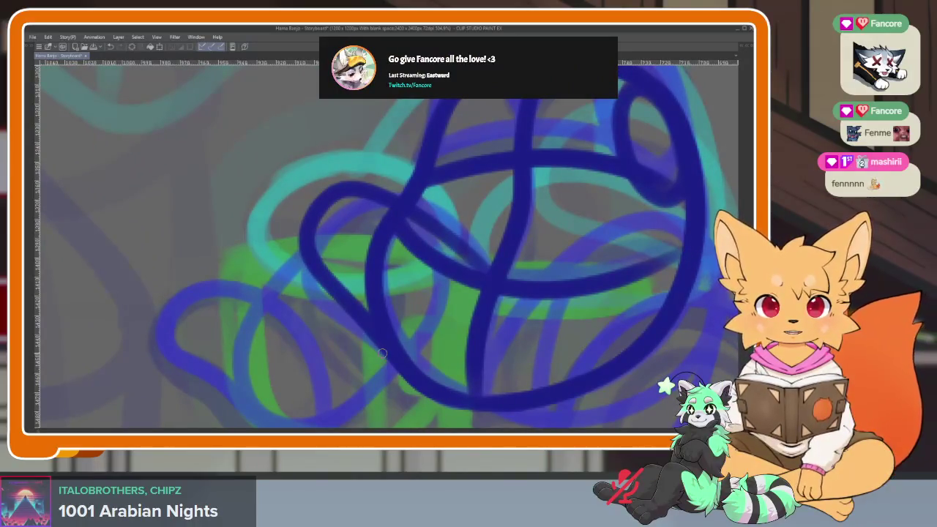
pyautogui.moveTo(382, 353); pyautogui.dragTo(388, 339)
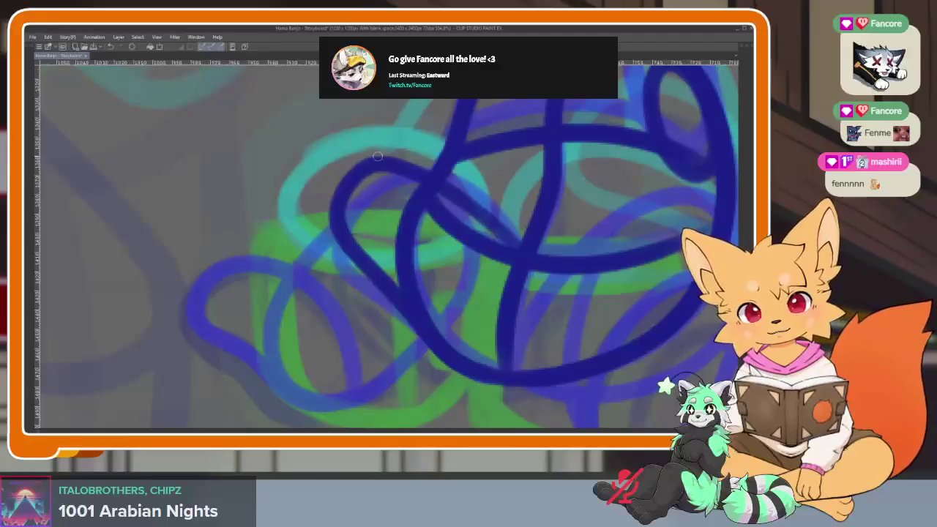
pyautogui.moveTo(353, 181)
pyautogui.mouseDown()
pyautogui.moveTo(426, 198)
pyautogui.moveTo(431, 301)
pyautogui.moveTo(254, 350)
pyautogui.mouseUp()
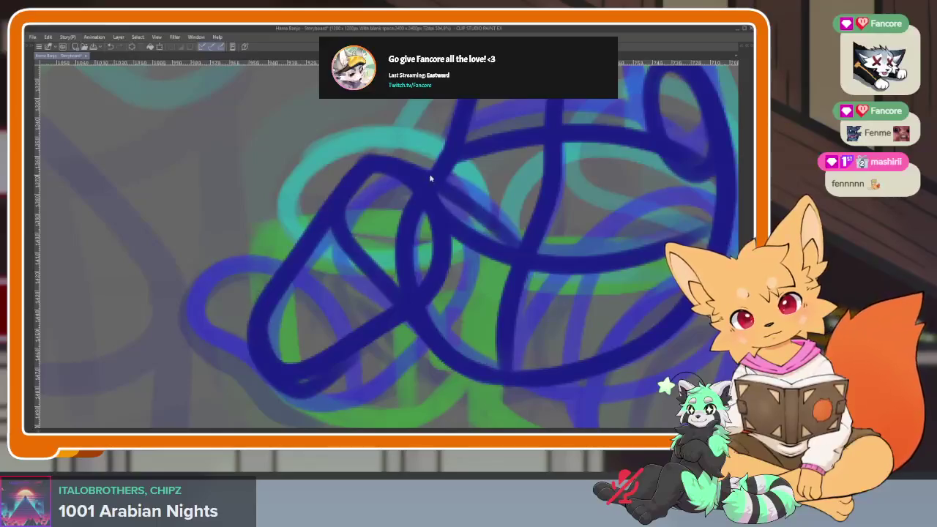
pyautogui.hotkey('ctrl', 'z')
pyautogui.moveTo(402, 176)
pyautogui.mouseDown()
pyautogui.moveTo(433, 256)
pyautogui.moveTo(249, 392)
pyautogui.mouseUp()
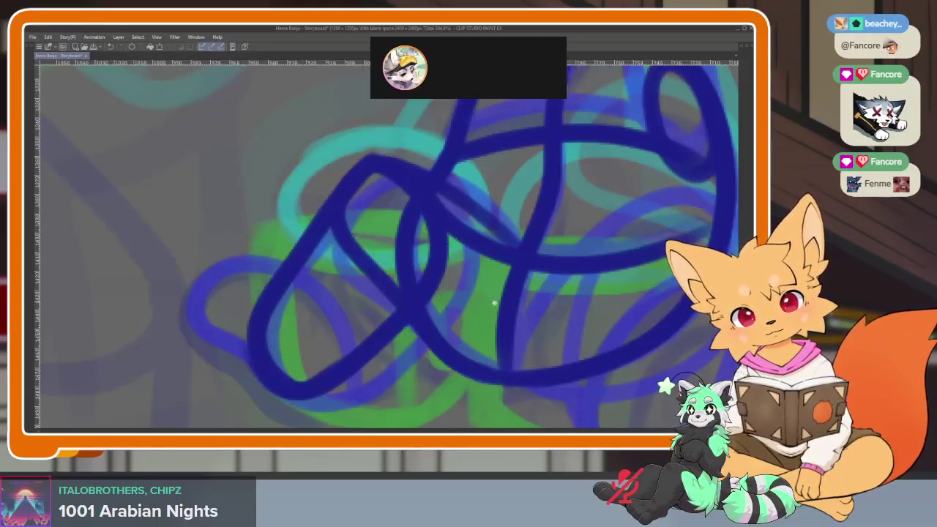
pyautogui.scroll(-5, 494, 302)
pyautogui.scroll(5, 452, 328)
pyautogui.moveTo(433, 300)
pyautogui.mouseDown()
pyautogui.moveTo(344, 247)
pyautogui.moveTo(373, 337)
pyautogui.mouseUp()
pyautogui.scroll(-3, 481, 328)
pyautogui.hscroll(3, 513, 337)
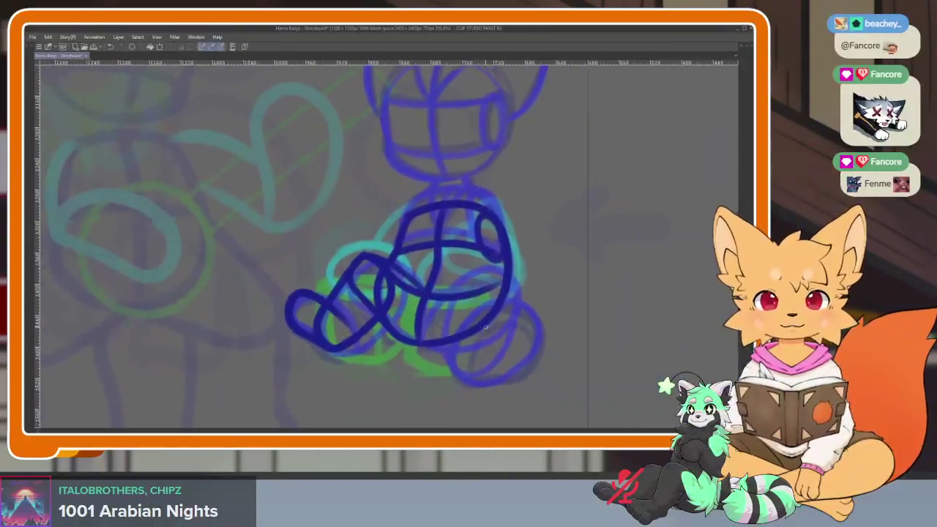
# - Draw dark blue loops for the fox's leg and around the haunch's right side and bottom
pyautogui.hscroll(1, 493, 343)
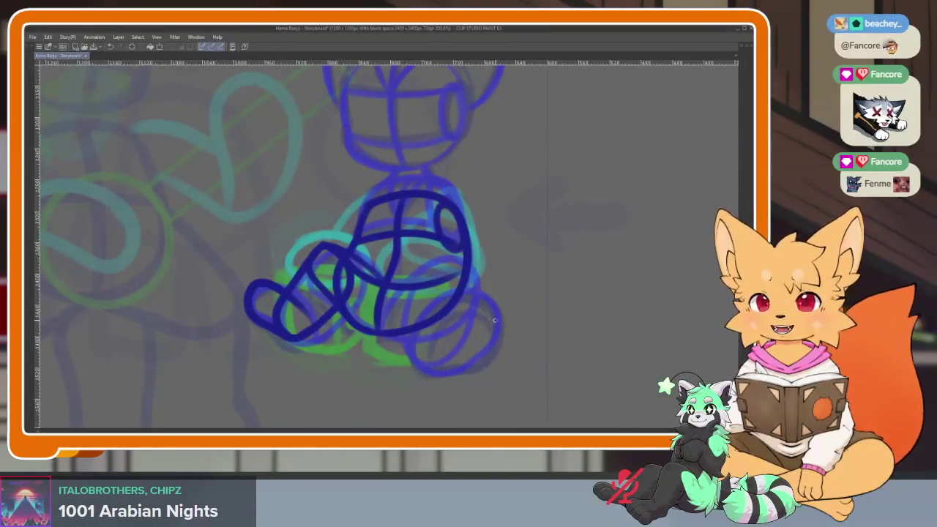
pyautogui.hscroll(-2, 468, 350)
pyautogui.scroll(2, 452, 356)
pyautogui.scroll(1, 483, 349)
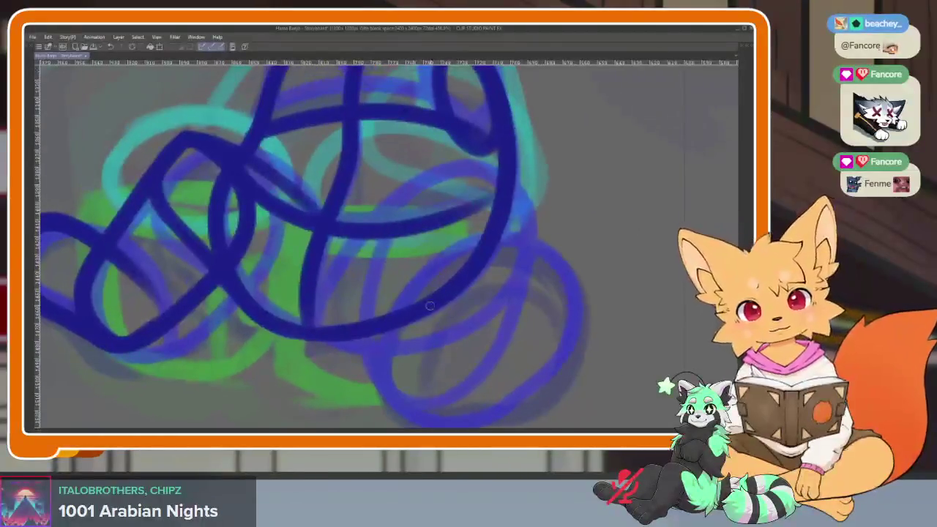
pyautogui.moveTo(304, 329)
pyautogui.mouseDown()
pyautogui.moveTo(432, 176)
pyautogui.moveTo(546, 223)
pyautogui.moveTo(458, 322)
pyautogui.moveTo(311, 343)
pyautogui.mouseUp()
pyautogui.moveTo(532, 199); pyautogui.dragTo(510, 183)
pyautogui.moveTo(517, 236)
pyautogui.mouseDown()
pyautogui.moveTo(412, 385)
pyautogui.moveTo(356, 286)
pyautogui.moveTo(531, 219)
pyautogui.mouseUp()
pyautogui.moveTo(473, 313); pyautogui.dragTo(450, 317)
pyautogui.moveTo(334, 322)
pyautogui.mouseDown()
pyautogui.moveTo(527, 252)
pyautogui.moveTo(505, 403)
pyautogui.moveTo(323, 358)
pyautogui.mouseUp()
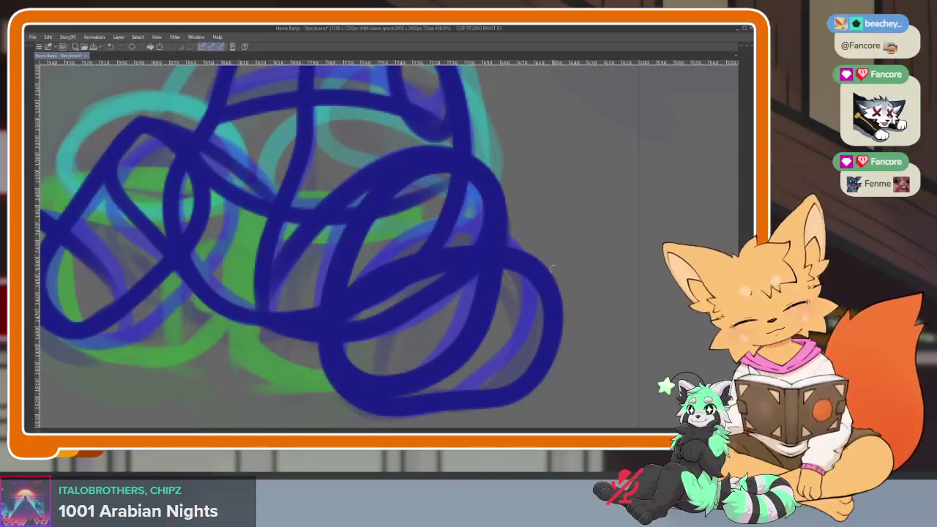
pyautogui.hotkey('ctrl', 'z')
pyautogui.moveTo(340, 308)
pyautogui.mouseDown()
pyautogui.moveTo(403, 245)
pyautogui.moveTo(571, 315)
pyautogui.moveTo(538, 355)
pyautogui.moveTo(454, 381)
pyautogui.moveTo(334, 377)
pyautogui.mouseUp()
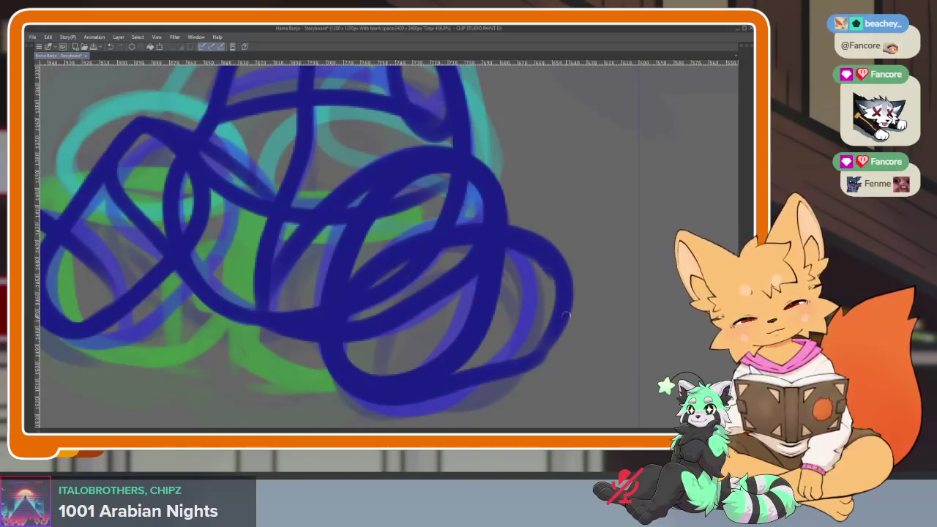
# - Add another right-haunch loop, scribbled foot loops at the bottom, and a stroke up through them
pyautogui.scroll(-5, 546, 320)
pyautogui.scroll(5, 556, 300)
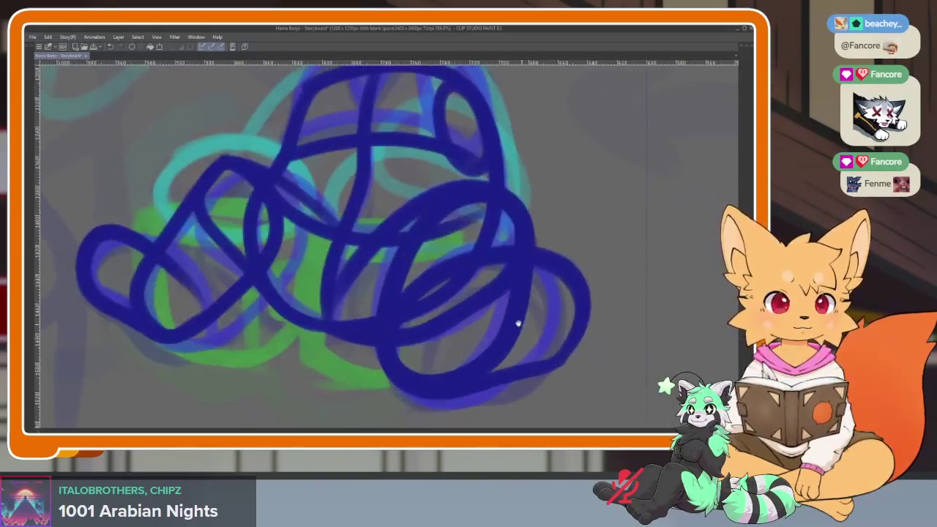
pyautogui.scroll(-1, 534, 338)
pyautogui.moveTo(395, 288)
pyautogui.mouseDown()
pyautogui.moveTo(527, 271)
pyautogui.moveTo(469, 384)
pyautogui.moveTo(384, 288)
pyautogui.mouseUp()
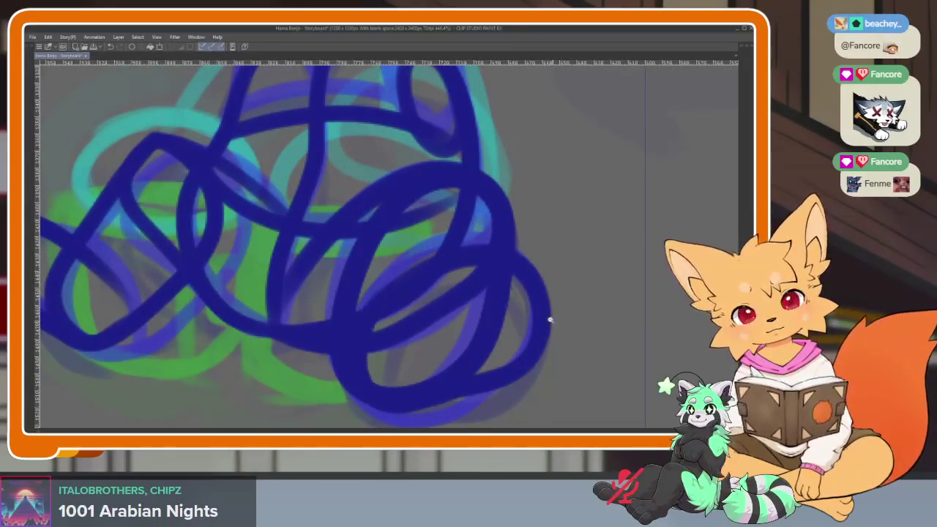
pyautogui.scroll(-5, 550, 320)
pyautogui.moveTo(554, 303); pyautogui.dragTo(371, 345)
pyautogui.scroll(5, 458, 282)
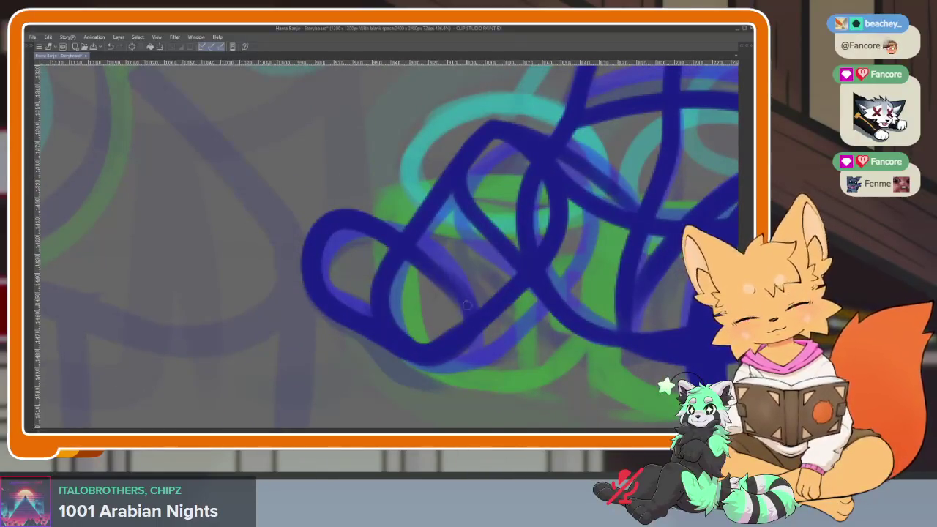
pyautogui.moveTo(490, 331); pyautogui.dragTo(535, 145)
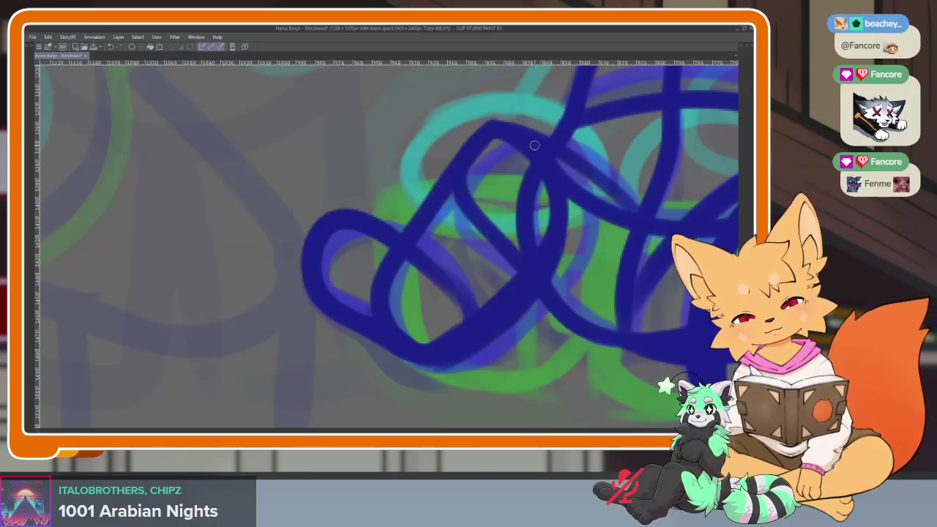
pyautogui.scroll(-5, 555, 197)
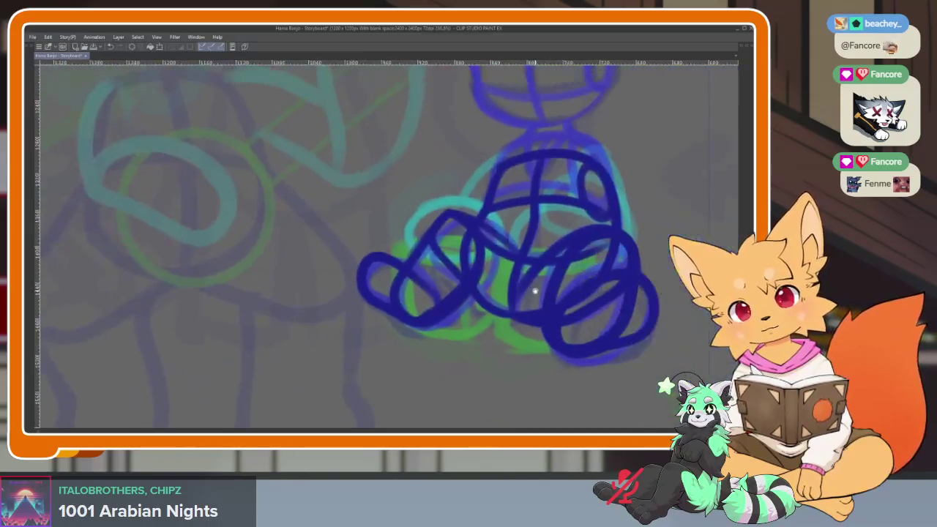
pyautogui.scroll(2, 553, 249)
pyautogui.scroll(1, 553, 261)
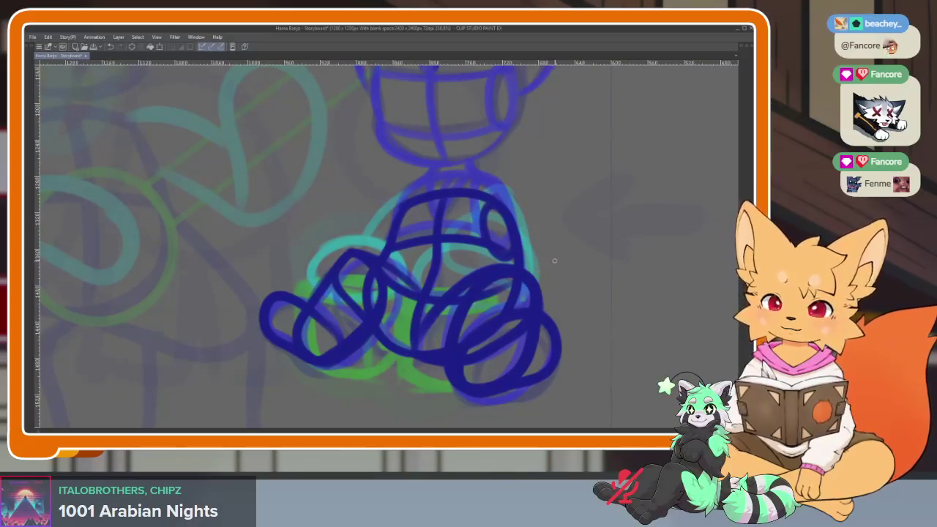
# - Play the two sitting-fox frames back as a loop
pyautogui.press('space')
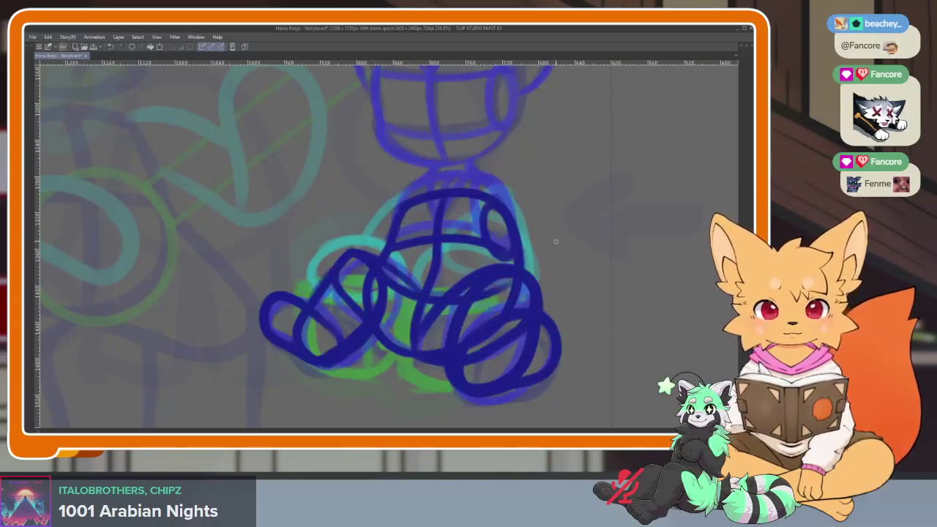
pyautogui.scroll(2, 477, 256)
pyautogui.scroll(1, 445, 299)
pyautogui.scroll(-1, 444, 299)
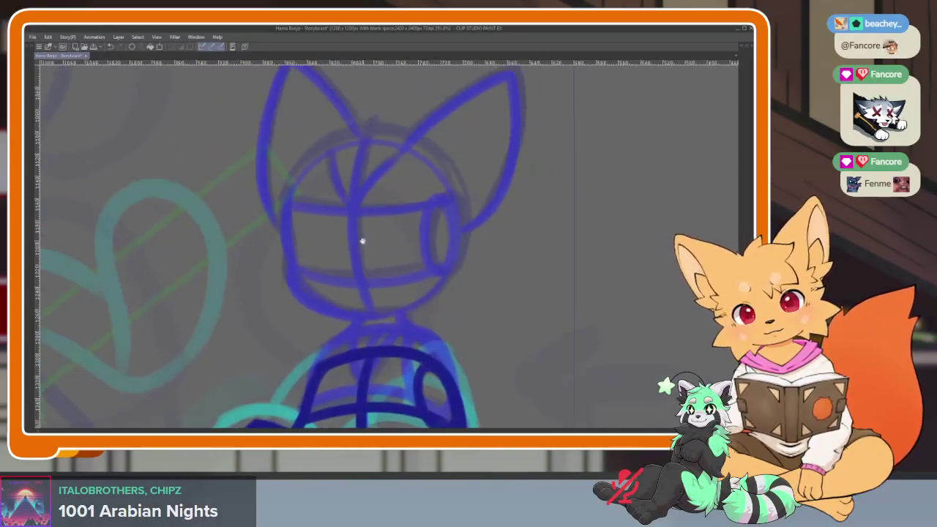
# - Construct the fox's head with a dark circle, centre line, jaw curve, eye line and muzzle oval
pyautogui.press('Tab')
pyautogui.press('Tab')
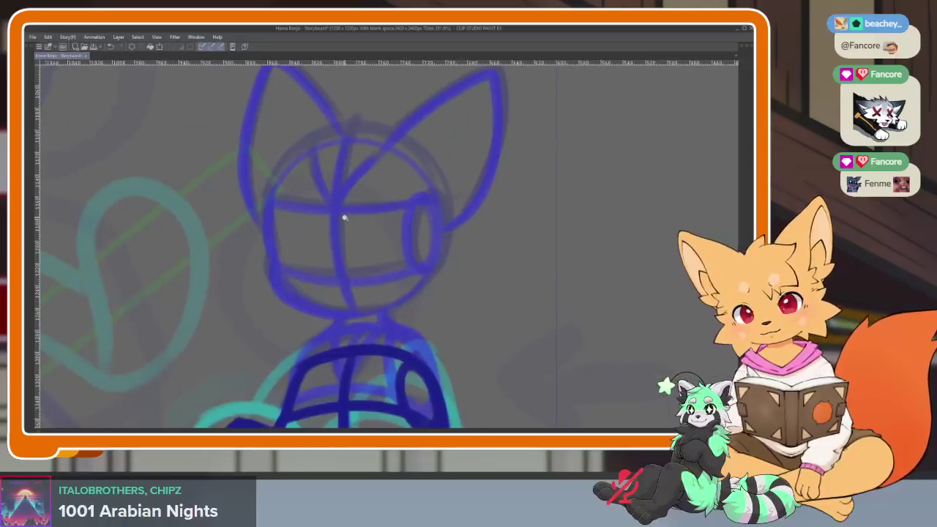
pyautogui.scroll(1, 344, 217)
pyautogui.moveTo(254, 165); pyautogui.dragTo(466, 374)
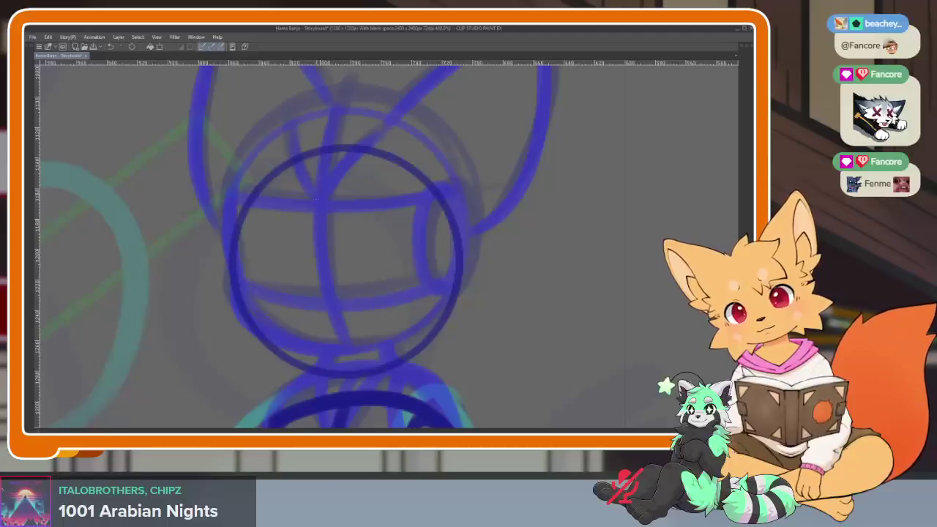
pyautogui.moveTo(330, 147); pyautogui.dragTo(346, 370)
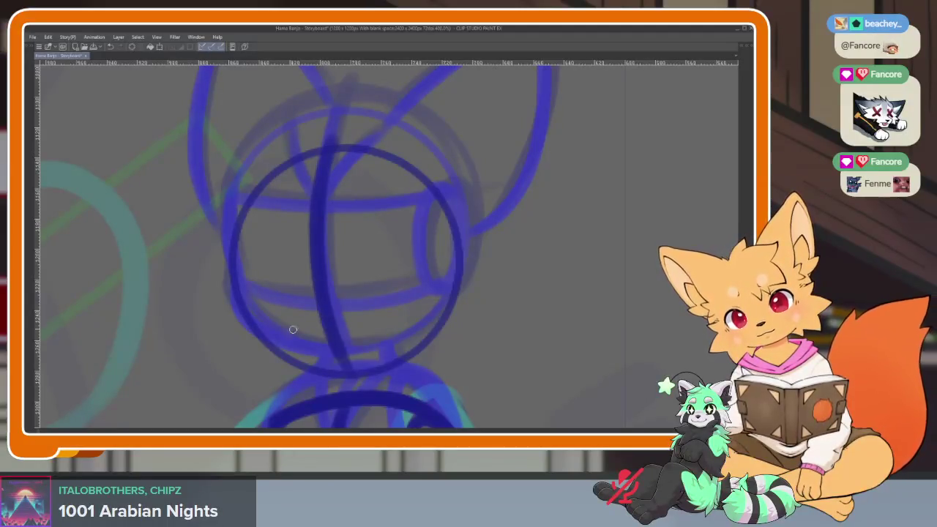
pyautogui.moveTo(302, 333); pyautogui.dragTo(432, 311)
pyautogui.hotkey('ctrl', 'z')
pyautogui.moveTo(234, 285); pyautogui.dragTo(445, 301)
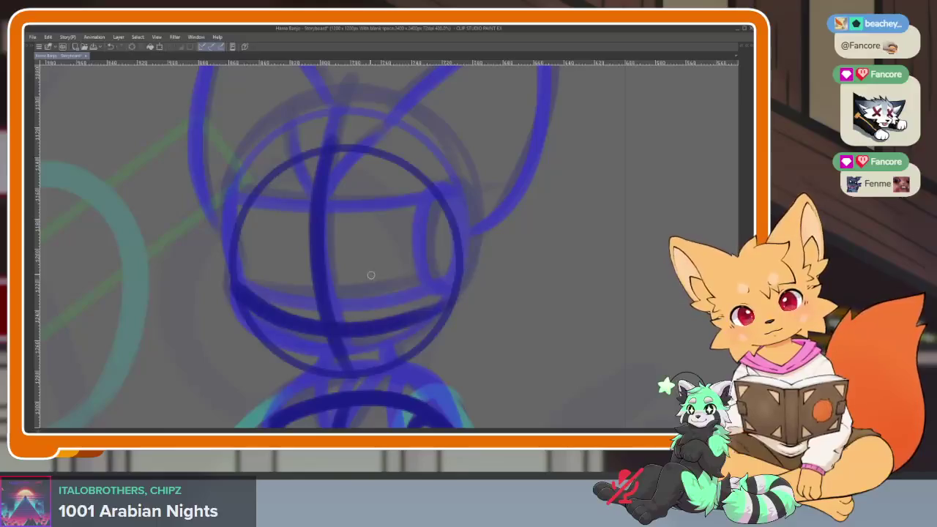
pyautogui.hotkey('ctrl', 'z')
pyautogui.moveTo(243, 301); pyautogui.dragTo(448, 292)
pyautogui.moveTo(246, 219); pyautogui.dragTo(470, 213)
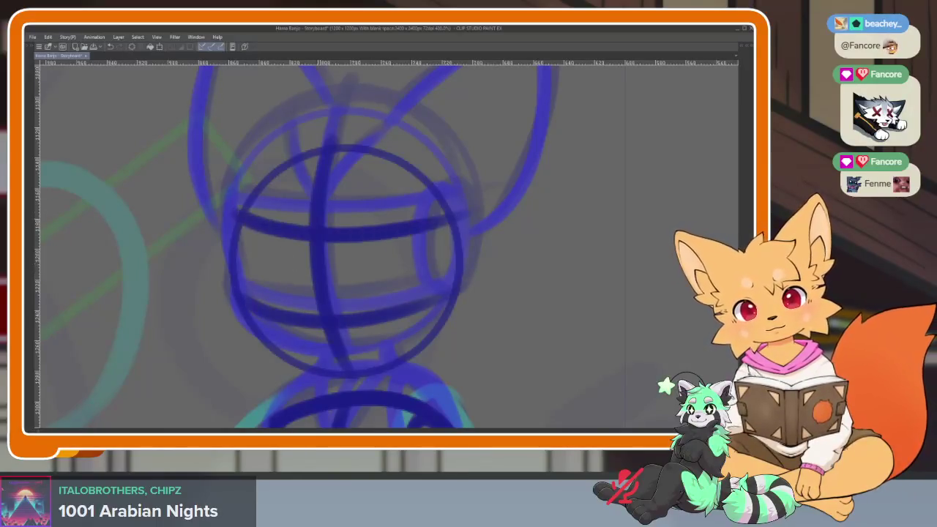
pyautogui.moveTo(233, 224); pyautogui.dragTo(243, 296)
pyautogui.moveTo(240, 328); pyautogui.dragTo(396, 351)
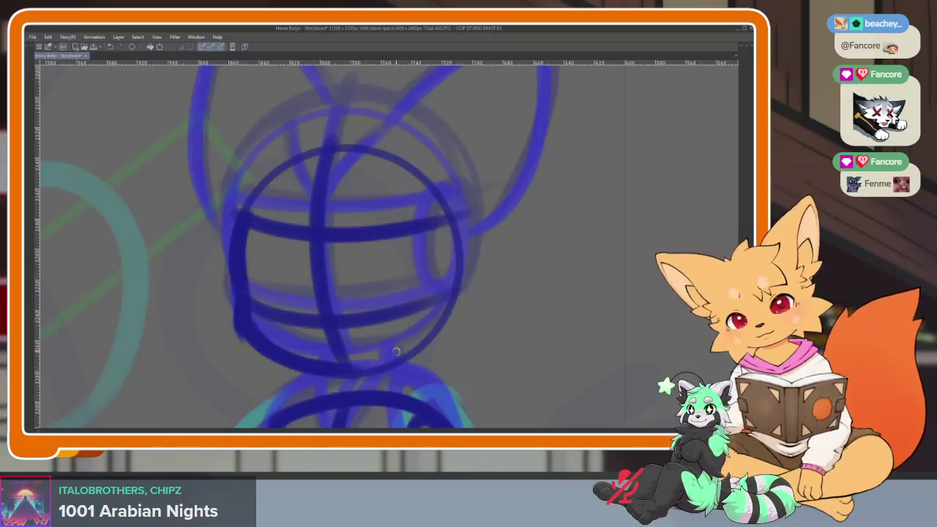
pyautogui.moveTo(451, 249); pyautogui.dragTo(439, 217)
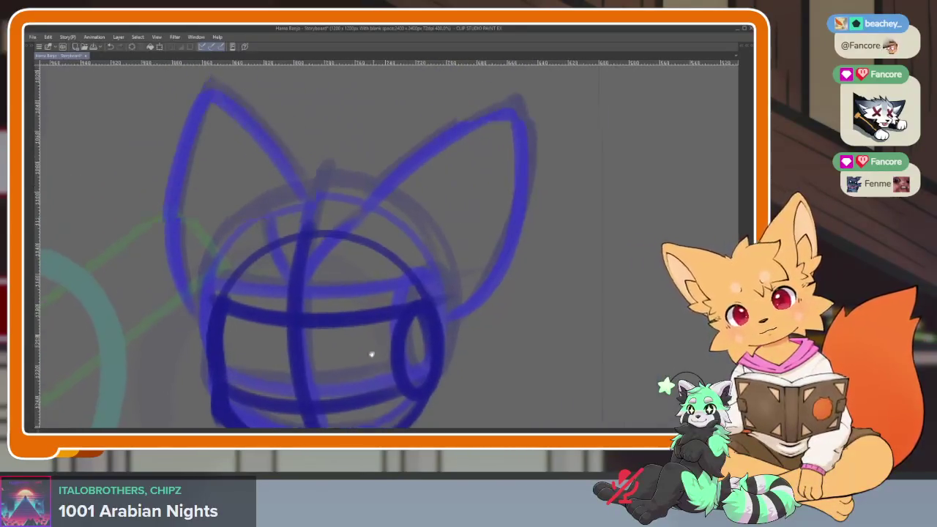
# - Outline the left and right ears and the sides of the head in dark blue
pyautogui.scroll(3, 381, 359)
pyautogui.moveTo(264, 253)
pyautogui.mouseDown()
pyautogui.moveTo(281, 319)
pyautogui.moveTo(381, 233)
pyautogui.moveTo(539, 217)
pyautogui.moveTo(443, 355)
pyautogui.mouseUp()
pyautogui.moveTo(274, 243)
pyautogui.mouseDown()
pyautogui.moveTo(162, 183)
pyautogui.moveTo(204, 377)
pyautogui.mouseUp()
pyautogui.hotkey('ctrl', 'z')
pyautogui.moveTo(264, 234)
pyautogui.mouseDown()
pyautogui.moveTo(135, 201)
pyautogui.moveTo(204, 370)
pyautogui.mouseUp()
pyautogui.scroll(-5, 442, 286)
pyautogui.scroll(3, 425, 249)
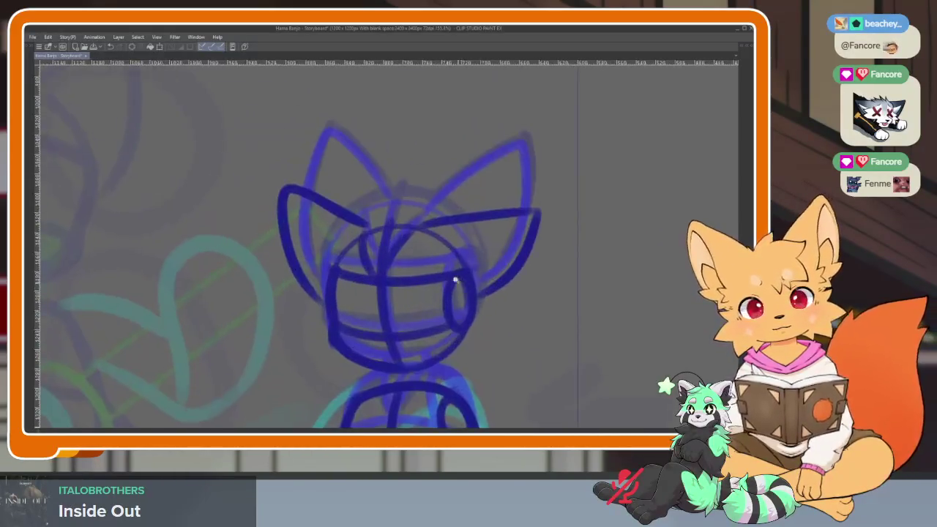
pyautogui.scroll(2, 435, 322)
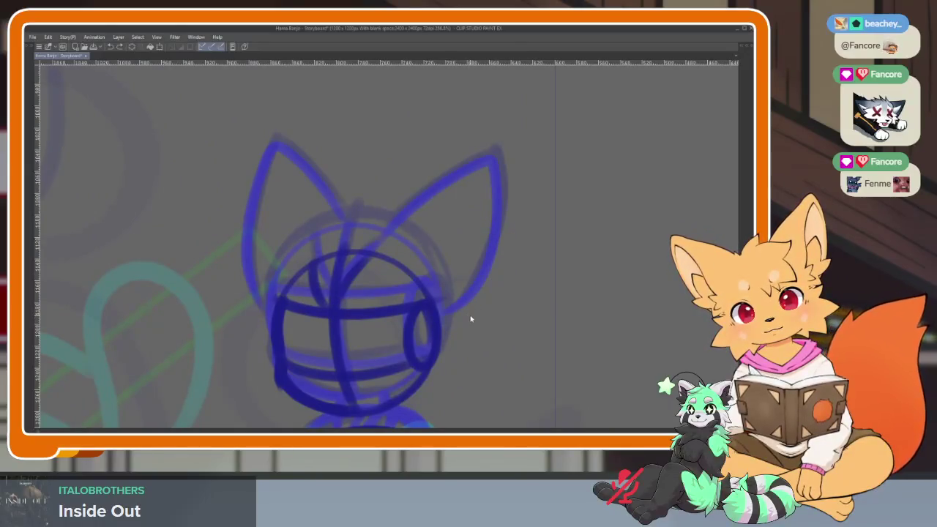
pyautogui.scroll(1, 469, 317)
pyautogui.moveTo(348, 236)
pyautogui.mouseDown()
pyautogui.moveTo(414, 216)
pyautogui.moveTo(439, 345)
pyautogui.mouseUp()
pyautogui.moveTo(293, 235)
pyautogui.mouseDown()
pyautogui.moveTo(157, 187)
pyautogui.moveTo(205, 352)
pyautogui.mouseUp()
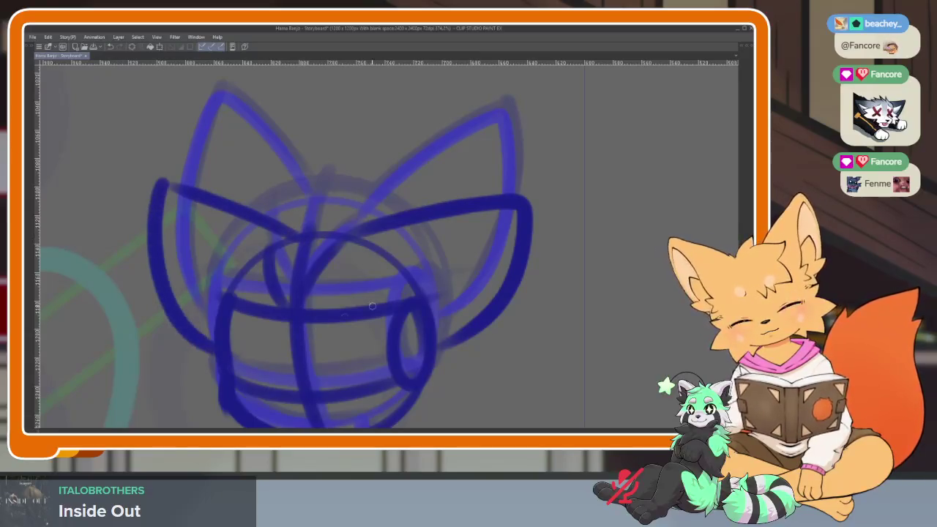
# - Restore the panels and scrub frames 145 to 148 to compare the drawings
pyautogui.scroll(-3, 548, 293)
pyautogui.scroll(1, 439, 307)
pyautogui.scroll(2, 393, 277)
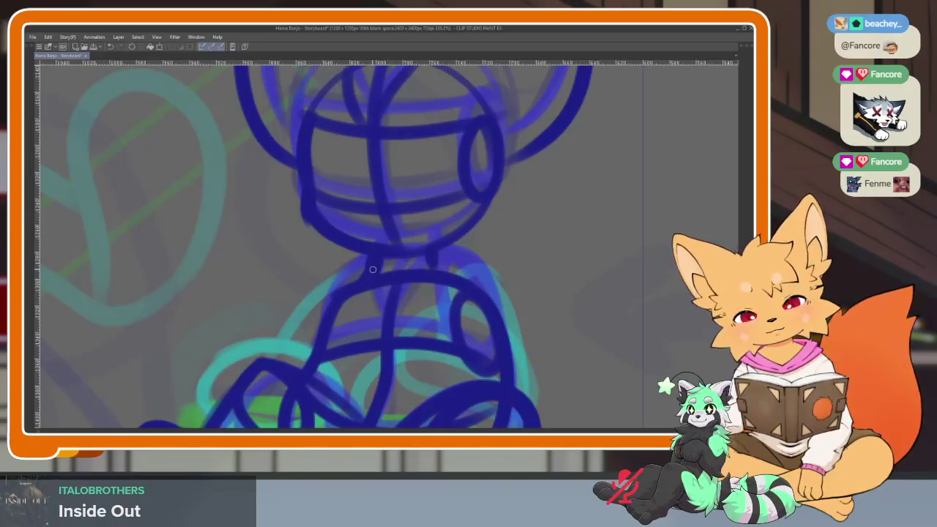
pyautogui.scroll(-1, 418, 265)
pyautogui.scroll(-2, 523, 313)
pyautogui.scroll(1, 492, 320)
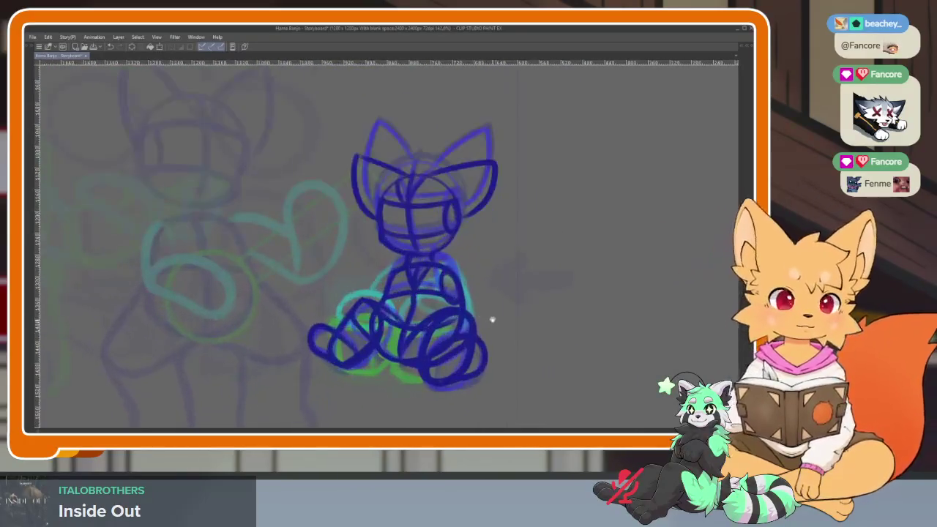
pyautogui.press('Tab')
pyautogui.moveTo(311, 329)
pyautogui.mouseDown()
pyautogui.moveTo(282, 331)
pyautogui.moveTo(327, 338)
pyautogui.mouseUp()
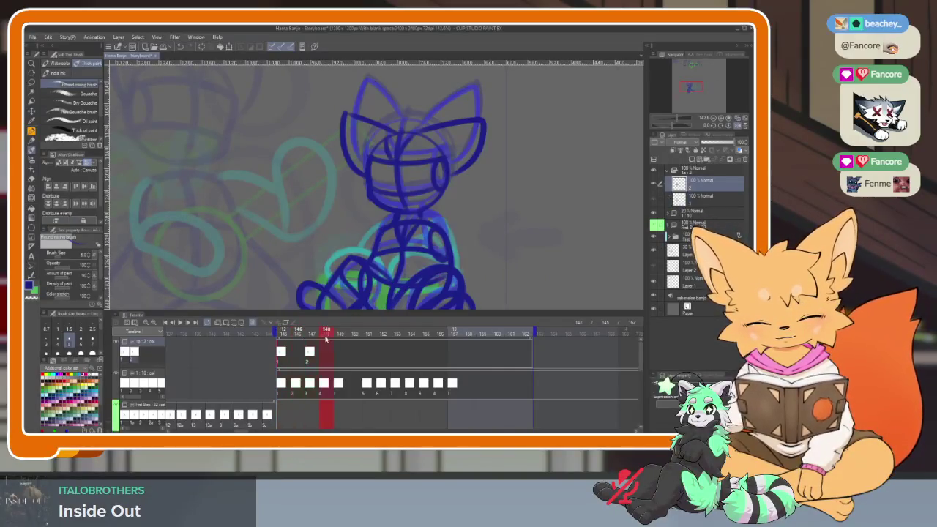
# - Place cel 1 at frame 149 so the top track runs cels 1, 2, 1
pyautogui.click(286, 352)
pyautogui.click(339, 356)
pyautogui.moveTo(282, 331); pyautogui.dragTo(371, 335)
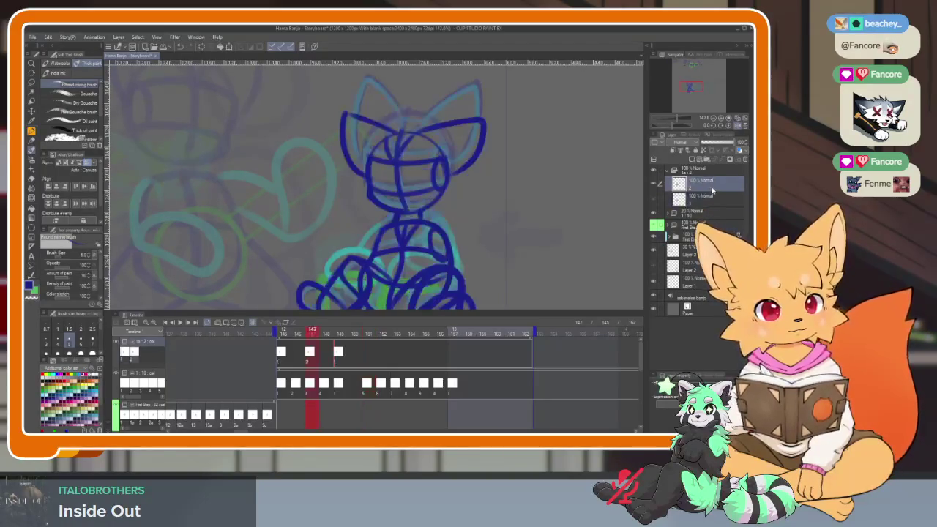
pyautogui.click(701, 183)
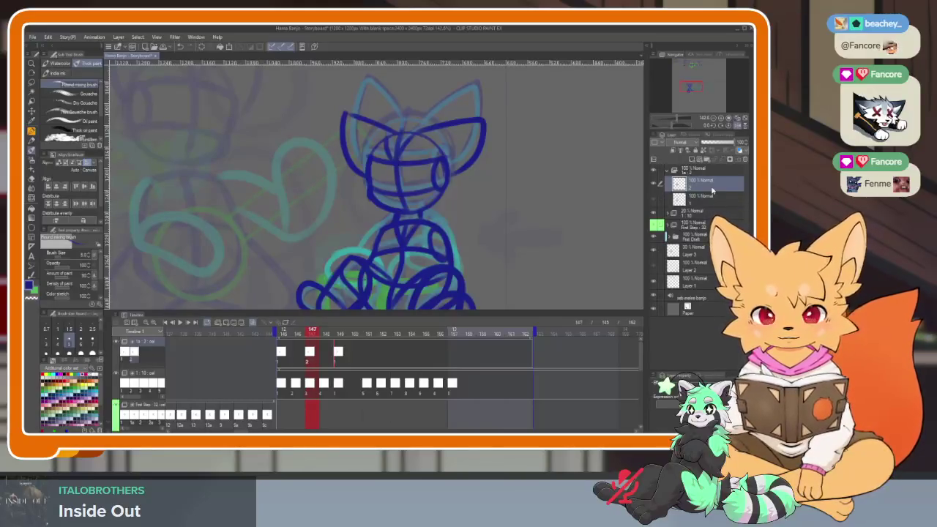
# - Play the animation from frame 151 through 162 several times to check the timing
pyautogui.click(372, 333)
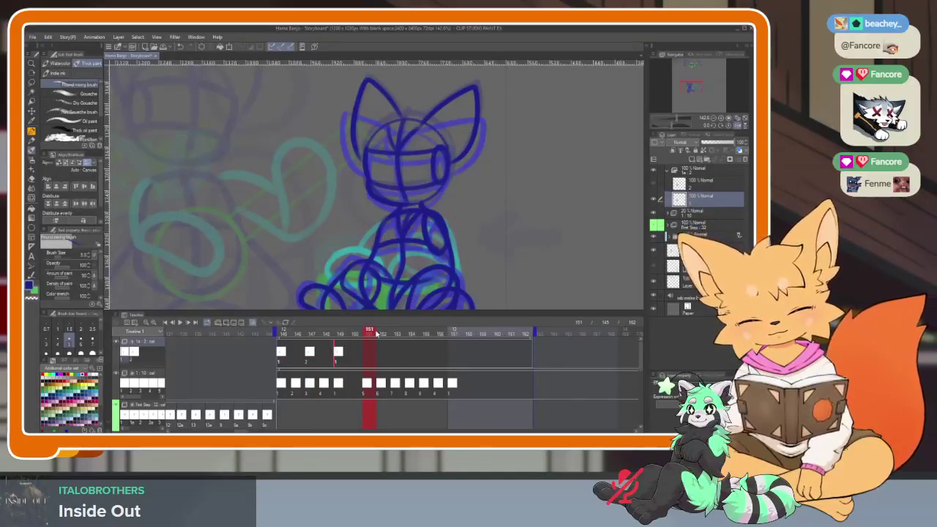
pyautogui.click(381, 334)
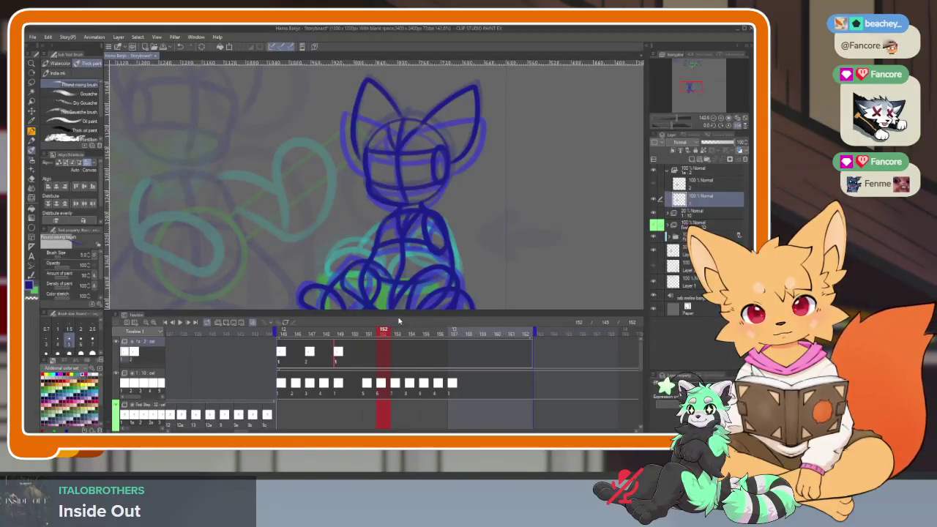
pyautogui.click(364, 334)
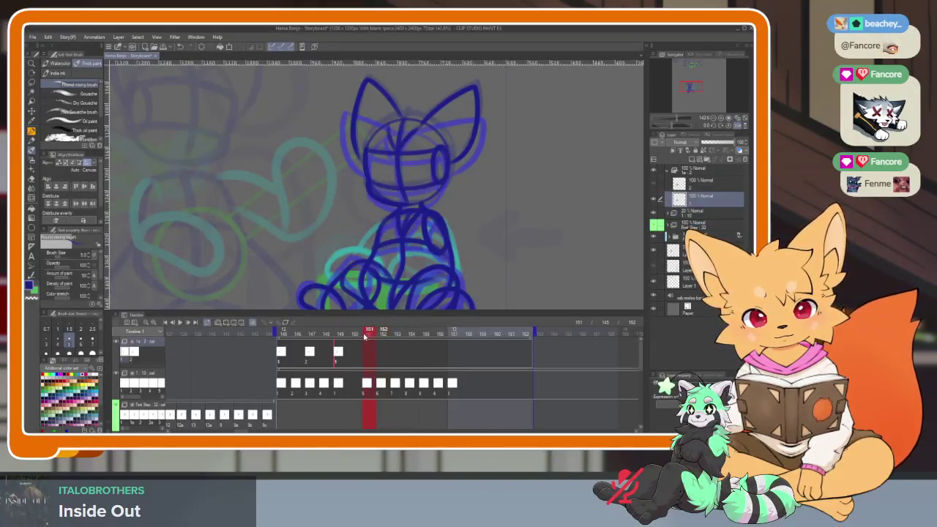
pyautogui.press('Return')
pyautogui.click(369, 333)
pyautogui.press('Return')
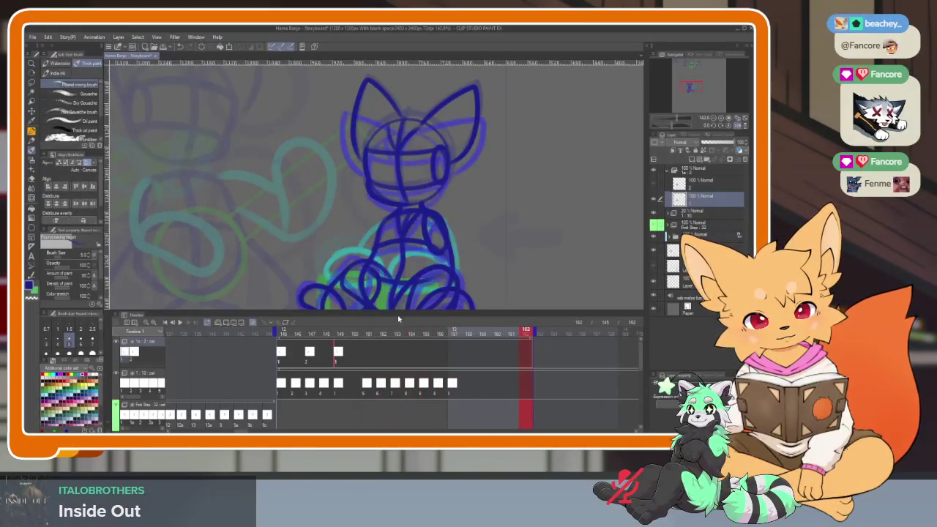
pyautogui.click(383, 333)
pyautogui.press('Return')
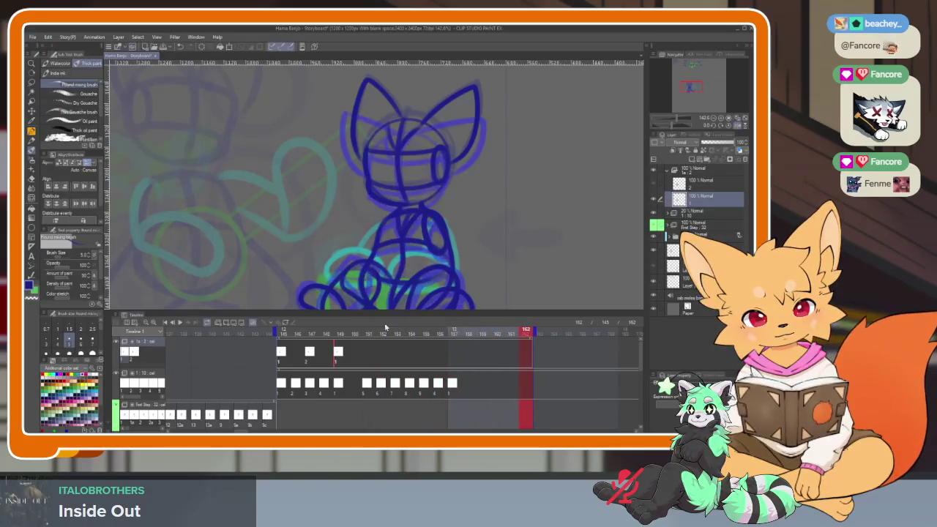
pyautogui.click(369, 333)
pyautogui.press('Return')
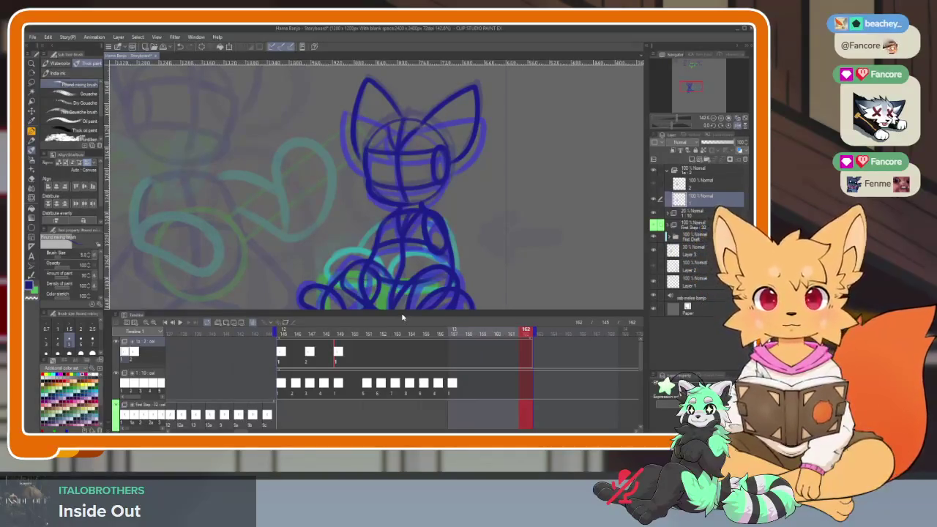
pyautogui.click(370, 334)
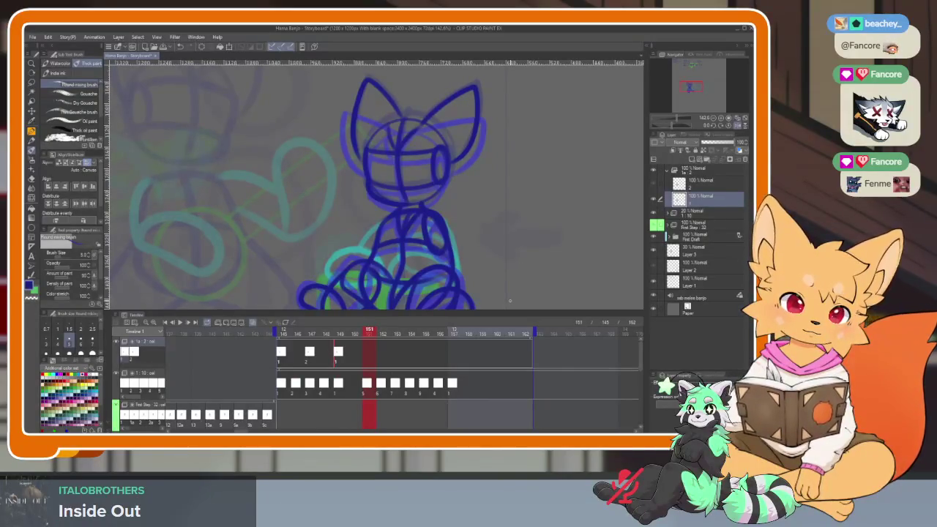
# - Add a new inbetween cel 1a at frame 146 and scrub ahead to frame 151
pyautogui.click(298, 336)
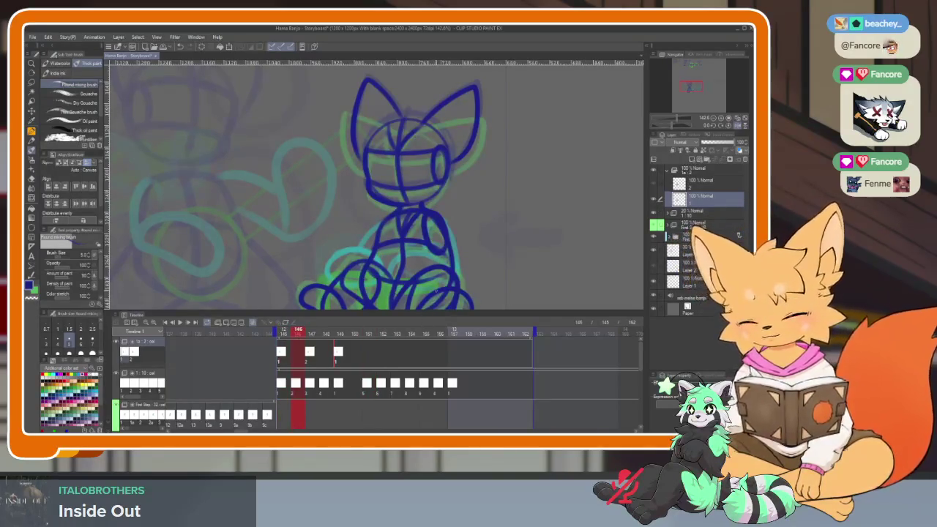
pyautogui.hotkey('ctrl', 'shift', 'n')
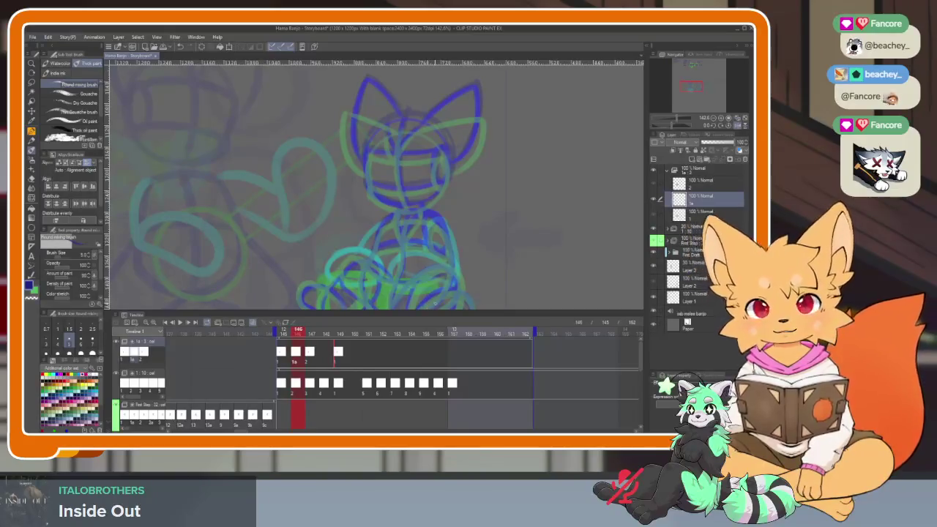
pyautogui.moveTo(299, 334); pyautogui.dragTo(323, 334)
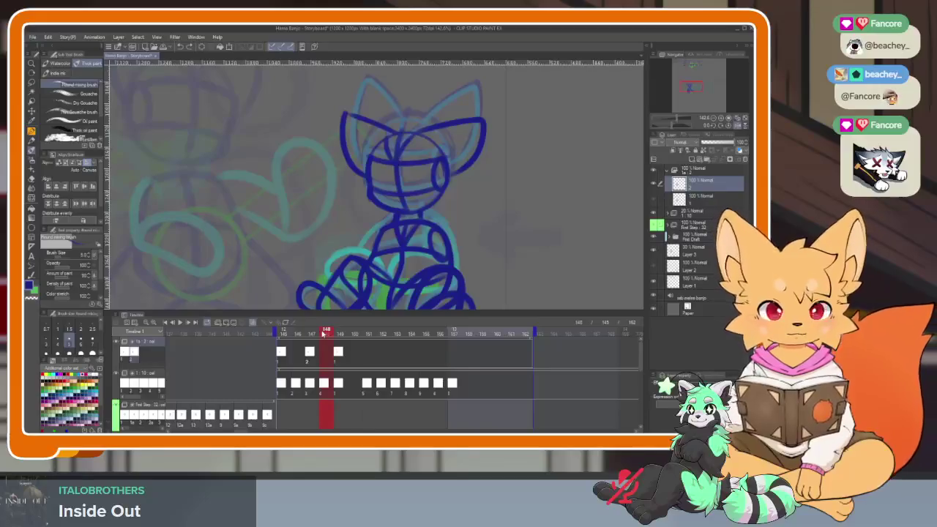
pyautogui.click(368, 333)
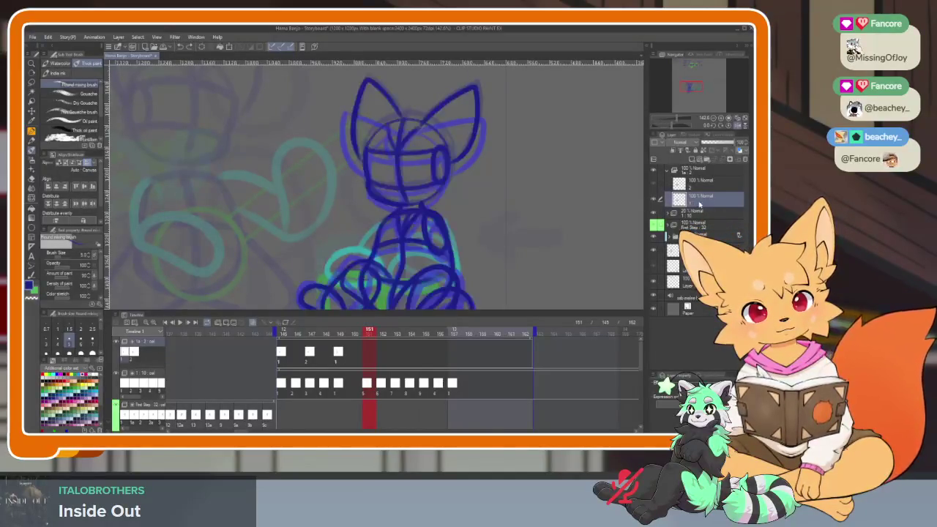
pyautogui.press('Tab')
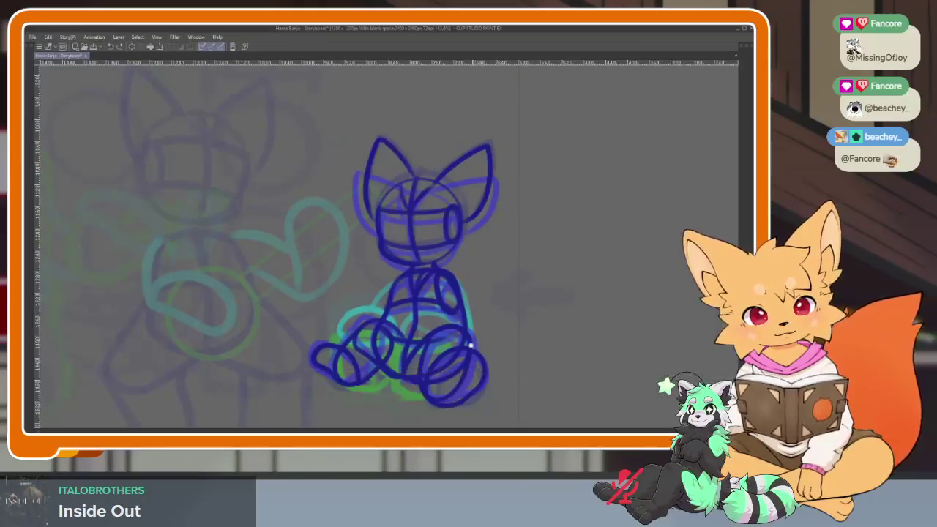
# - Assign cel 2 to frame 151 and paste to repeat the 1-2 cycle through frame 159
pyautogui.scroll(2, 461, 335)
pyautogui.press('Tab')
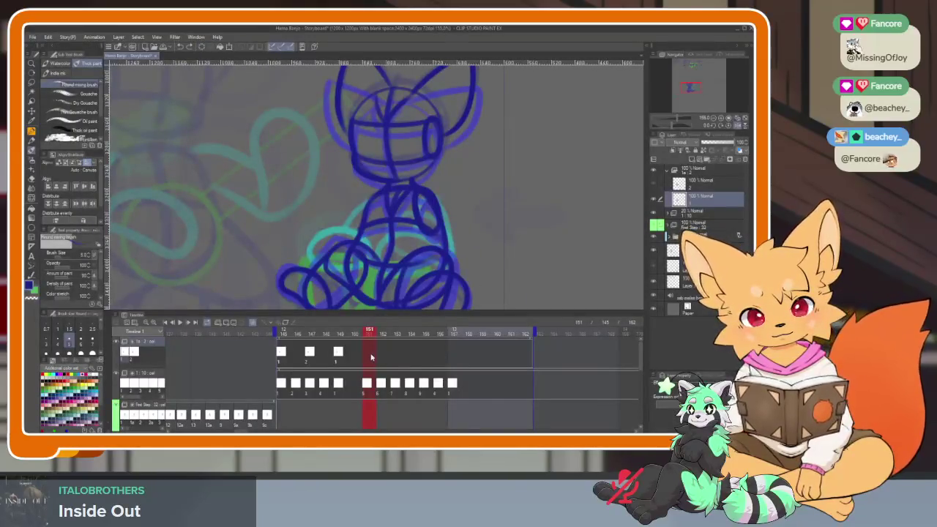
pyautogui.rightClick(370, 357)
pyautogui.click(378, 206)
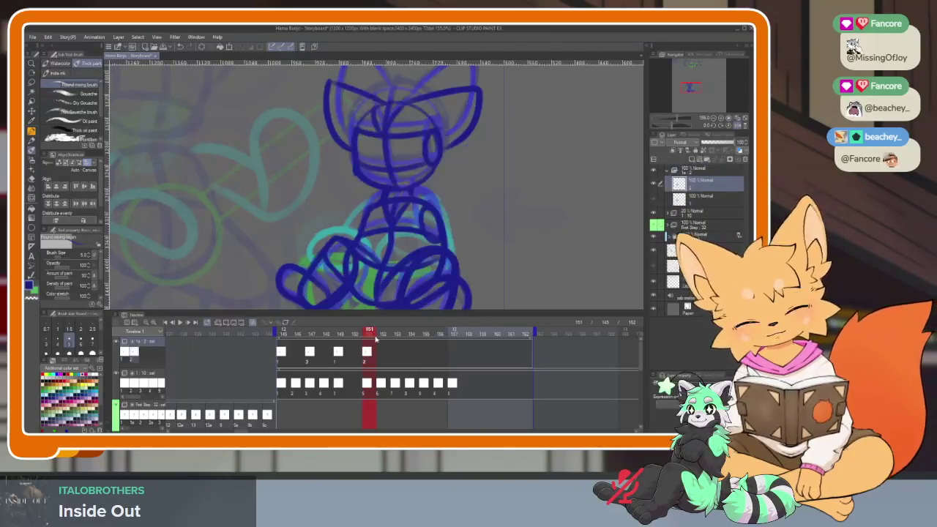
pyautogui.hotkey('ctrl', 'v')
pyautogui.click(454, 356)
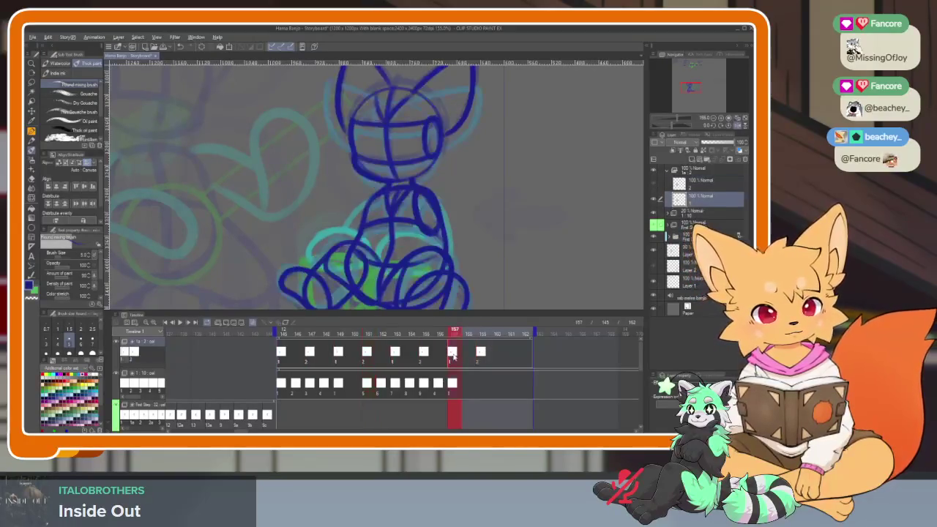
# - Preview the animation from frame 146 with the interface panels hidden
pyautogui.click(284, 335)
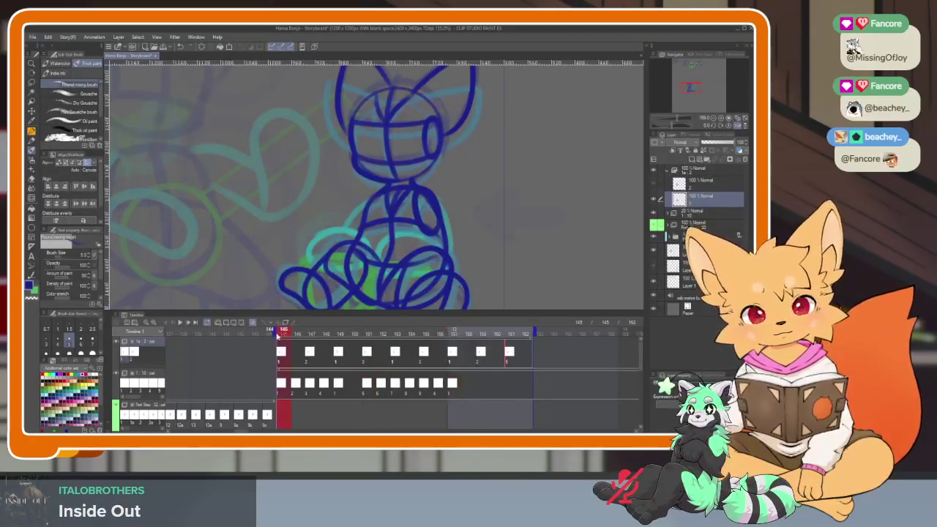
pyautogui.press('Tab')
pyautogui.press('Return')
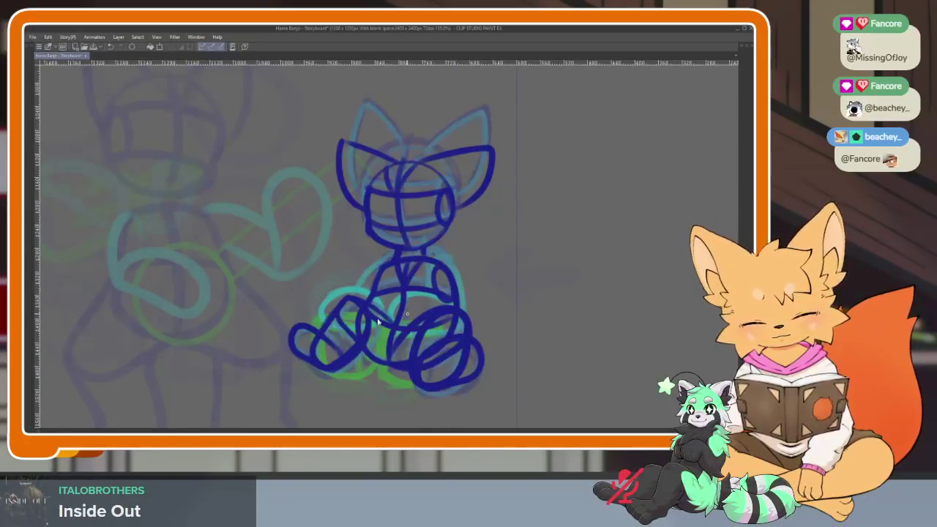
pyautogui.press('Tab')
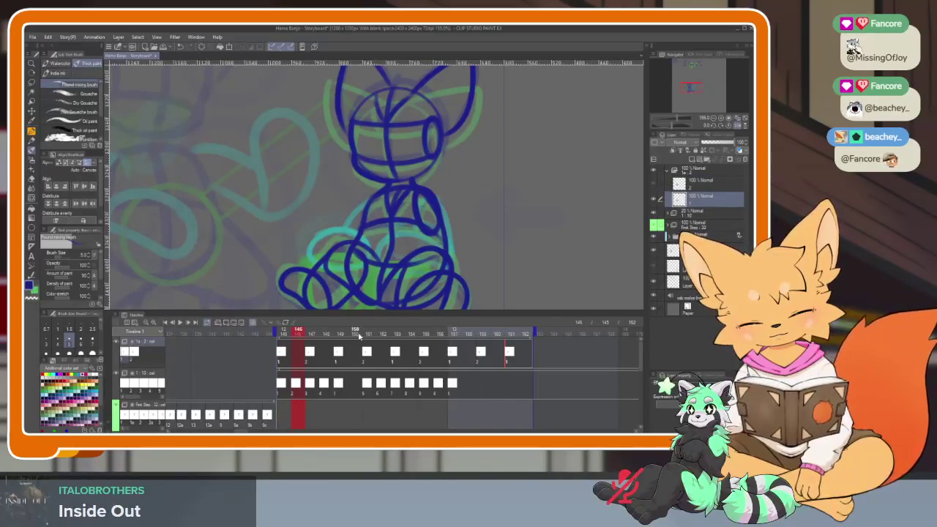
# - Add a new blank drawing layer in the cel folder and move to frame 146
pyautogui.click(283, 355)
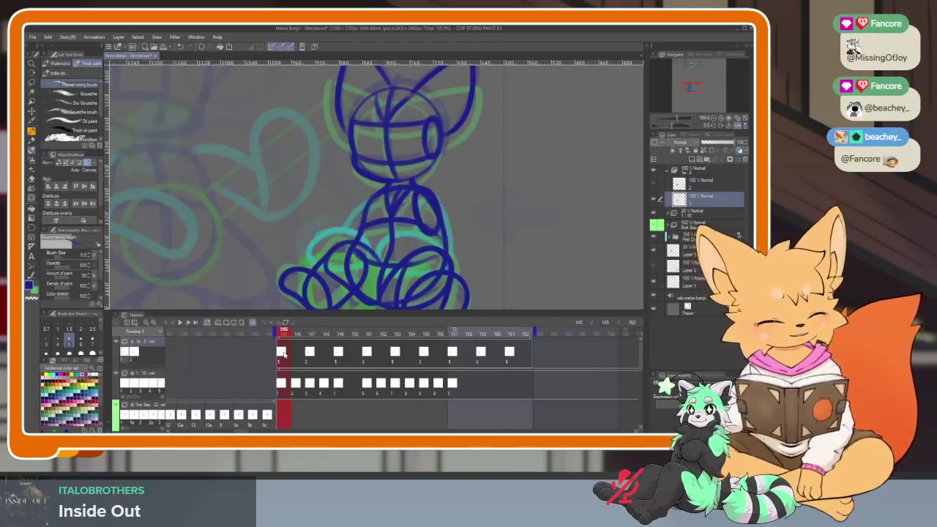
pyautogui.click(299, 356)
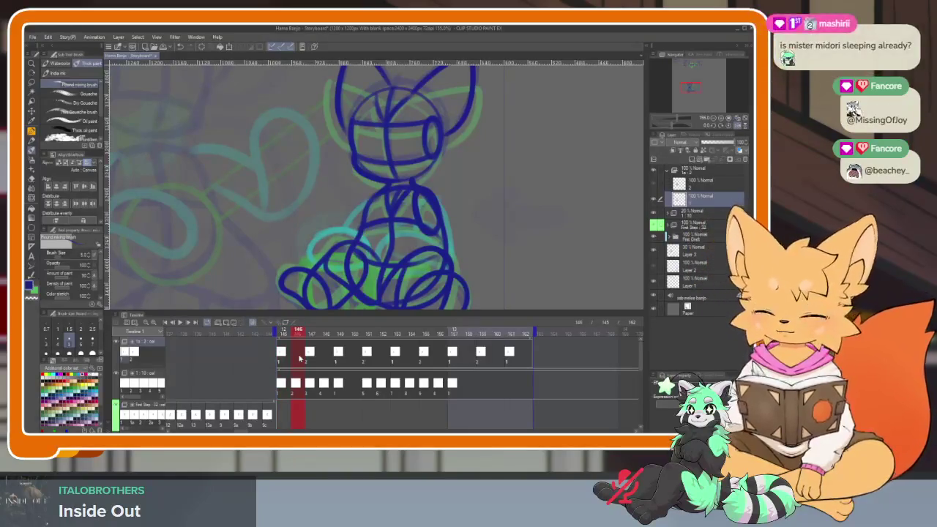
pyautogui.click(283, 356)
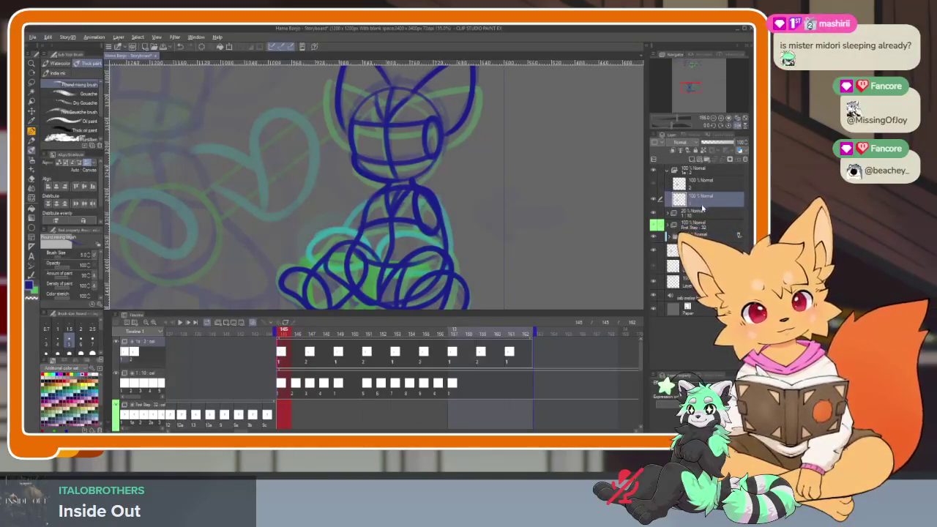
pyautogui.hotkey('ctrl', 'shift', 'n')
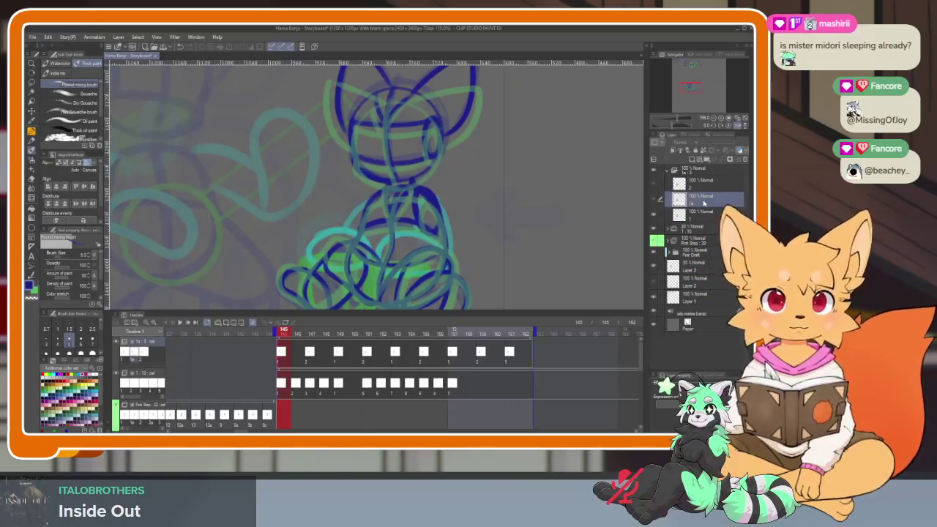
pyautogui.click(311, 357)
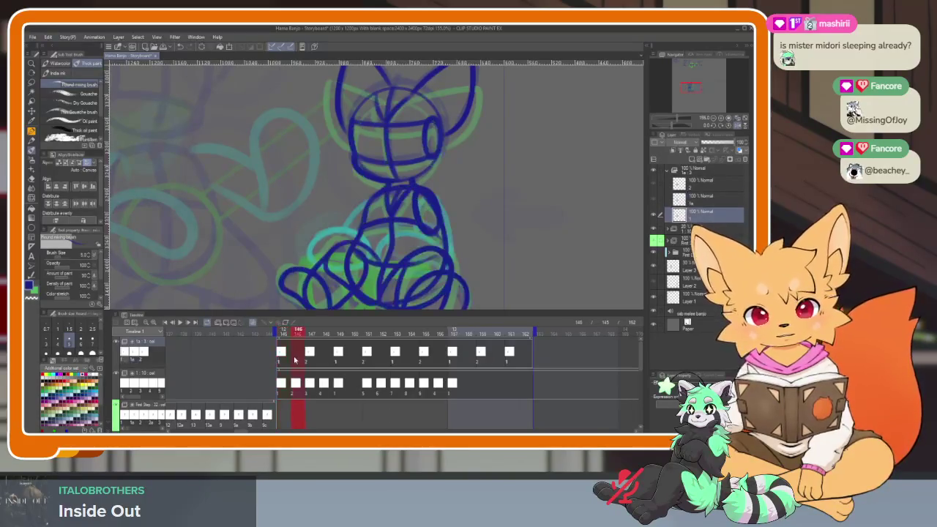
# - Assign cel 1a to frame 146 and cel 2a to frame 148
pyautogui.rightClick(317, 357)
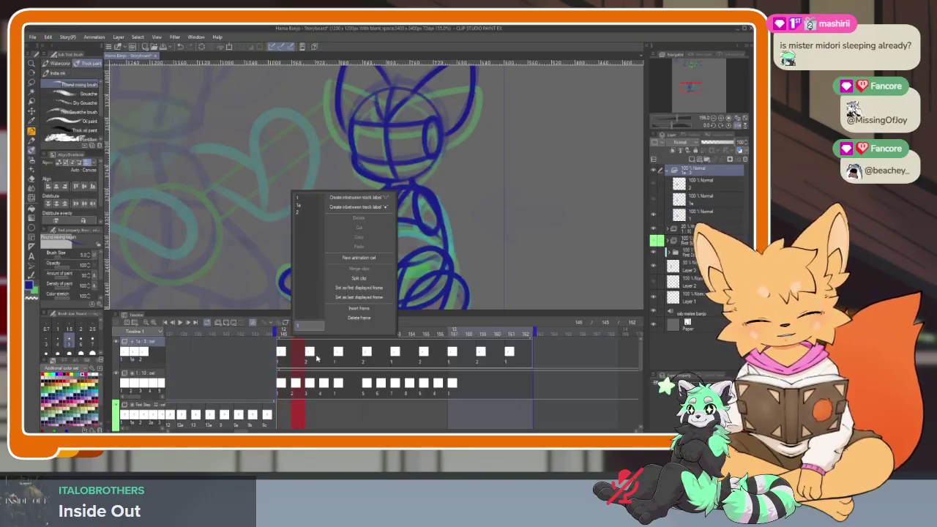
pyautogui.click(306, 209)
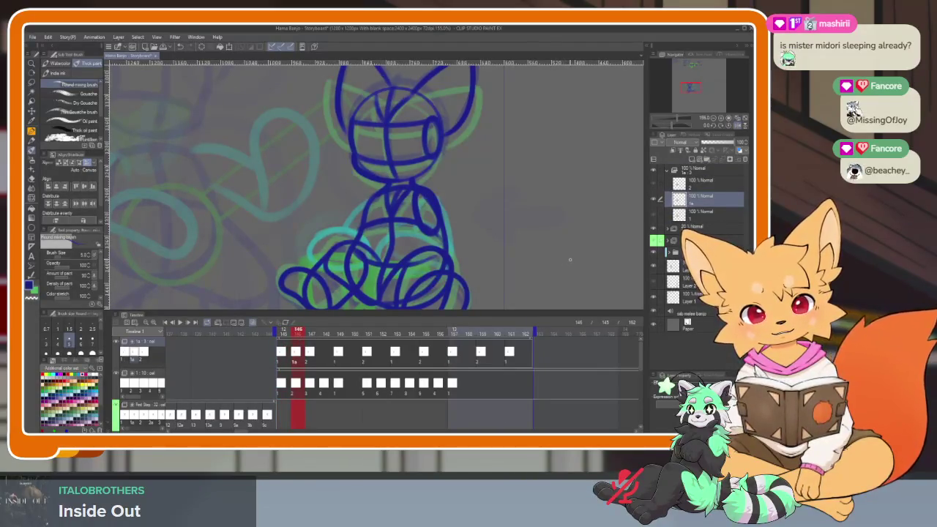
pyautogui.moveTo(299, 334); pyautogui.dragTo(328, 334)
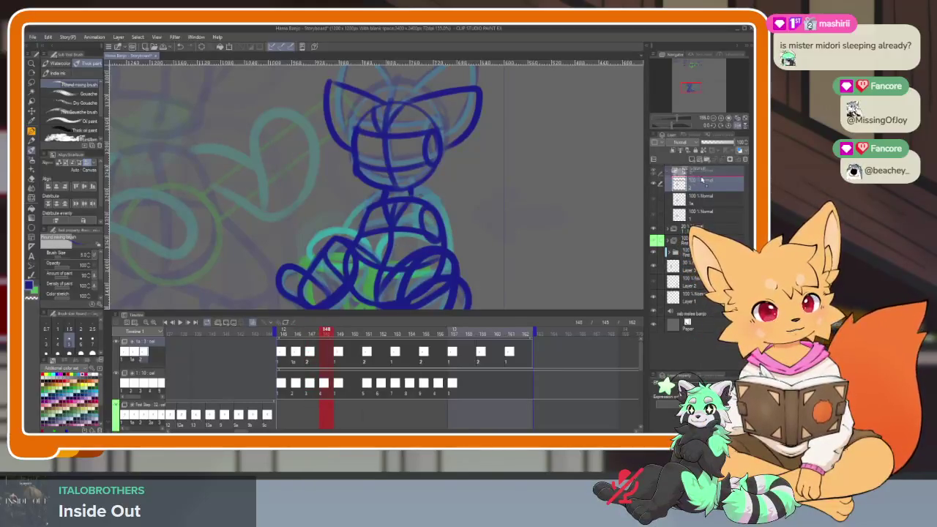
pyautogui.click(700, 186)
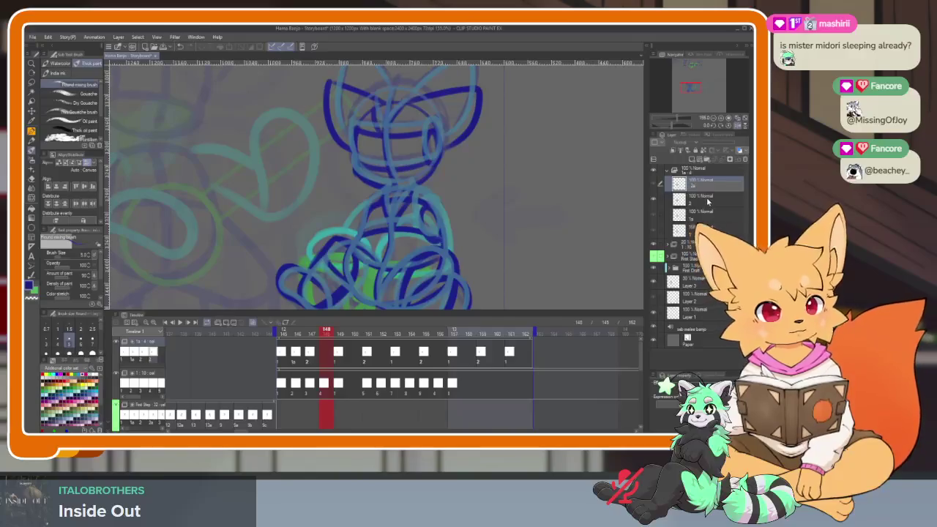
pyautogui.rightClick(322, 195)
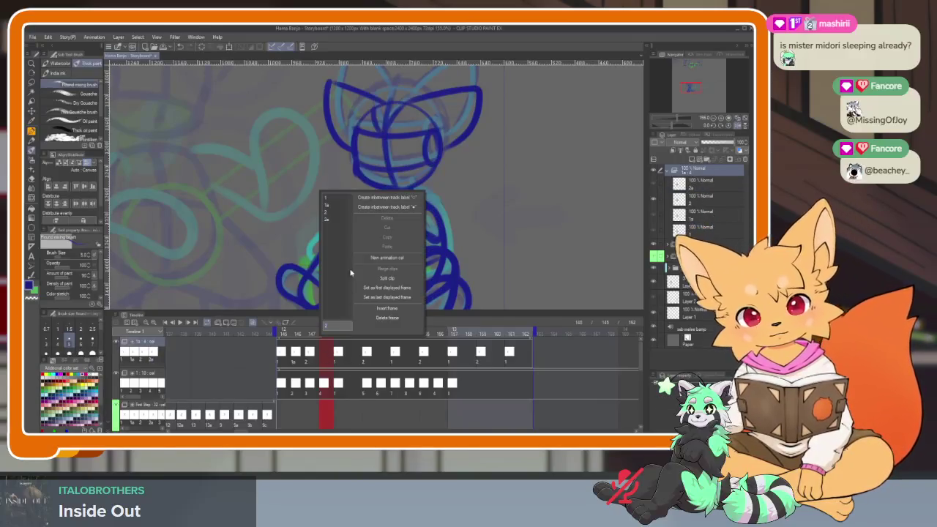
pyautogui.click(332, 219)
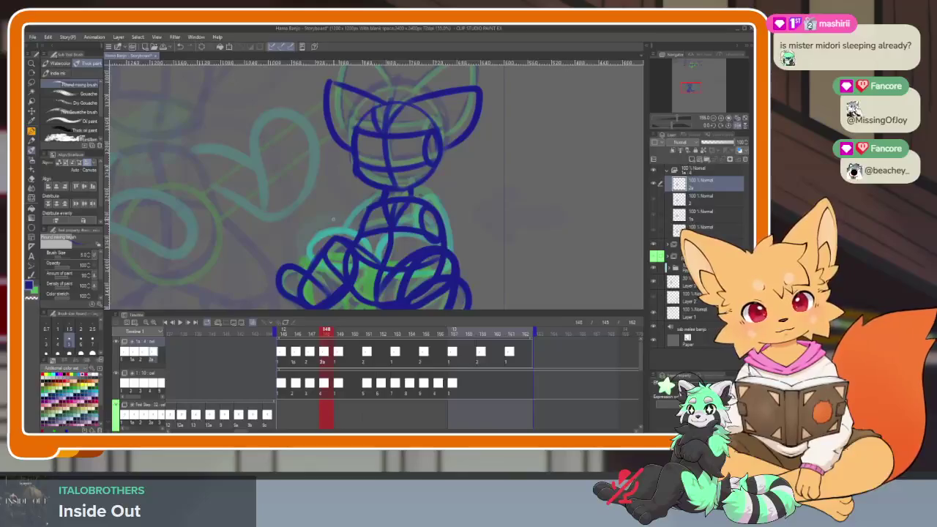
# - Assign cel 1b to frame 150, leaving frame 152 unchanged
pyautogui.click(353, 358)
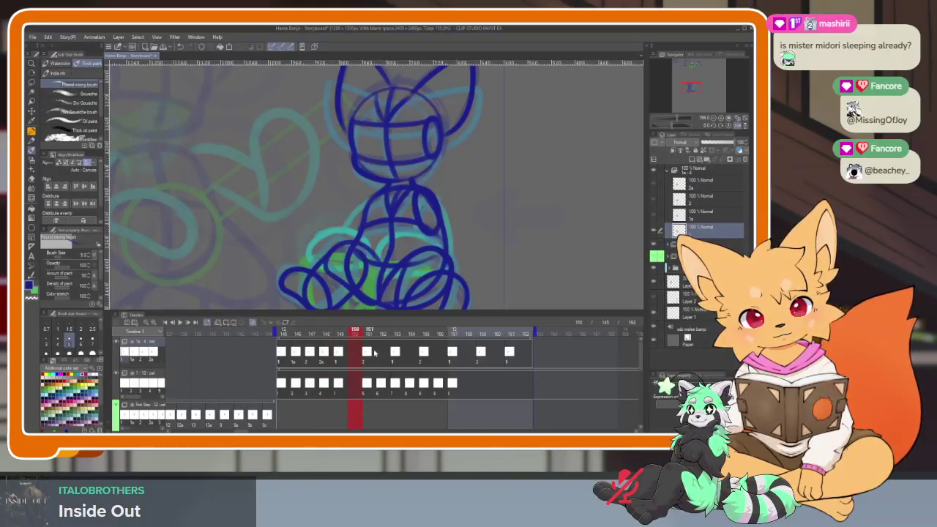
pyautogui.click(703, 212)
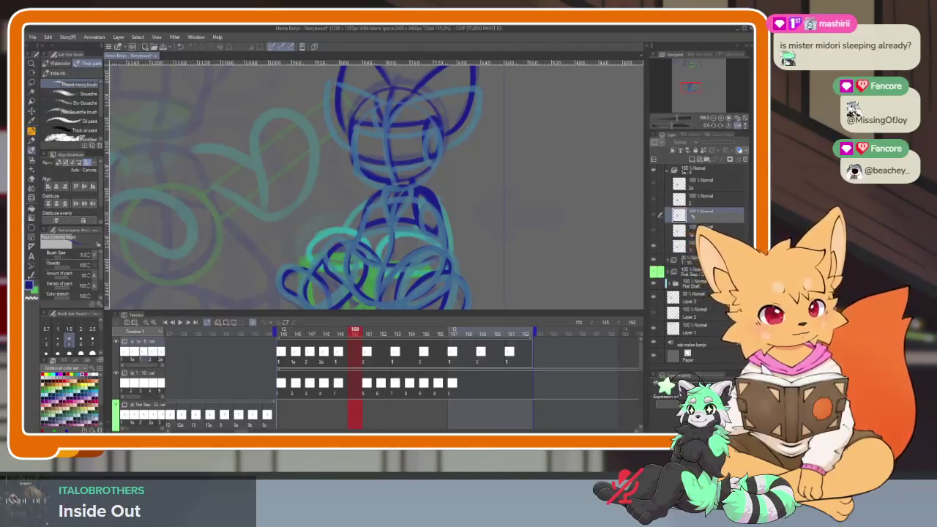
pyautogui.rightClick(354, 352)
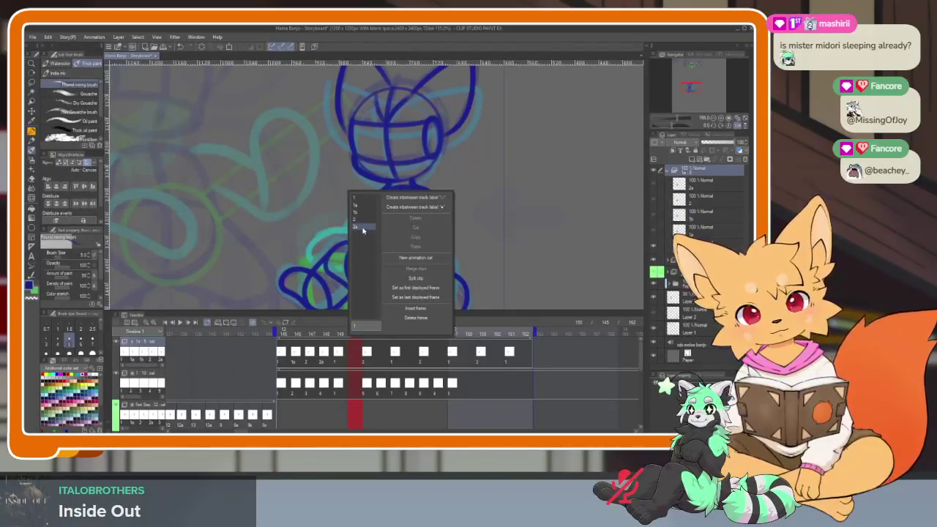
pyautogui.click(357, 212)
pyautogui.moveTo(356, 334); pyautogui.dragTo(383, 332)
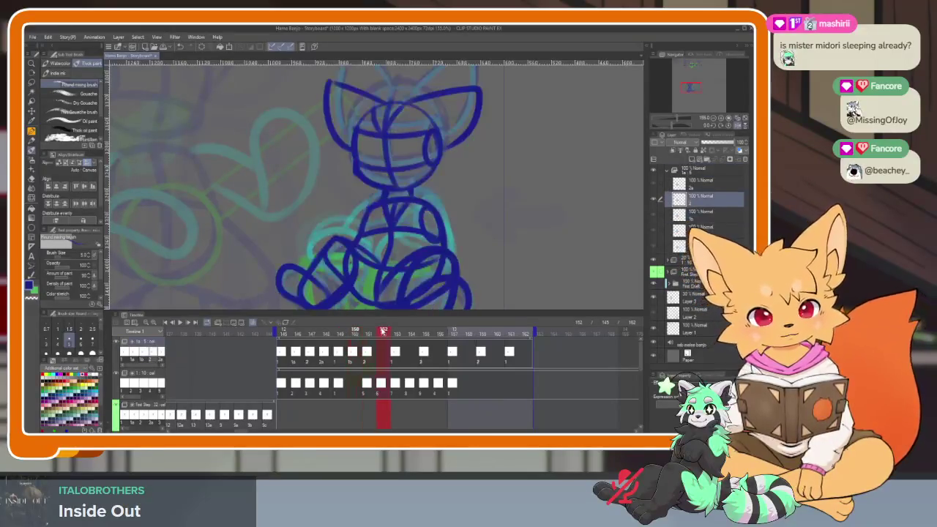
pyautogui.rightClick(383, 358)
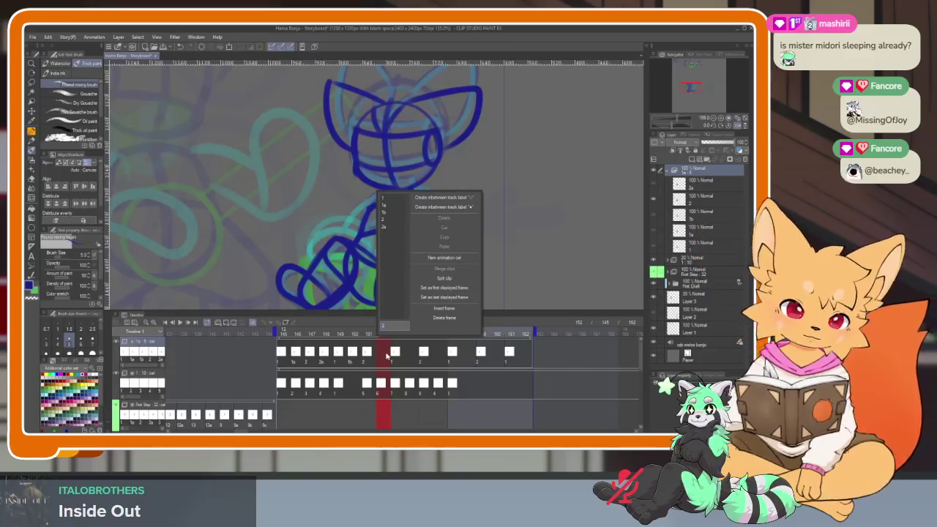
pyautogui.click(321, 361)
# - Play the fox sequence from the start to review the motion
pyautogui.moveTo(326, 334)
pyautogui.mouseDown()
pyautogui.moveTo(283, 335)
pyautogui.moveTo(341, 333)
pyautogui.mouseUp()
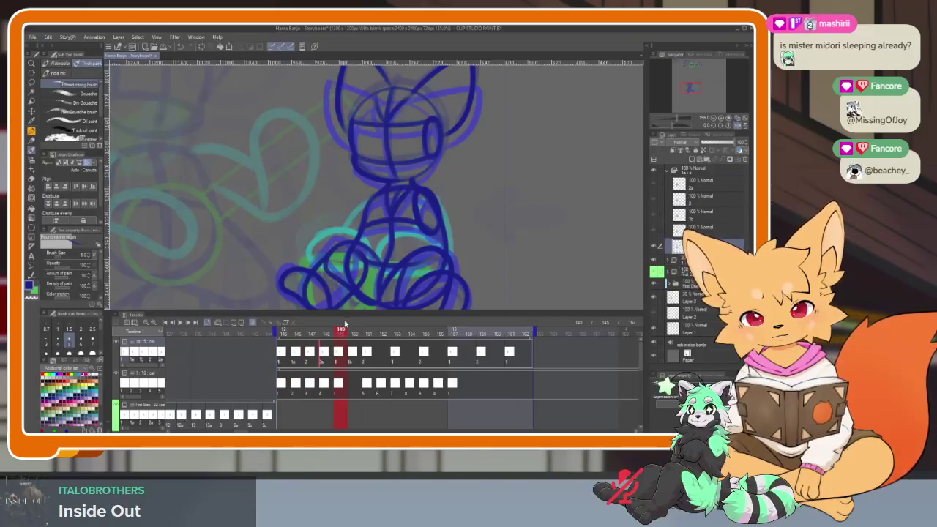
pyautogui.click(281, 334)
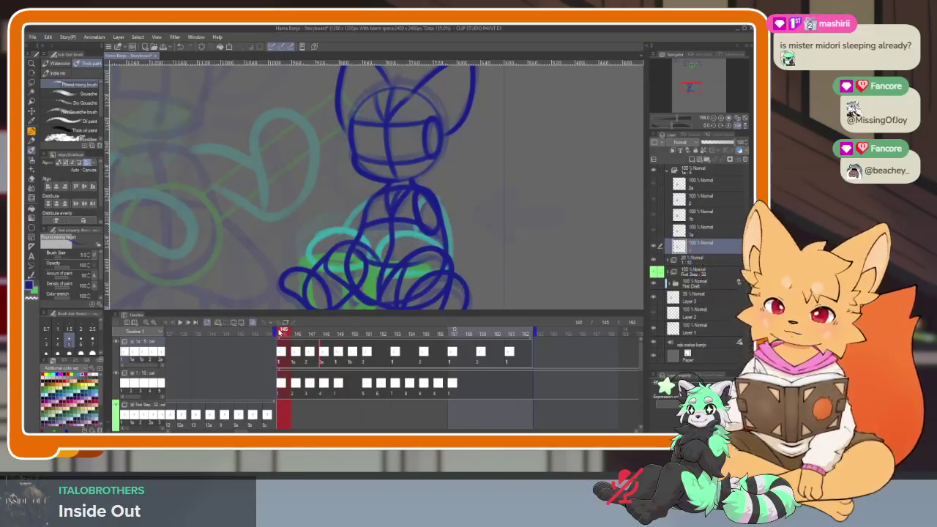
pyautogui.press('space')
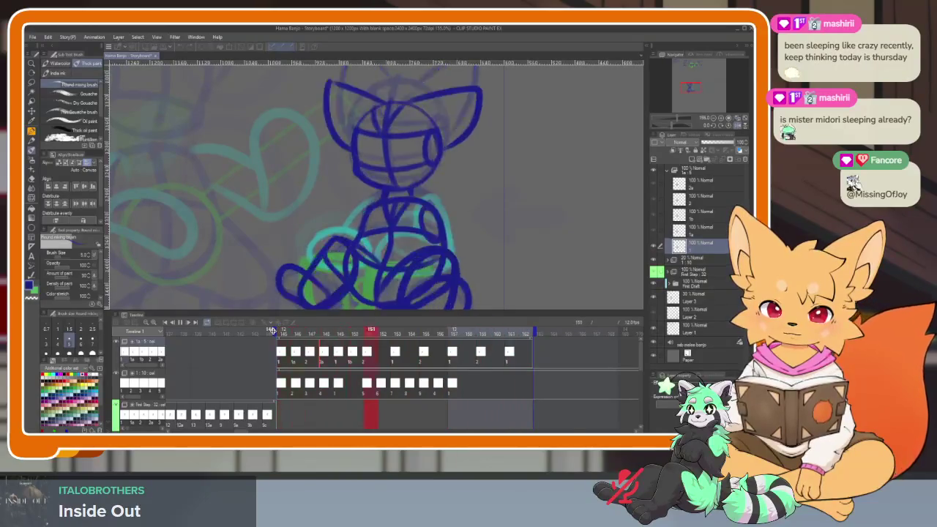
pyautogui.press('space')
# - Choose a cel for frame 147, then scrub and play frames 145 to 148 to check timing
pyautogui.moveTo(302, 333)
pyautogui.mouseDown()
pyautogui.moveTo(325, 336)
pyautogui.moveTo(303, 335)
pyautogui.mouseUp()
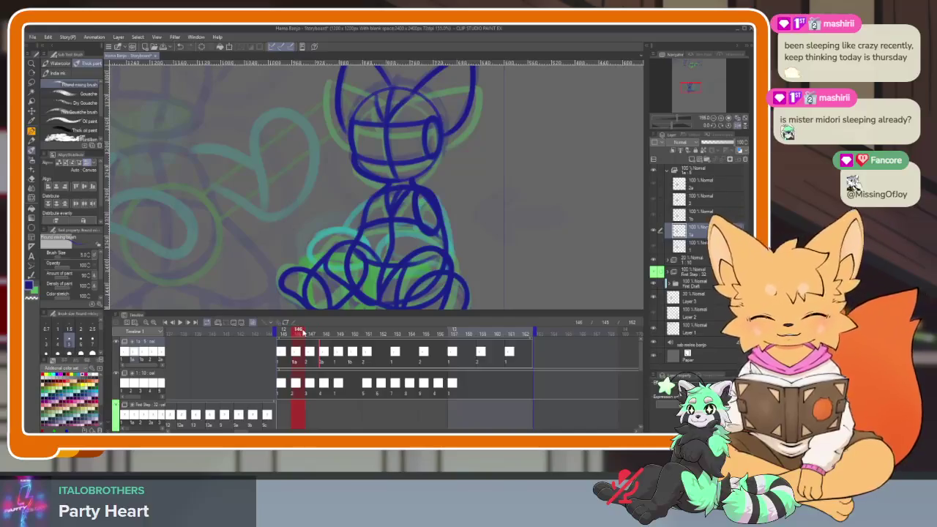
pyautogui.click(325, 354)
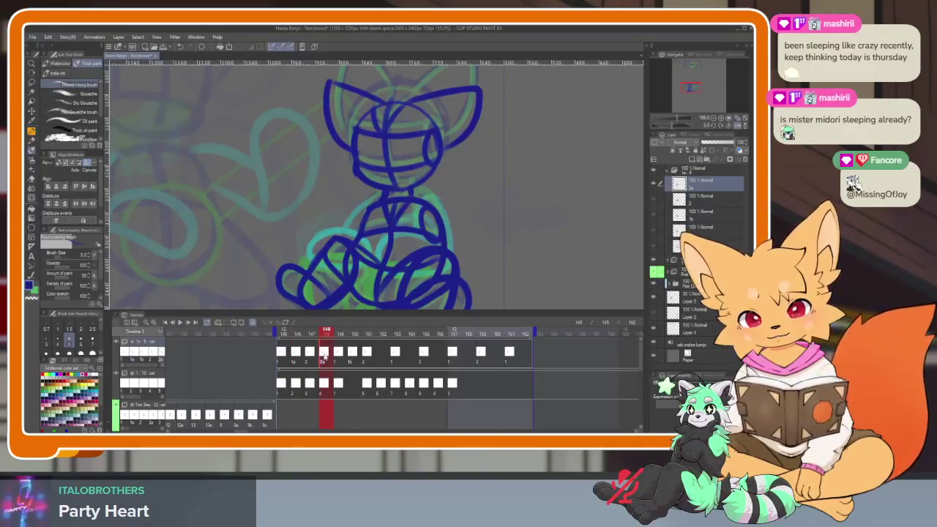
pyautogui.rightClick(325, 356)
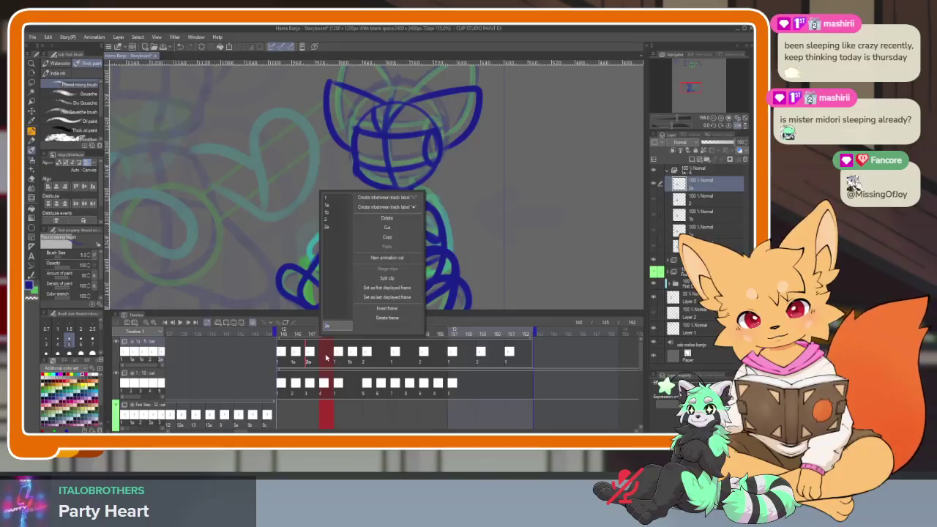
pyautogui.click(315, 339)
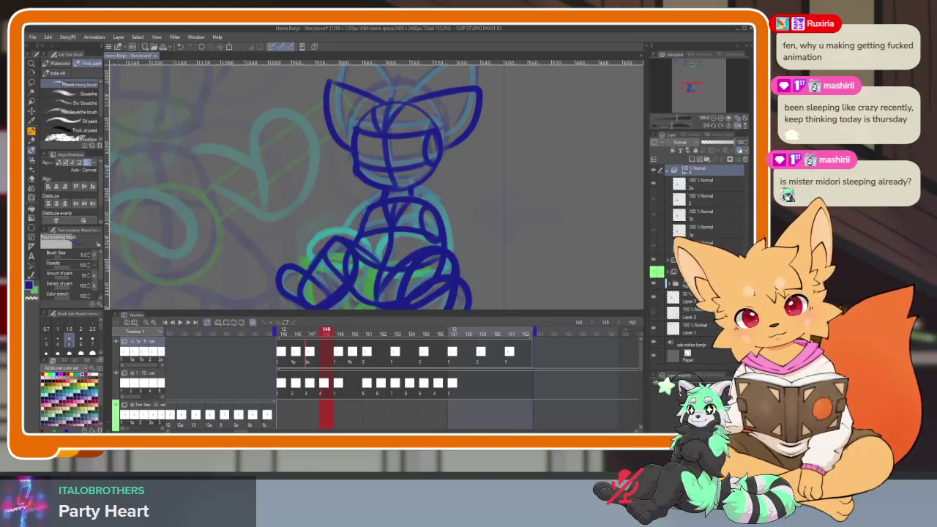
pyautogui.click(310, 335)
pyautogui.moveTo(291, 335); pyautogui.dragTo(335, 334)
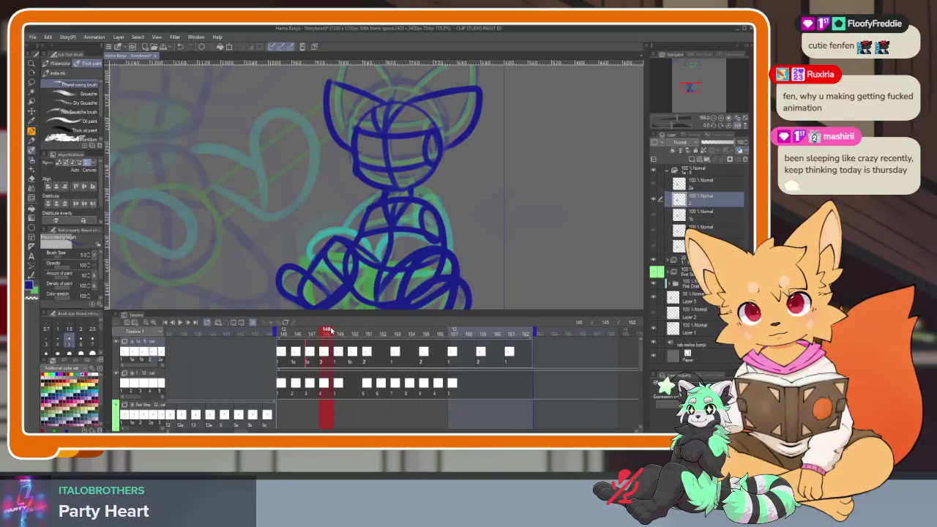
pyautogui.moveTo(309, 333); pyautogui.dragTo(281, 335)
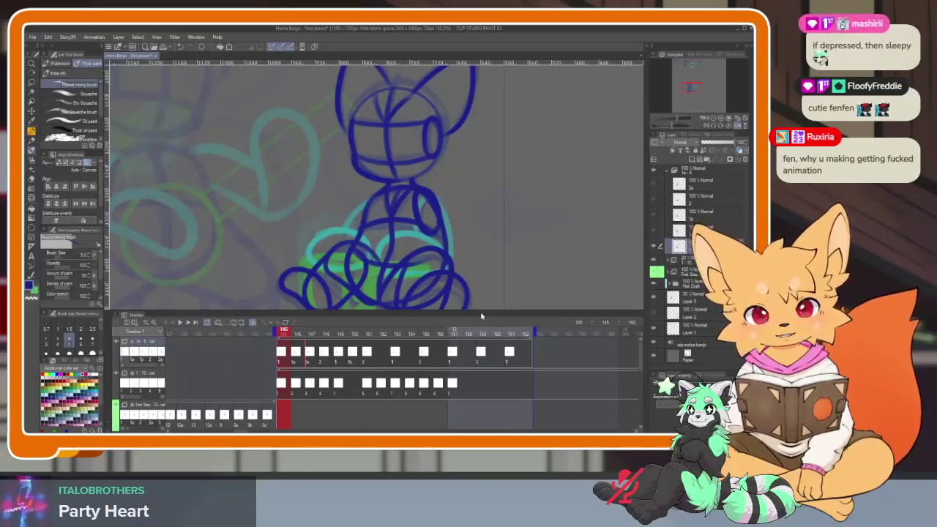
pyautogui.moveTo(298, 333); pyautogui.dragTo(321, 334)
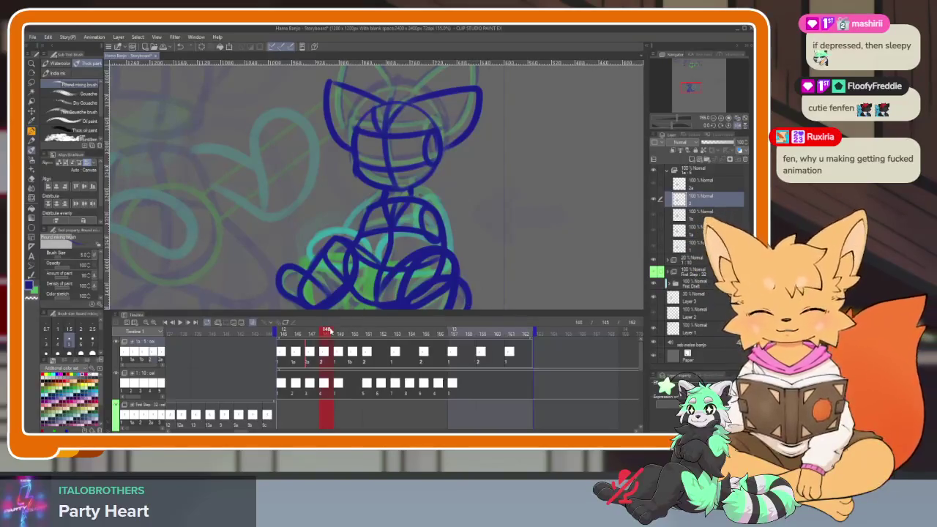
pyautogui.click(282, 334)
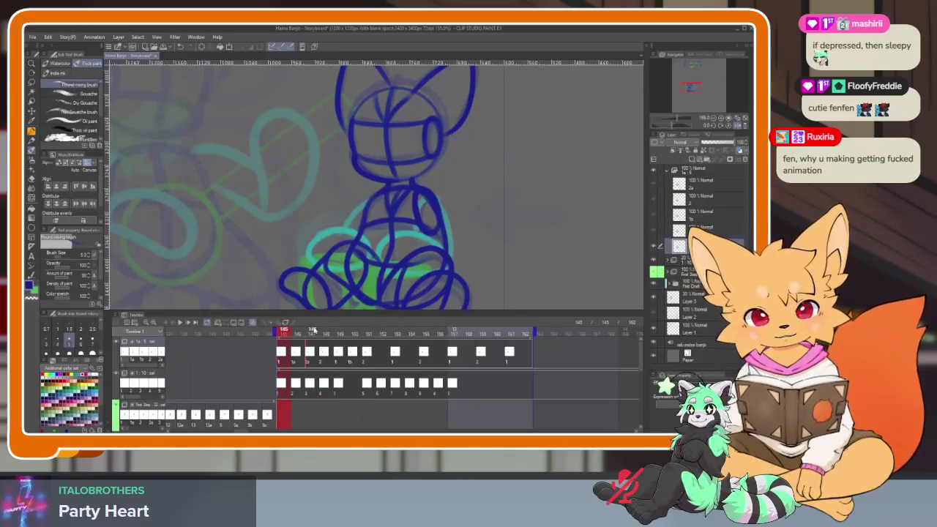
pyautogui.press('Return')
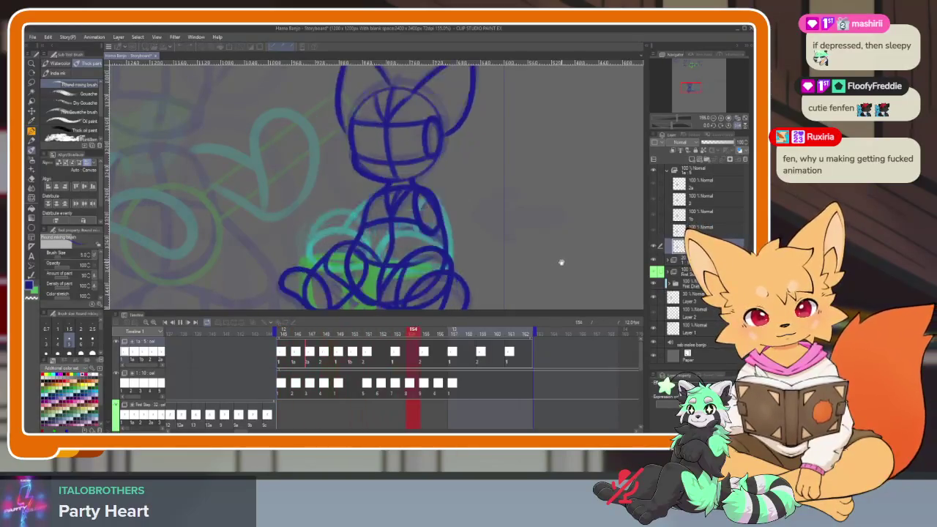
# - Zoom the timeline, then hide all palettes to leave only the fox sketch canvas
pyautogui.scroll(2, 349, 357)
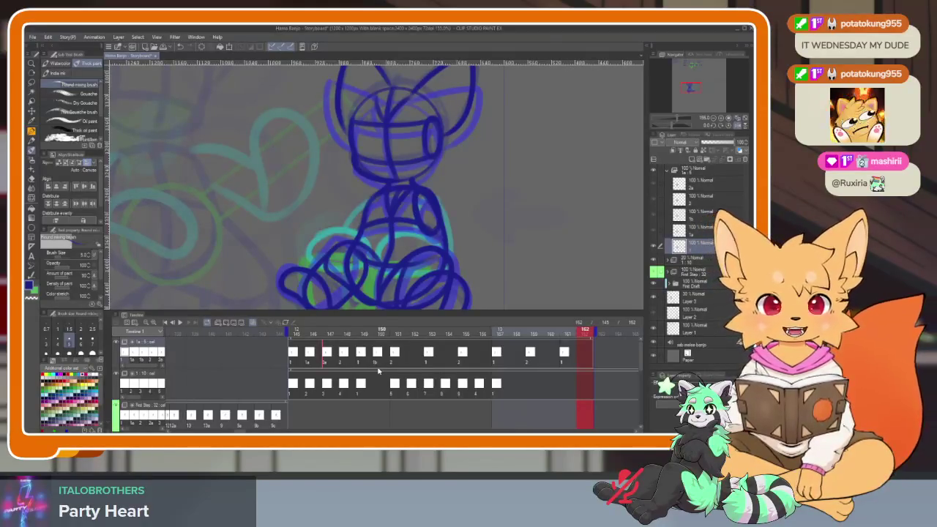
pyautogui.press('Tab')
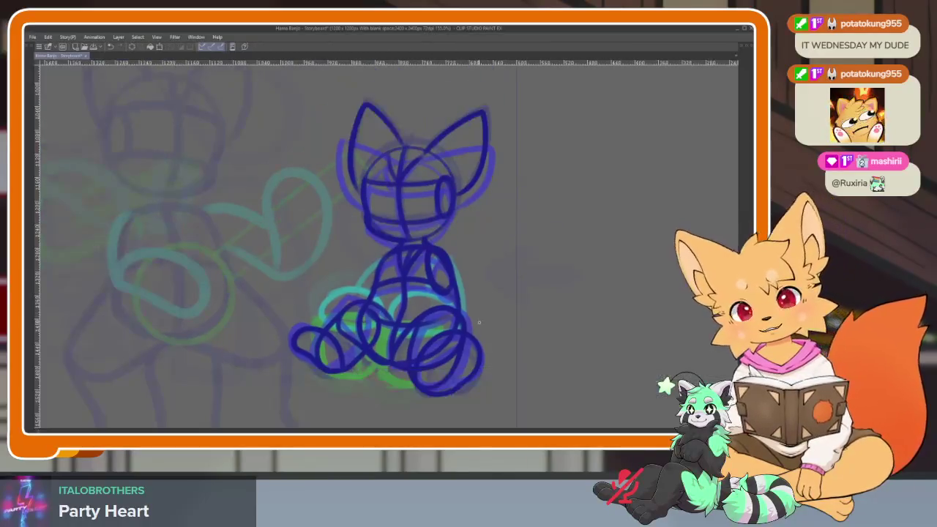
pyautogui.scroll(2, 440, 333)
pyautogui.scroll(-1, 439, 333)
pyautogui.scroll(1, 575, 274)
pyautogui.press('Tab')
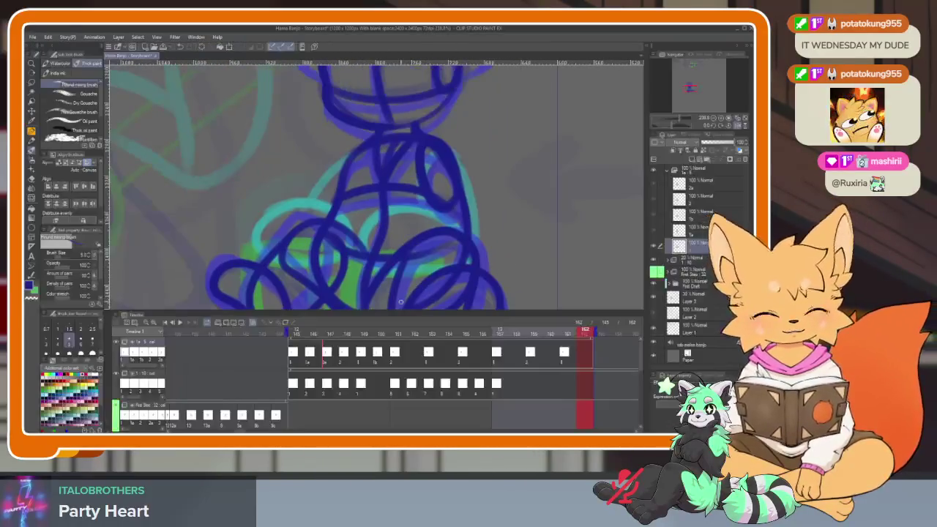
pyautogui.moveTo(293, 333); pyautogui.dragTo(380, 333)
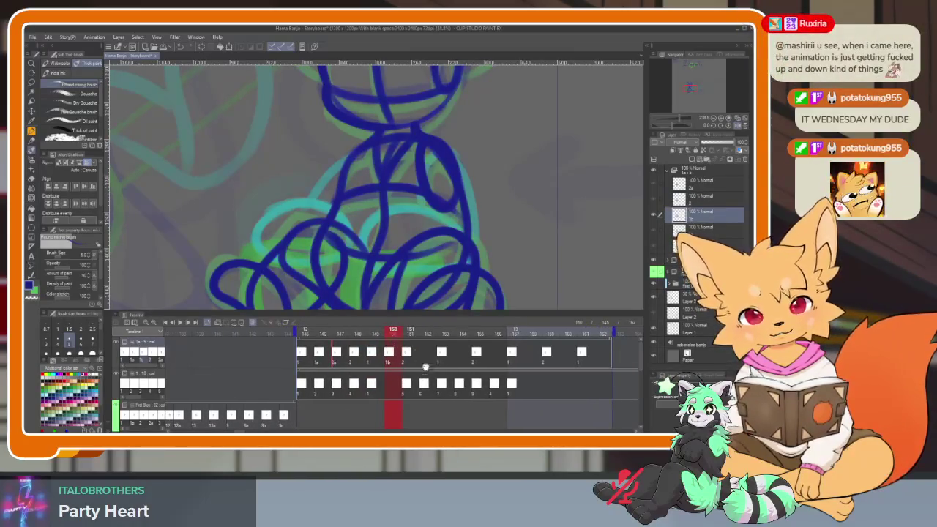
pyautogui.hscroll(2, 425, 367)
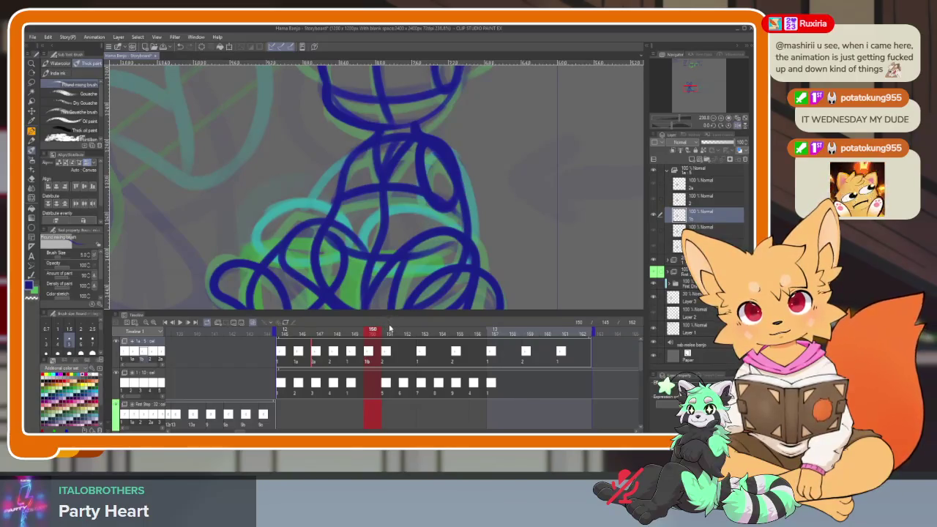
pyautogui.scroll(1, 377, 334)
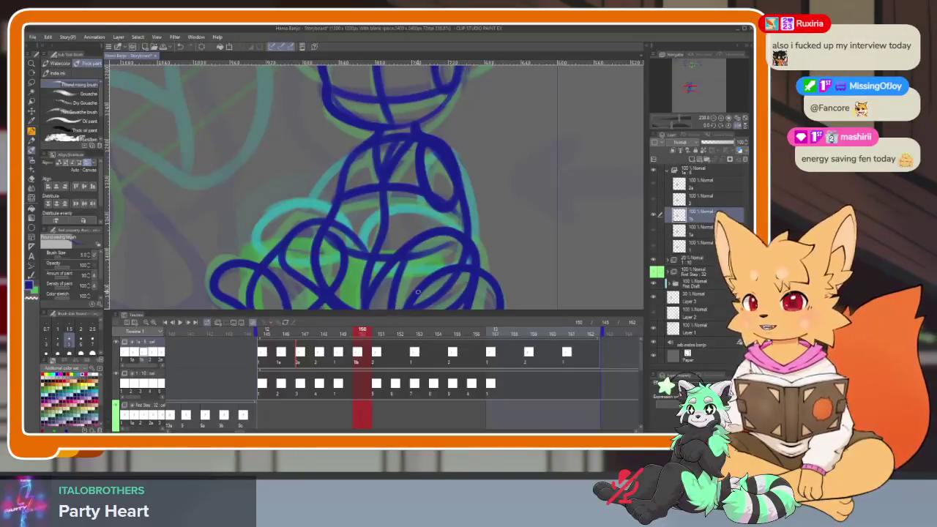
pyautogui.scroll(-1, 379, 367)
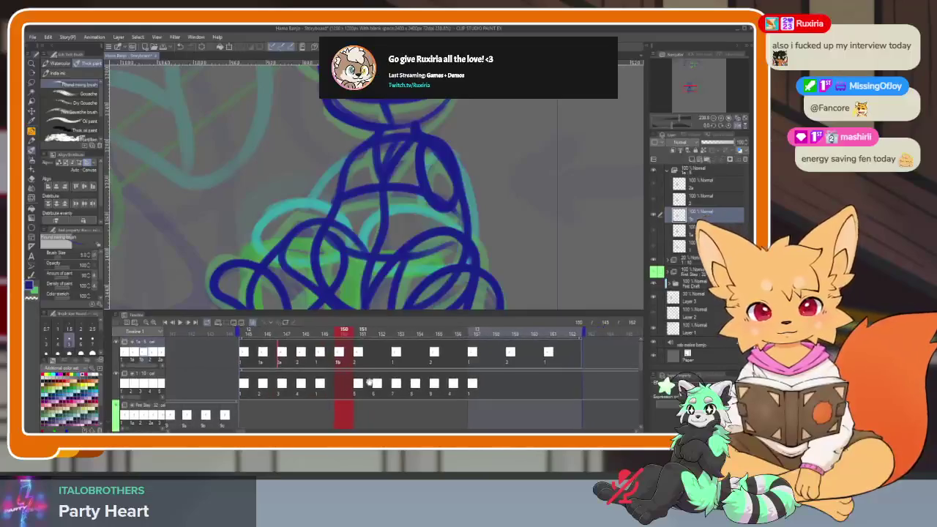
pyautogui.click(362, 332)
pyautogui.moveTo(365, 332)
pyautogui.mouseDown()
pyautogui.moveTo(245, 337)
pyautogui.moveTo(381, 334)
pyautogui.mouseUp()
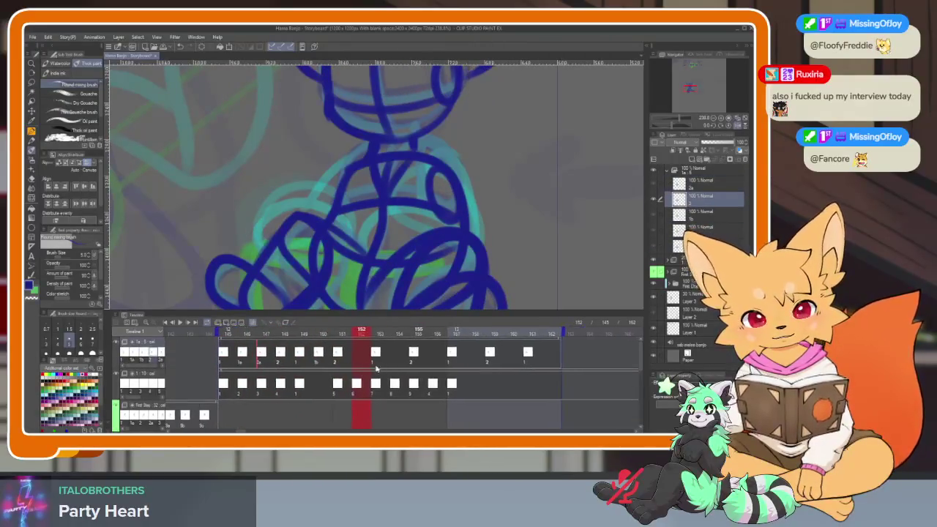
pyautogui.click(227, 334)
pyautogui.moveTo(241, 334); pyautogui.dragTo(336, 334)
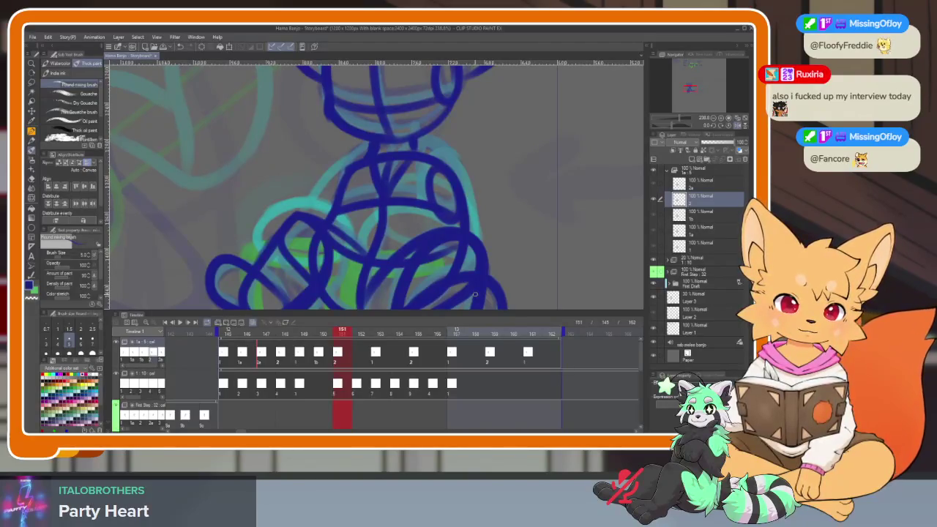
pyautogui.moveTo(344, 333)
pyautogui.mouseDown()
pyautogui.moveTo(265, 334)
pyautogui.moveTo(361, 333)
pyautogui.mouseUp()
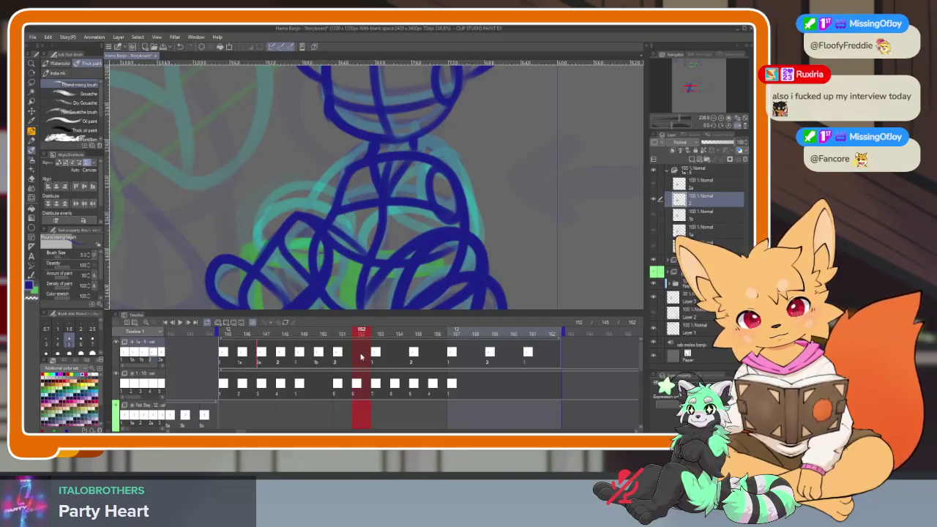
# - Assign cel 2a to frame 152, 1c to frame 154 and 2a to frame 156
pyautogui.rightClick(361, 357)
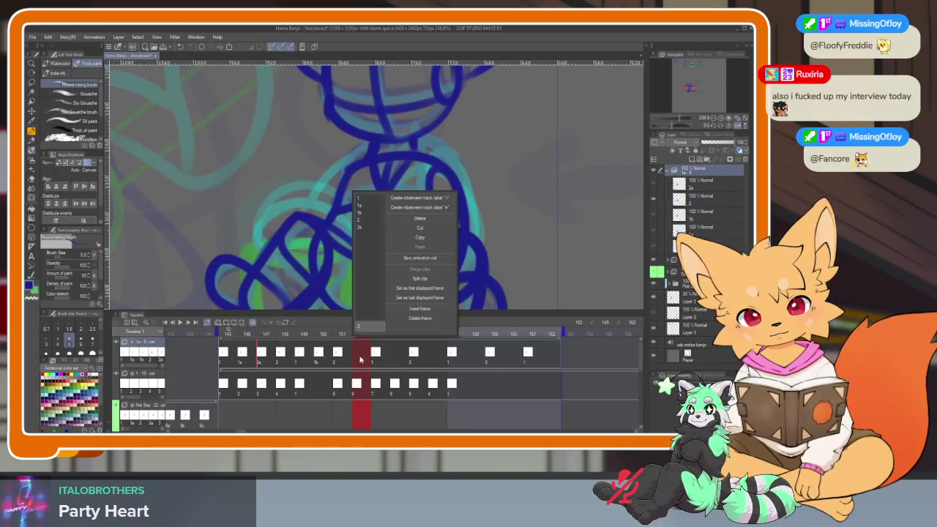
pyautogui.click(367, 231)
pyautogui.moveTo(353, 334); pyautogui.dragTo(398, 335)
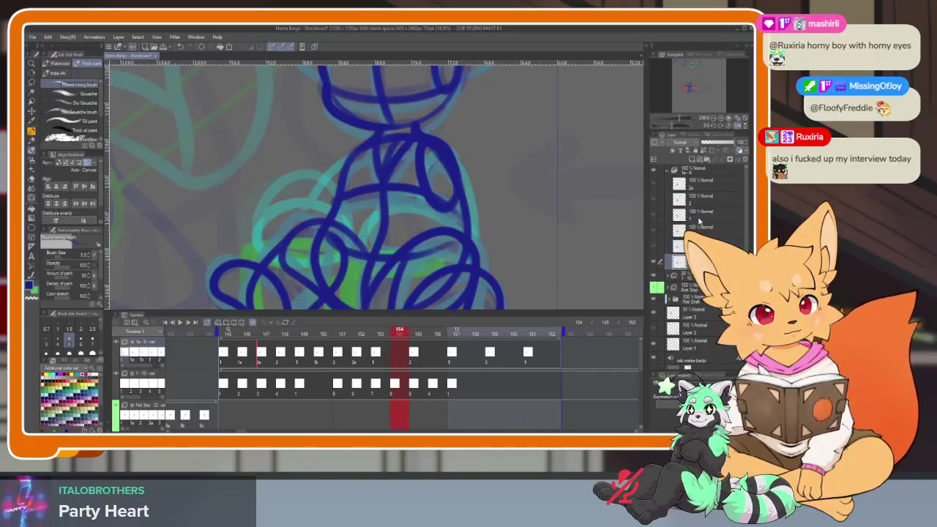
pyautogui.click(701, 213)
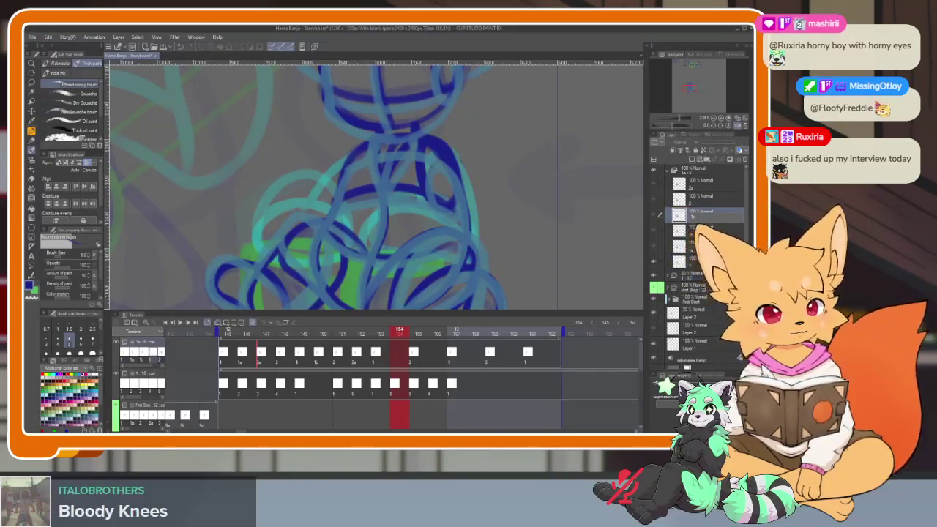
pyautogui.rightClick(400, 343)
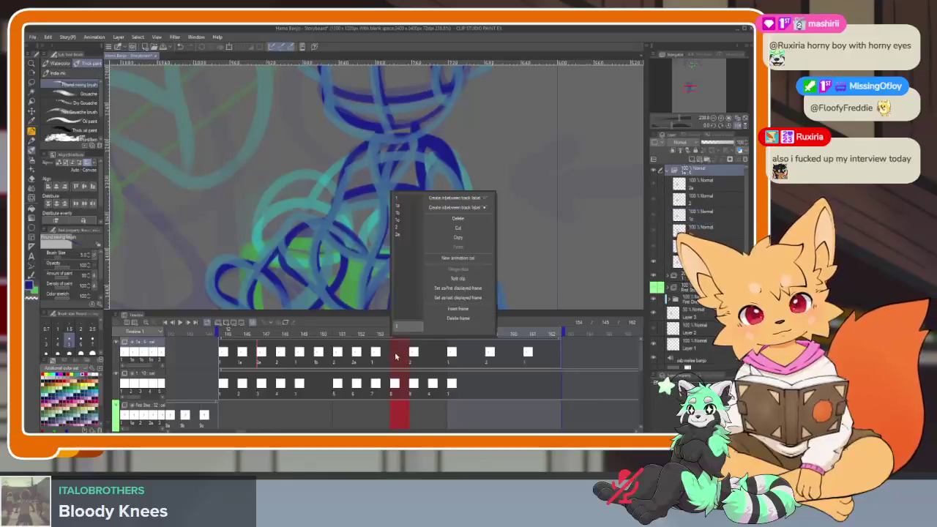
pyautogui.click(407, 225)
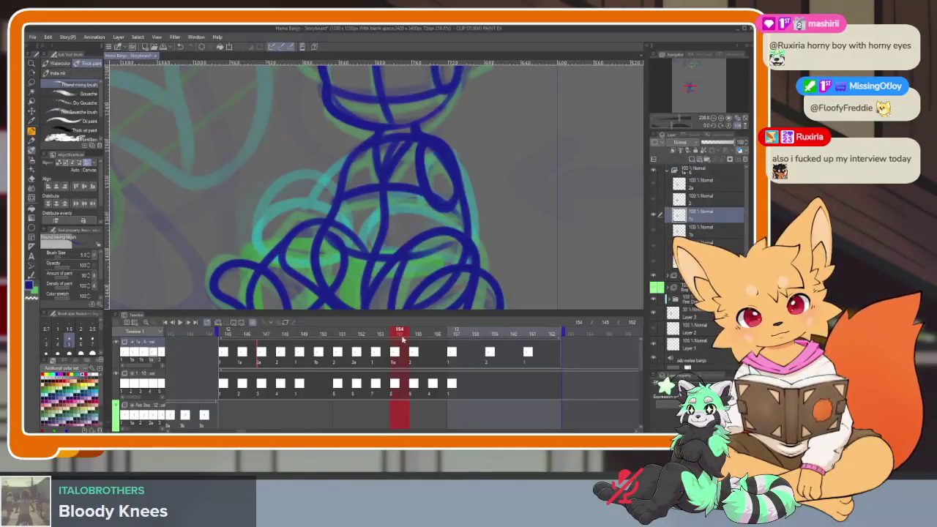
pyautogui.click(415, 336)
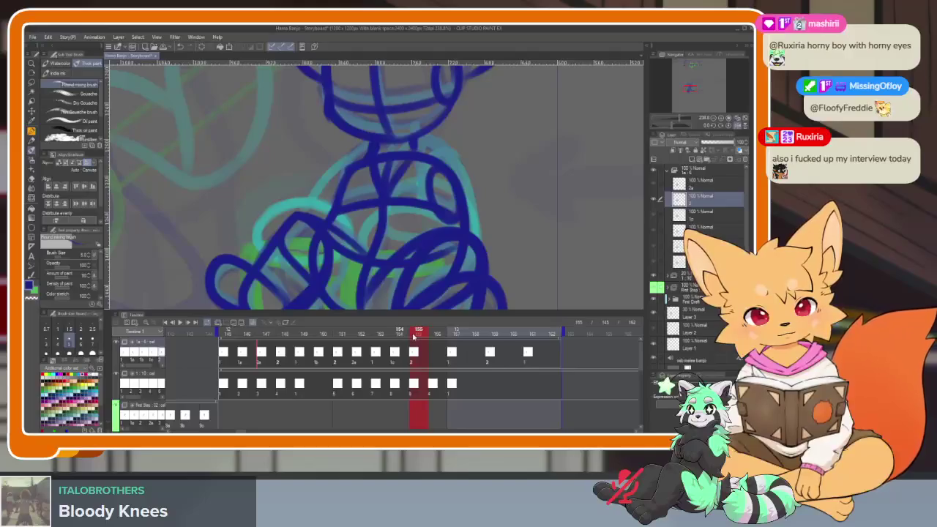
pyautogui.click(435, 362)
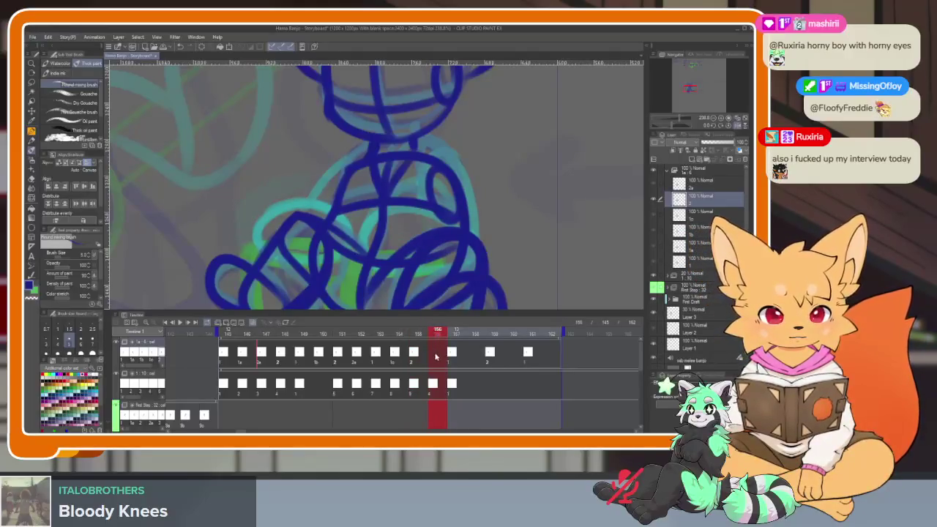
pyautogui.rightClick(435, 362)
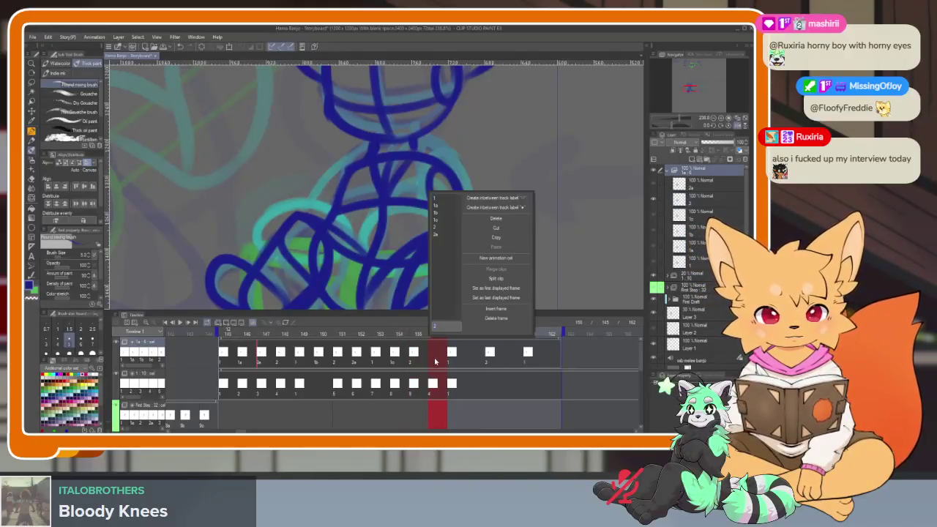
pyautogui.click(439, 234)
# - Assign cel 1a to frame 158, 2a to frame 160 and 1b to frame 162
pyautogui.moveTo(440, 337); pyautogui.dragTo(474, 334)
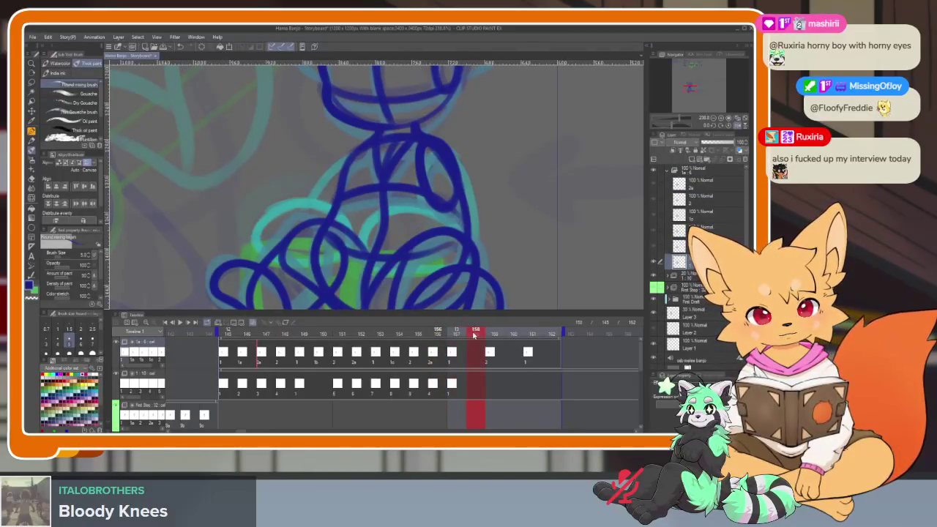
pyautogui.rightClick(473, 338)
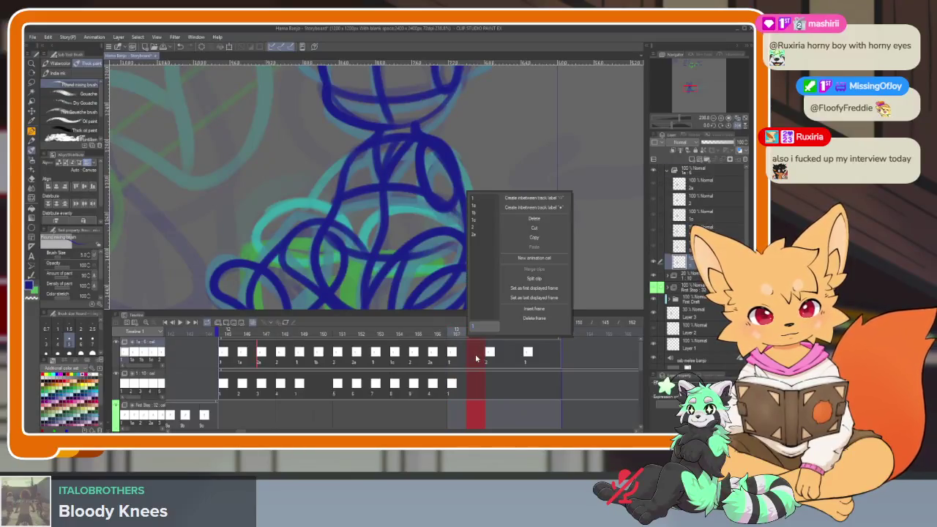
pyautogui.click(481, 212)
pyautogui.moveTo(469, 334); pyautogui.dragTo(497, 332)
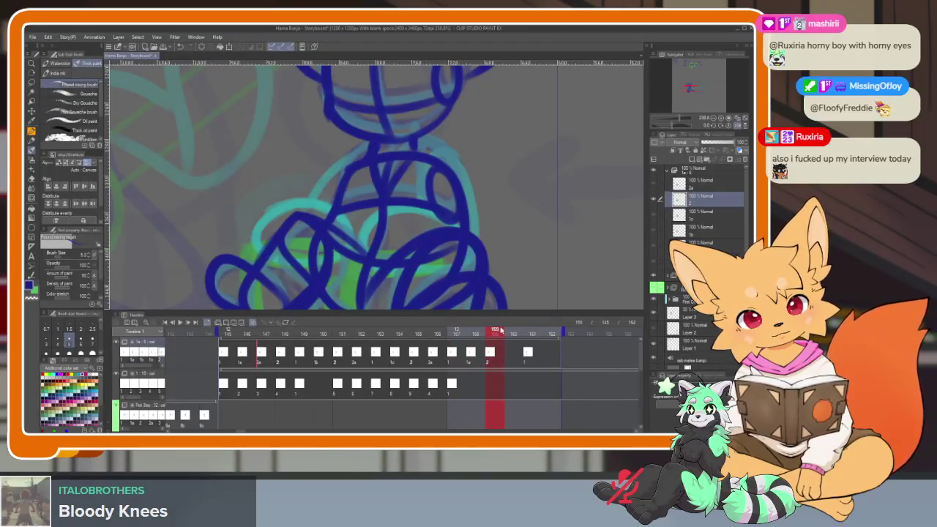
pyautogui.moveTo(497, 334); pyautogui.dragTo(510, 334)
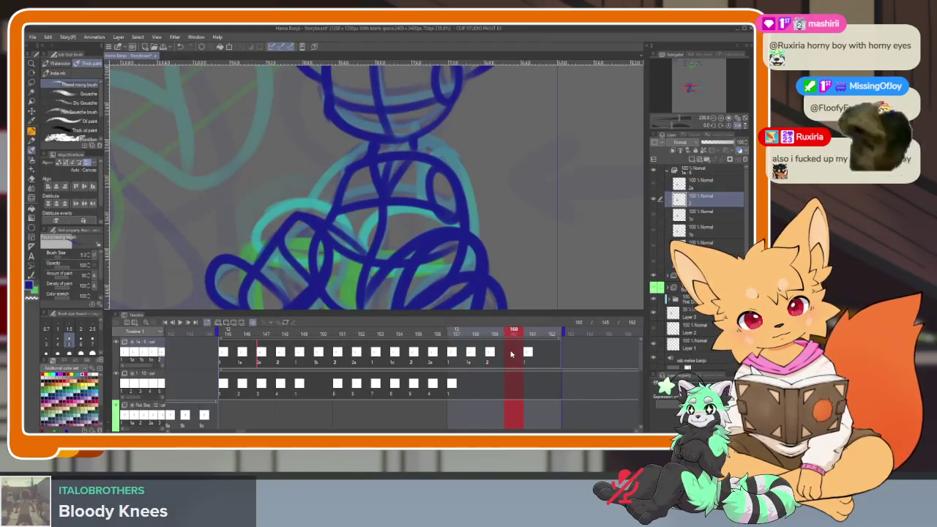
pyautogui.moveTo(530, 332)
pyautogui.mouseDown()
pyautogui.moveTo(503, 331)
pyautogui.moveTo(513, 333)
pyautogui.mouseUp()
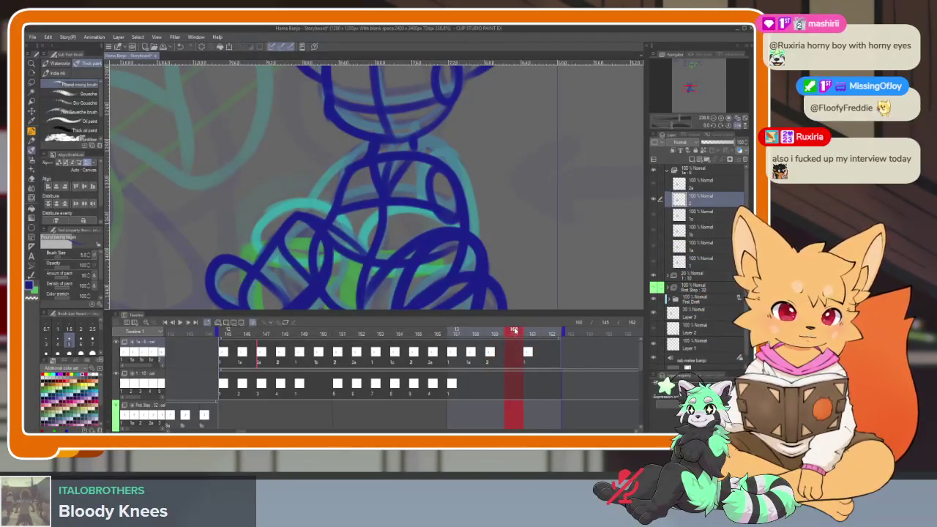
pyautogui.rightClick(513, 335)
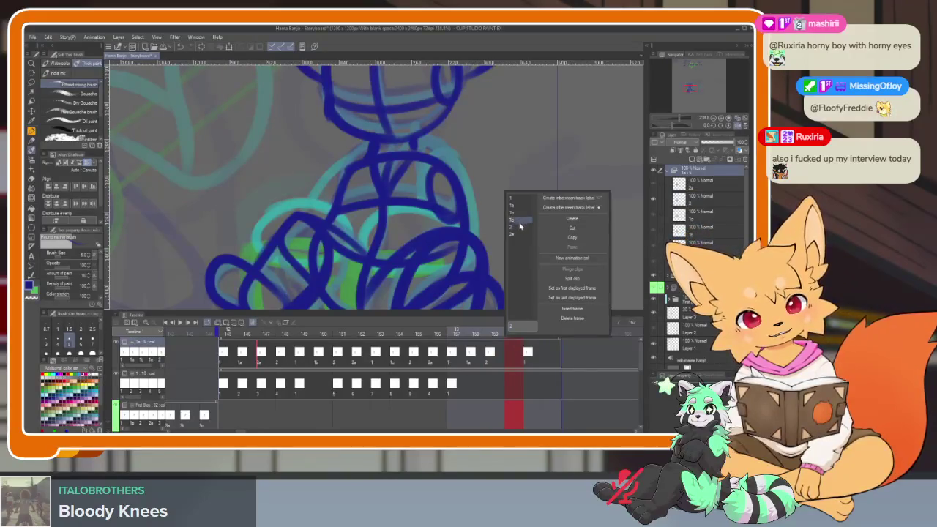
pyautogui.click(515, 234)
pyautogui.click(535, 355)
pyautogui.click(548, 357)
pyautogui.rightClick(550, 359)
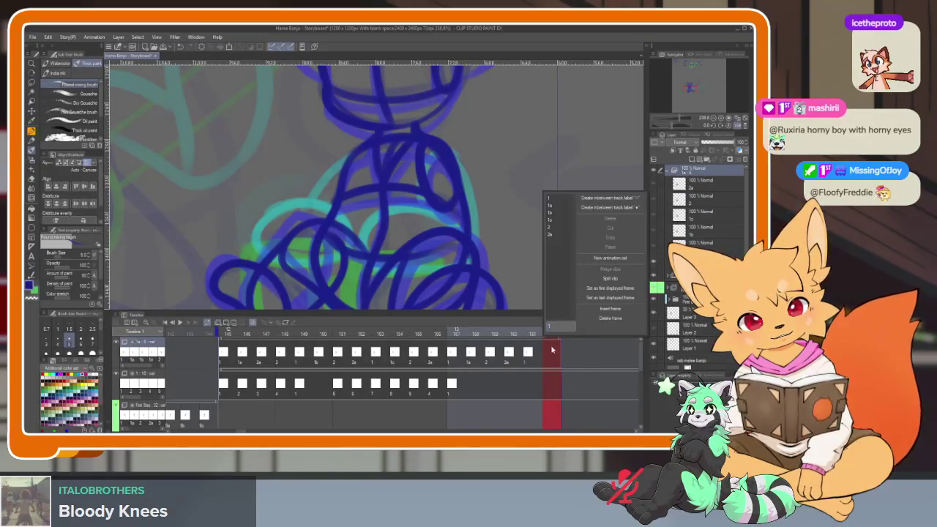
pyautogui.click(558, 215)
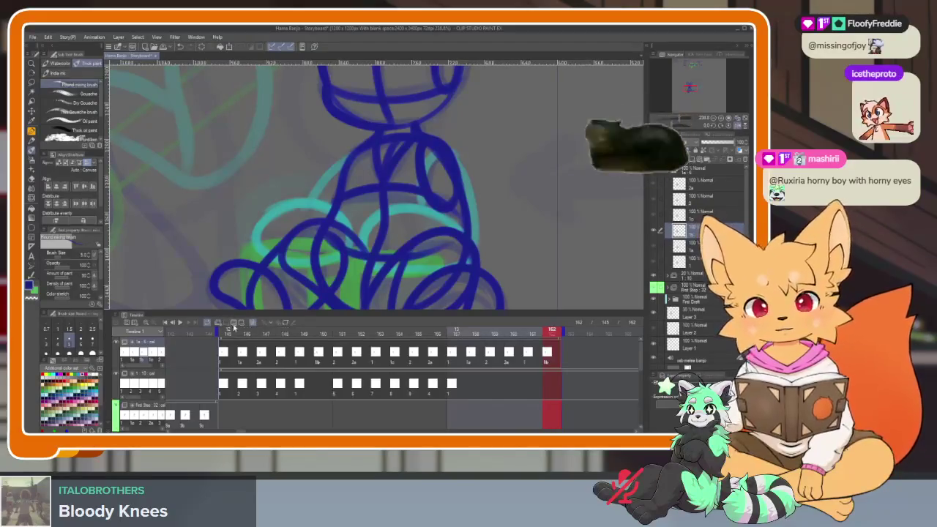
# - Hide the palettes and timeline with Tab and zoom in on the fox's folded legs
pyautogui.press('Tab')
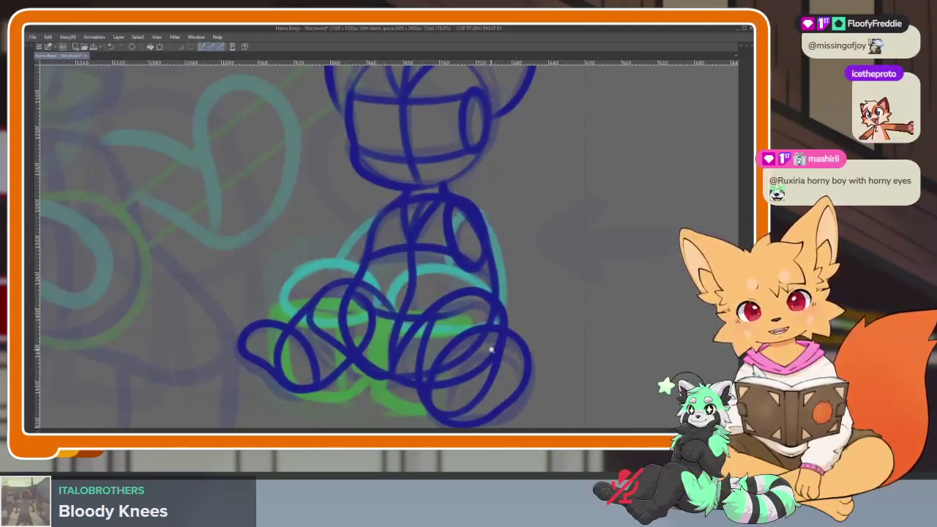
pyautogui.scroll(2, 491, 350)
pyautogui.press('Tab')
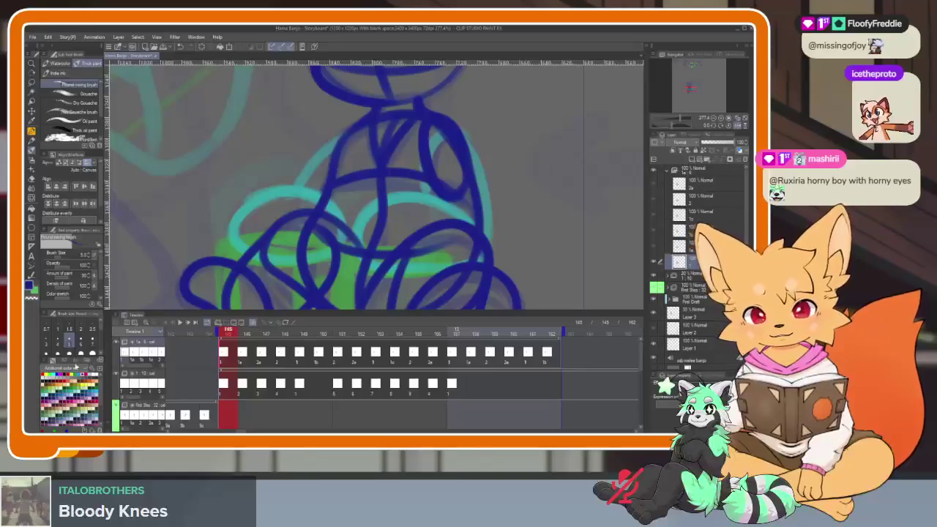
pyautogui.press('Tab')
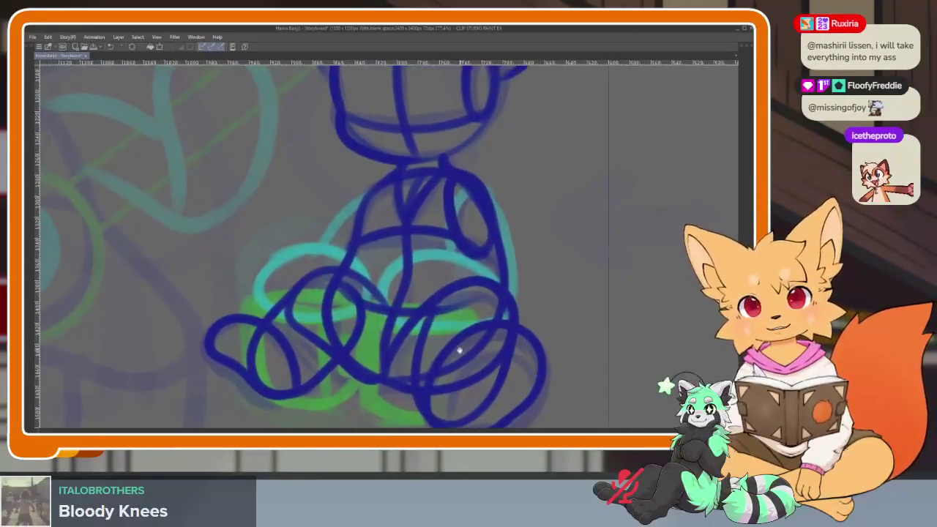
pyautogui.scroll(2, 460, 352)
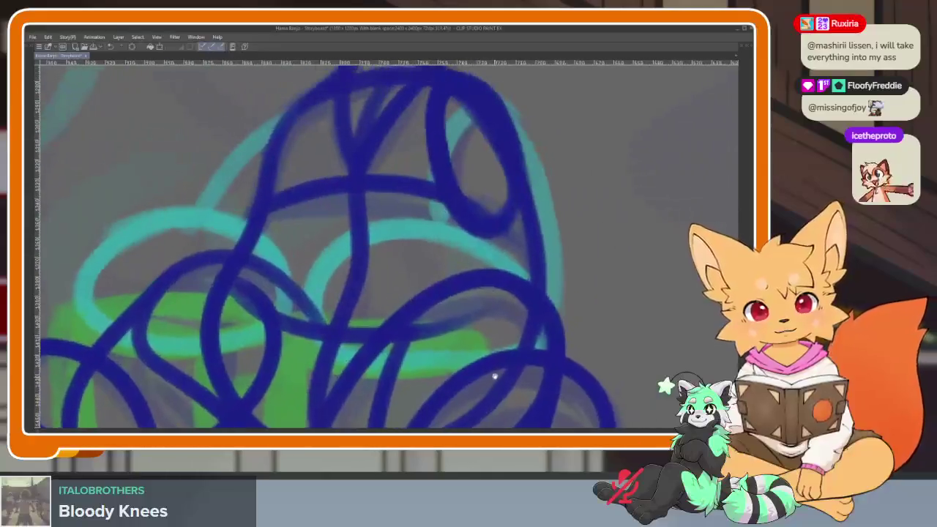
pyautogui.scroll(1, 495, 374)
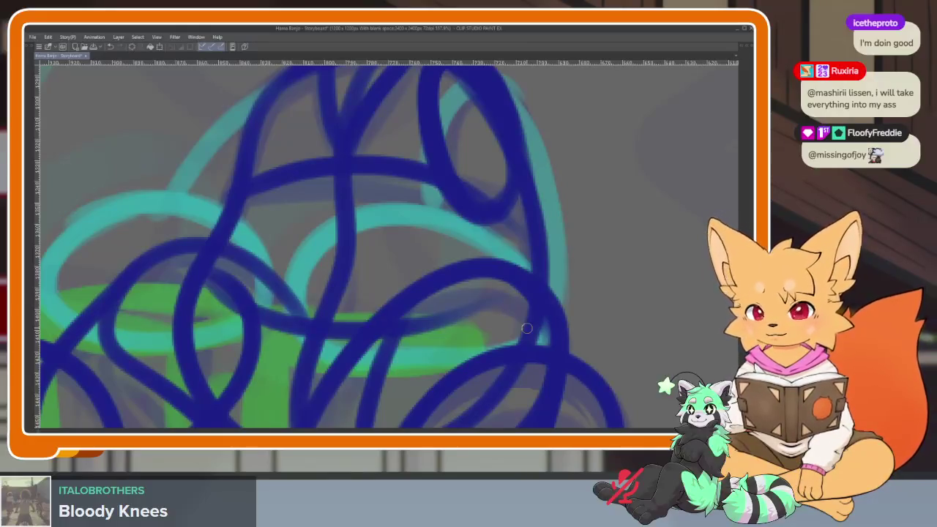
pyautogui.scroll(-1, 506, 333)
pyautogui.scroll(-1, 499, 351)
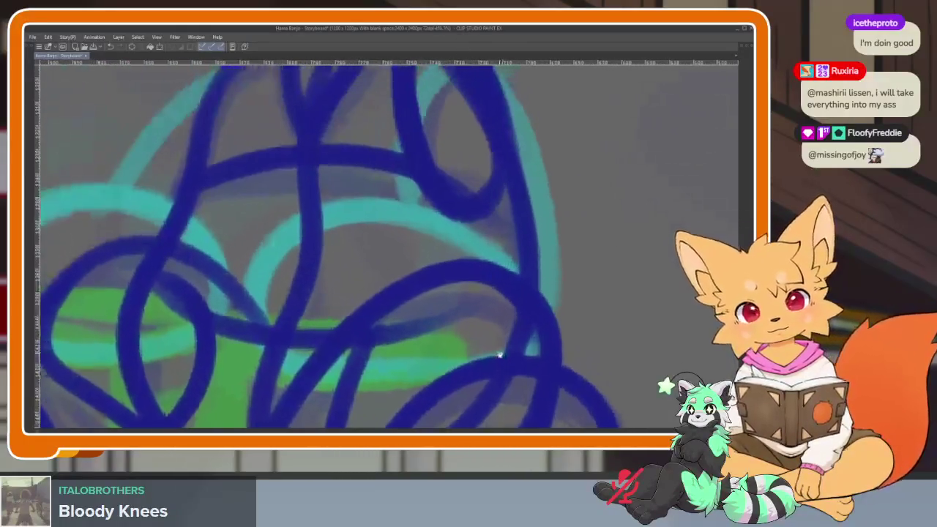
# - Draw the cyan loop and side outline around the fox's right leg
pyautogui.moveTo(506, 246)
pyautogui.mouseDown()
pyautogui.moveTo(293, 216)
pyautogui.moveTo(253, 322)
pyautogui.moveTo(440, 366)
pyautogui.moveTo(533, 287)
pyautogui.moveTo(498, 245)
pyautogui.mouseUp()
pyautogui.moveTo(425, 186); pyautogui.dragTo(392, 237)
pyautogui.moveTo(522, 388)
pyautogui.mouseDown()
pyautogui.moveTo(528, 256)
pyautogui.moveTo(373, 70)
pyautogui.mouseUp()
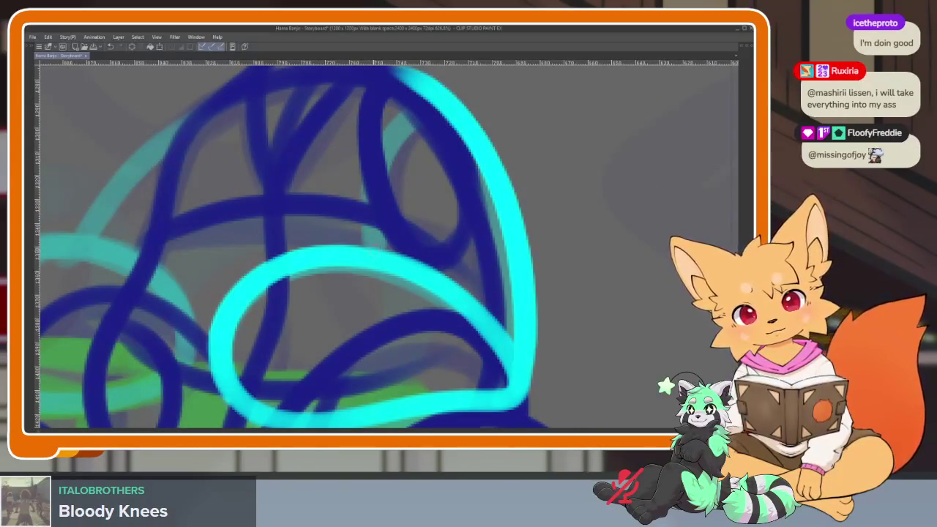
pyautogui.moveTo(374, 246); pyautogui.dragTo(373, 161)
pyautogui.scroll(-3, 433, 226)
pyautogui.scroll(3, 445, 278)
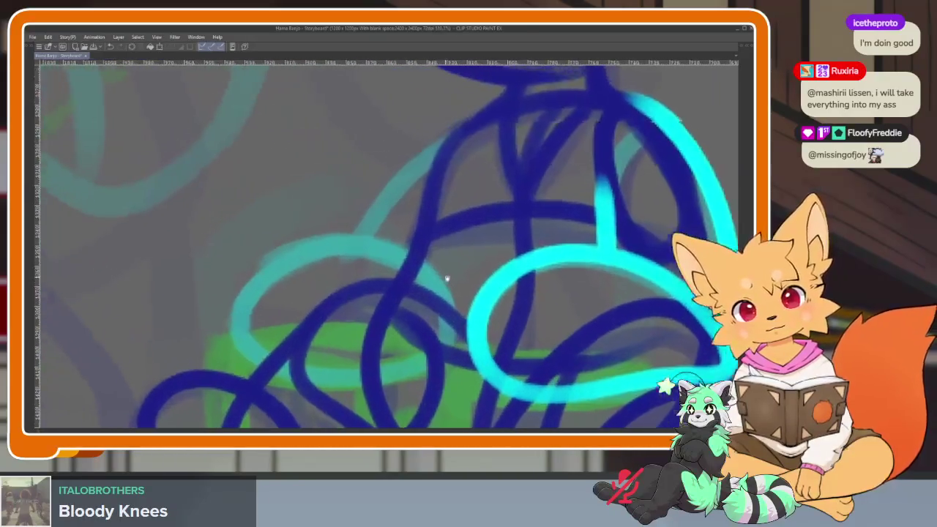
# - Draw the cyan left-leg loop joined up to the body, then advance one frame
pyautogui.moveTo(359, 246)
pyautogui.mouseDown()
pyautogui.moveTo(272, 255)
pyautogui.moveTo(293, 377)
pyautogui.moveTo(454, 340)
pyautogui.moveTo(388, 249)
pyautogui.moveTo(458, 125)
pyautogui.mouseUp()
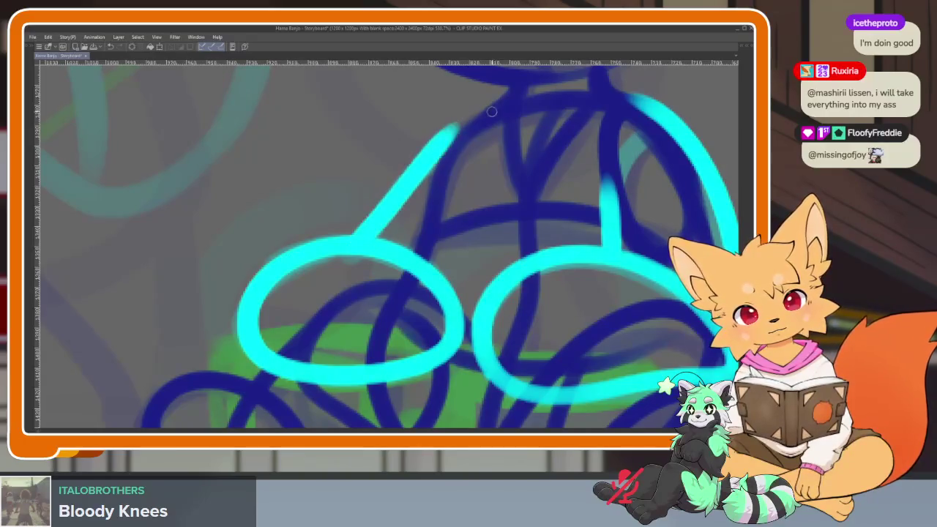
pyautogui.hotkey('ctrl', 'z')
pyautogui.moveTo(364, 241); pyautogui.dragTo(484, 126)
pyautogui.scroll(-2, 561, 209)
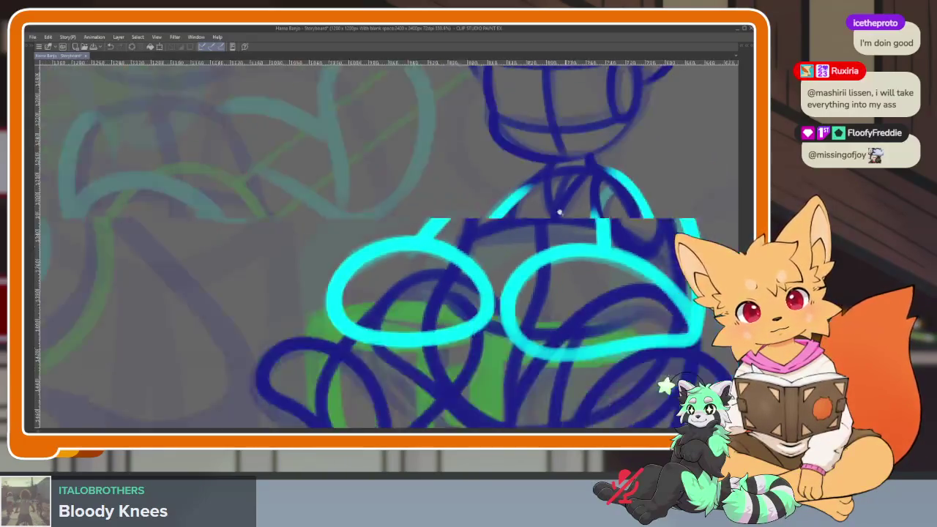
pyautogui.scroll(-2, 601, 274)
pyautogui.scroll(-1, 510, 306)
pyautogui.scroll(2, 510, 306)
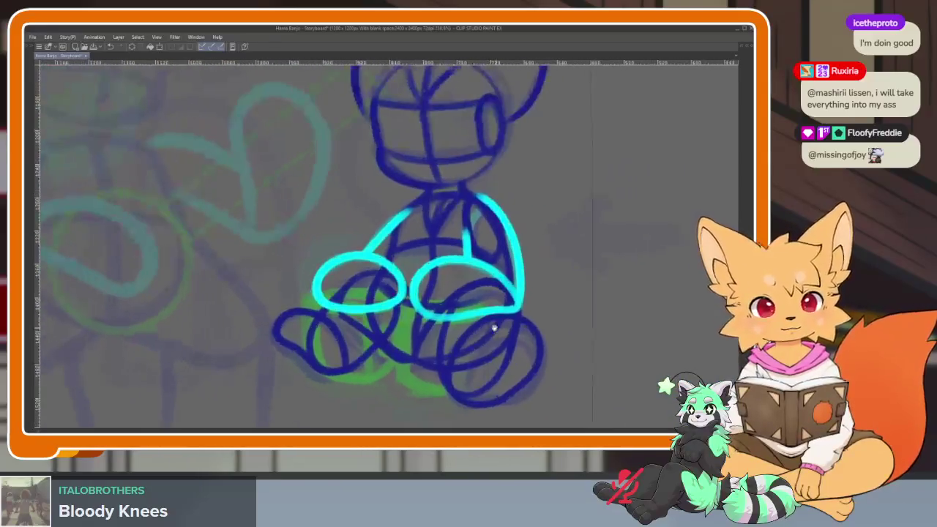
pyautogui.press('Tab')
pyautogui.press('Right')
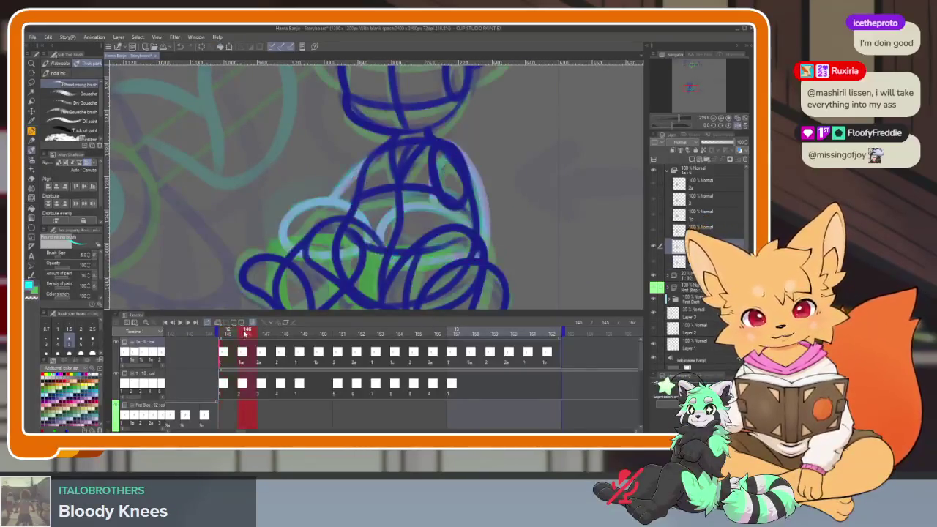
# - On the enlarged canvas, remove a stray mark and redraw the cyan right-leg loop
pyautogui.press('Tab')
pyautogui.scroll(2, 482, 331)
pyautogui.scroll(1, 483, 331)
pyautogui.scroll(1, 456, 331)
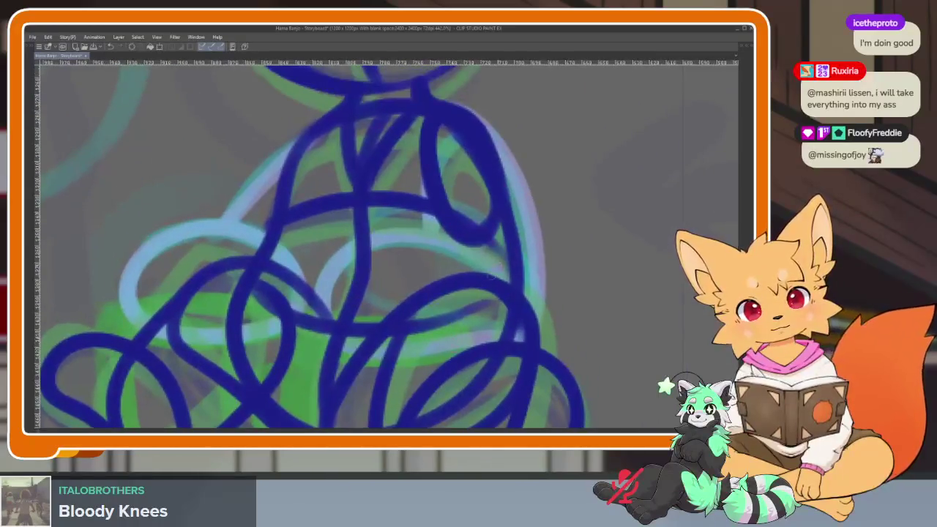
pyautogui.moveTo(466, 207); pyautogui.dragTo(498, 233)
pyautogui.moveTo(534, 271)
pyautogui.mouseDown()
pyautogui.moveTo(440, 189)
pyautogui.moveTo(362, 304)
pyautogui.moveTo(491, 317)
pyautogui.moveTo(544, 300)
pyautogui.moveTo(514, 370)
pyautogui.moveTo(464, 213)
pyautogui.moveTo(403, 165)
pyautogui.mouseUp()
pyautogui.hotkey('ctrl', 'z')
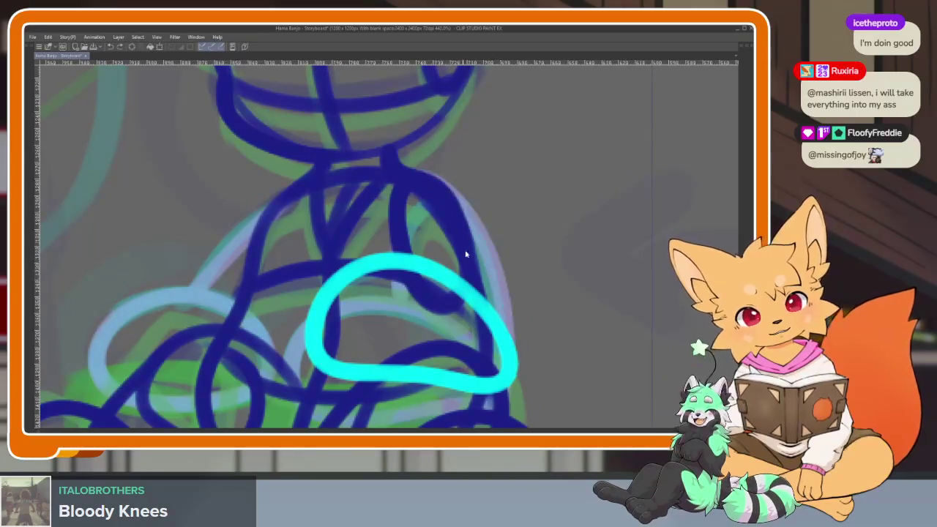
pyautogui.hotkey('ctrl', 'z')
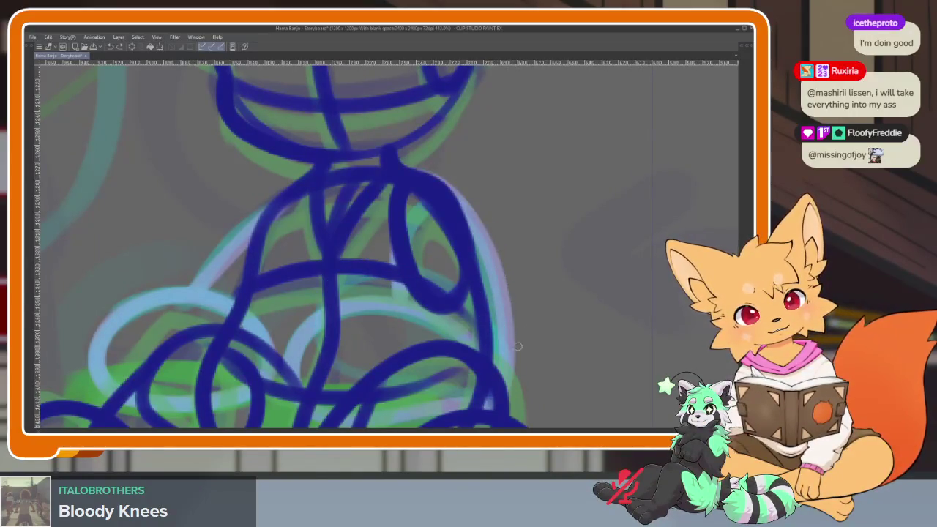
pyautogui.moveTo(514, 349)
pyautogui.mouseDown()
pyautogui.moveTo(356, 265)
pyautogui.moveTo(306, 351)
pyautogui.moveTo(520, 356)
pyautogui.mouseUp()
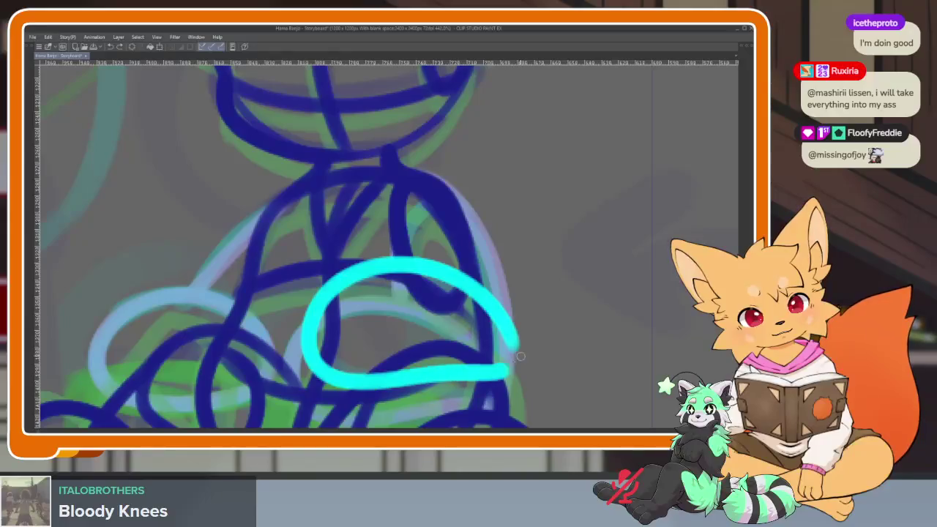
# - Trim the loop's upward tail and draw a cyan line from the loop up to the body
pyautogui.scroll(-1, 538, 310)
pyautogui.scroll(-2, 537, 310)
pyautogui.scroll(-2, 517, 330)
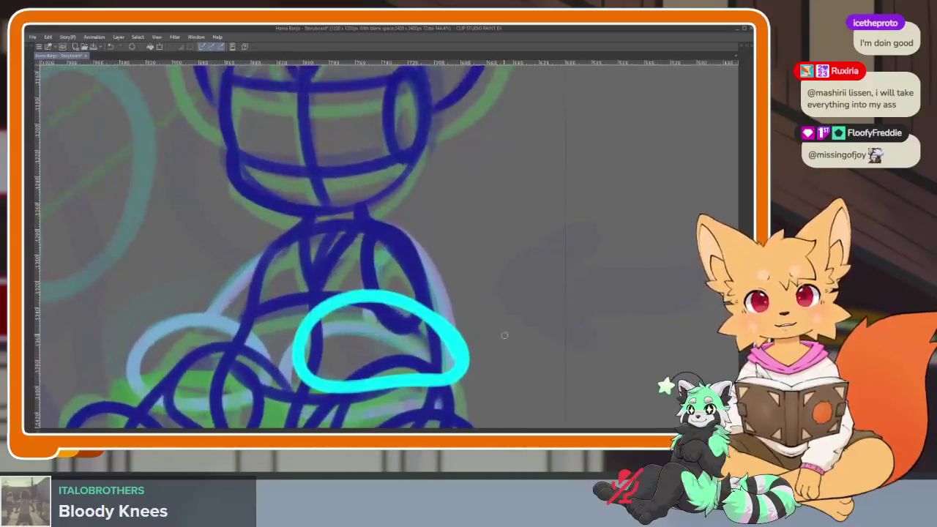
pyautogui.scroll(-2, 503, 335)
pyautogui.scroll(-2, 500, 343)
pyautogui.scroll(3, 485, 341)
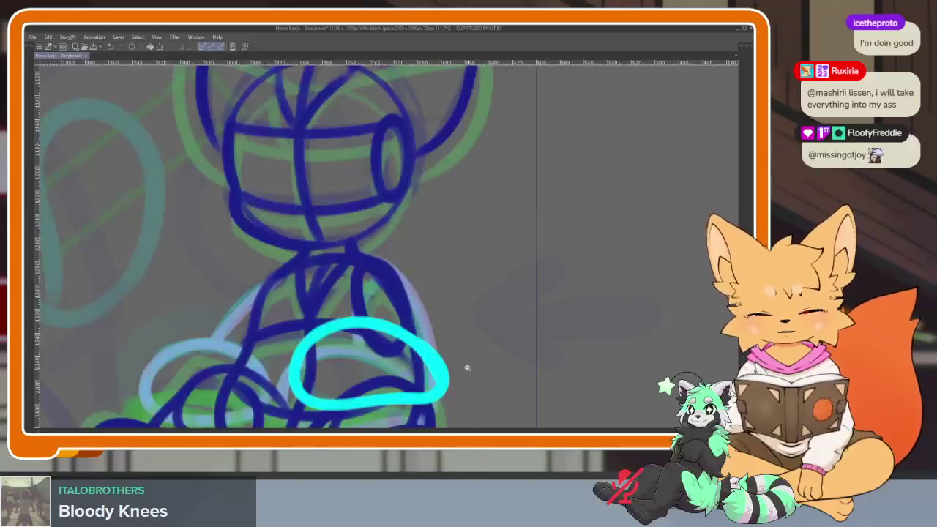
pyautogui.scroll(1, 464, 368)
pyautogui.moveTo(415, 287); pyautogui.dragTo(410, 298)
pyautogui.moveTo(444, 377); pyautogui.dragTo(344, 238)
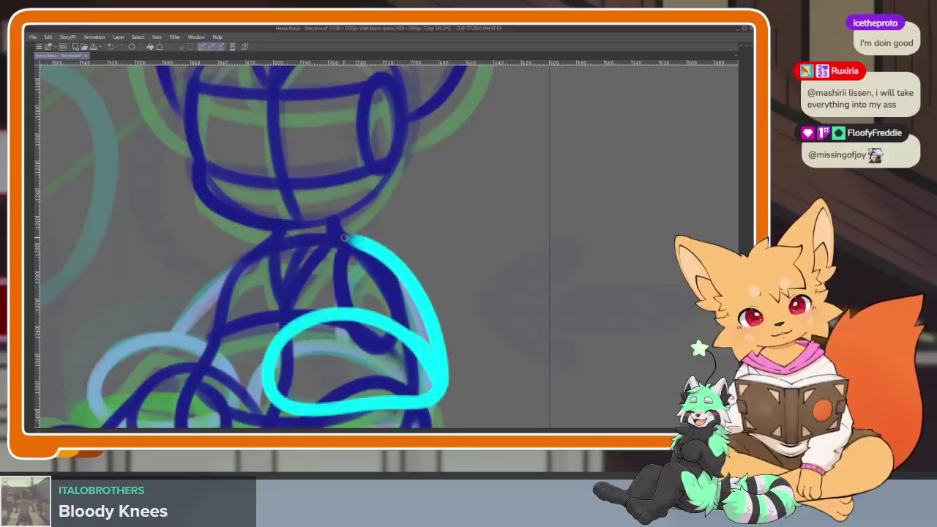
# - Outline the left leg with a cyan loop, redoing a misdrawn stroke
pyautogui.scroll(2, 396, 315)
pyautogui.scroll(2, 439, 340)
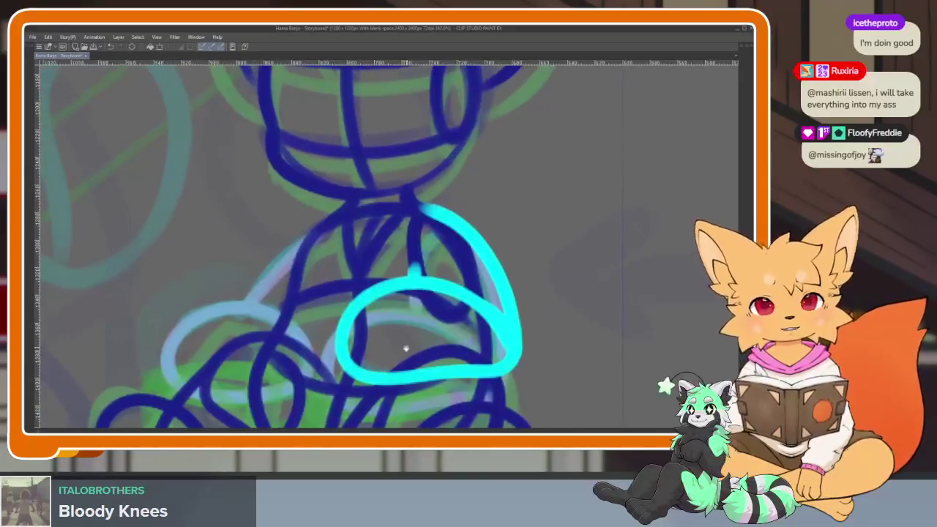
pyautogui.scroll(2, 381, 348)
pyautogui.scroll(2, 337, 355)
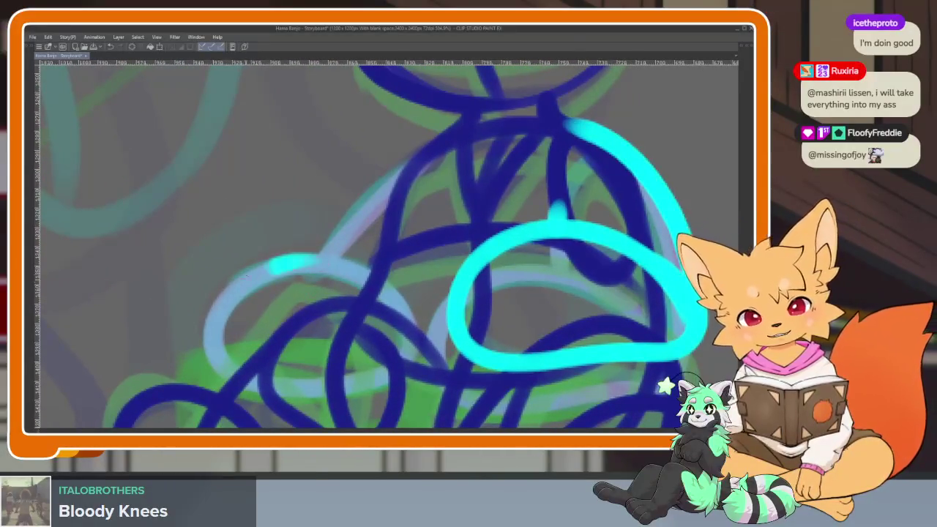
pyautogui.moveTo(272, 265); pyautogui.dragTo(409, 359)
pyautogui.hotkey('ctrl', 'z')
pyautogui.moveTo(319, 258)
pyautogui.mouseDown()
pyautogui.moveTo(211, 334)
pyautogui.moveTo(307, 398)
pyautogui.moveTo(416, 352)
pyautogui.moveTo(322, 264)
pyautogui.mouseUp()
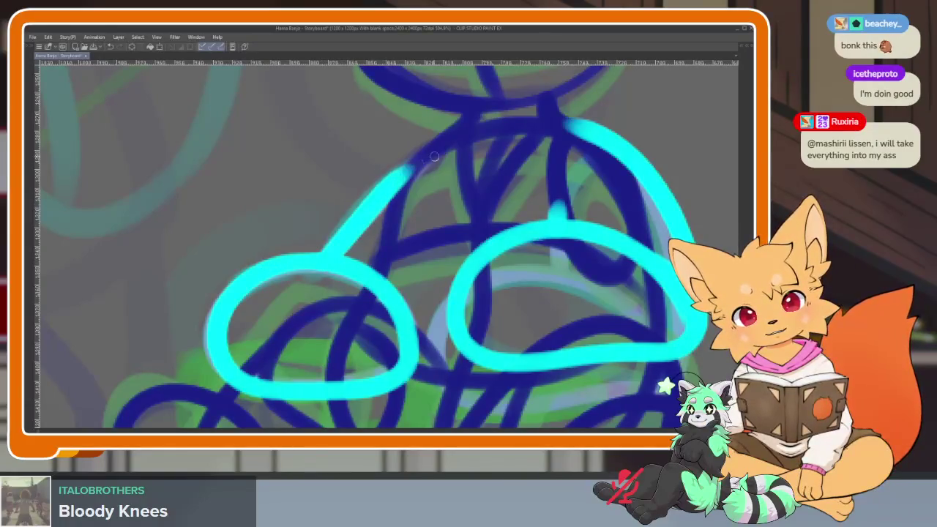
pyautogui.scroll(-5, 532, 270)
pyautogui.scroll(6, 429, 272)
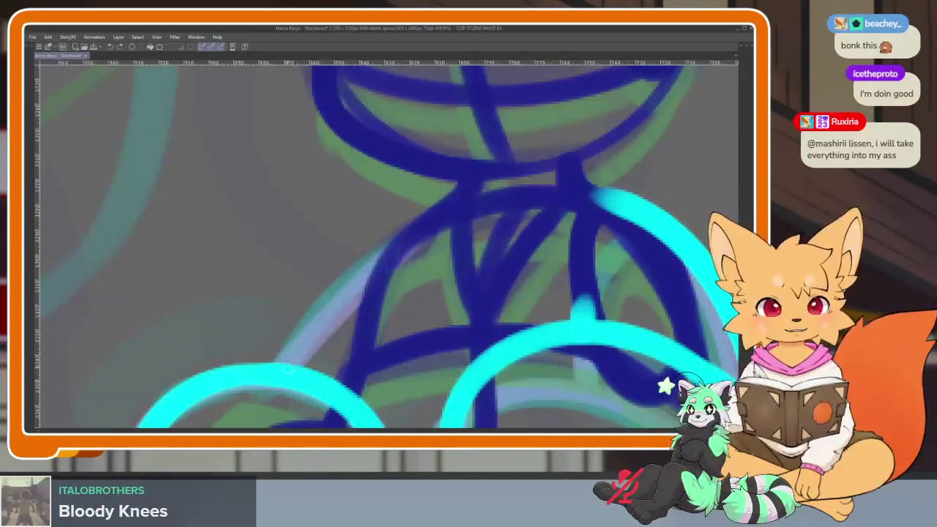
pyautogui.scroll(-5, 527, 289)
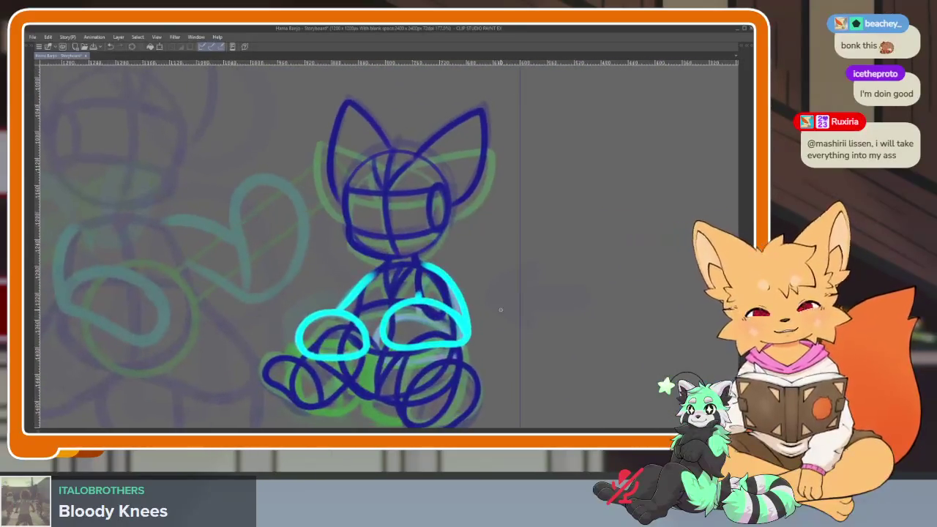
# - On the next inbetween, outline the right leg in cyan
pyautogui.press('Right')
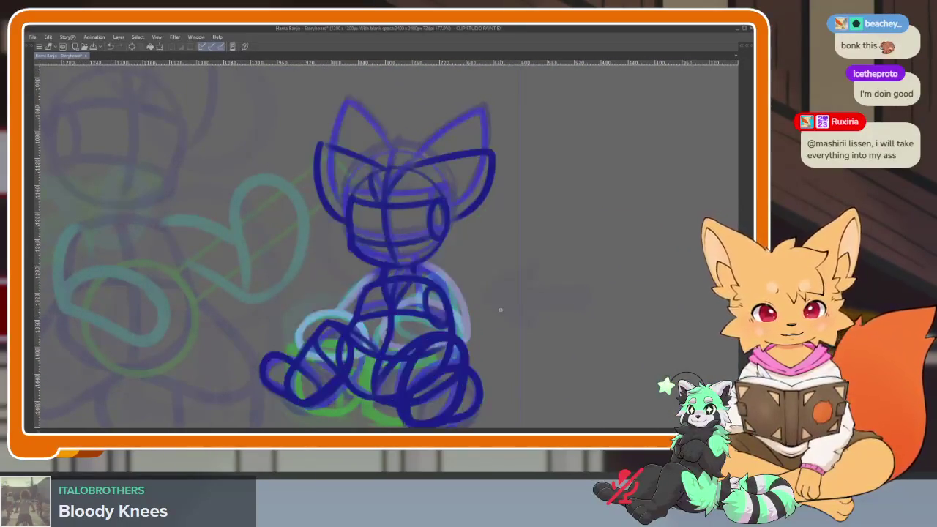
pyautogui.scroll(5, 435, 356)
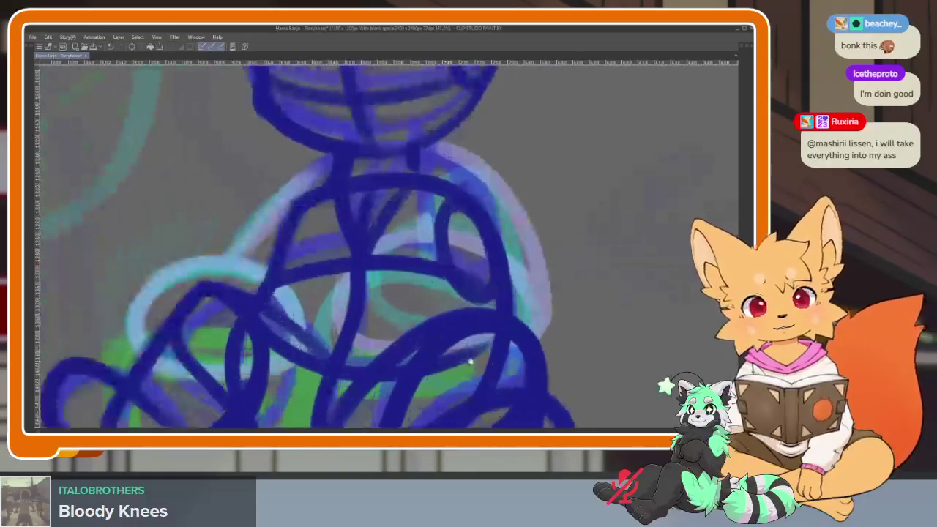
pyautogui.scroll(1, 461, 351)
pyautogui.moveTo(507, 246)
pyautogui.mouseDown()
pyautogui.moveTo(345, 232)
pyautogui.moveTo(384, 352)
pyautogui.moveTo(553, 313)
pyautogui.mouseUp()
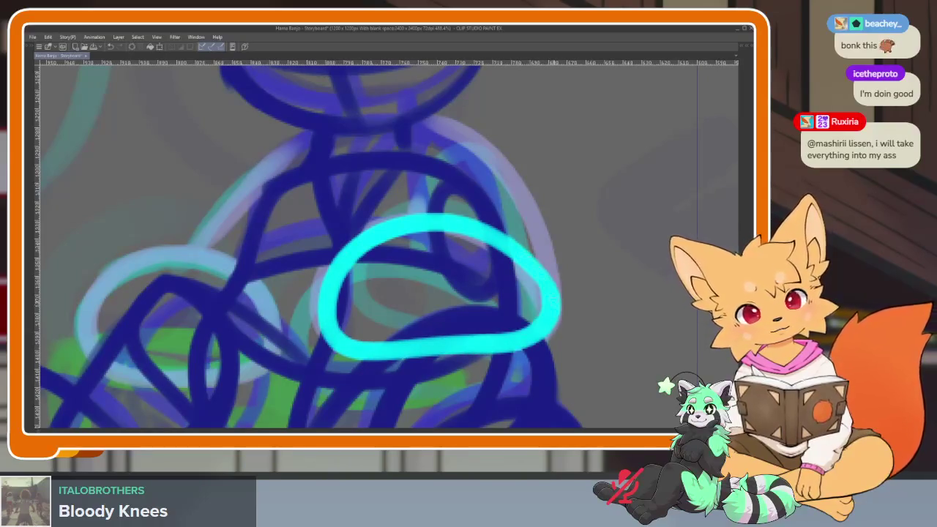
pyautogui.moveTo(548, 249); pyautogui.dragTo(476, 163)
pyautogui.hotkey('ctrl', 'z')
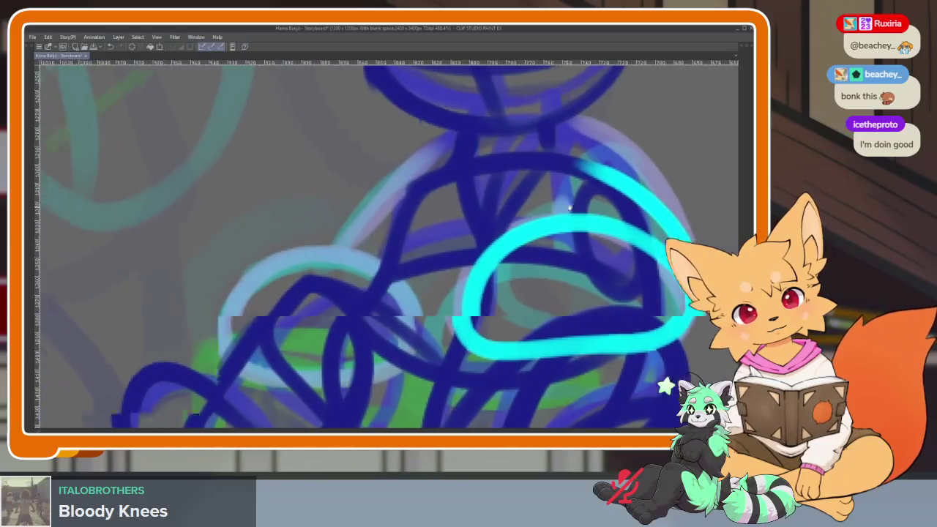
# - Outline the left leg in cyan, joining its top to the right loop, then advance a frame
pyautogui.moveTo(546, 254); pyautogui.dragTo(672, 273)
pyautogui.moveTo(249, 287)
pyautogui.mouseDown()
pyautogui.moveTo(396, 269)
pyautogui.moveTo(344, 384)
pyautogui.moveTo(288, 249)
pyautogui.mouseUp()
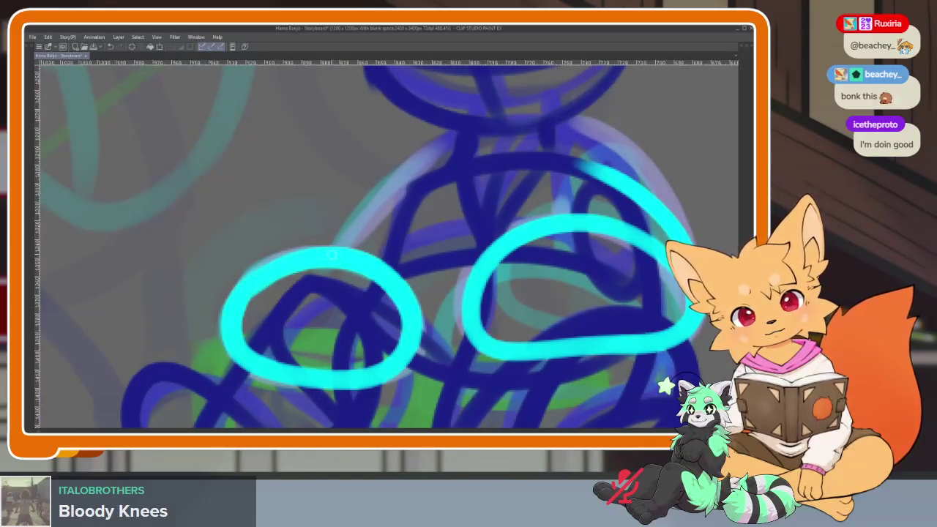
pyautogui.moveTo(371, 224); pyautogui.dragTo(451, 168)
pyautogui.scroll(-5, 513, 242)
pyautogui.scroll(4, 513, 241)
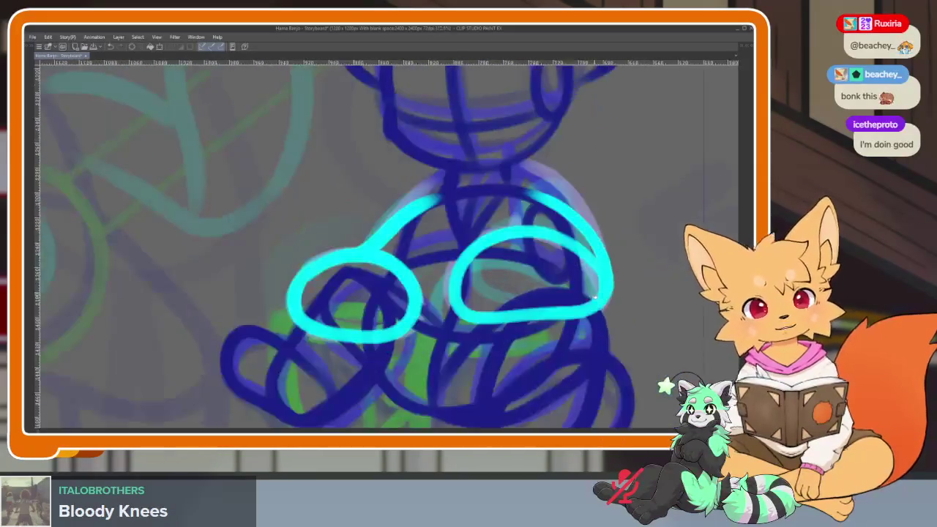
pyautogui.press('Tab')
pyautogui.click(283, 334)
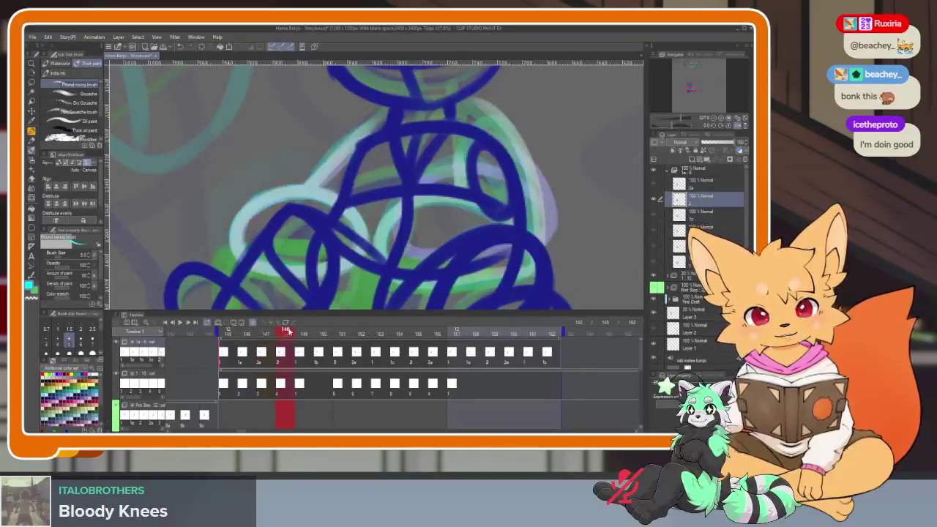
# - With palettes hidden, outline the right leg in cyan and extend the loop downward
pyautogui.press('Tab')
pyautogui.scroll(2, 509, 346)
pyautogui.scroll(2, 509, 346)
pyautogui.scroll(-1, 509, 346)
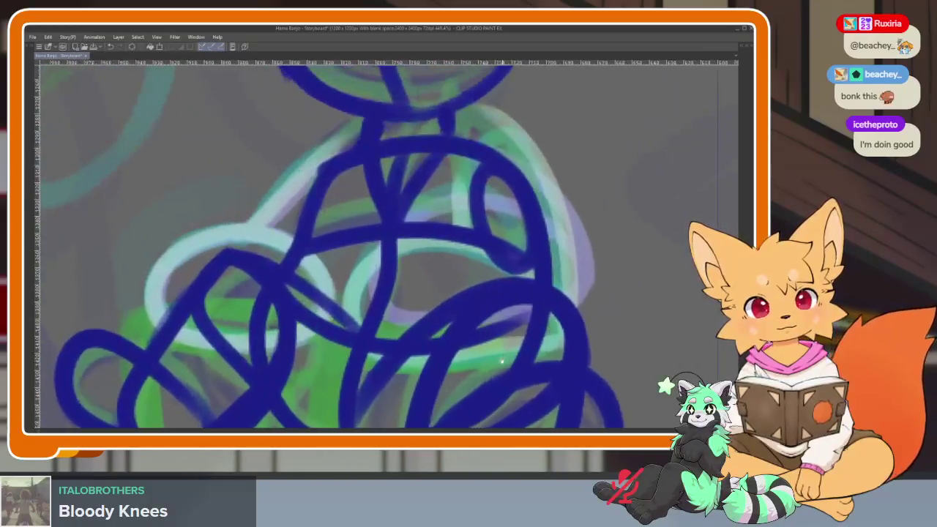
pyautogui.moveTo(557, 282)
pyautogui.mouseDown()
pyautogui.moveTo(458, 242)
pyautogui.moveTo(350, 338)
pyautogui.moveTo(510, 346)
pyautogui.moveTo(573, 293)
pyautogui.mouseUp()
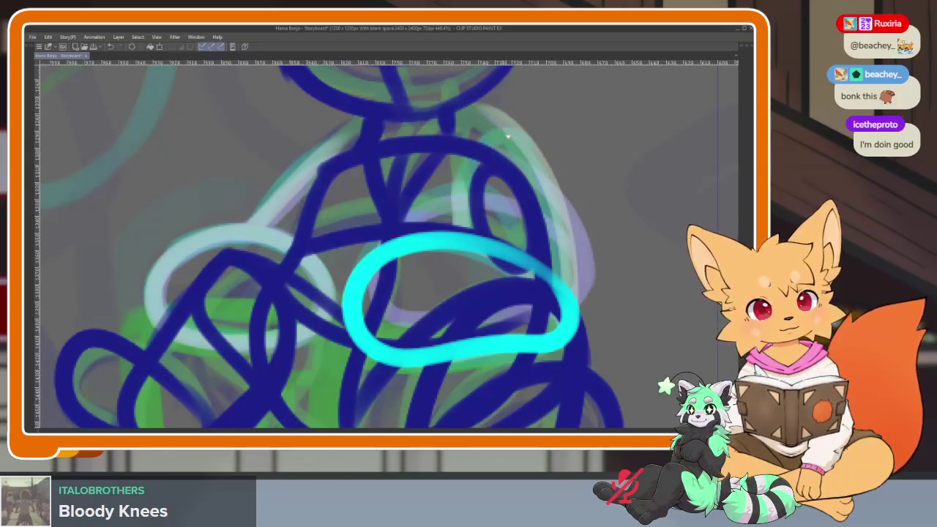
pyautogui.scroll(-1, 507, 135)
pyautogui.moveTo(472, 177)
pyautogui.mouseDown()
pyautogui.moveTo(498, 191)
pyautogui.moveTo(564, 329)
pyautogui.mouseUp()
pyautogui.scroll(1, 586, 329)
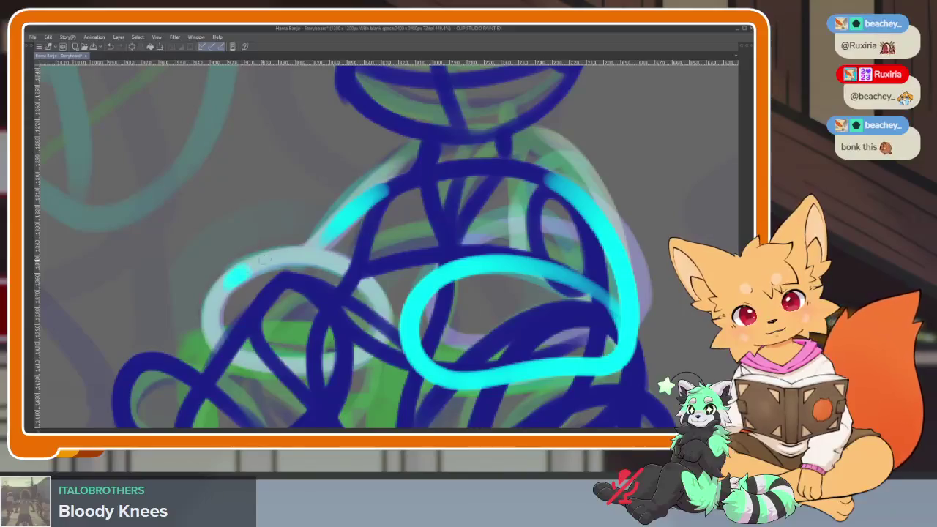
# - Extend the cyan left-leg outline down and left, then step two frames forward
pyautogui.moveTo(378, 287); pyautogui.dragTo(314, 369)
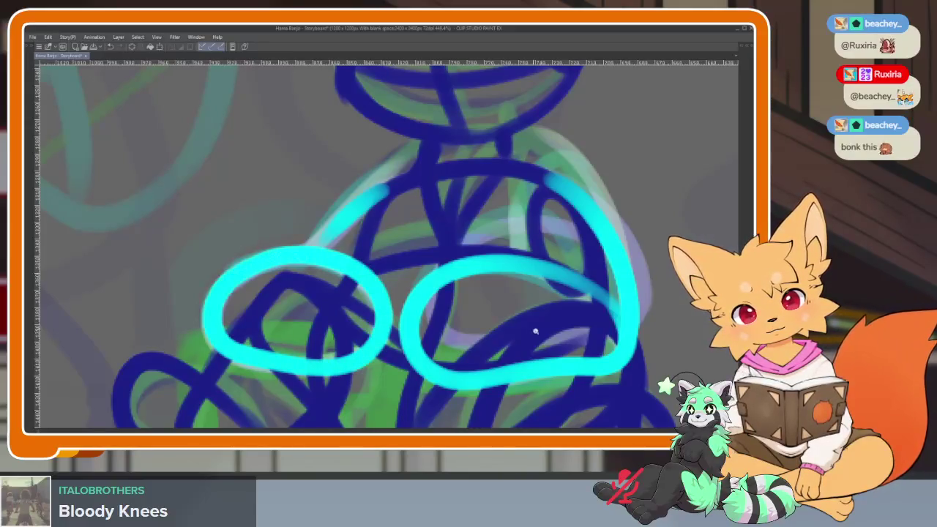
pyautogui.scroll(-5, 536, 331)
pyautogui.scroll(3, 533, 329)
pyautogui.press('Tab')
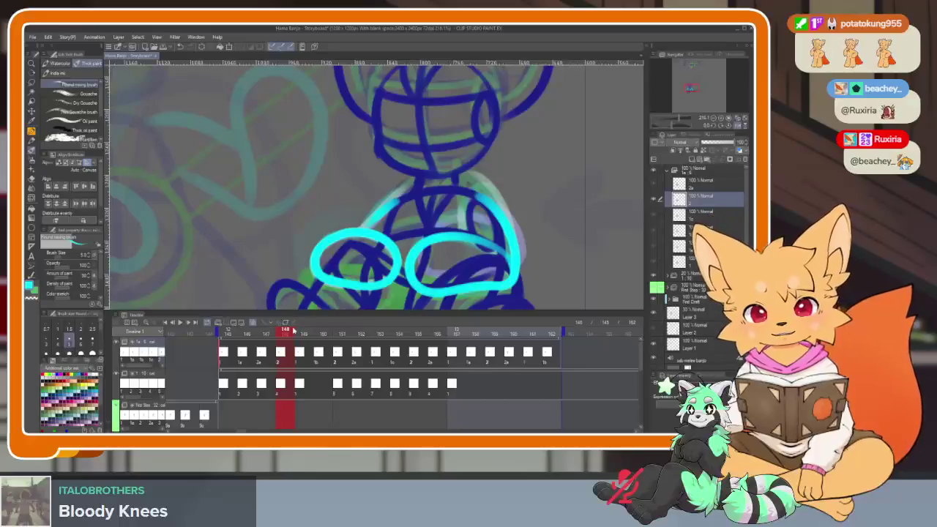
pyautogui.click(304, 332)
pyautogui.click(323, 331)
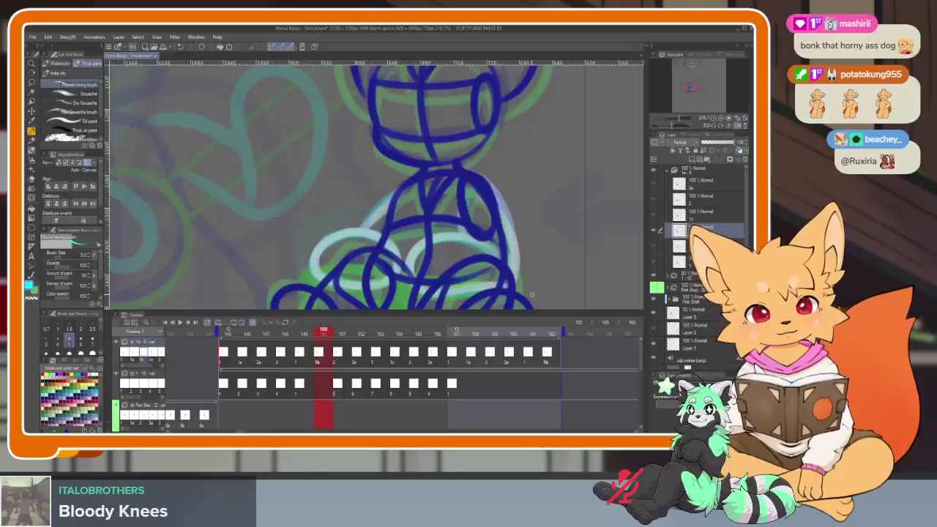
# - On this frame, outline the right leg in cyan with a line rising to the body
pyautogui.press('Tab')
pyautogui.scroll(2, 542, 308)
pyautogui.scroll(2, 548, 317)
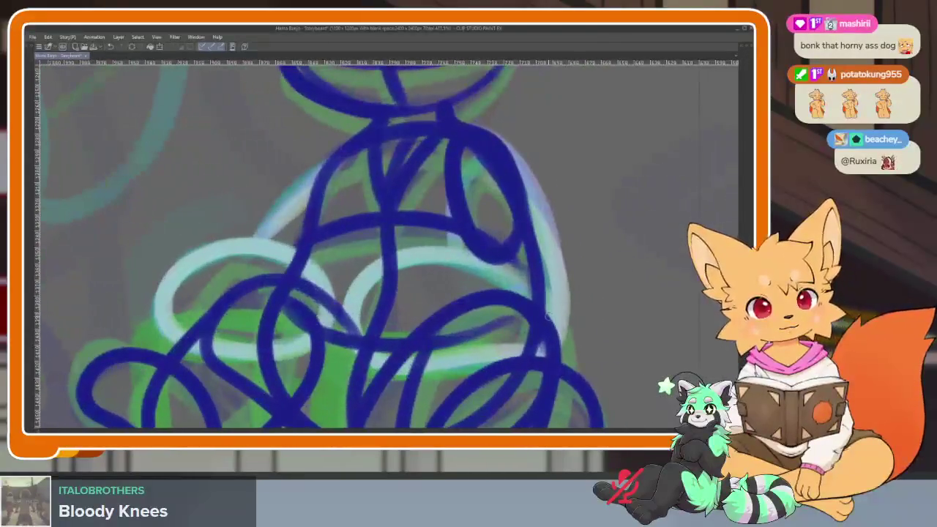
pyautogui.moveTo(558, 331)
pyautogui.mouseDown()
pyautogui.moveTo(476, 253)
pyautogui.moveTo(355, 319)
pyautogui.moveTo(506, 358)
pyautogui.moveTo(549, 308)
pyautogui.mouseUp()
pyautogui.moveTo(597, 285)
pyautogui.mouseDown()
pyautogui.moveTo(549, 317)
pyautogui.moveTo(556, 326)
pyautogui.mouseUp()
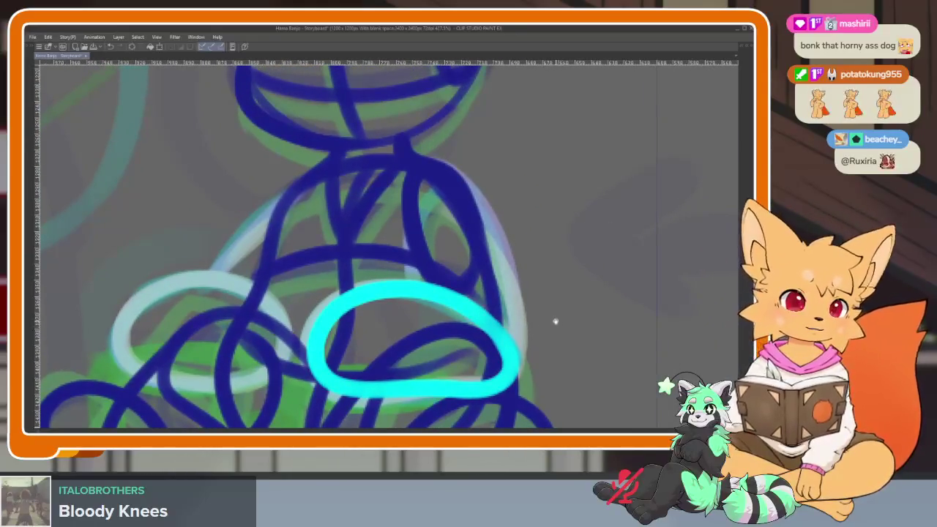
pyautogui.moveTo(516, 381)
pyautogui.mouseDown()
pyautogui.moveTo(504, 236)
pyautogui.moveTo(431, 167)
pyautogui.mouseUp()
# - Close the cyan left-leg loop, draw a line up from it, then go to frame 152
pyautogui.moveTo(242, 286)
pyautogui.mouseDown()
pyautogui.moveTo(287, 370)
pyautogui.moveTo(169, 388)
pyautogui.moveTo(133, 322)
pyautogui.mouseUp()
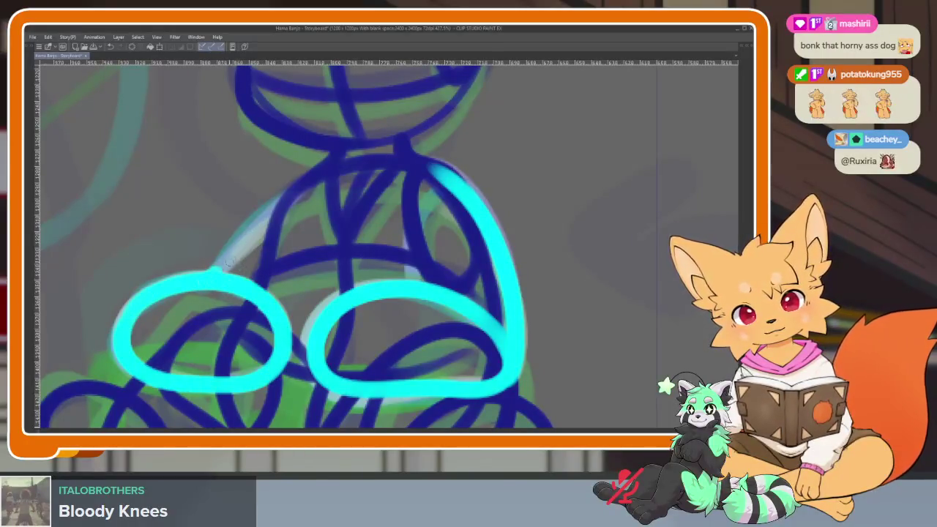
pyautogui.moveTo(228, 262); pyautogui.dragTo(382, 169)
pyautogui.scroll(-5, 471, 277)
pyautogui.scroll(2, 410, 220)
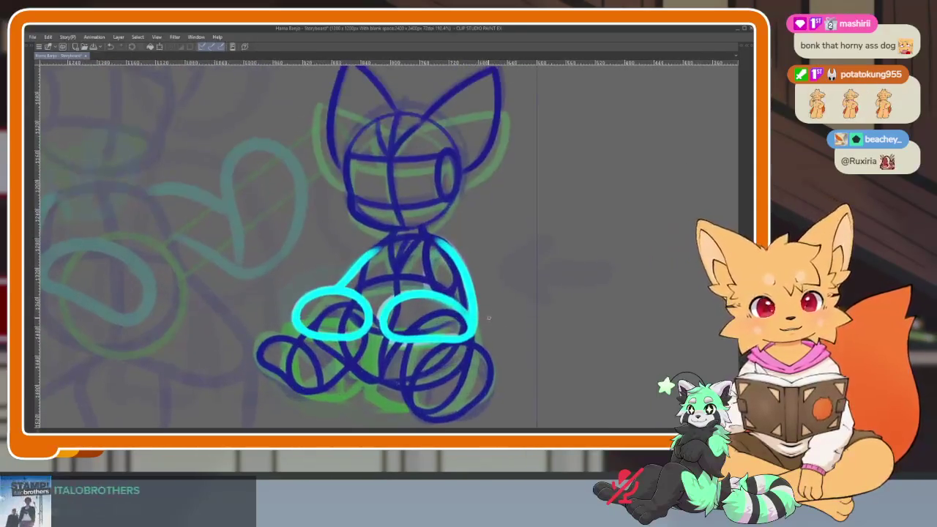
pyautogui.press('Tab')
pyautogui.press('Tab')
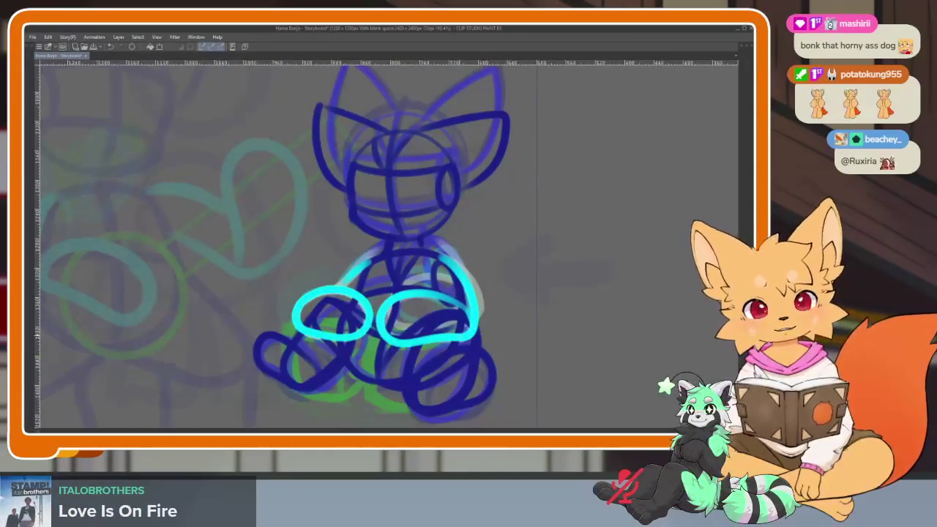
pyautogui.press('Tab')
pyautogui.click(356, 334)
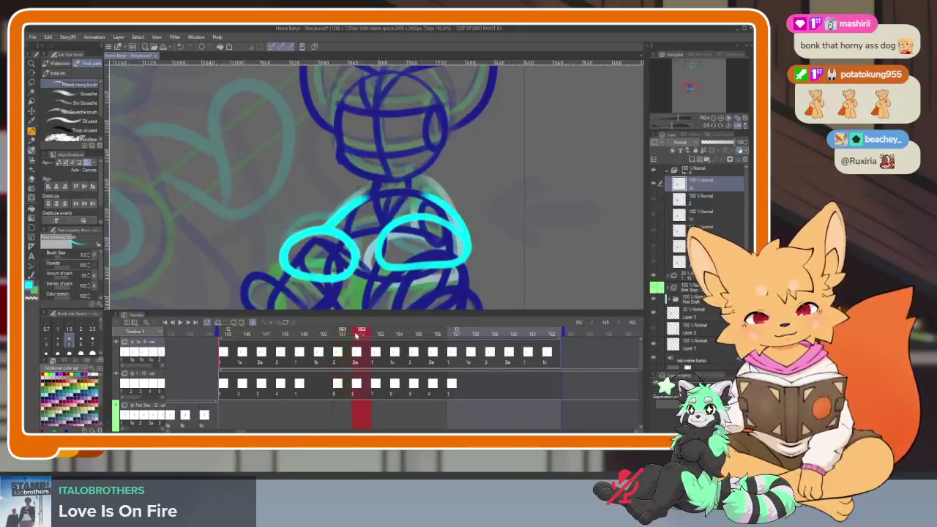
# - On frame 154, draw the cyan left-leg arc with a line rising from the loop
pyautogui.click(374, 333)
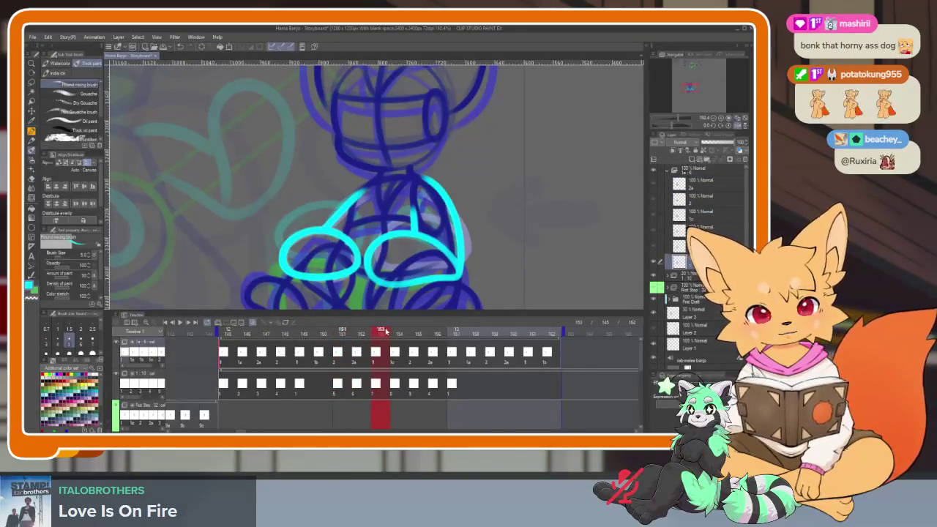
pyautogui.click(399, 333)
pyautogui.press('Tab')
pyautogui.scroll(5, 330, 241)
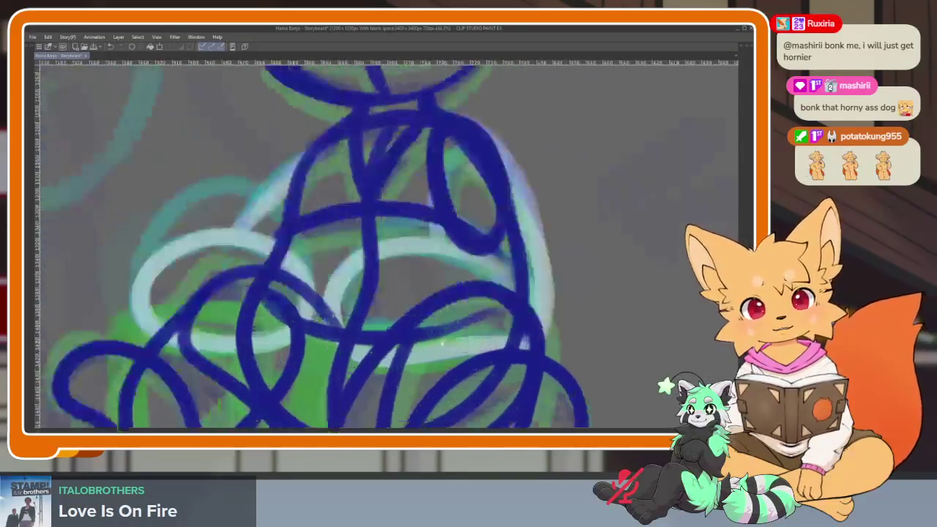
pyautogui.moveTo(216, 264)
pyautogui.mouseDown()
pyautogui.moveTo(378, 236)
pyautogui.moveTo(315, 359)
pyautogui.mouseUp()
pyautogui.hotkey('ctrl', 'z')
pyautogui.moveTo(216, 264)
pyautogui.mouseDown()
pyautogui.moveTo(374, 235)
pyautogui.moveTo(211, 267)
pyautogui.mouseUp()
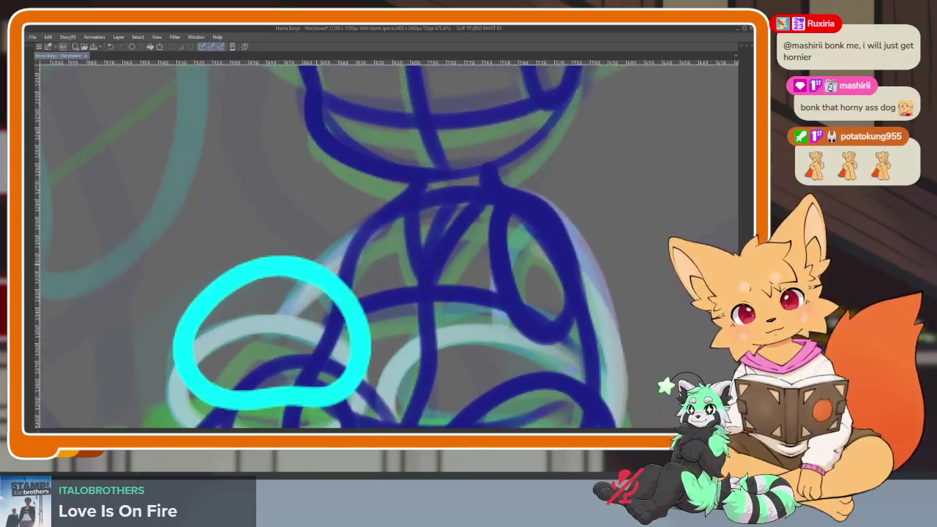
pyautogui.moveTo(316, 259); pyautogui.dragTo(370, 221)
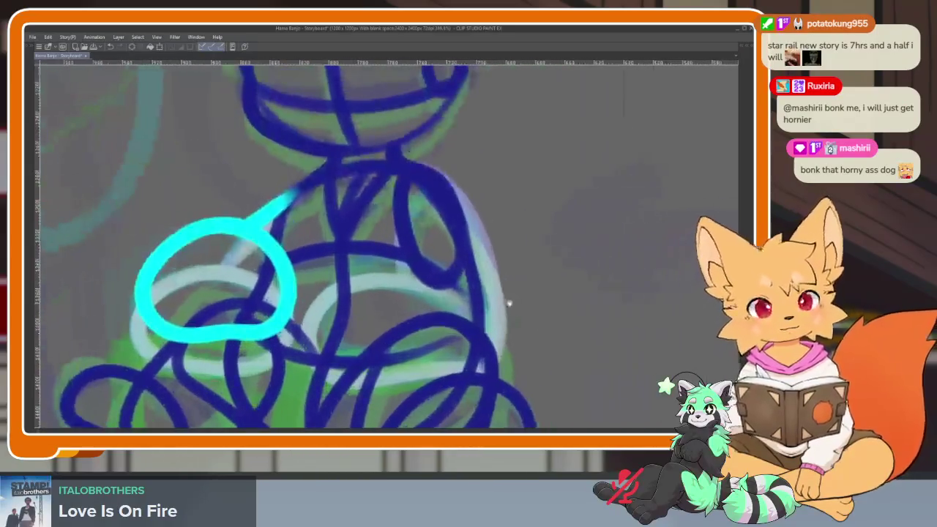
# - Add a short cyan stroke inside the body near the other leg, then restore the panels
pyautogui.moveTo(509, 303)
pyautogui.mouseDown()
pyautogui.moveTo(482, 315)
pyautogui.moveTo(300, 289)
pyautogui.moveTo(344, 378)
pyautogui.moveTo(469, 344)
pyautogui.moveTo(393, 181)
pyautogui.mouseUp()
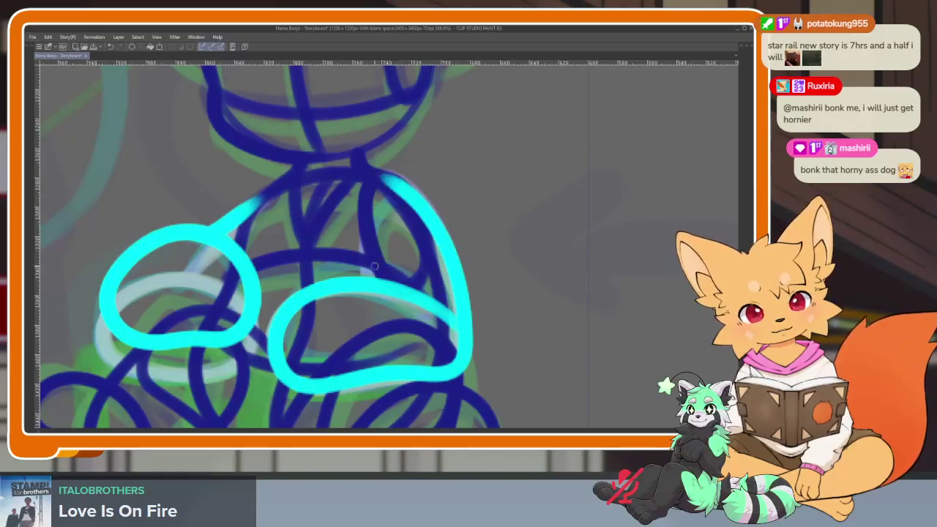
pyautogui.moveTo(366, 246); pyautogui.dragTo(370, 271)
pyautogui.scroll(-3, 488, 323)
pyautogui.scroll(1, 489, 322)
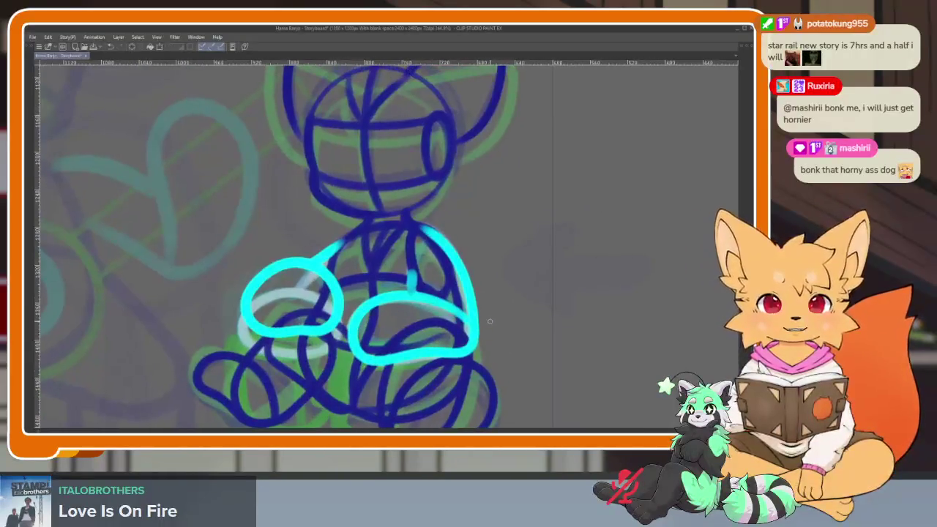
pyautogui.scroll(-2, 490, 321)
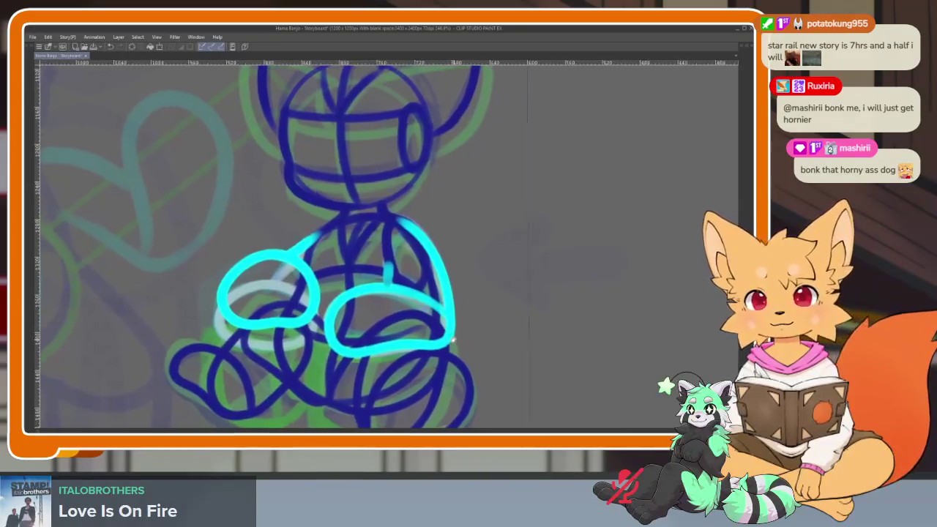
pyautogui.scroll(1, 490, 321)
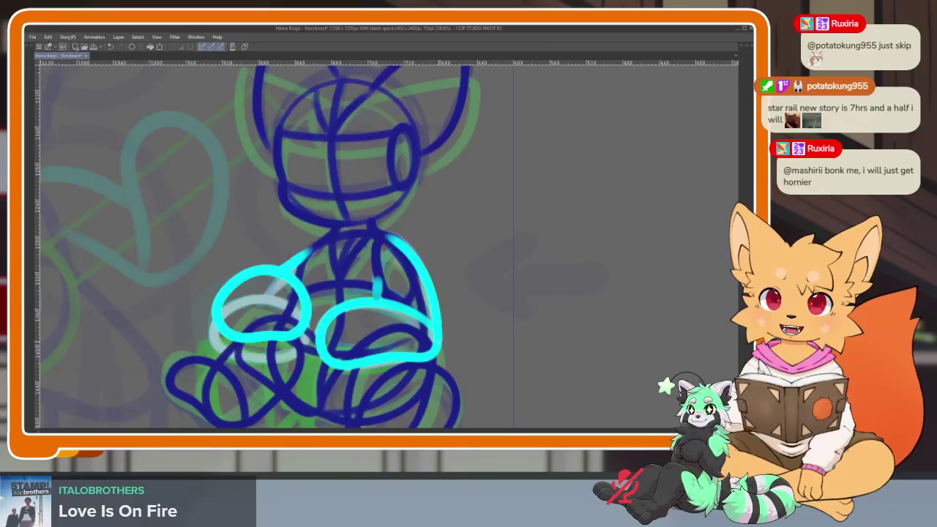
pyautogui.press('Tab')
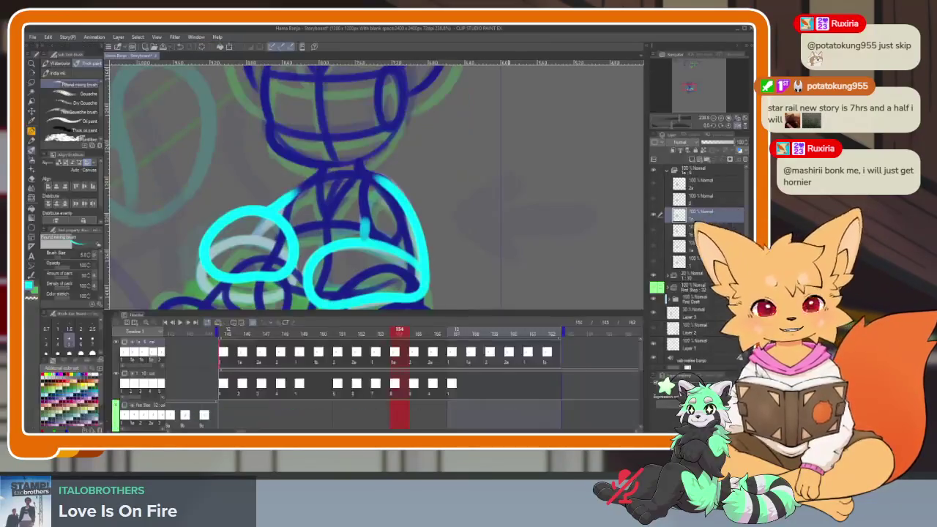
# - Step through the inbetween frames 155–162 and settle back on frame 160
pyautogui.click(415, 334)
pyautogui.click(435, 332)
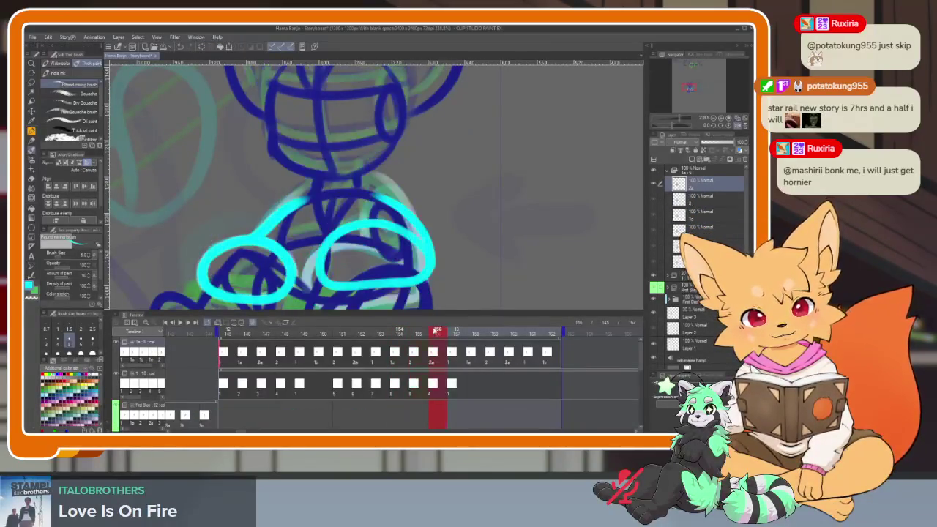
pyautogui.click(456, 330)
pyautogui.click(475, 330)
pyautogui.click(495, 330)
pyautogui.click(513, 329)
pyautogui.click(552, 330)
pyautogui.click(494, 330)
pyautogui.click(456, 331)
pyautogui.click(522, 329)
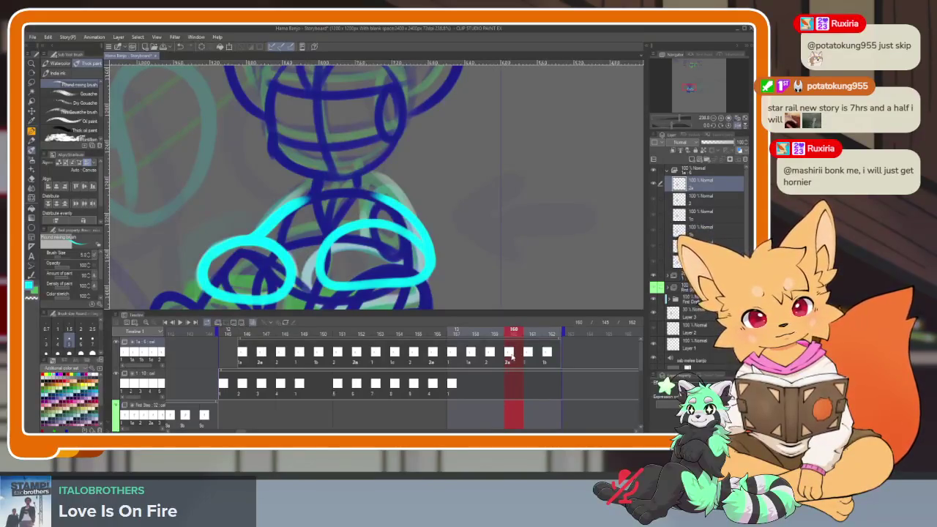
# - Delete the cel at frame 160 and add a new animation layer named 2b
pyautogui.click(250, 322)
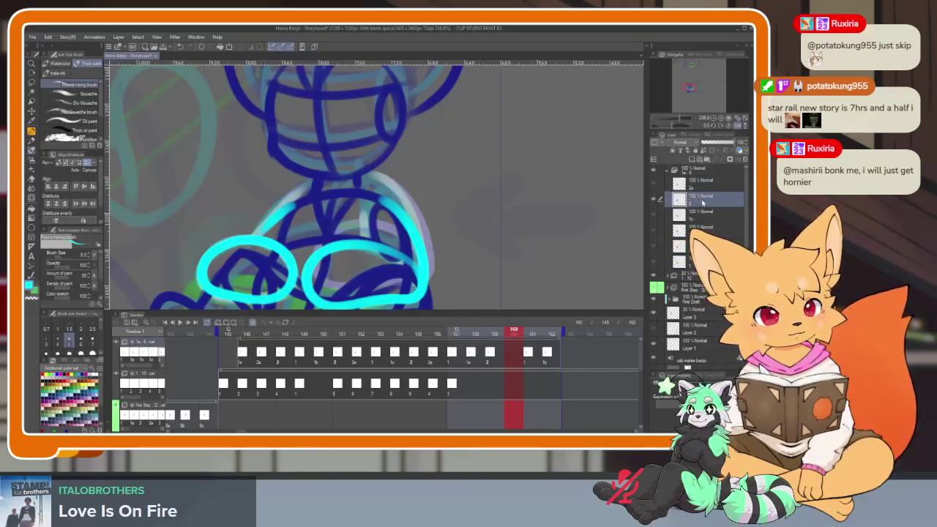
pyautogui.hotkey('ctrl', 'c')
pyautogui.hotkey('ctrl', 'v')
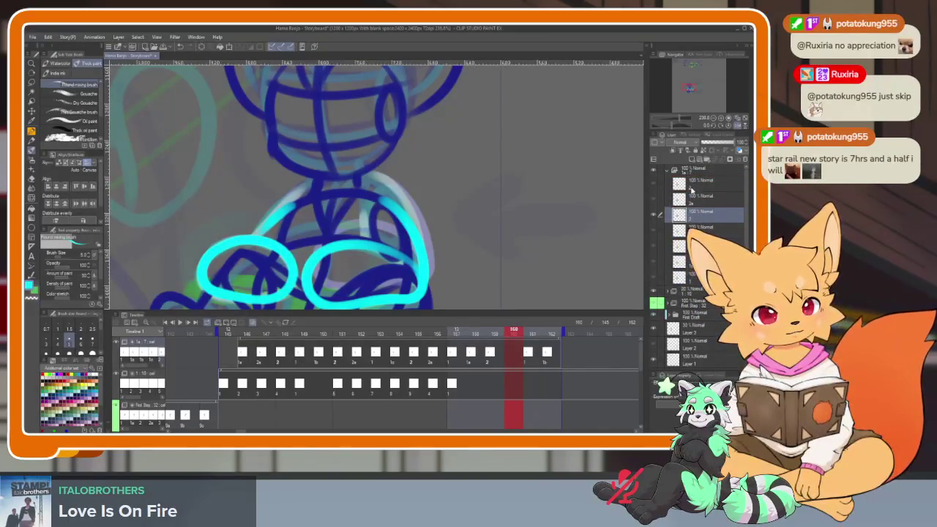
pyautogui.click(692, 185)
pyautogui.write('2a')
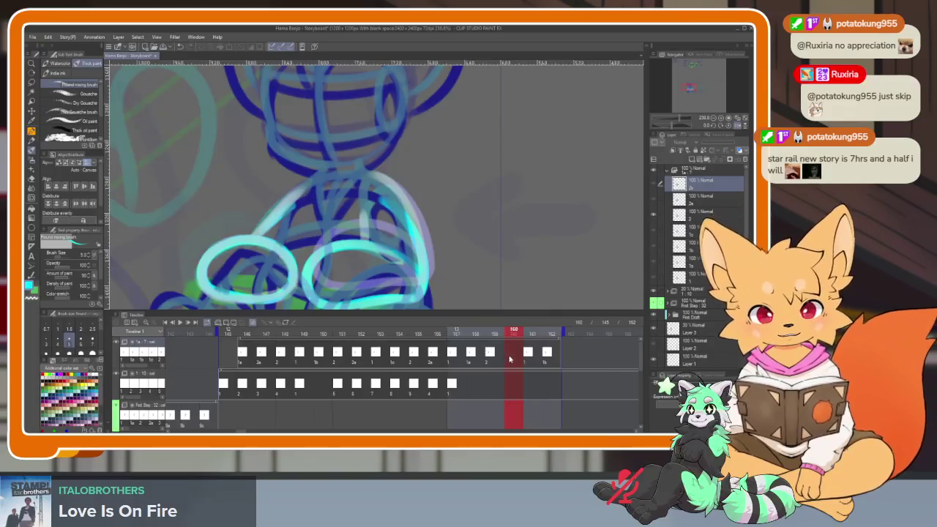
# - Assign cel 2b to frame 160, then hide the panels and zoom in
pyautogui.rightClick(512, 335)
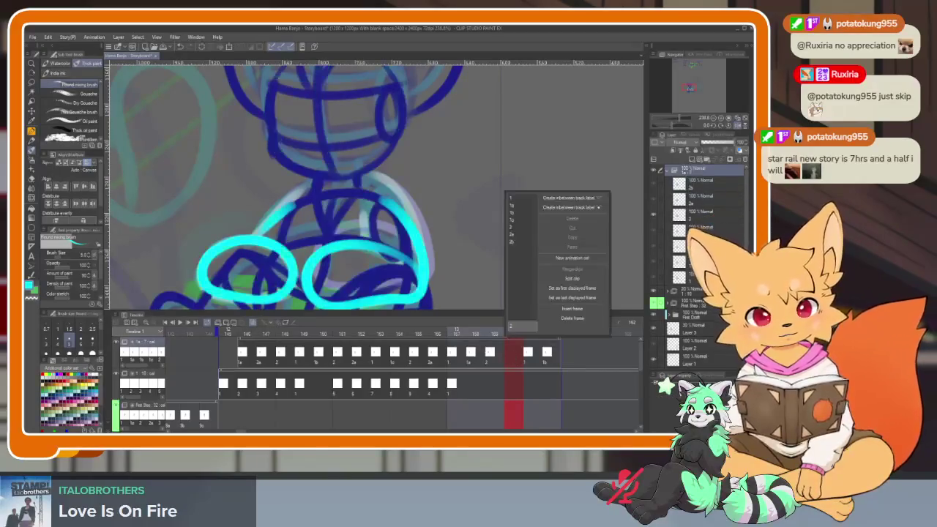
pyautogui.click(518, 241)
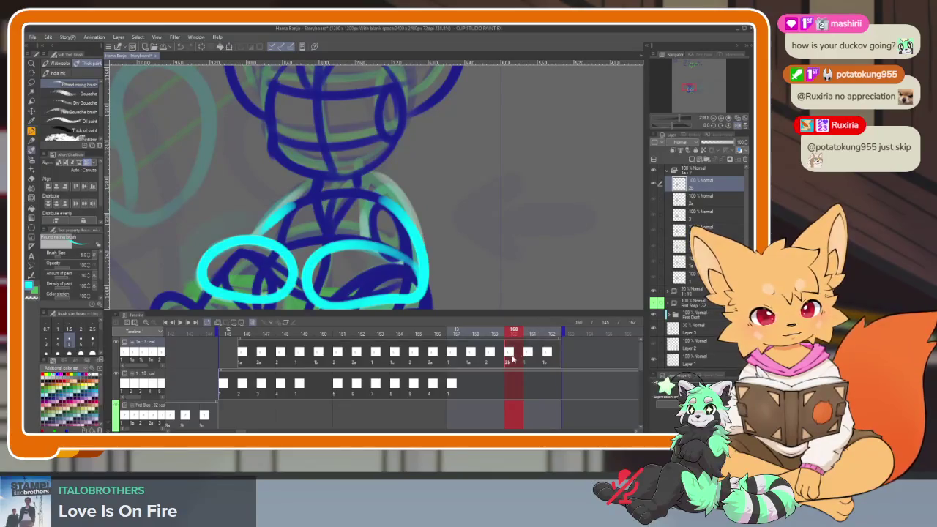
pyautogui.press('Tab')
pyautogui.scroll(2, 186, 326)
# - Draw cyan loop strokes around the fox's front legs, undoing one bad stroke, then restore the panels
pyautogui.scroll(2, 185, 326)
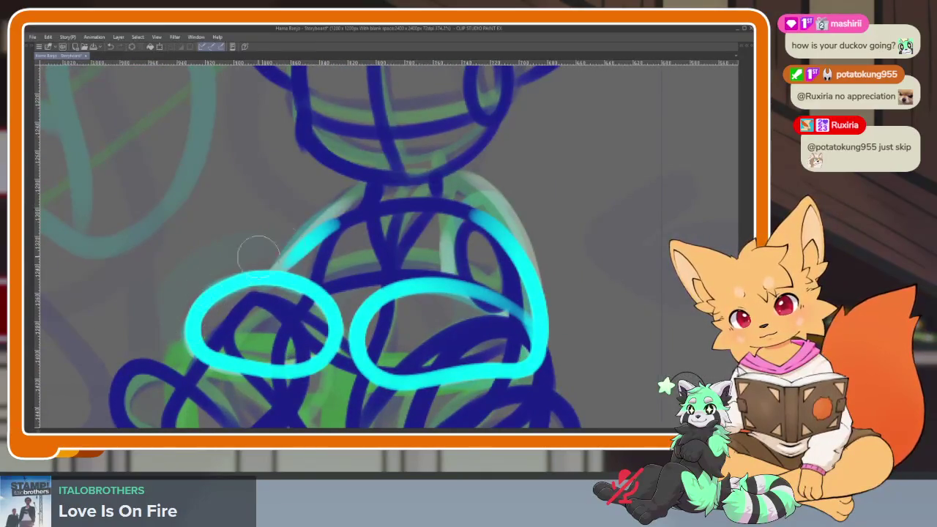
pyautogui.scroll(-5, 457, 270)
pyautogui.scroll(4, 458, 270)
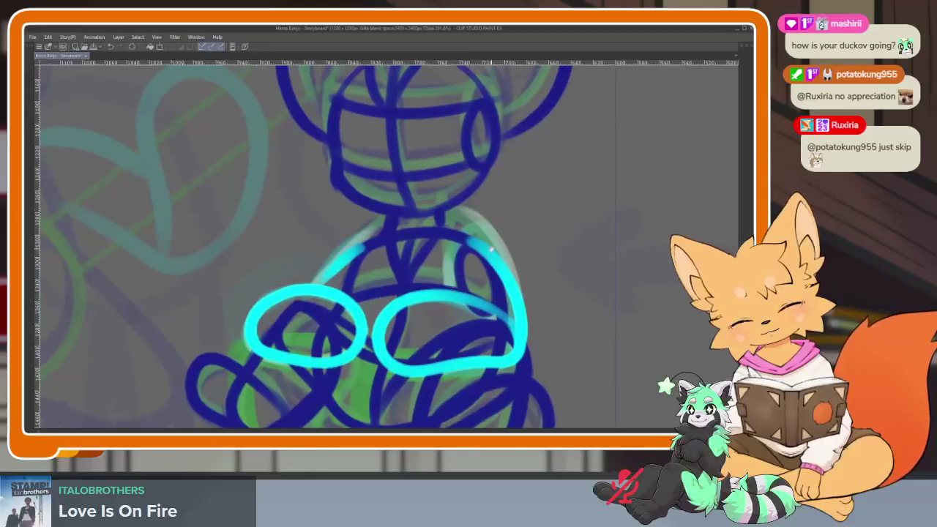
pyautogui.press('Tab')
pyautogui.press('Tab')
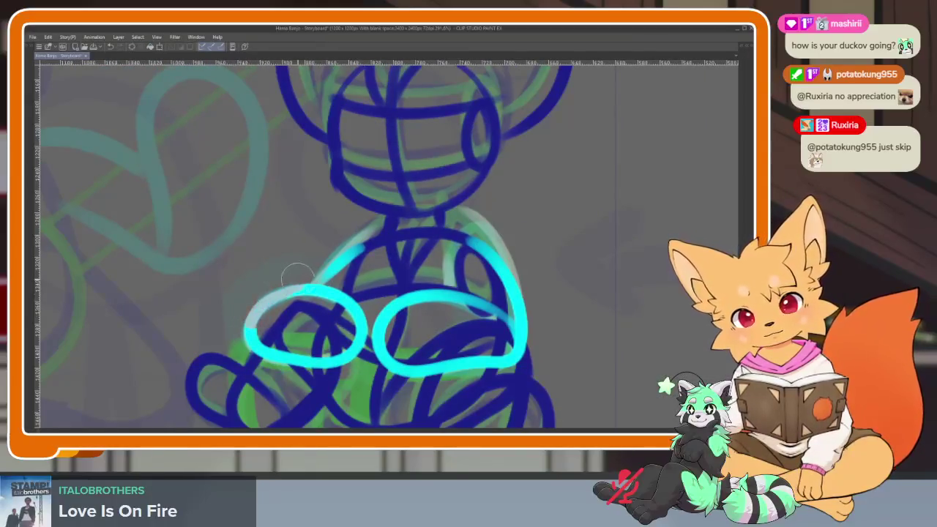
pyautogui.moveTo(257, 304); pyautogui.dragTo(251, 342)
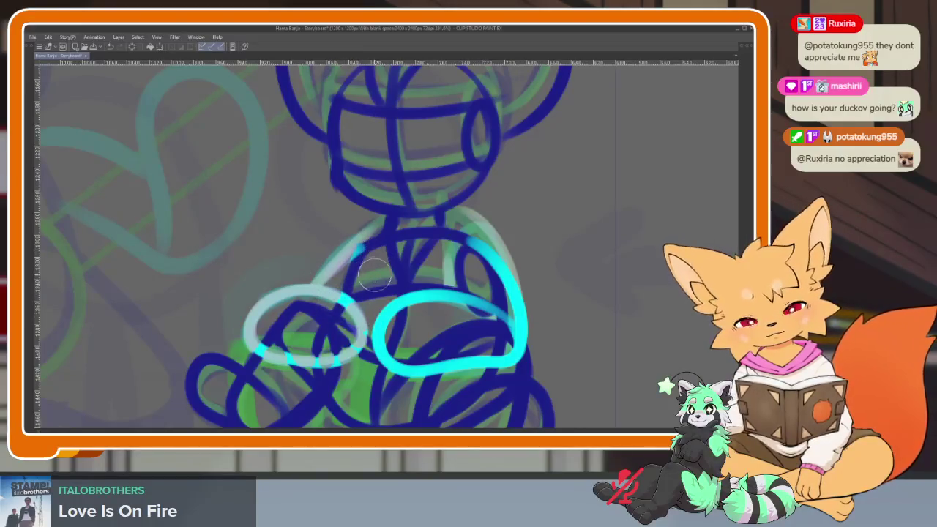
pyautogui.scroll(2, 315, 326)
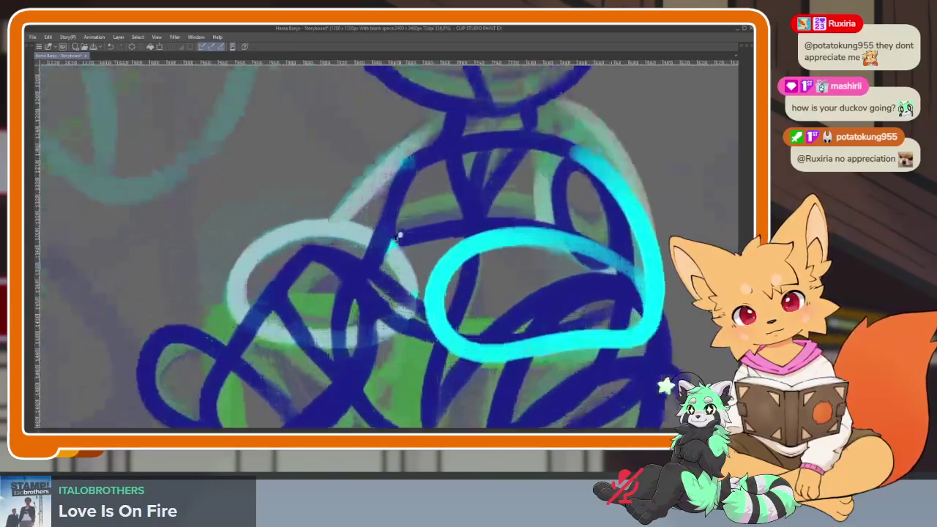
pyautogui.press('Tab')
pyautogui.press('Tab')
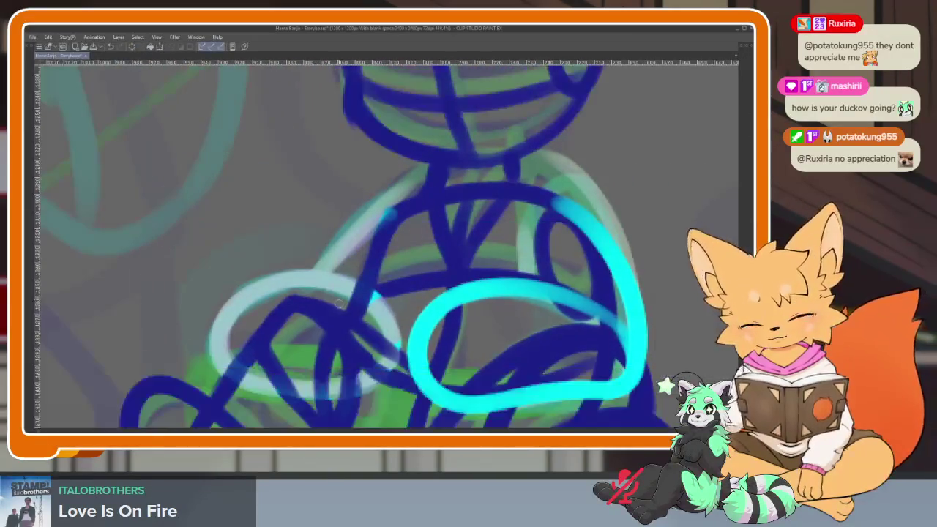
pyautogui.moveTo(250, 241)
pyautogui.mouseDown()
pyautogui.moveTo(296, 225)
pyautogui.moveTo(410, 322)
pyautogui.moveTo(312, 355)
pyautogui.moveTo(233, 255)
pyautogui.moveTo(378, 253)
pyautogui.moveTo(315, 377)
pyautogui.moveTo(212, 307)
pyautogui.moveTo(344, 236)
pyautogui.mouseUp()
pyautogui.hotkey('ctrl', 'z')
pyautogui.scroll(-5, 336, 243)
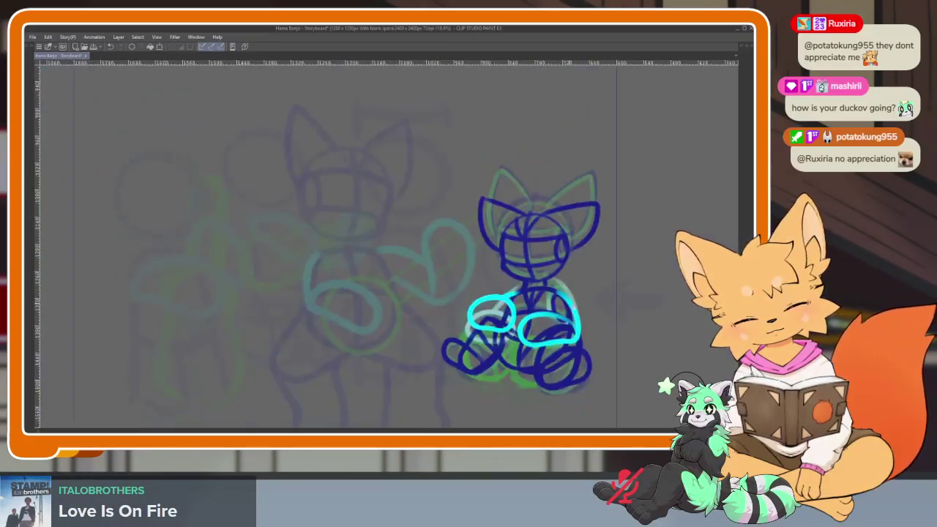
pyautogui.scroll(4, 337, 244)
pyautogui.press('Tab')
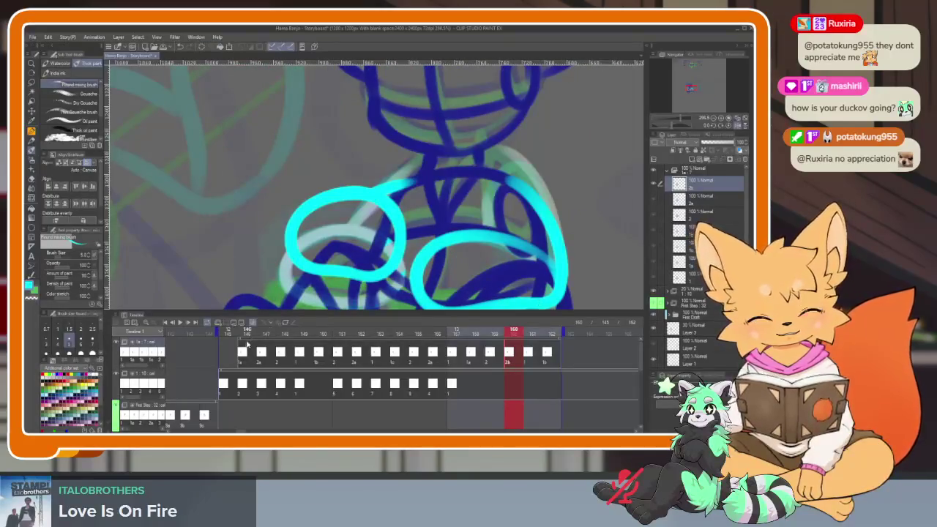
# - Shift the first cel from frame 145 to 146 and assign cel 1 to frame 145
pyautogui.click(229, 339)
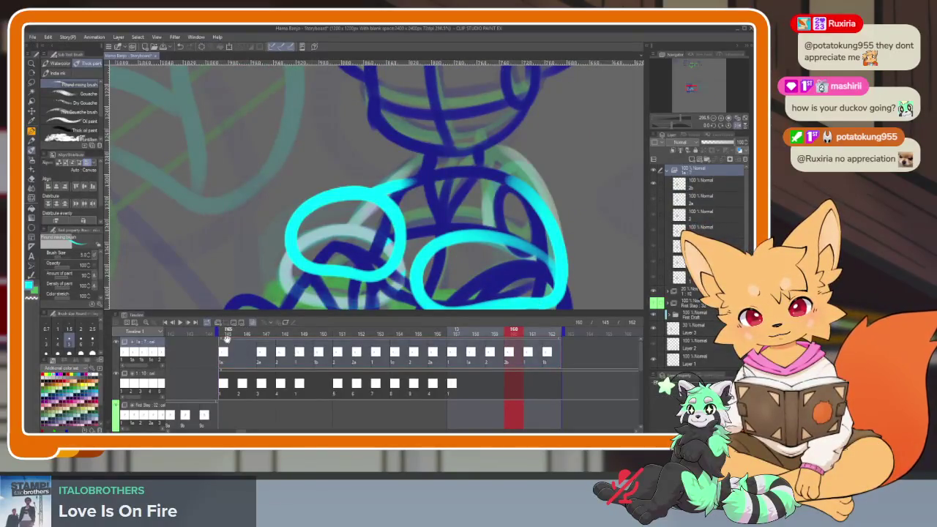
pyautogui.moveTo(227, 339); pyautogui.dragTo(244, 341)
pyautogui.click(228, 360)
pyautogui.rightClick(239, 350)
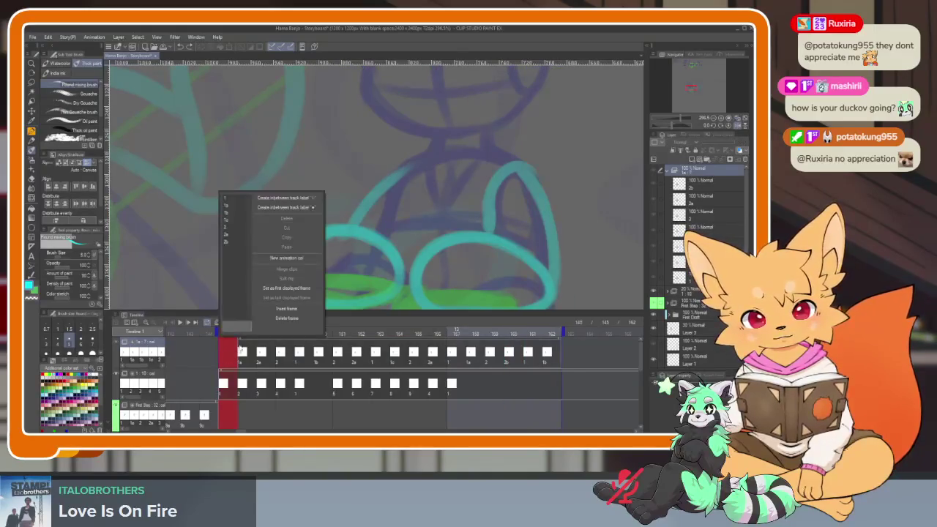
pyautogui.click(229, 199)
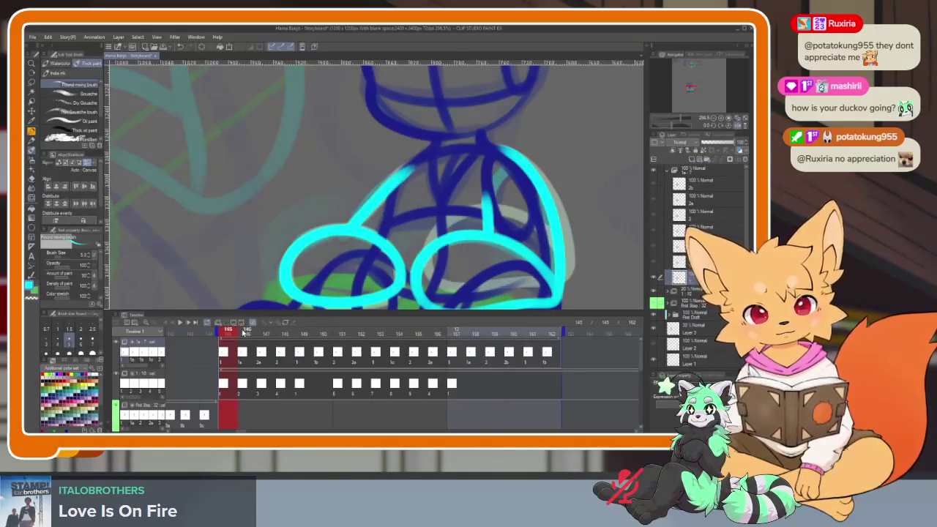
# - Check the drawings at frames 161 and 162 with the canvas enlarged
pyautogui.press('Tab')
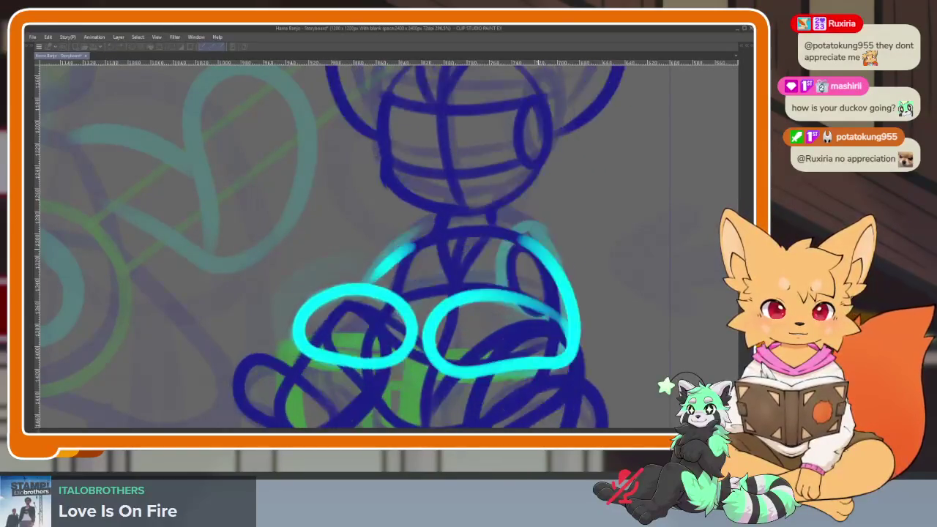
pyautogui.press('Tab')
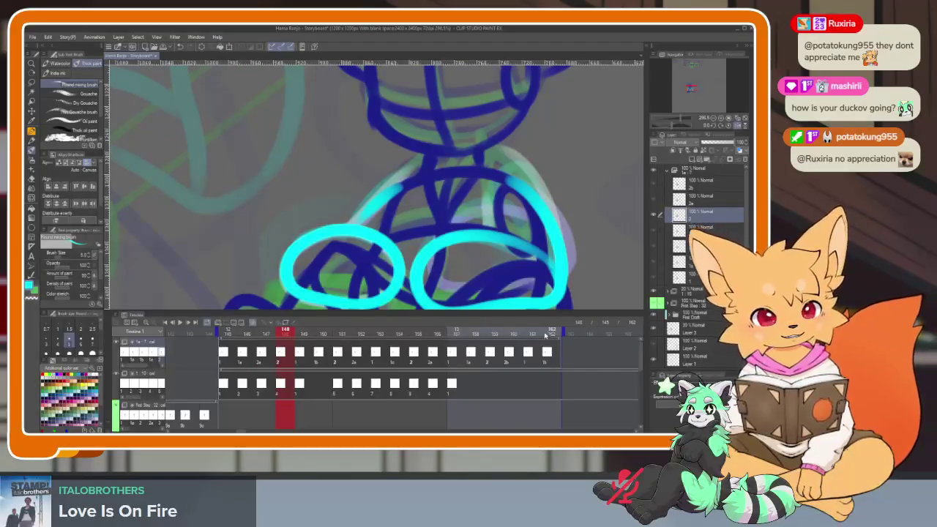
pyautogui.click(552, 336)
pyautogui.click(534, 334)
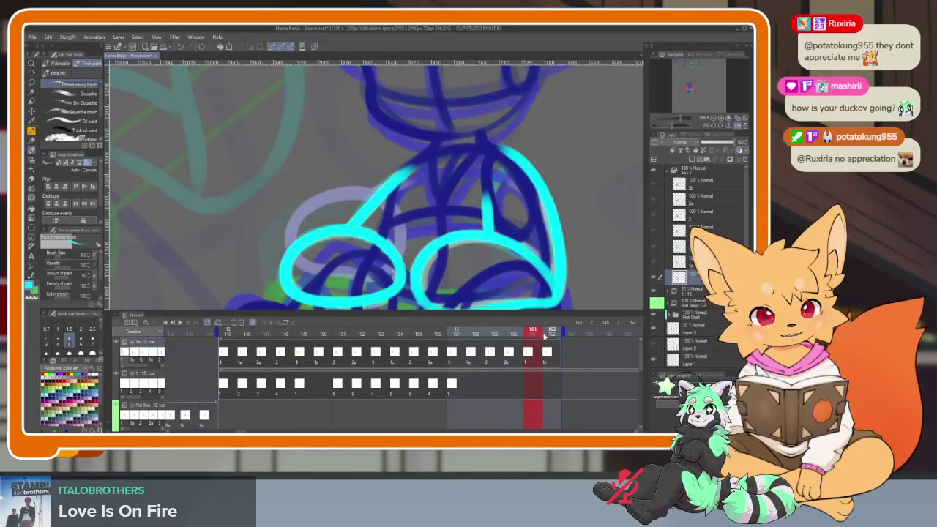
pyautogui.click(548, 335)
pyautogui.press('Tab')
pyautogui.scroll(-3, 510, 298)
pyautogui.scroll(2, 510, 299)
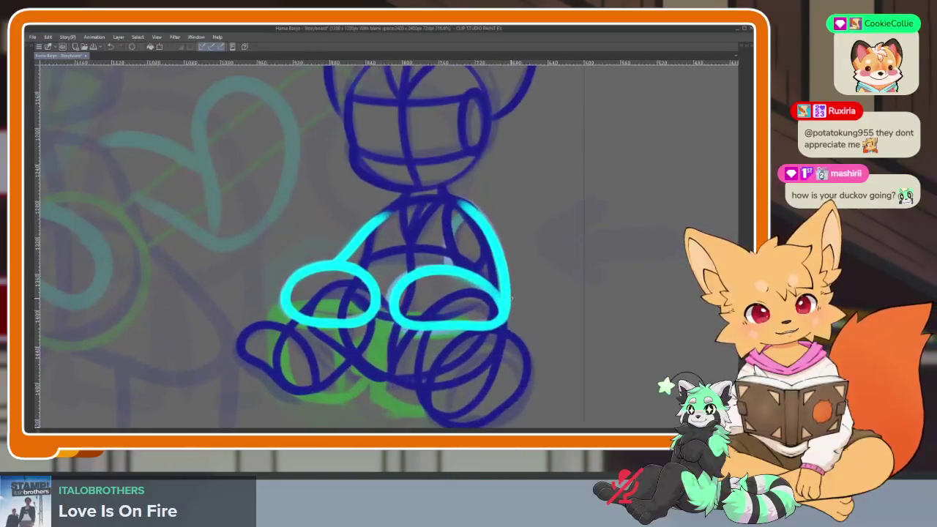
pyautogui.press('Tab')
# - Play the animation back from frame 145 to review the leg inbetweens
pyautogui.moveTo(536, 335); pyautogui.dragTo(556, 333)
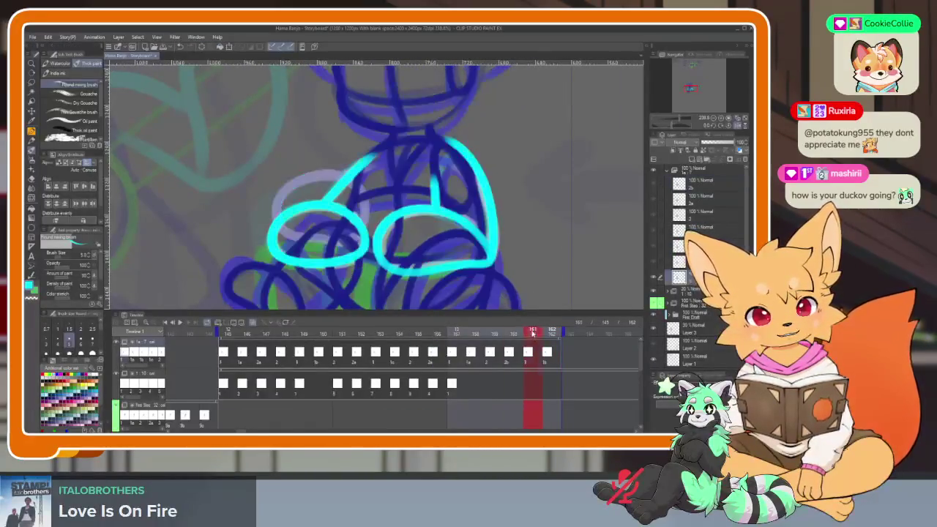
pyautogui.click(232, 333)
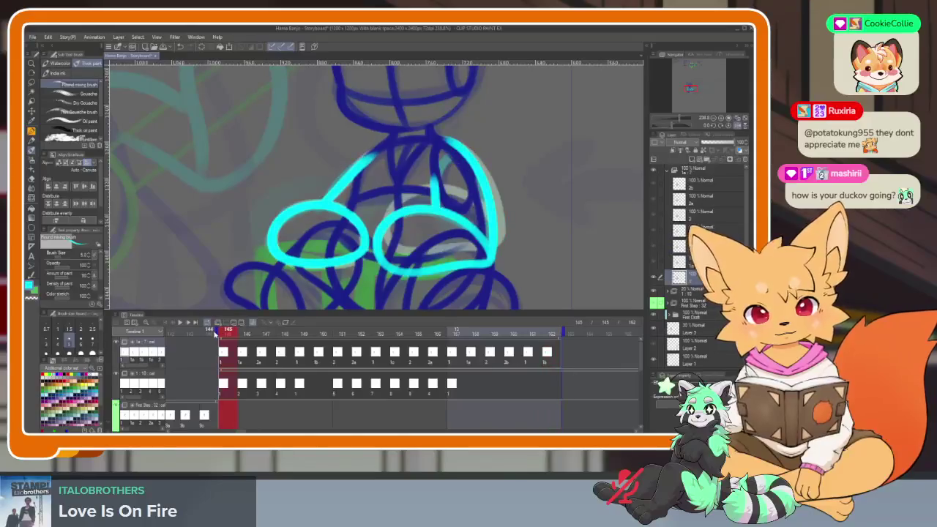
pyautogui.press('space')
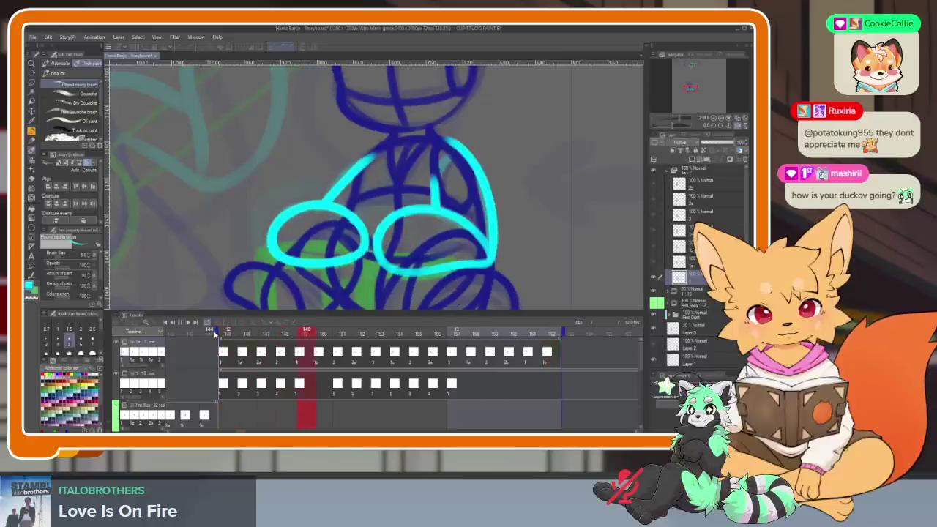
pyautogui.press('space')
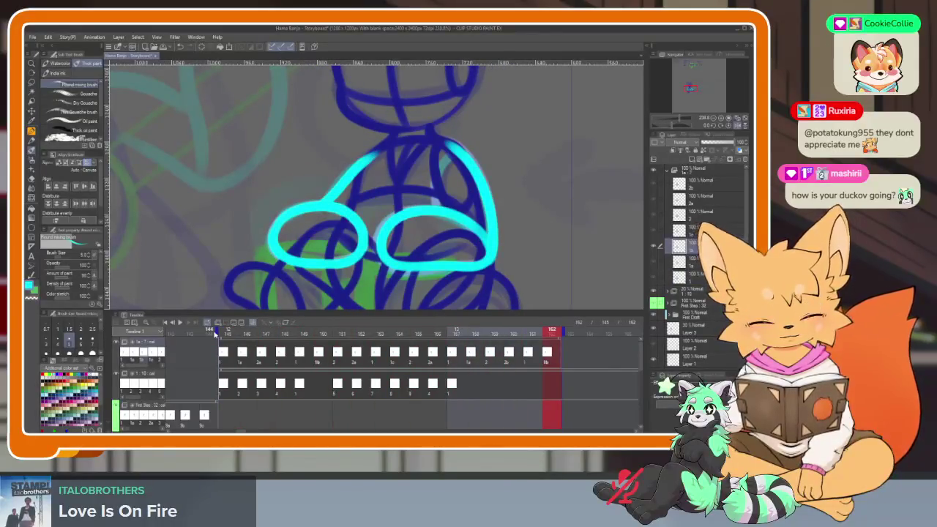
# - Set frame 156 to show cel 2
pyautogui.click(227, 333)
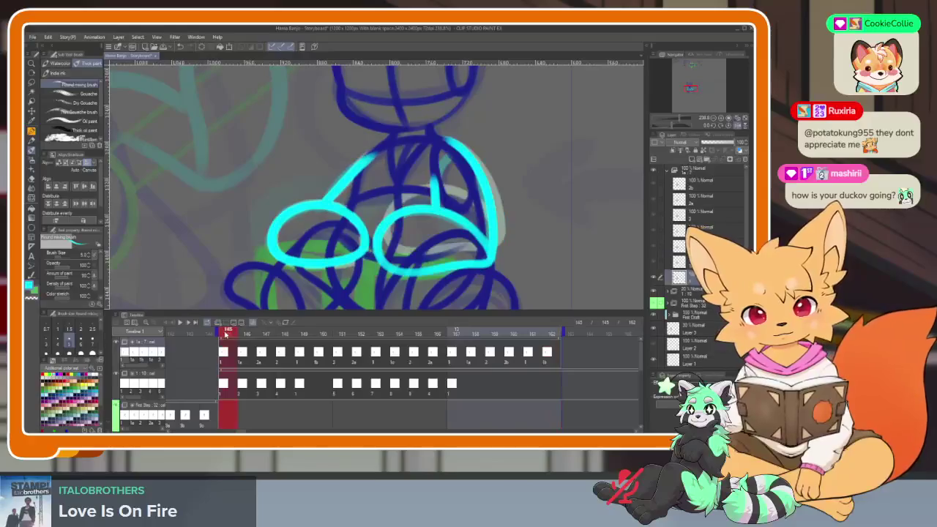
pyautogui.moveTo(361, 335)
pyautogui.mouseDown()
pyautogui.moveTo(435, 335)
pyautogui.moveTo(405, 332)
pyautogui.moveTo(419, 331)
pyautogui.mouseUp()
pyautogui.click(432, 355)
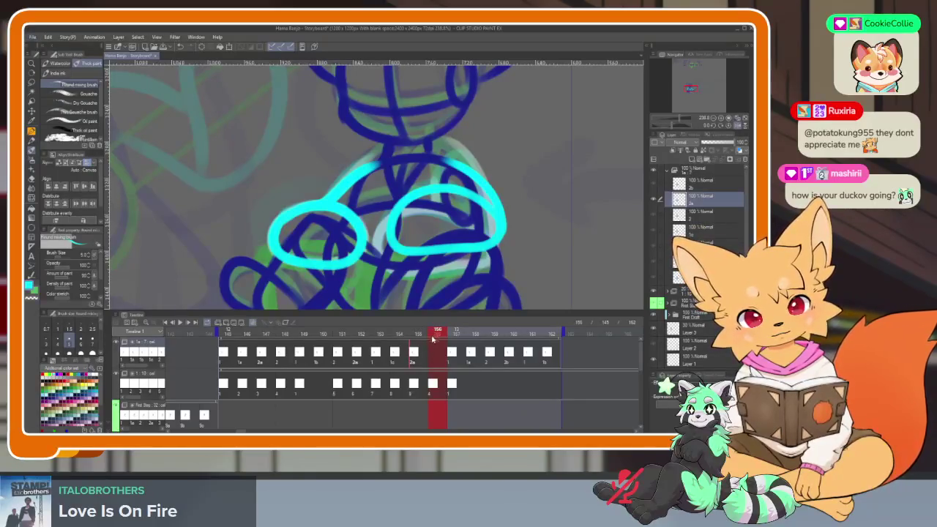
pyautogui.rightClick(433, 358)
pyautogui.click(442, 230)
# - Compare frames 154 through 160 and open the cel options on the current frame
pyautogui.moveTo(399, 331)
pyautogui.mouseDown()
pyautogui.moveTo(419, 332)
pyautogui.moveTo(375, 333)
pyautogui.moveTo(438, 331)
pyautogui.mouseUp()
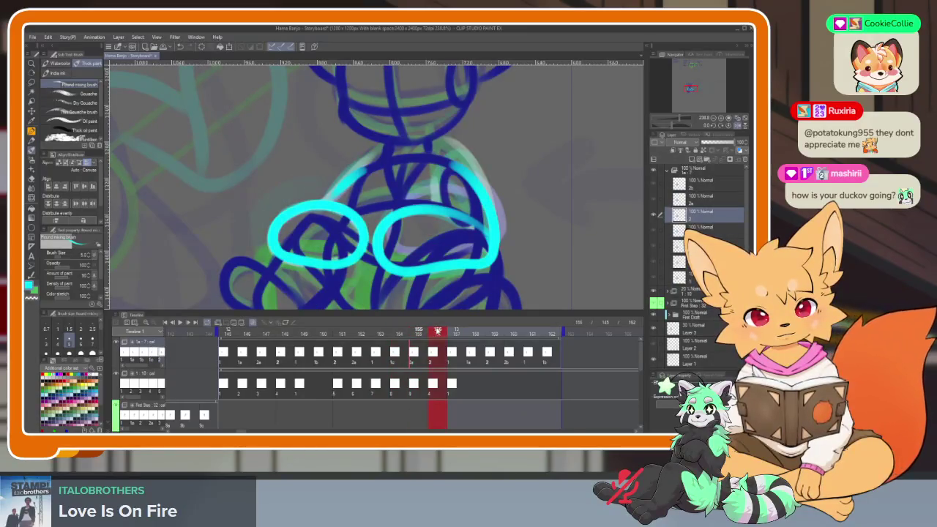
pyautogui.click(451, 356)
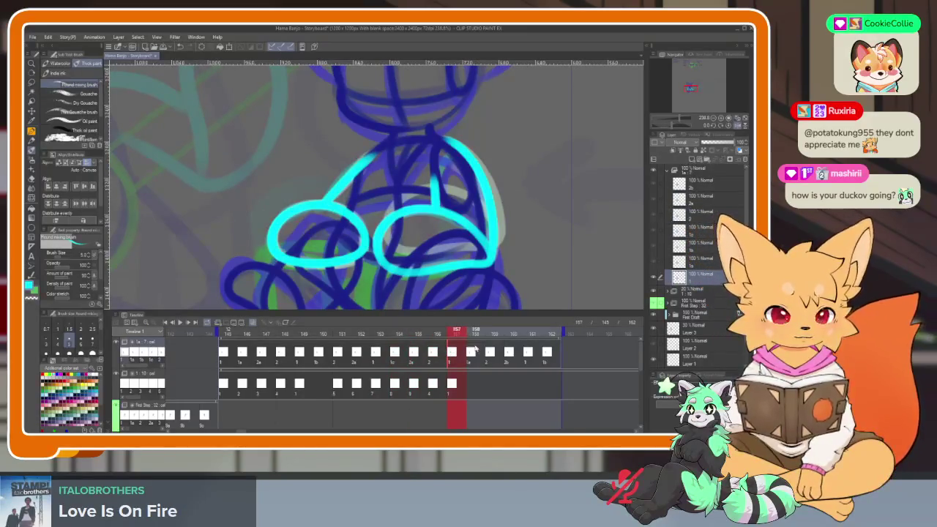
pyautogui.click(417, 353)
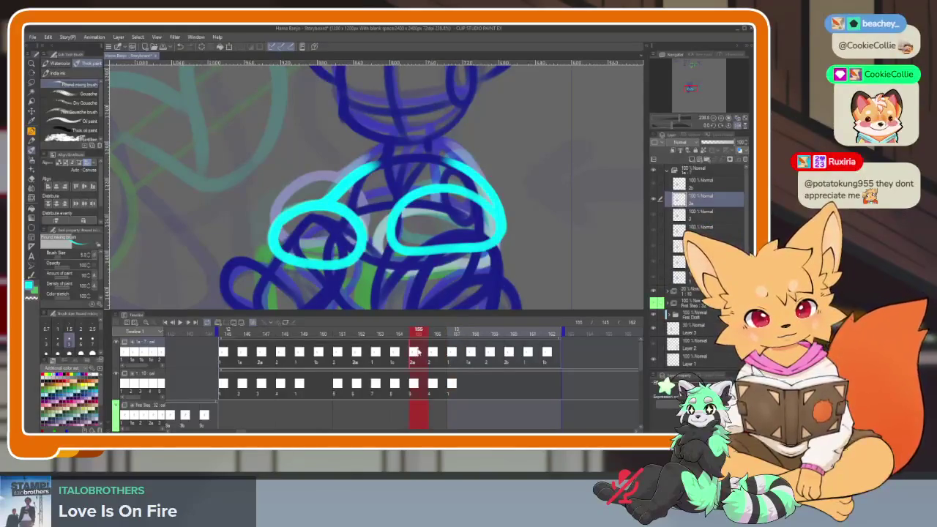
pyautogui.click(395, 354)
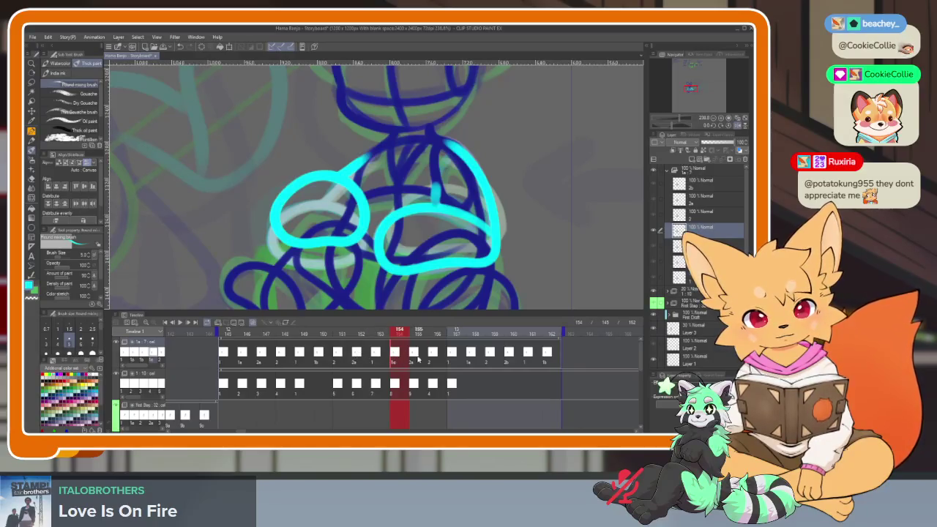
pyautogui.click(435, 354)
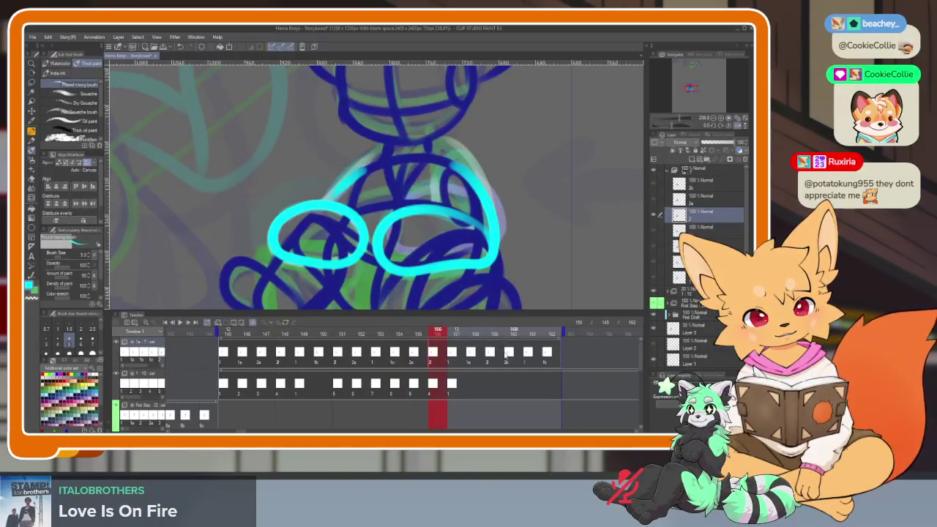
pyautogui.click(509, 354)
pyautogui.moveTo(415, 336)
pyautogui.mouseDown()
pyautogui.moveTo(513, 331)
pyautogui.moveTo(495, 332)
pyautogui.mouseUp()
pyautogui.rightClick(492, 357)
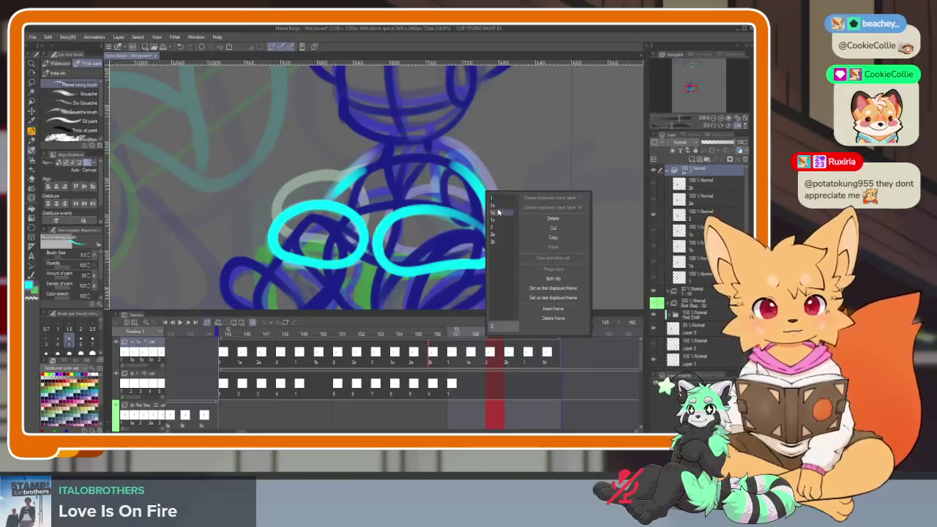
# - Swap the current frame's cel and compare frames 158, 159 and 160
pyautogui.click(499, 202)
pyautogui.click(477, 332)
pyautogui.click(495, 331)
pyautogui.click(478, 332)
pyautogui.click(498, 333)
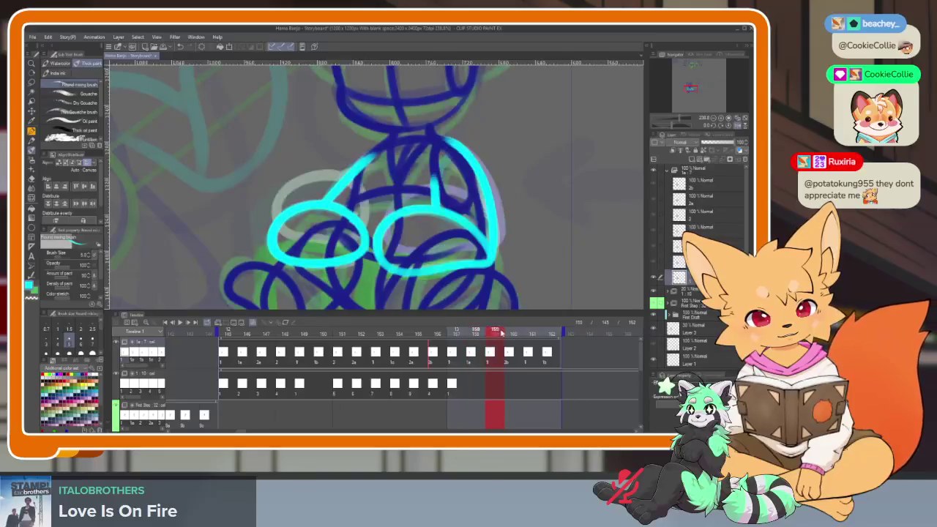
pyautogui.click(515, 332)
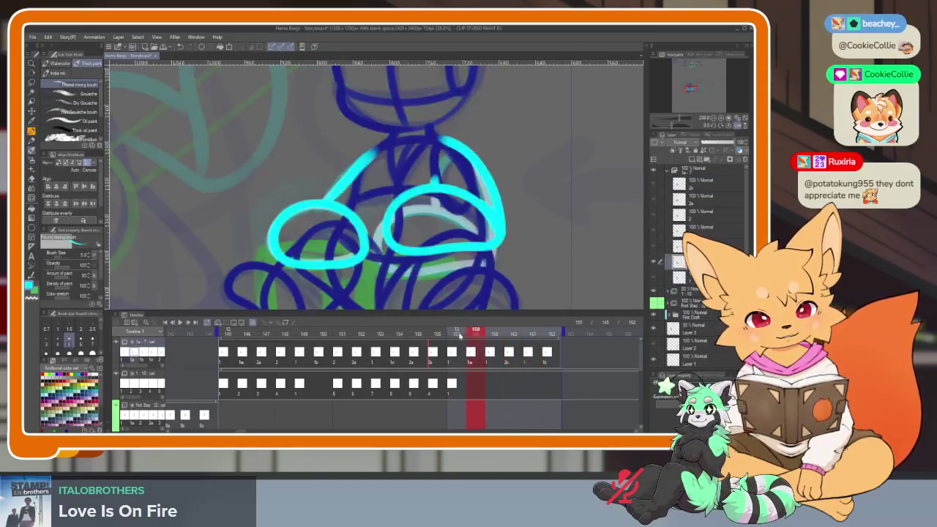
pyautogui.moveTo(460, 334)
pyautogui.mouseDown()
pyautogui.moveTo(227, 334)
pyautogui.moveTo(474, 331)
pyautogui.mouseUp()
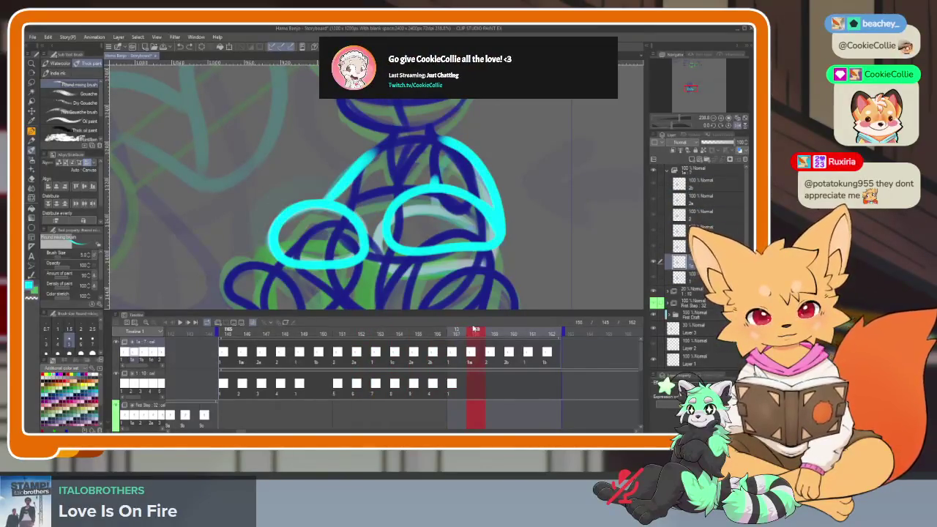
# - Set frame 158 to show cel 1b, then move on to frame 160
pyautogui.rightClick(474, 356)
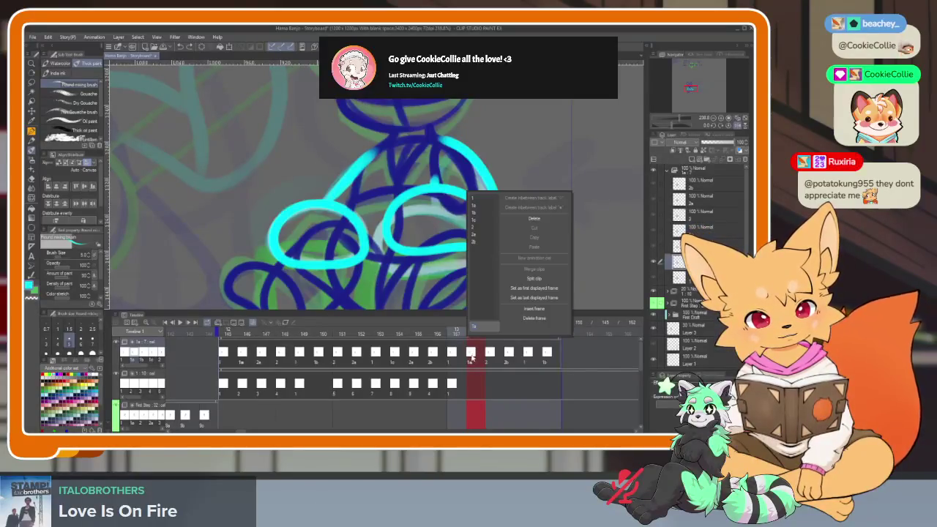
pyautogui.click(481, 218)
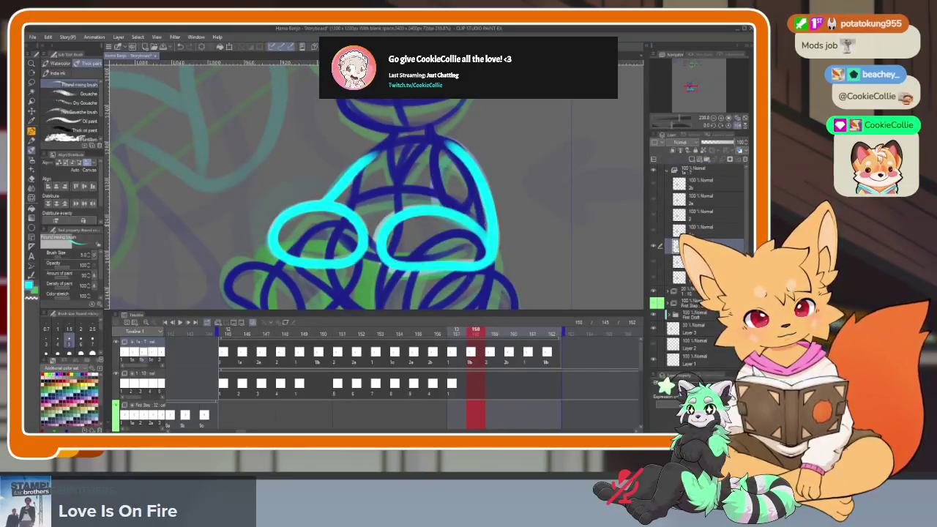
pyautogui.click(491, 333)
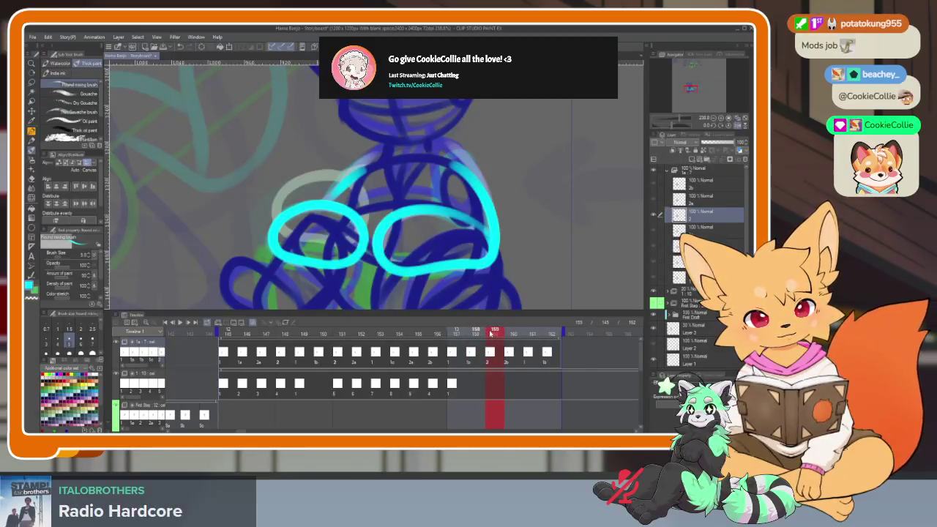
pyautogui.click(512, 334)
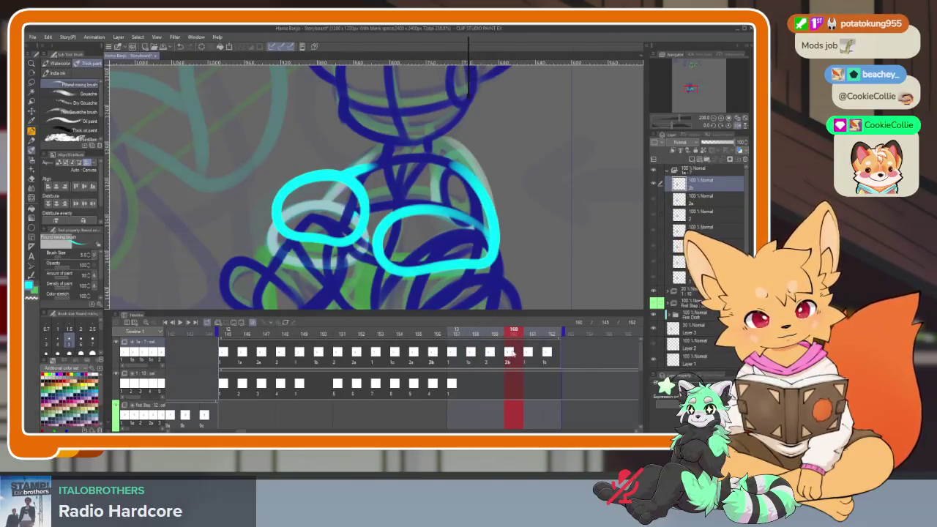
# - Set frame 160 to show cel 2 after trying cel 2a, then hide the panels
pyautogui.rightClick(512, 350)
pyautogui.click(521, 238)
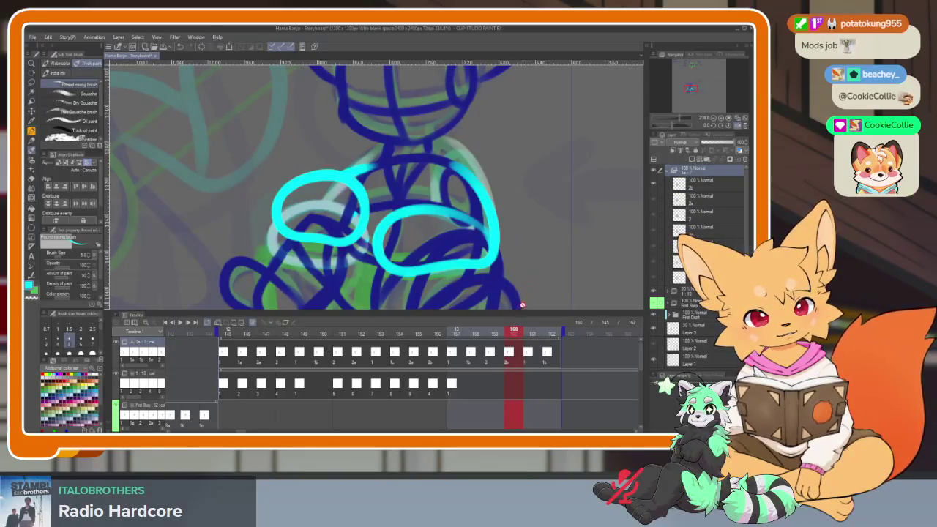
pyautogui.rightClick(510, 352)
pyautogui.click(517, 234)
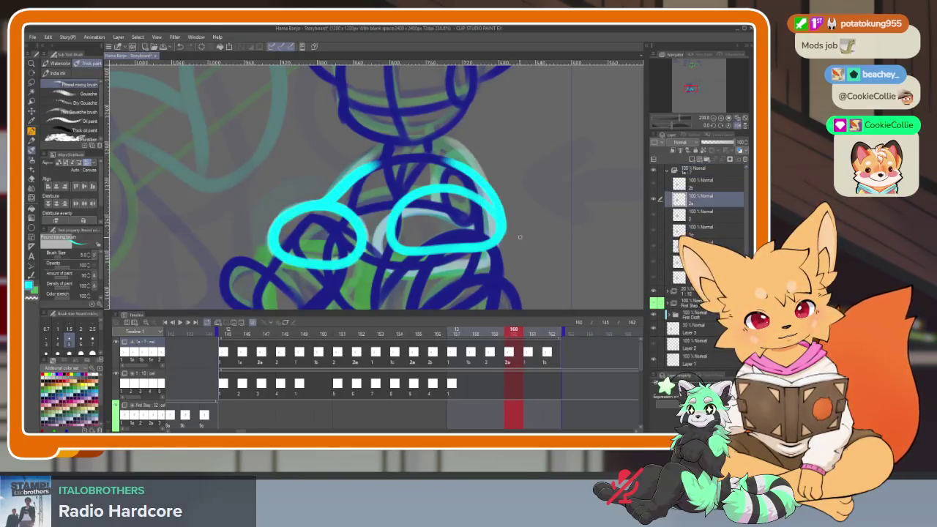
pyautogui.rightClick(510, 352)
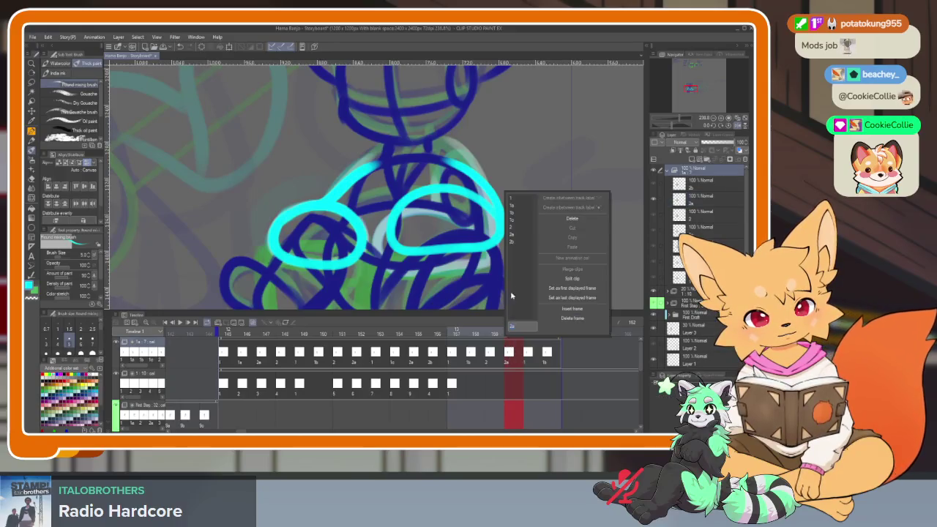
pyautogui.click(520, 229)
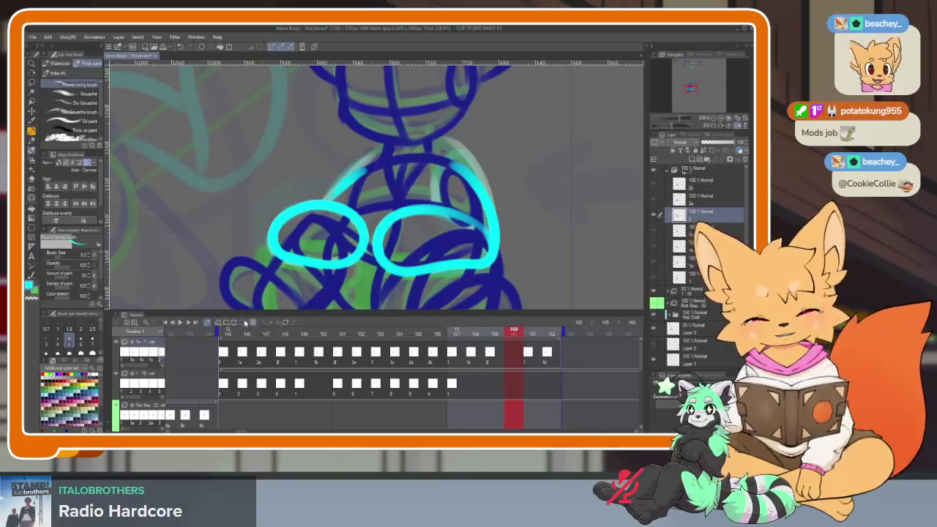
pyautogui.moveTo(503, 333)
pyautogui.mouseDown()
pyautogui.moveTo(550, 333)
pyautogui.moveTo(226, 334)
pyautogui.mouseUp()
pyautogui.press('Tab')
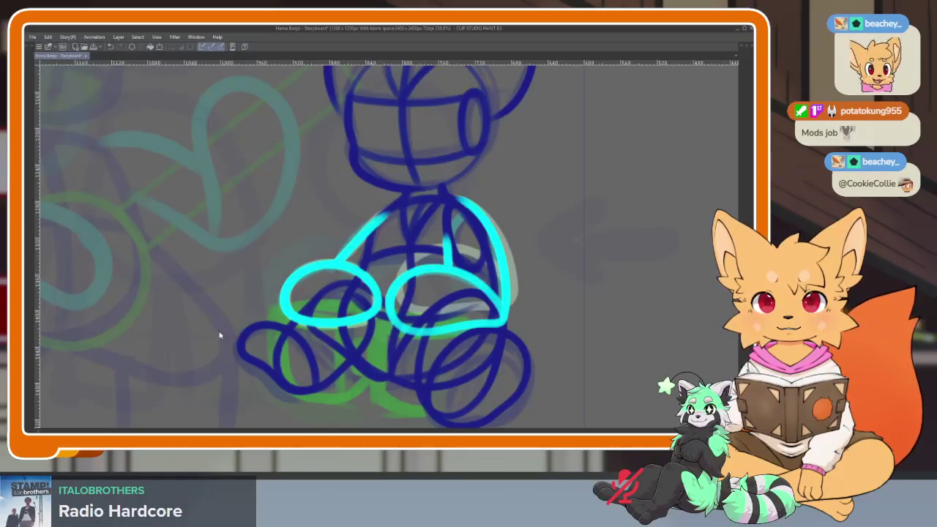
# - Play the fox animation back on the enlarged canvas
pyautogui.press('space')
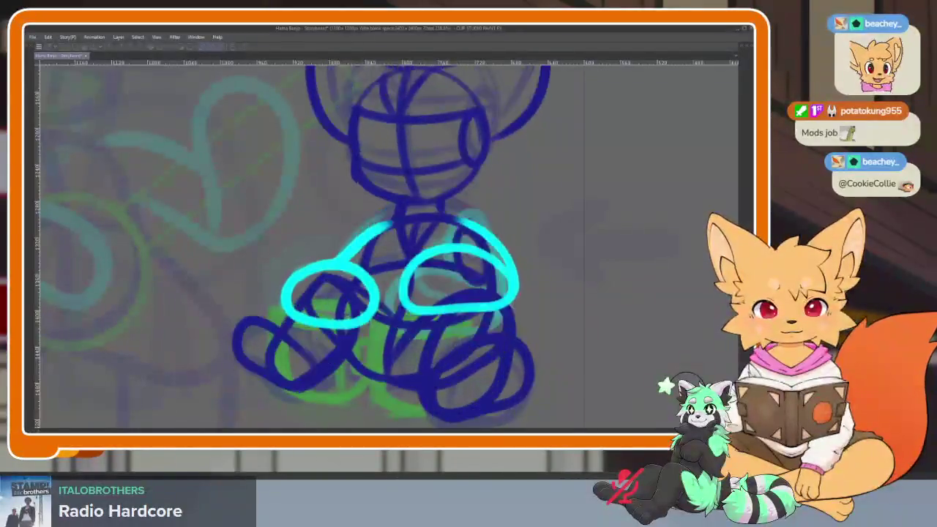
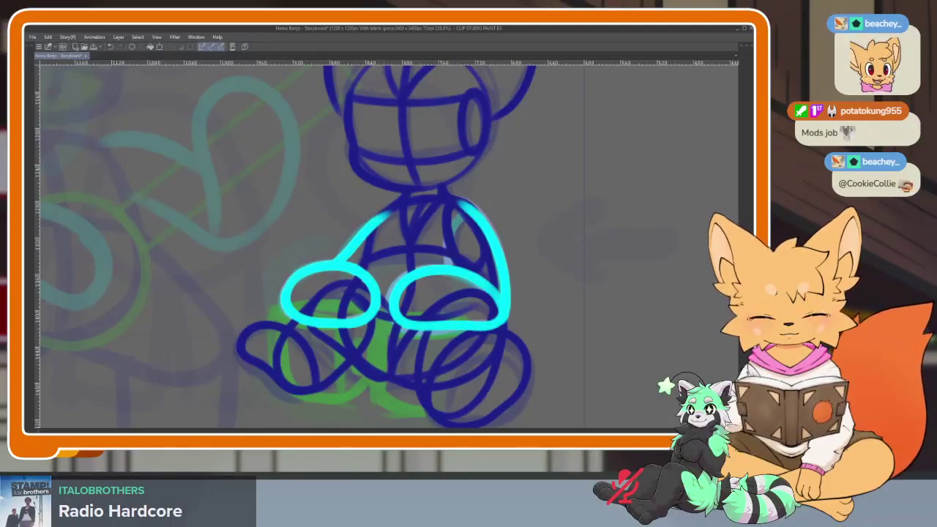
# - Play the fox animation to preview the frames, then view the canvas full-window
pyautogui.press('Tab')
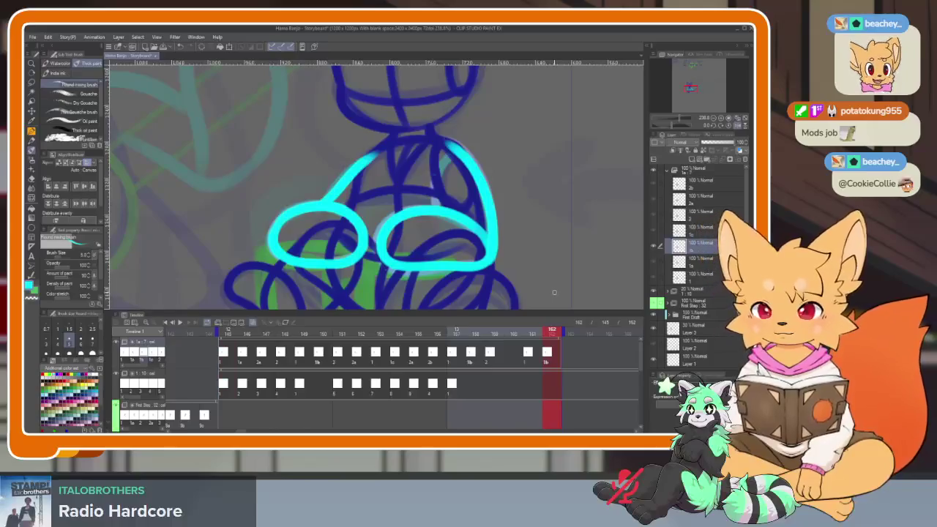
pyautogui.press('space')
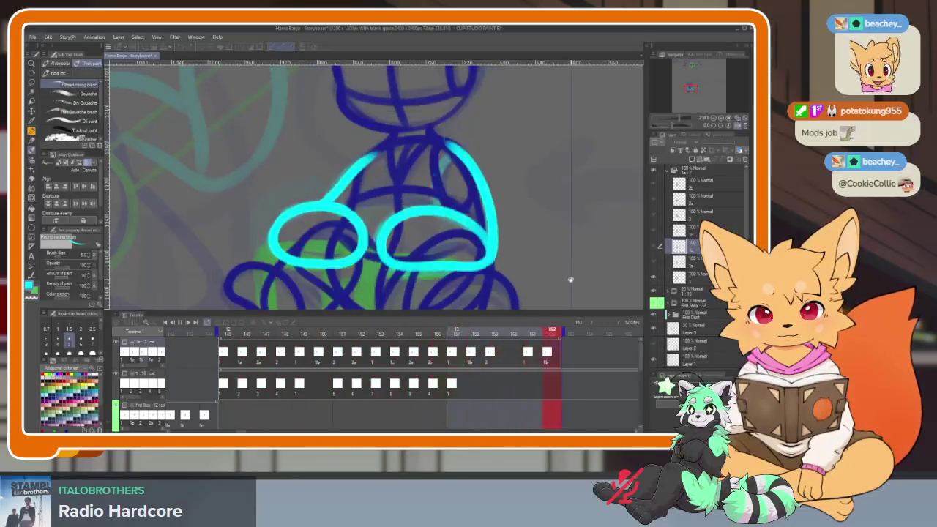
pyautogui.press('Tab')
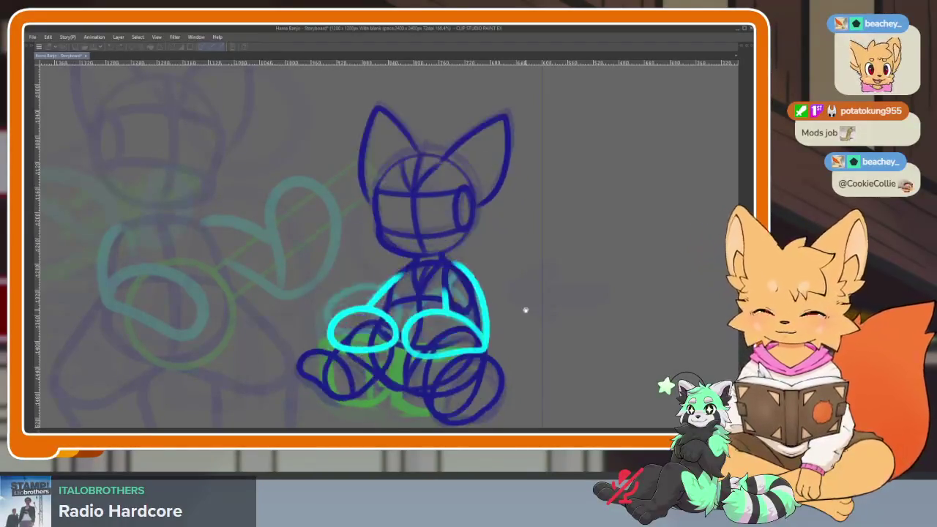
# - Return to the first frame of the sequence and hide the panels for drawing
pyautogui.press('Tab')
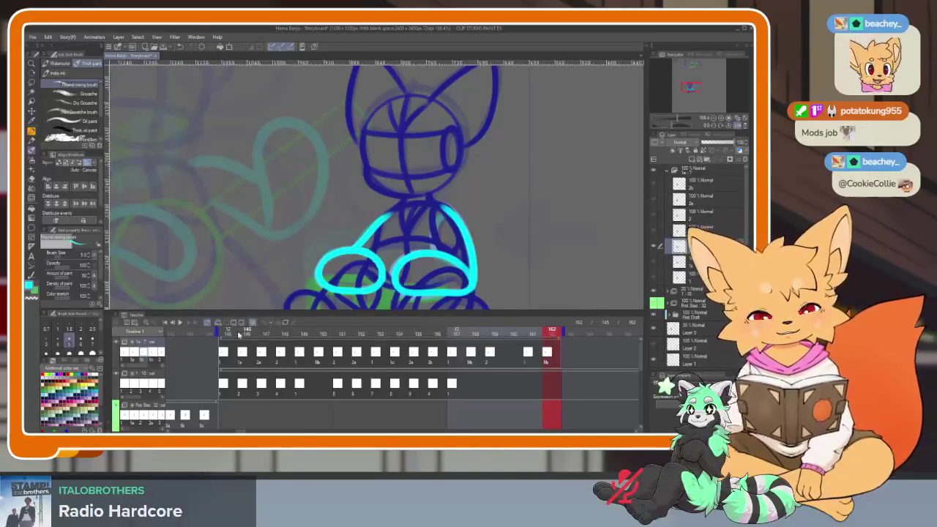
pyautogui.click(223, 334)
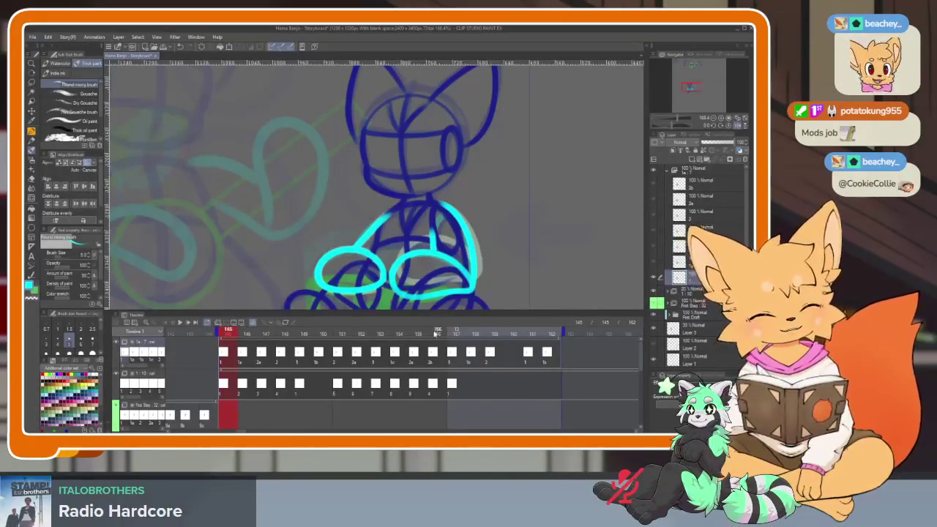
pyautogui.press('Tab')
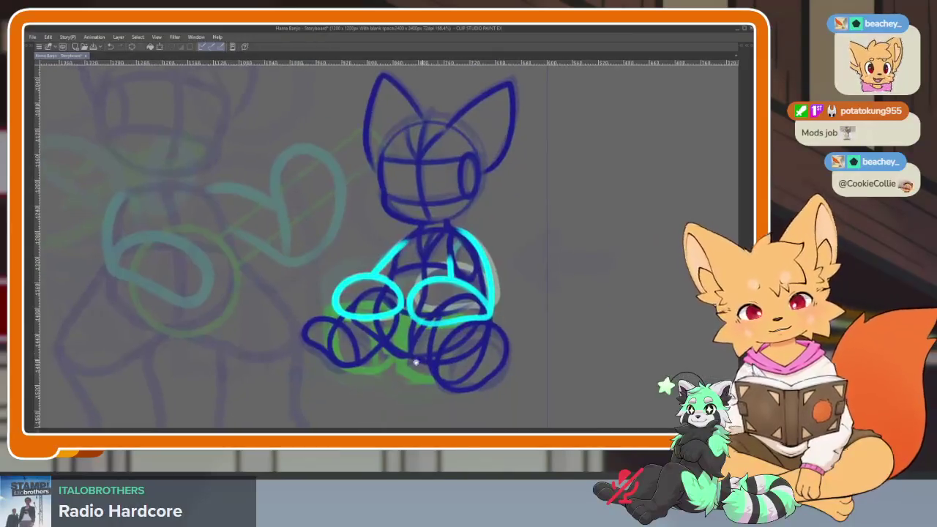
pyautogui.scroll(3, 330, 370)
pyautogui.scroll(3, 330, 370)
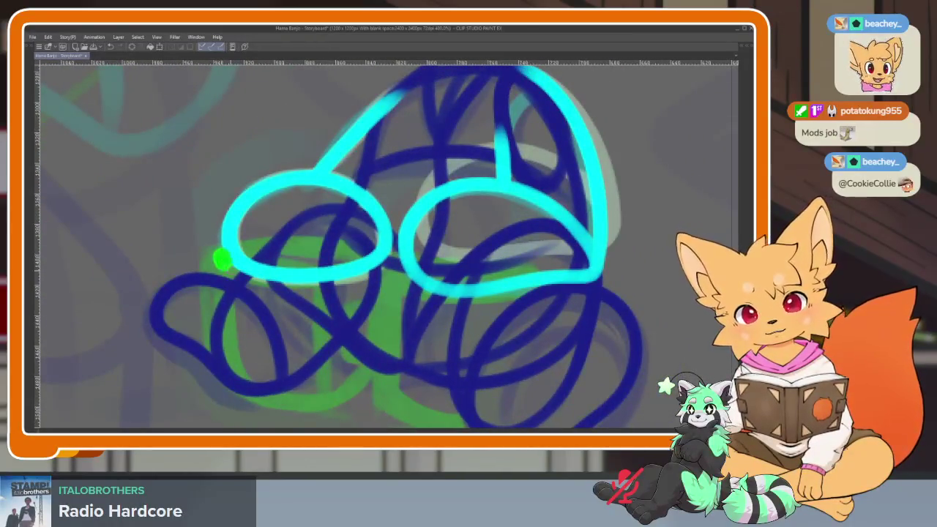
# - Draw green mug rims under the left and right cyan paws, retrying the left one
pyautogui.moveTo(222, 258); pyautogui.dragTo(395, 268)
pyautogui.hotkey('ctrl', 'z')
pyautogui.moveTo(224, 262)
pyautogui.mouseDown()
pyautogui.moveTo(389, 268)
pyautogui.moveTo(264, 242)
pyautogui.mouseUp()
pyautogui.hotkey('ctrl', 'z')
pyautogui.moveTo(210, 254)
pyautogui.mouseDown()
pyautogui.moveTo(318, 295)
pyautogui.moveTo(221, 253)
pyautogui.mouseUp()
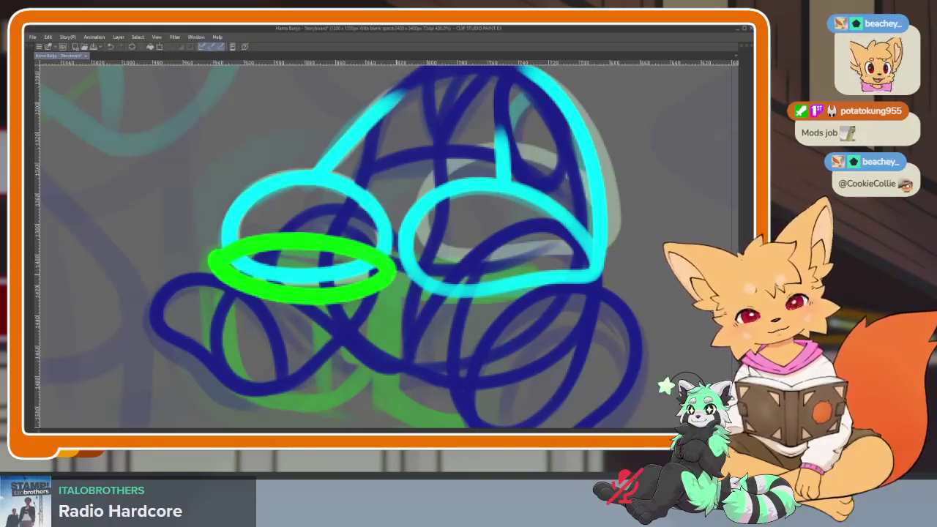
pyautogui.moveTo(394, 274)
pyautogui.mouseDown()
pyautogui.moveTo(399, 265)
pyautogui.moveTo(394, 357)
pyautogui.moveTo(483, 389)
pyautogui.mouseUp()
# - Sketch the green mug's body down and around beneath the rim
pyautogui.scroll(-2, 405, 263)
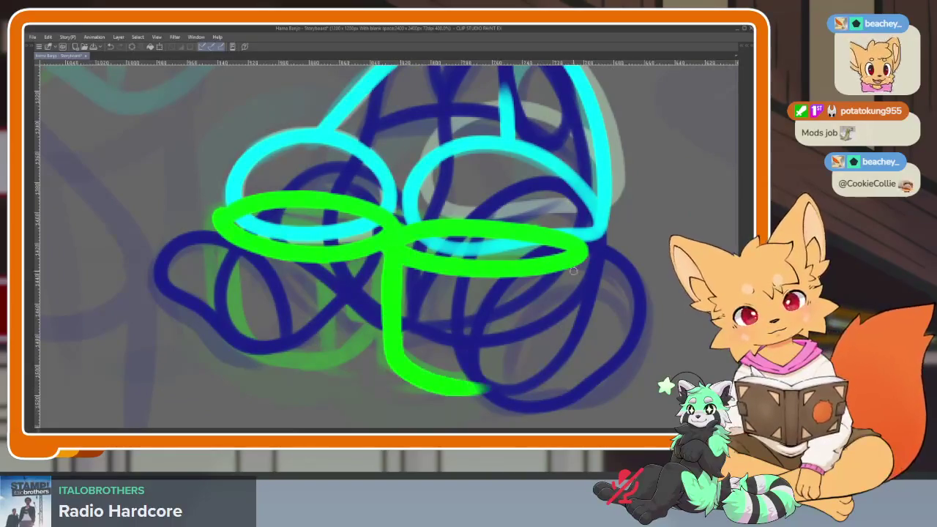
pyautogui.moveTo(344, 359)
pyautogui.mouseDown()
pyautogui.moveTo(227, 323)
pyautogui.moveTo(217, 214)
pyautogui.mouseUp()
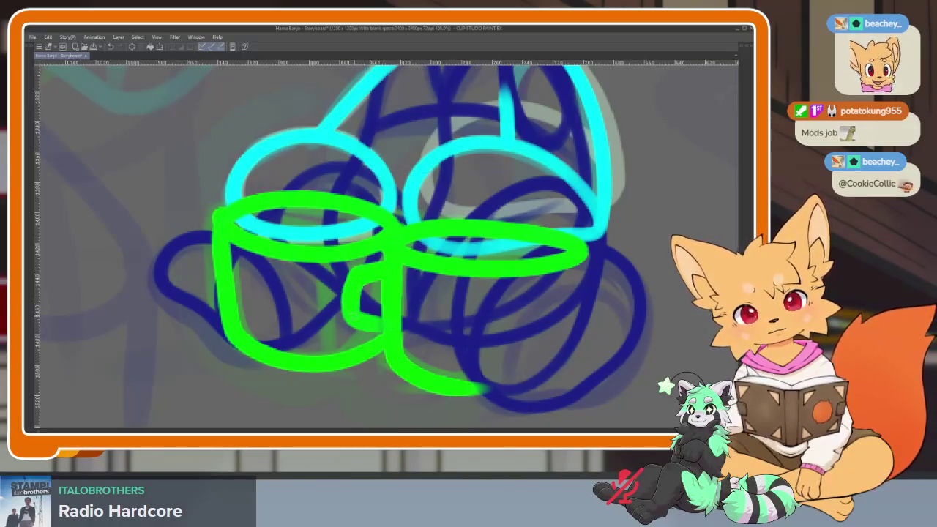
pyautogui.scroll(-3, 474, 329)
pyautogui.scroll(2, 502, 324)
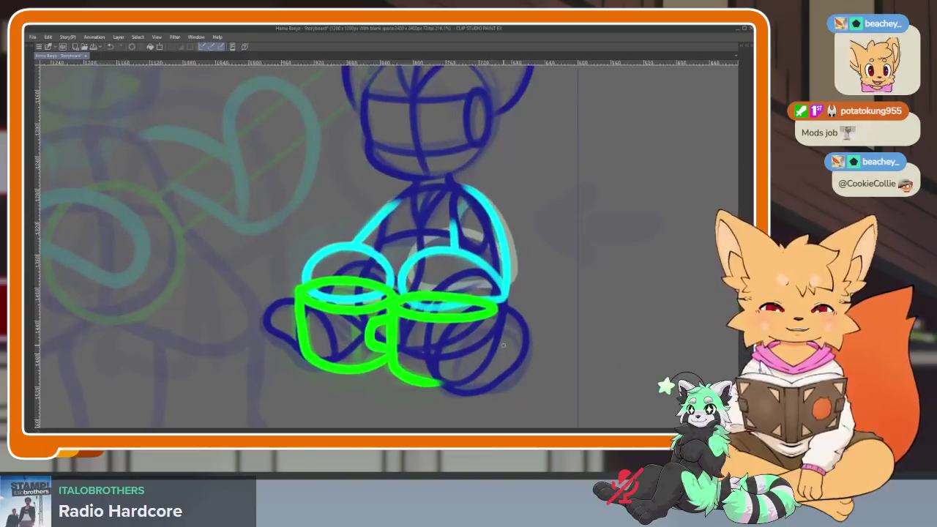
# - Step to the next frame and start a green mug rim under the left paw
pyautogui.press('Right')
pyautogui.scroll(1, 460, 353)
pyautogui.scroll(2, 459, 353)
pyautogui.scroll(1, 459, 353)
pyautogui.scroll(-1, 459, 353)
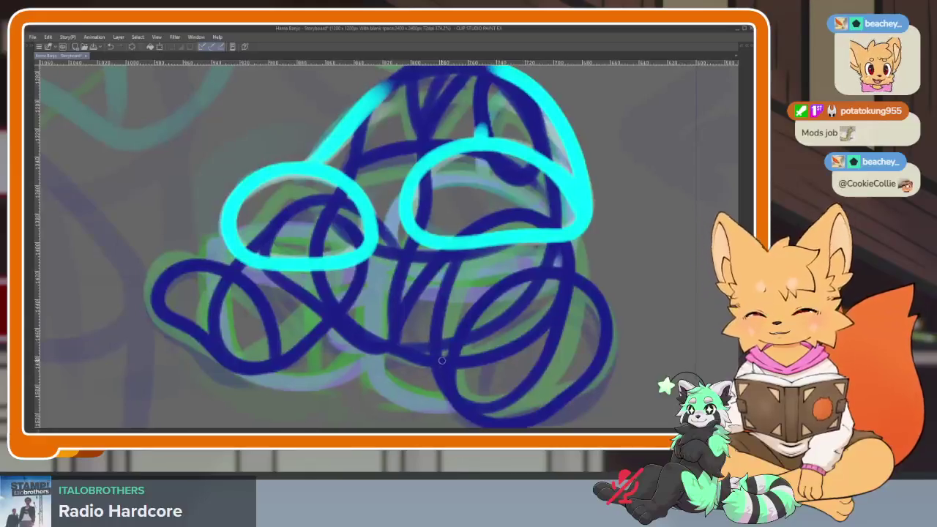
pyautogui.scroll(1, 374, 311)
pyautogui.moveTo(244, 253)
pyautogui.mouseDown()
pyautogui.moveTo(330, 293)
pyautogui.moveTo(402, 277)
pyautogui.mouseUp()
# - Redraw both green mugs' rims and sides under the cyan paws on this frame
pyautogui.hotkey('ctrl', 'z')
pyautogui.press('Tab')
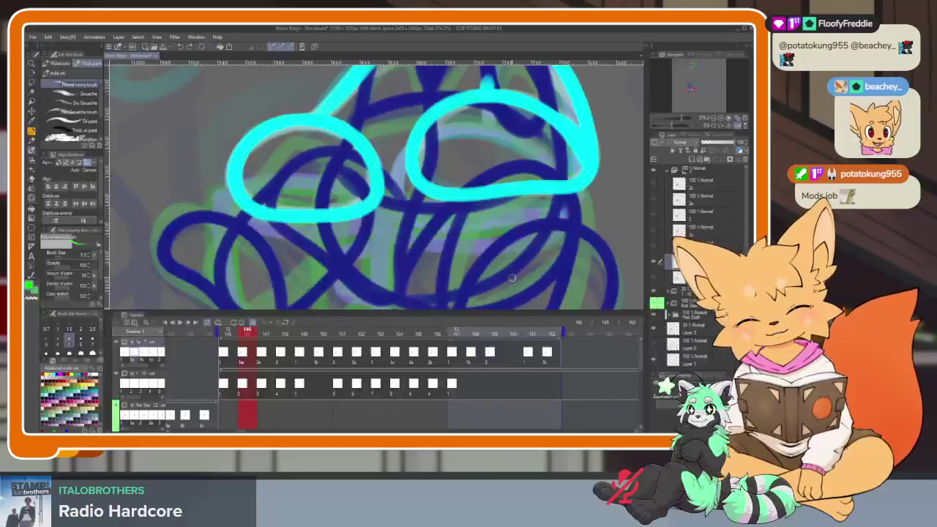
pyautogui.press('Tab')
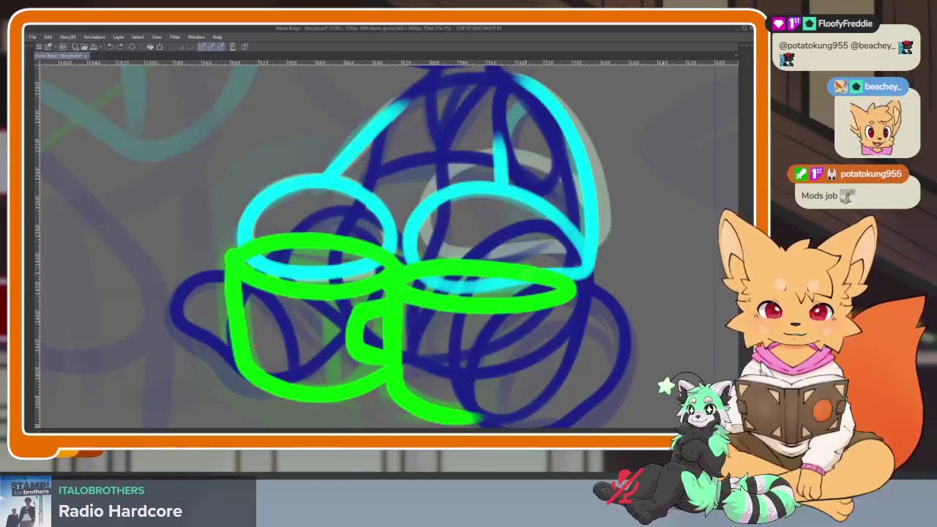
pyautogui.moveTo(244, 249); pyautogui.dragTo(405, 260)
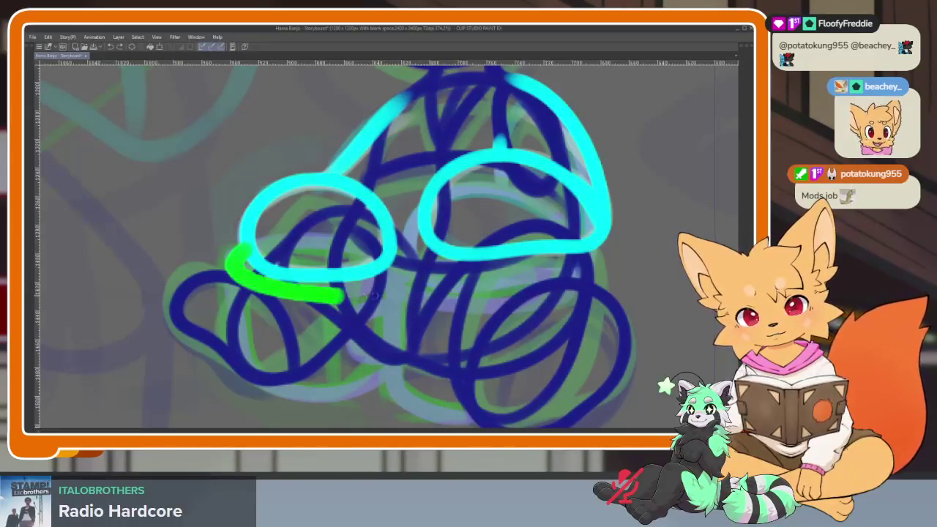
pyautogui.moveTo(238, 256)
pyautogui.mouseDown()
pyautogui.moveTo(242, 356)
pyautogui.moveTo(325, 388)
pyautogui.moveTo(384, 375)
pyautogui.mouseUp()
pyautogui.moveTo(401, 266)
pyautogui.mouseDown()
pyautogui.moveTo(392, 381)
pyautogui.moveTo(469, 417)
pyautogui.mouseUp()
pyautogui.moveTo(416, 291); pyautogui.dragTo(521, 303)
pyautogui.moveTo(410, 272)
pyautogui.mouseDown()
pyautogui.moveTo(498, 262)
pyautogui.moveTo(575, 282)
pyautogui.mouseUp()
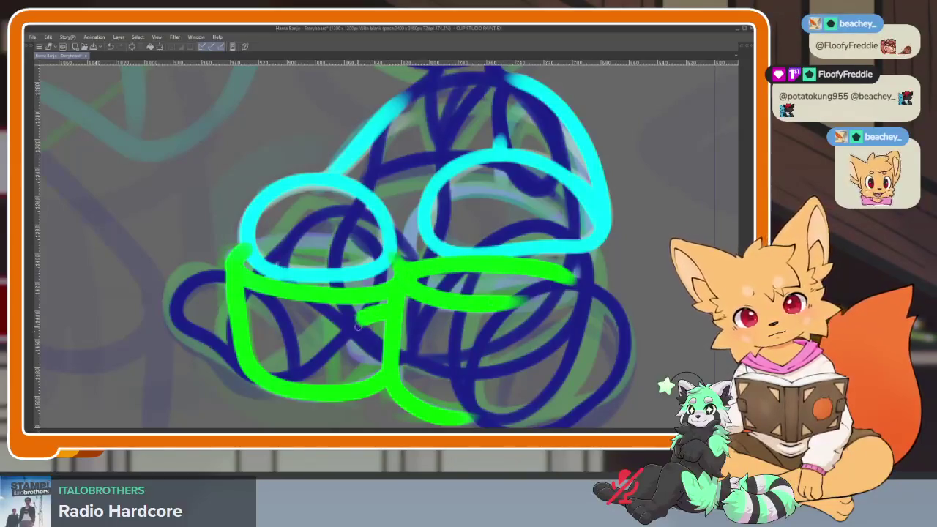
pyautogui.moveTo(359, 327); pyautogui.dragTo(366, 362)
# - Advance two frames and try the left mug's side and rim, undoing both strokes
pyautogui.press('Right')
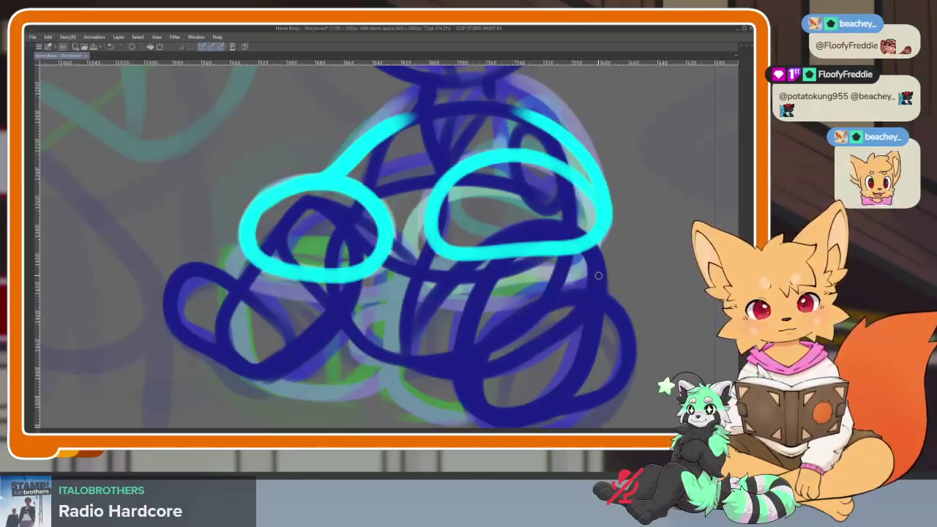
pyautogui.press('Right')
pyautogui.press('Right')
pyautogui.moveTo(232, 254)
pyautogui.mouseDown()
pyautogui.moveTo(236, 335)
pyautogui.moveTo(315, 387)
pyautogui.moveTo(399, 381)
pyautogui.mouseUp()
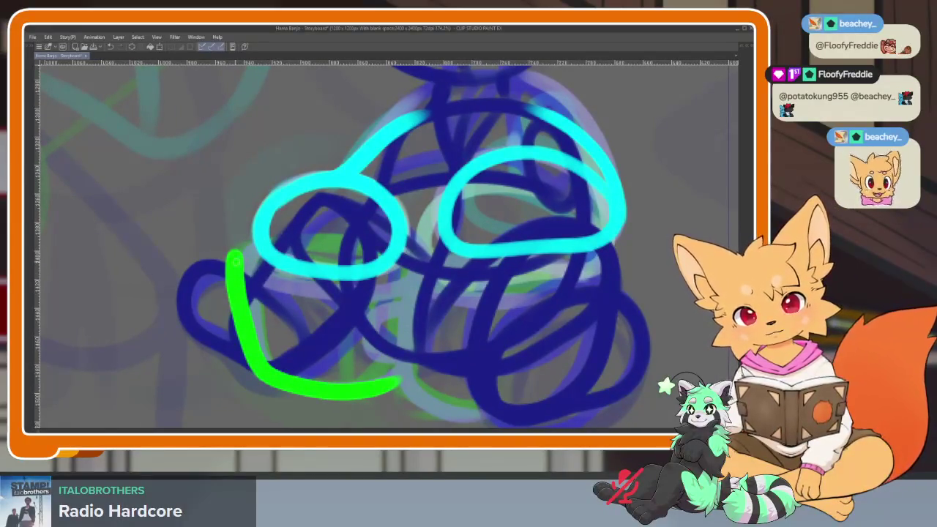
pyautogui.moveTo(249, 275)
pyautogui.mouseDown()
pyautogui.moveTo(362, 296)
pyautogui.moveTo(408, 262)
pyautogui.mouseUp()
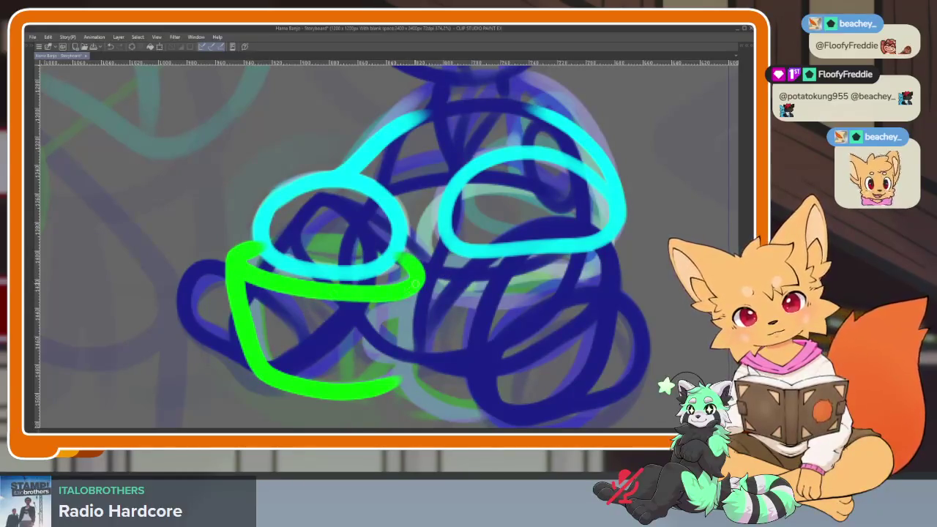
pyautogui.hotkey('ctrl', 'z')
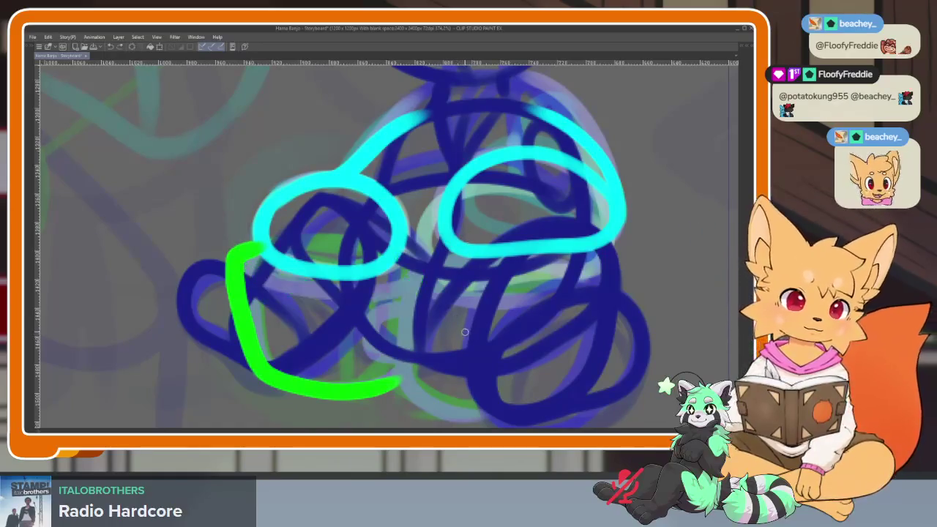
pyautogui.hotkey('ctrl', 'z')
# - Redraw the left mug's side and rim, then the right mug's rim and body
pyautogui.scroll(1, 449, 350)
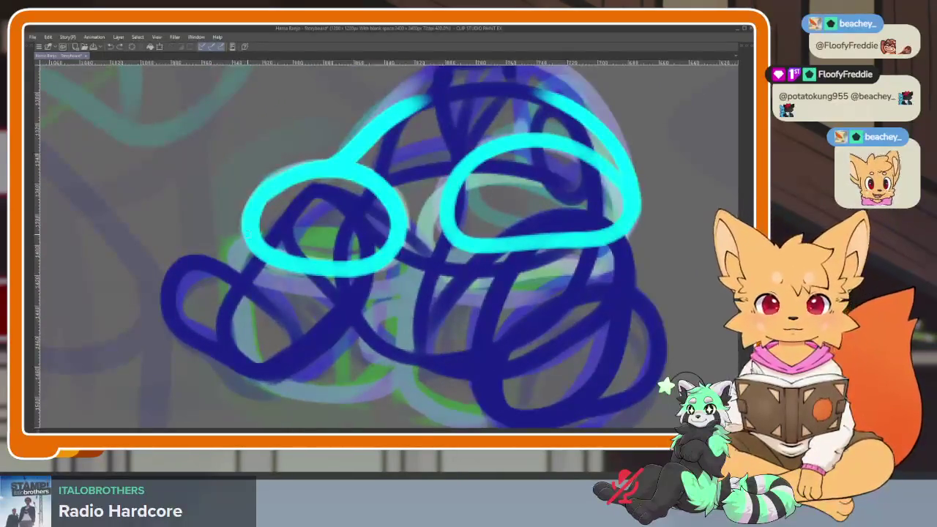
pyautogui.moveTo(246, 234)
pyautogui.mouseDown()
pyautogui.moveTo(253, 356)
pyautogui.moveTo(348, 390)
pyautogui.moveTo(392, 381)
pyautogui.mouseUp()
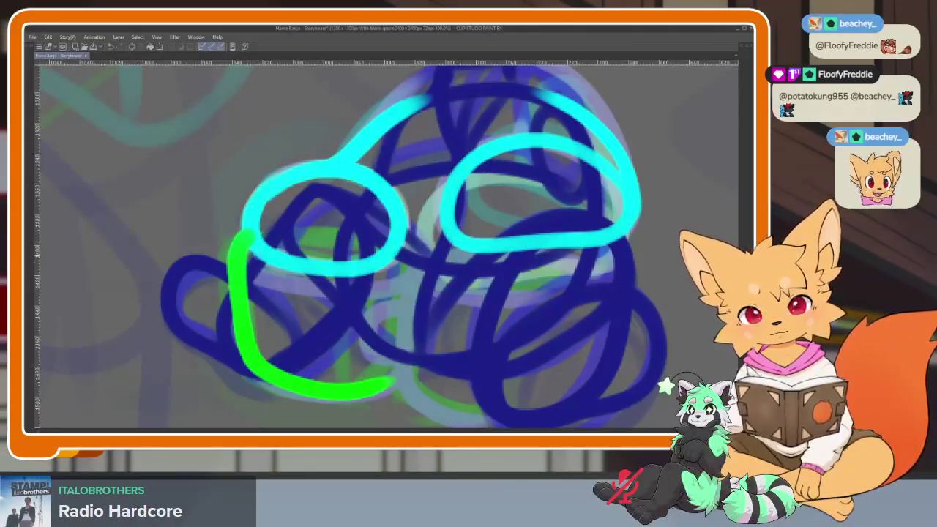
pyautogui.moveTo(245, 255)
pyautogui.mouseDown()
pyautogui.moveTo(344, 293)
pyautogui.moveTo(421, 252)
pyautogui.mouseUp()
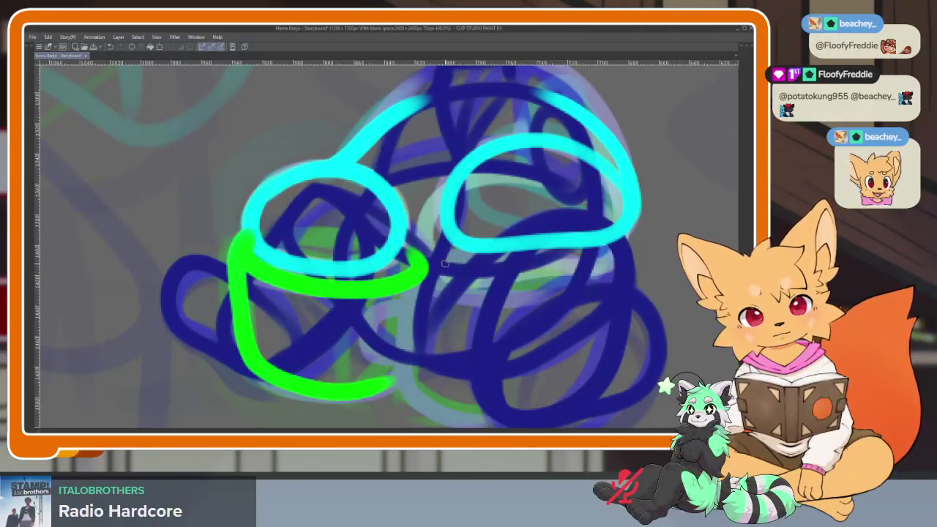
pyautogui.moveTo(403, 285)
pyautogui.mouseDown()
pyautogui.moveTo(520, 307)
pyautogui.moveTo(575, 300)
pyautogui.mouseUp()
pyautogui.moveTo(424, 256); pyautogui.dragTo(615, 278)
pyautogui.moveTo(399, 297)
pyautogui.mouseDown()
pyautogui.moveTo(409, 392)
pyautogui.moveTo(498, 408)
pyautogui.mouseUp()
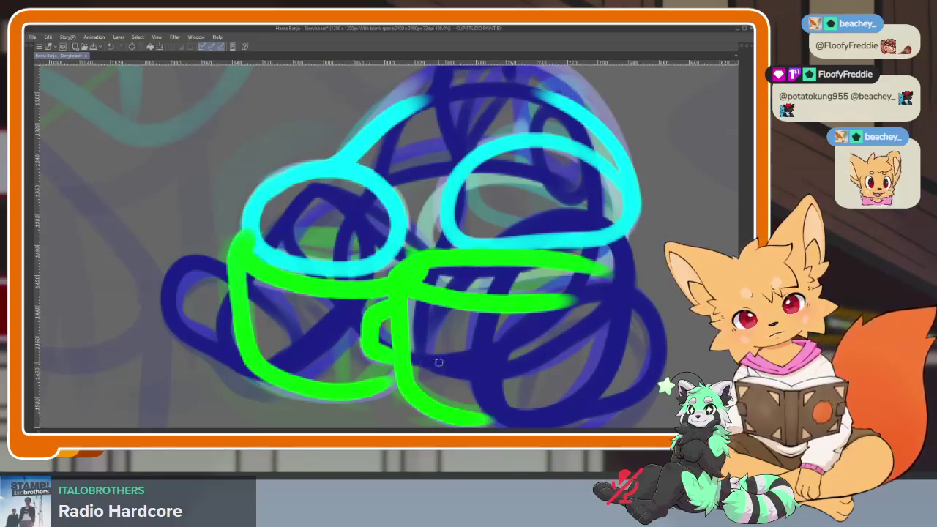
pyautogui.scroll(-5, 438, 362)
pyautogui.scroll(3, 509, 346)
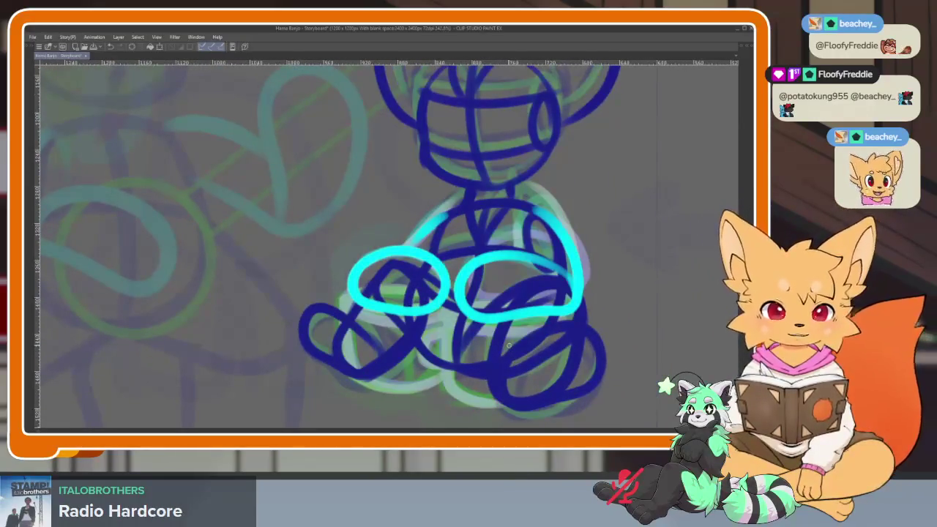
# - Undo the last two mug strokes and redraw the right mug's rim line
pyautogui.hotkey('ctrl', 'z')
pyautogui.hotkey('ctrl', 'z')
pyautogui.hotkey('ctrl', 'z')
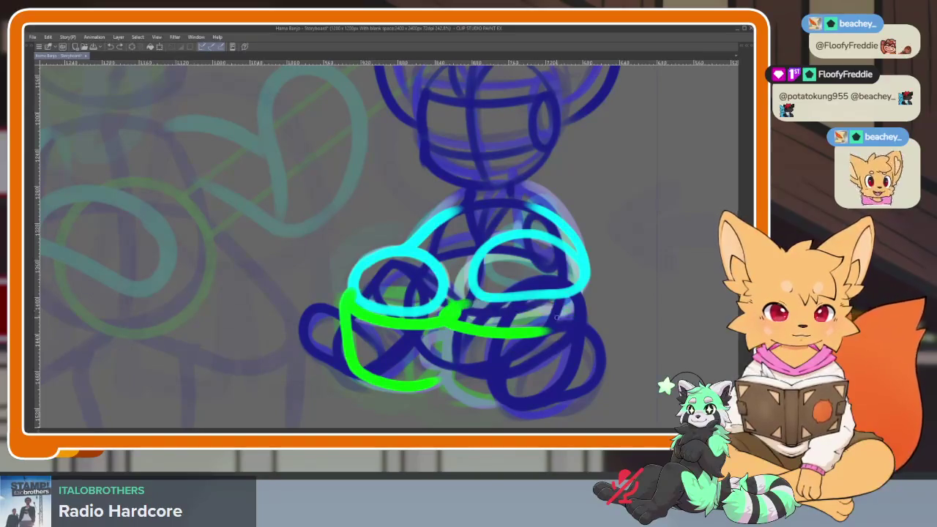
pyautogui.hotkey('ctrl', 'z')
pyautogui.scroll(2, 531, 304)
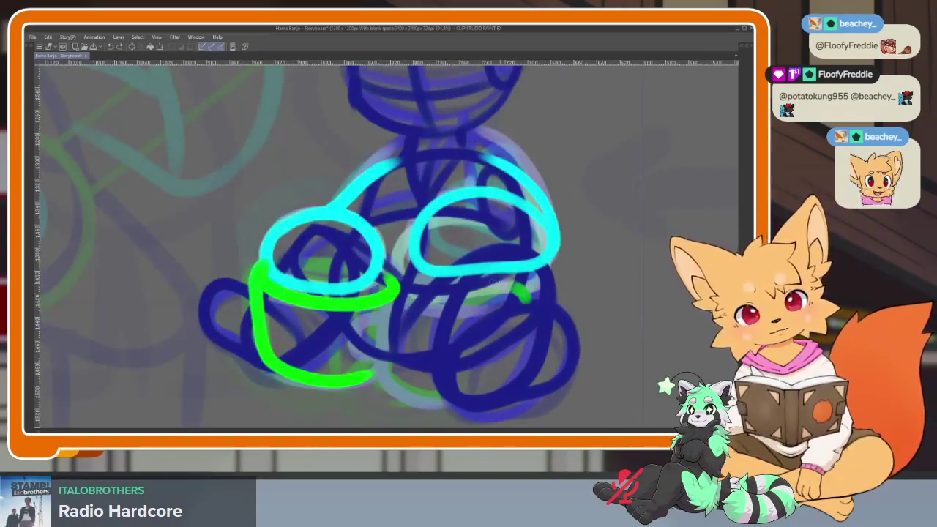
pyautogui.moveTo(391, 292); pyautogui.dragTo(542, 310)
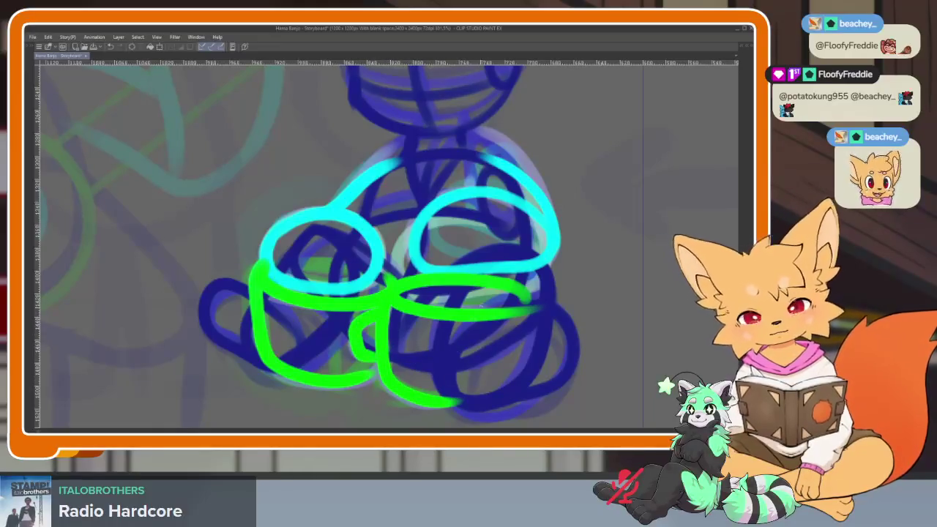
# - On the next frame, sketch a green mug rim, side and base under the paws
pyautogui.press('Delete')
pyautogui.scroll(2, 389, 226)
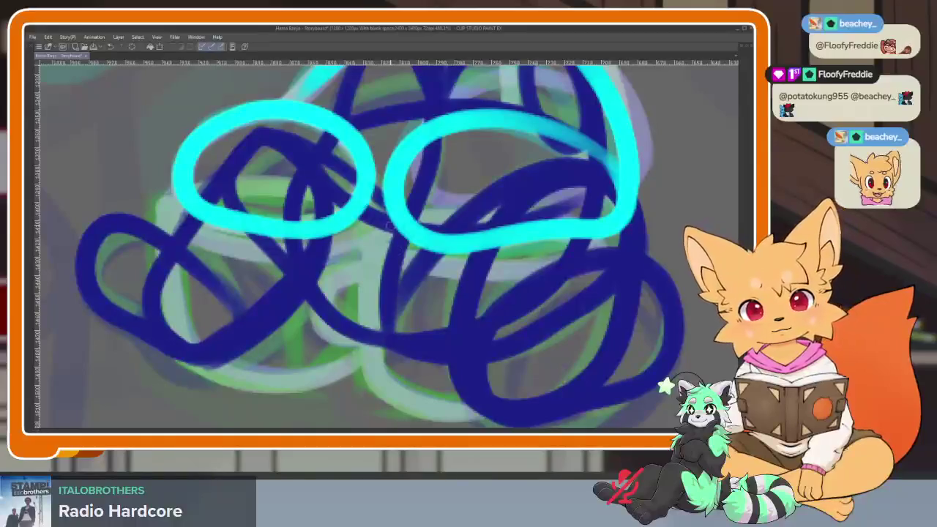
pyautogui.moveTo(358, 233); pyautogui.dragTo(575, 273)
pyautogui.moveTo(354, 271)
pyautogui.mouseDown()
pyautogui.moveTo(363, 344)
pyautogui.moveTo(458, 378)
pyautogui.mouseUp()
pyautogui.moveTo(350, 277)
pyautogui.mouseDown()
pyautogui.moveTo(330, 311)
pyautogui.moveTo(354, 342)
pyautogui.mouseUp()
pyautogui.moveTo(371, 330); pyautogui.dragTo(462, 348)
pyautogui.moveTo(449, 258); pyautogui.dragTo(350, 268)
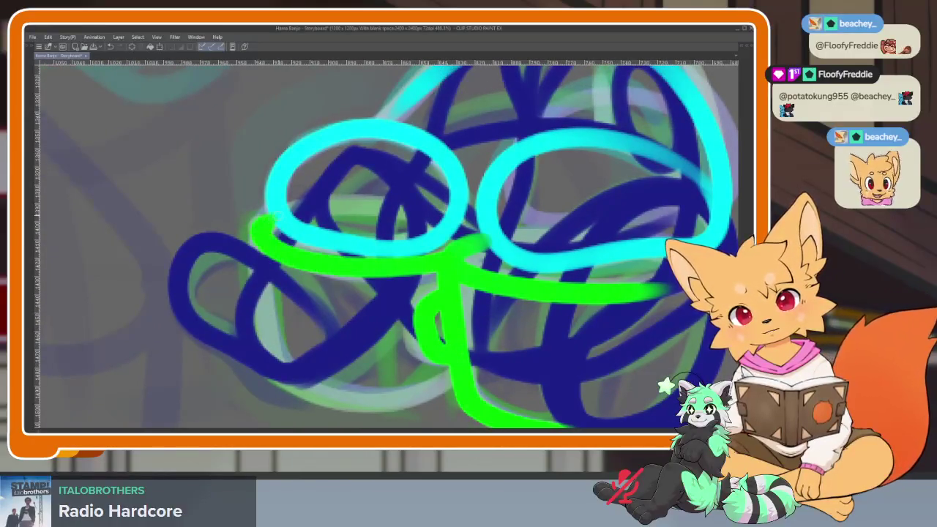
pyautogui.moveTo(254, 252)
pyautogui.mouseDown()
pyautogui.moveTo(263, 355)
pyautogui.moveTo(405, 395)
pyautogui.mouseUp()
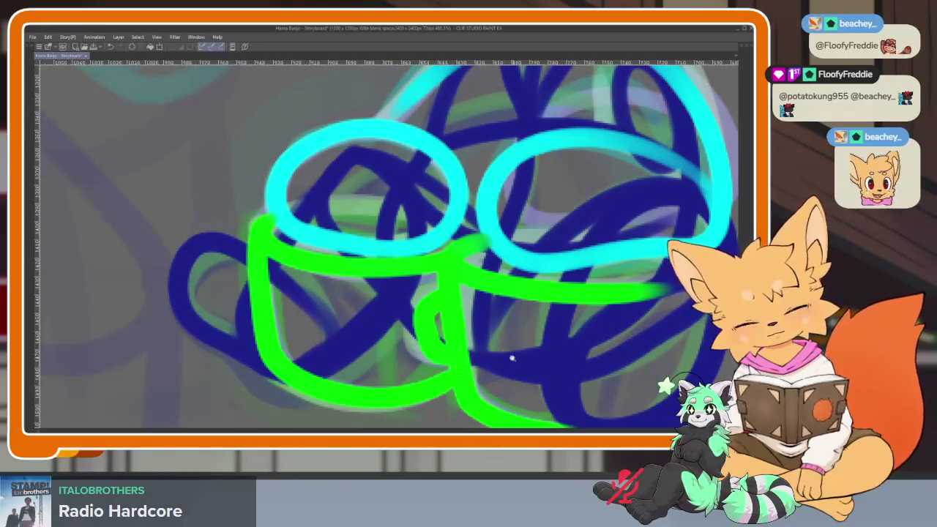
# - Flip between neighbouring frames to compare the green mug sketch
pyautogui.scroll(-4, 512, 358)
pyautogui.scroll(1, 527, 351)
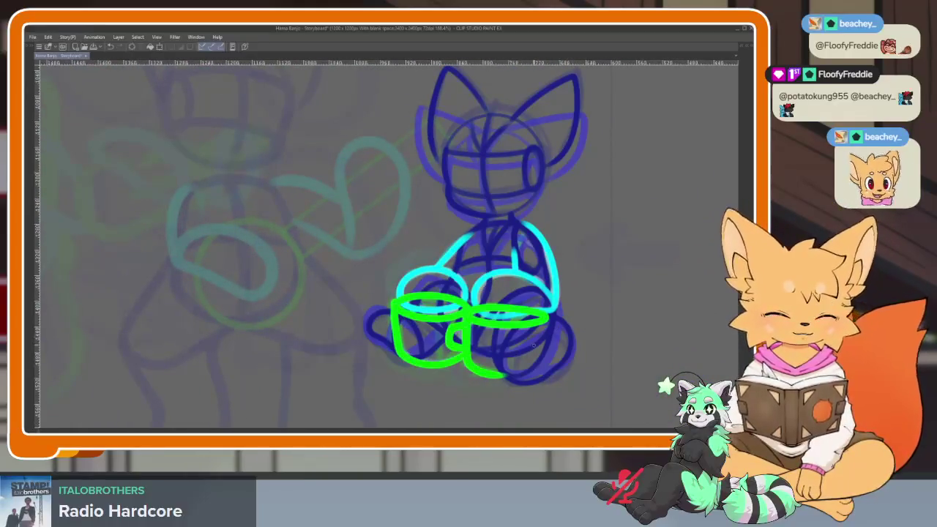
pyautogui.scroll(2, 534, 345)
pyautogui.scroll(1, 534, 345)
pyautogui.scroll(1, 535, 344)
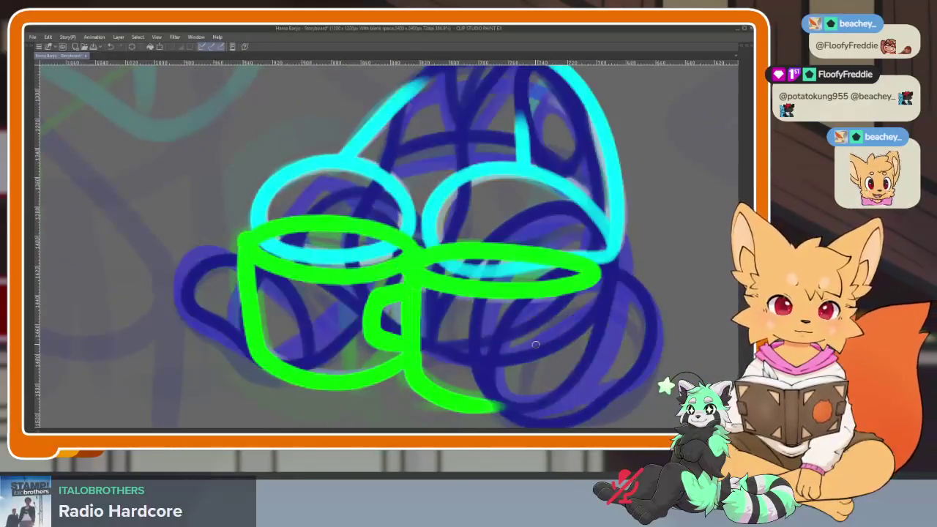
pyautogui.press('Right')
pyautogui.press('Left')
pyautogui.press('Right')
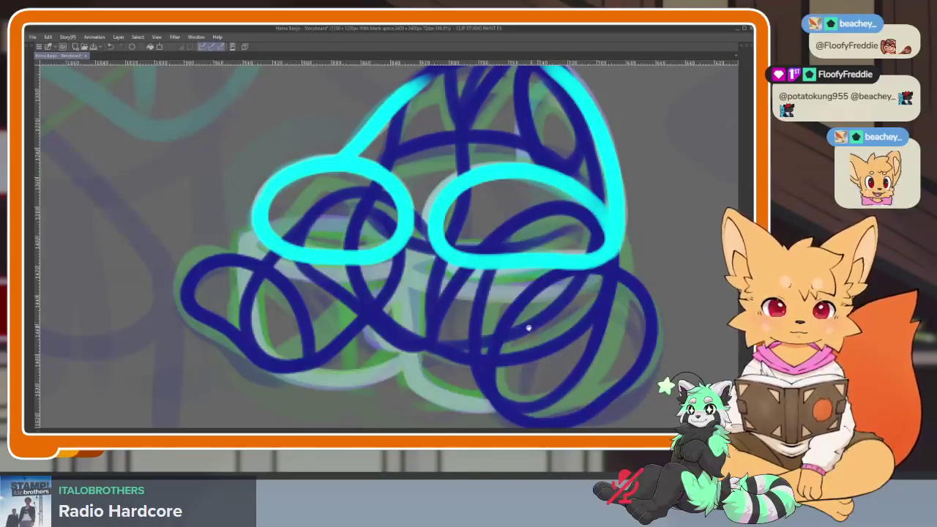
# - Add the left mug's rim extension, body and handle, plus the right mug's rim
pyautogui.scroll(1, 528, 328)
pyautogui.moveTo(369, 266)
pyautogui.mouseDown()
pyautogui.moveTo(236, 247)
pyautogui.moveTo(238, 330)
pyautogui.moveTo(303, 387)
pyautogui.moveTo(396, 374)
pyautogui.mouseUp()
pyautogui.moveTo(411, 293)
pyautogui.mouseDown()
pyautogui.moveTo(417, 366)
pyautogui.moveTo(516, 415)
pyautogui.mouseUp()
pyautogui.moveTo(402, 291); pyautogui.dragTo(402, 350)
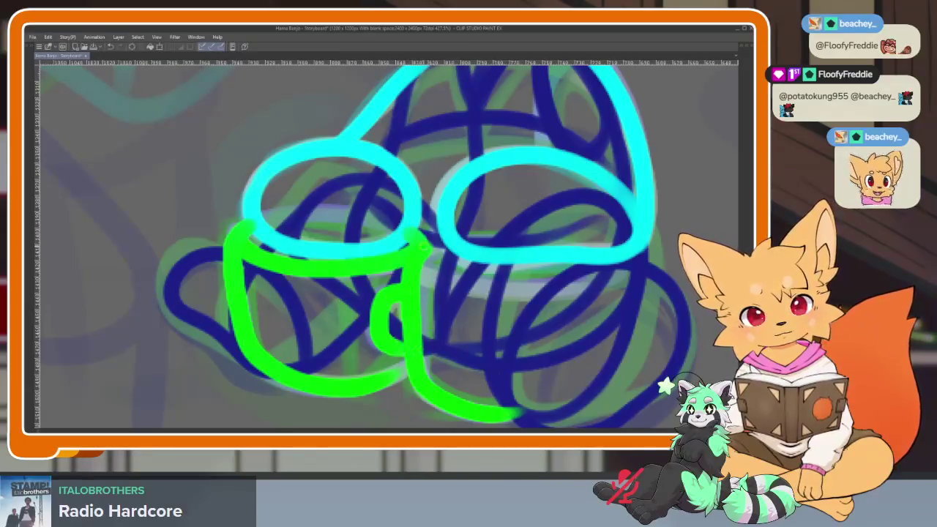
pyautogui.moveTo(443, 244)
pyautogui.mouseDown()
pyautogui.moveTo(512, 282)
pyautogui.moveTo(607, 286)
pyautogui.mouseUp()
pyautogui.scroll(-2, 604, 291)
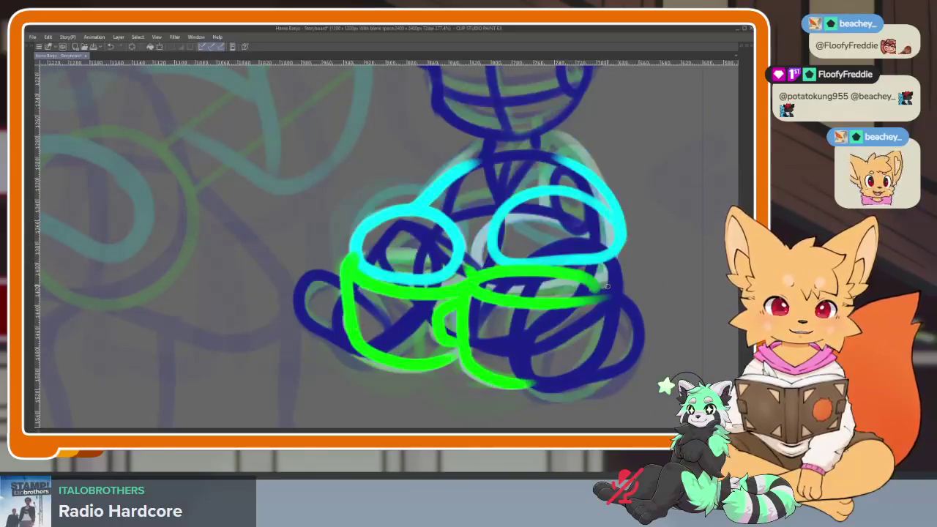
# - Flip back and forth between adjacent cels to check the mugs
pyautogui.press('Left')
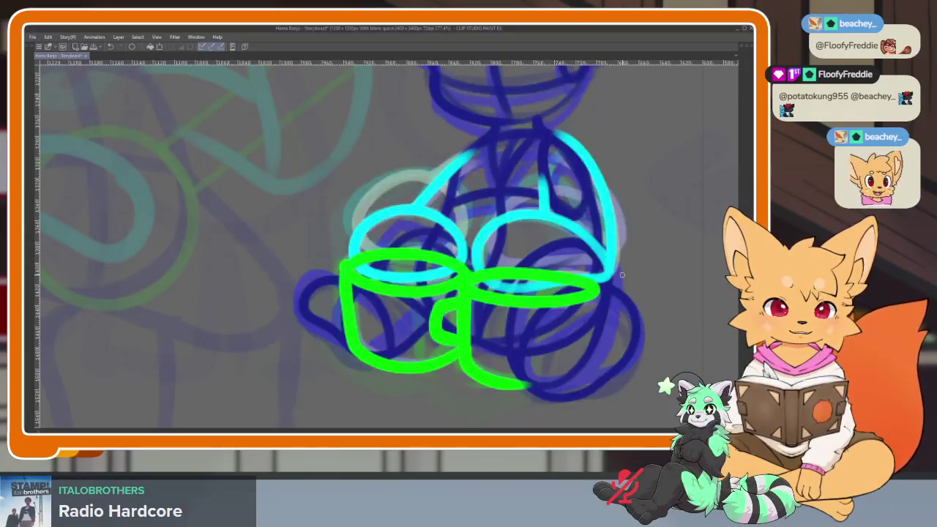
pyautogui.press('Right')
pyautogui.press('Left')
pyautogui.press('Right')
pyautogui.press('Left')
pyautogui.press('Tab')
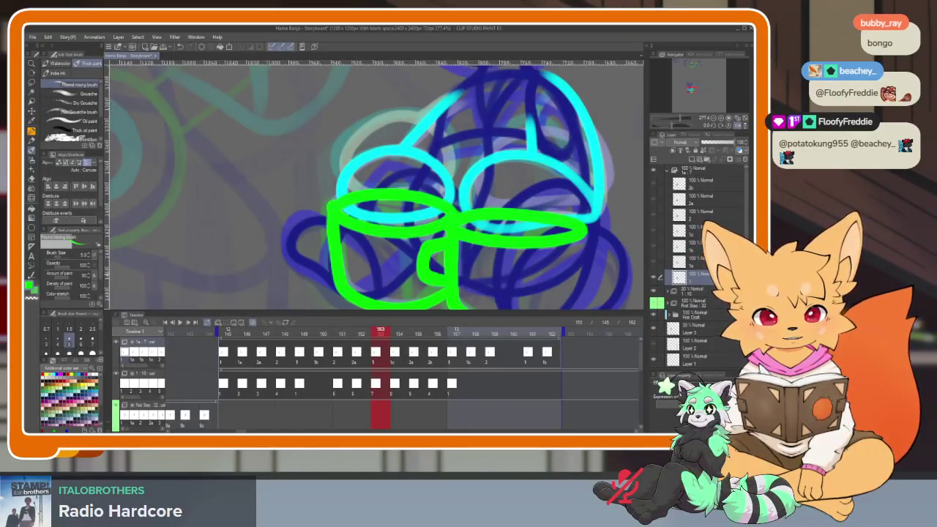
# - Review frames 148–154, return to frame 145, and undo its green mug strokes
pyautogui.rightClick(376, 358)
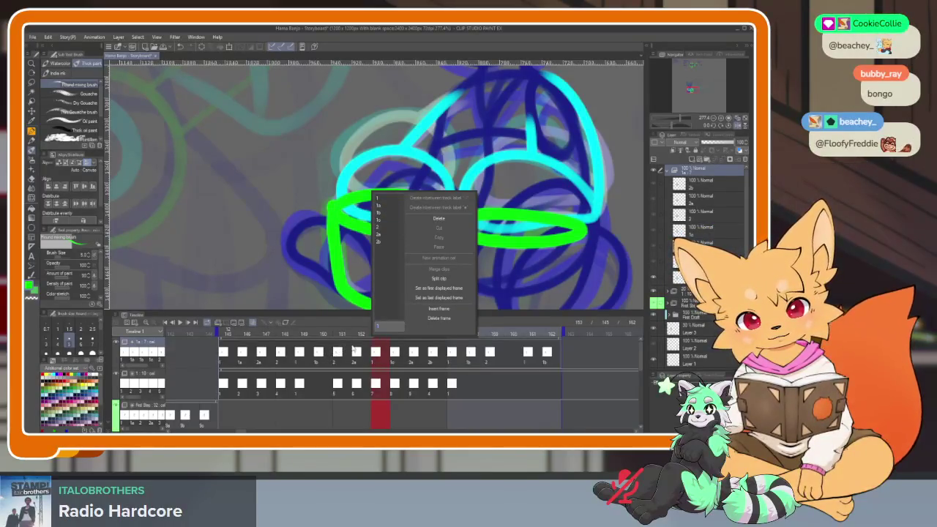
pyautogui.press('Escape')
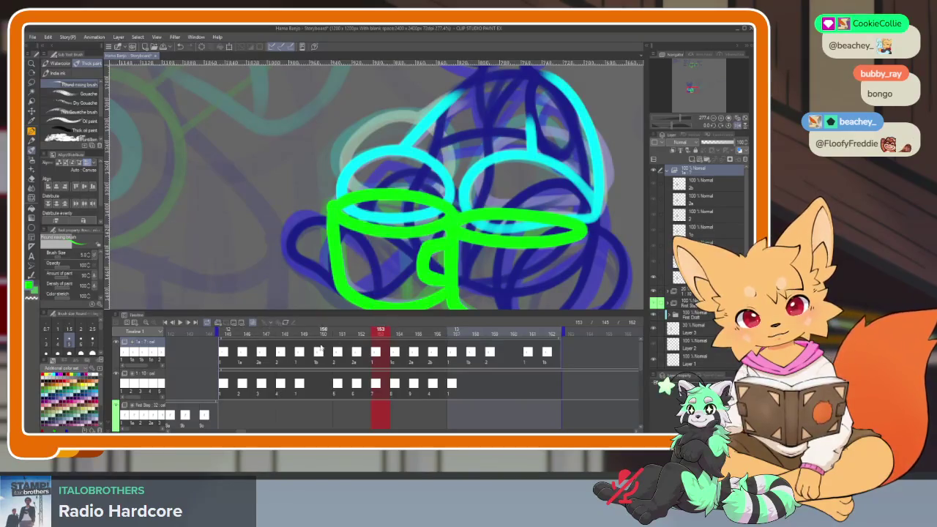
pyautogui.click(284, 364)
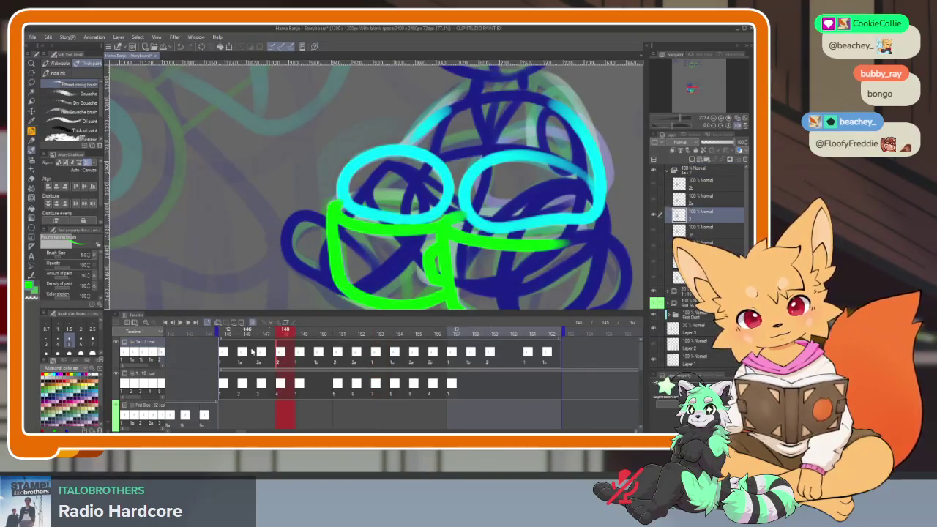
pyautogui.moveTo(246, 334); pyautogui.dragTo(402, 338)
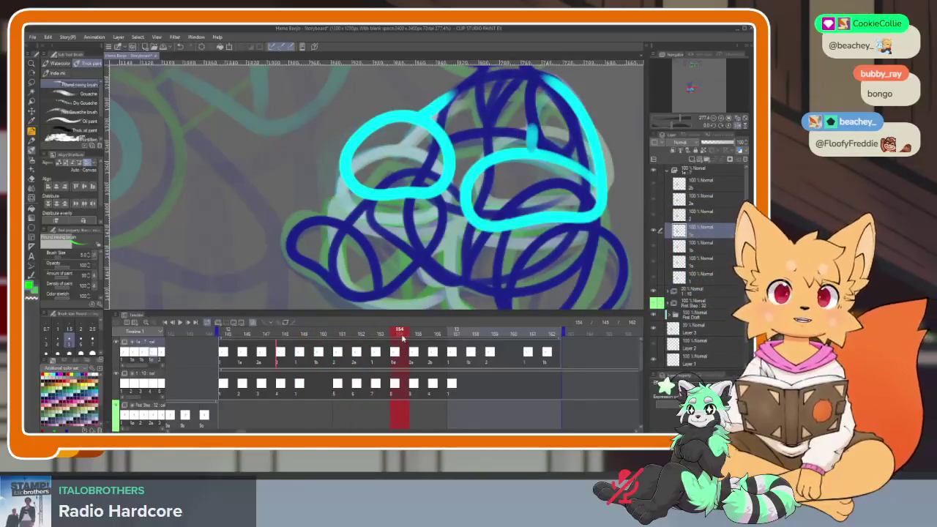
pyautogui.click(224, 338)
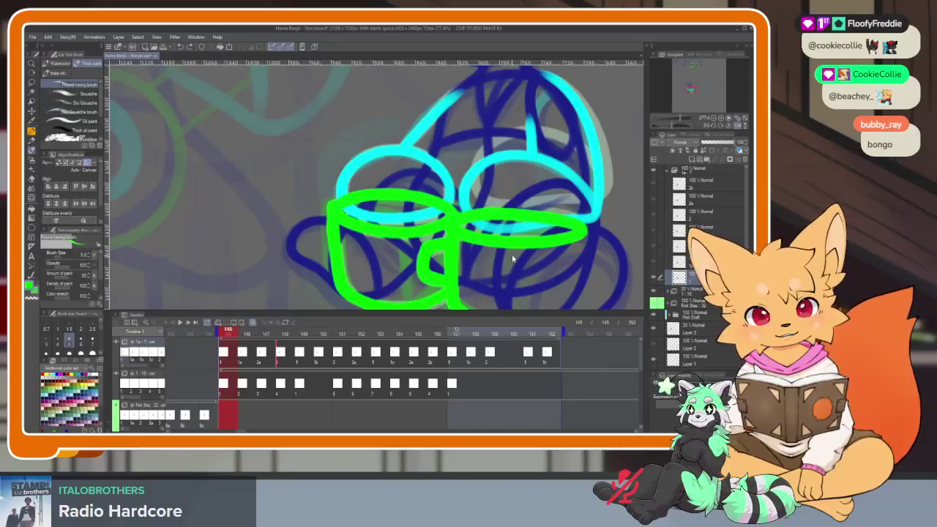
pyautogui.hotkey('ctrl', 'z')
pyautogui.hotkey('ctrl', 'z')
pyautogui.hotkey('ctrl', 'z')
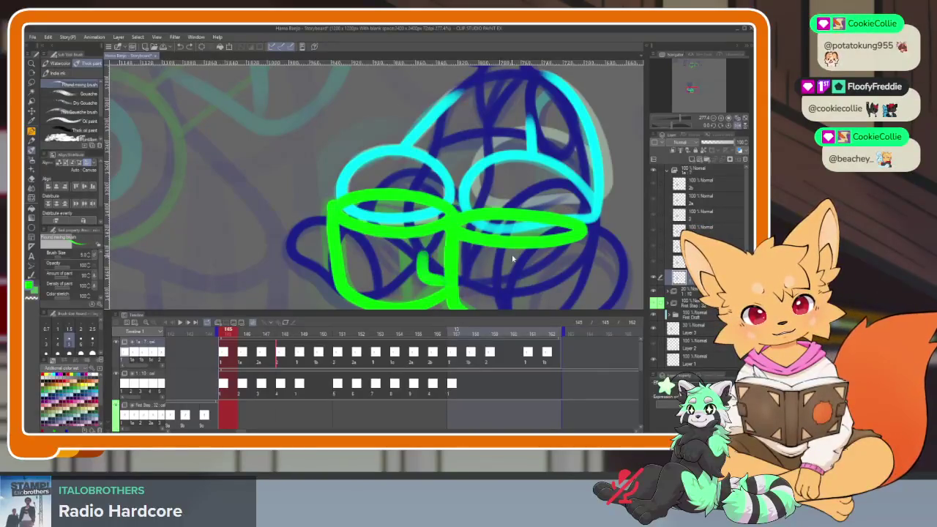
pyautogui.hotkey('ctrl', 'z')
pyautogui.hotkey('ctrl', 'z')
pyautogui.hotkey('ctrl', 'z')
pyautogui.hotkey('ctrl', 'z')
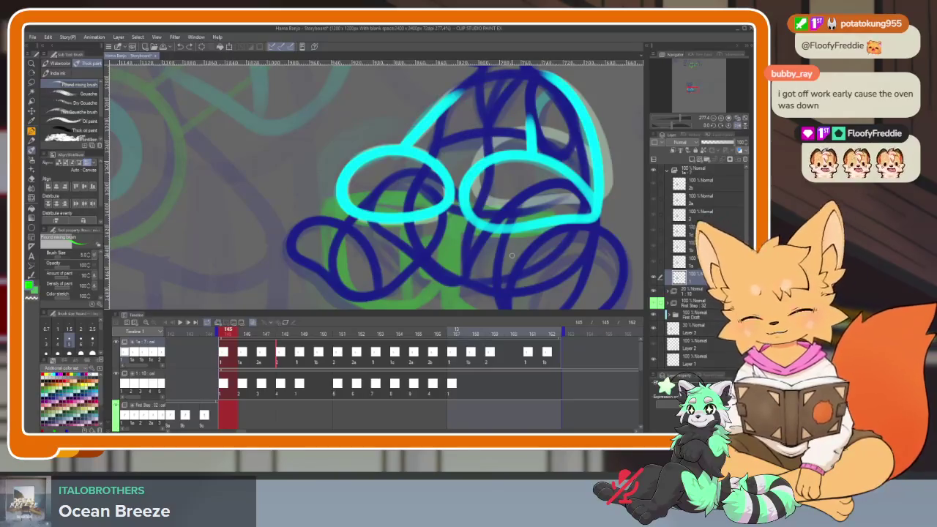
# - Scrub frames 147–161, return to frame 145, and add a new animation folder on top
pyautogui.click(268, 334)
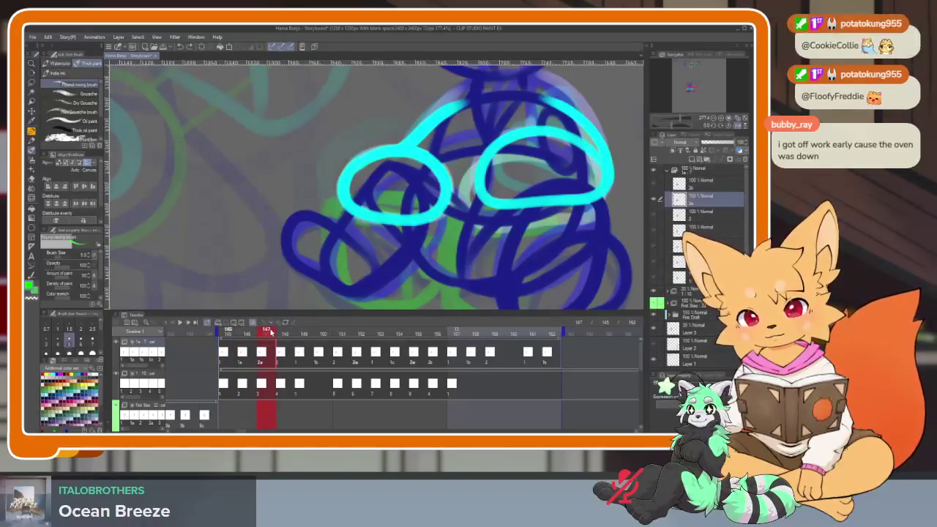
pyautogui.moveTo(268, 333); pyautogui.dragTo(413, 336)
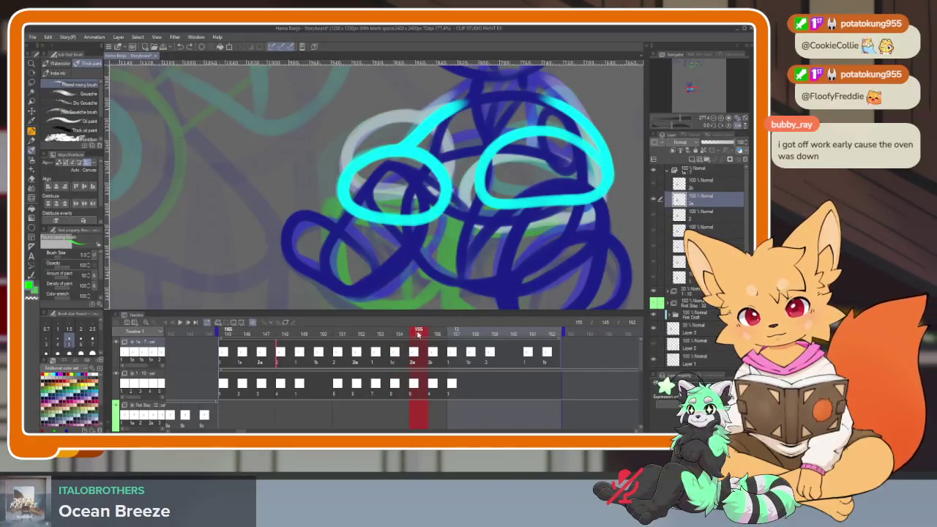
pyautogui.moveTo(427, 335); pyautogui.dragTo(452, 337)
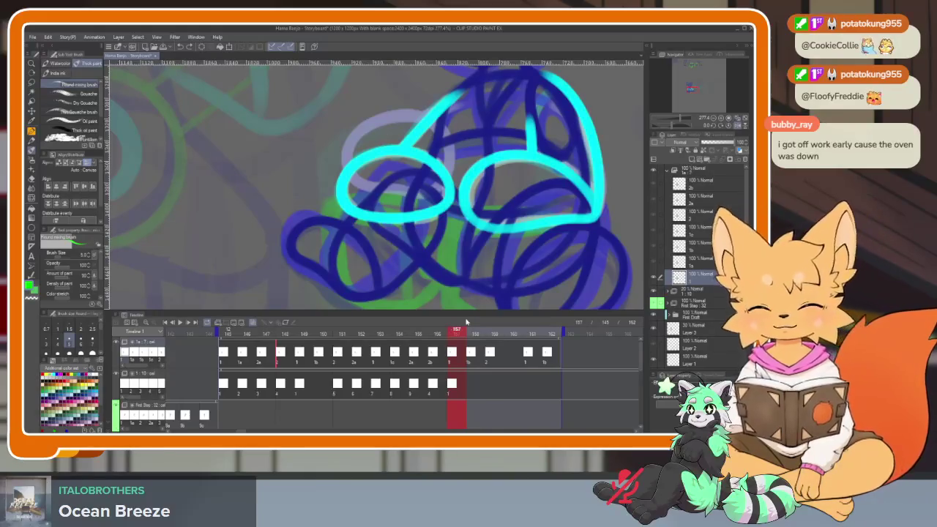
pyautogui.moveTo(449, 330)
pyautogui.mouseDown()
pyautogui.moveTo(549, 333)
pyautogui.moveTo(304, 333)
pyautogui.mouseUp()
pyautogui.click(222, 334)
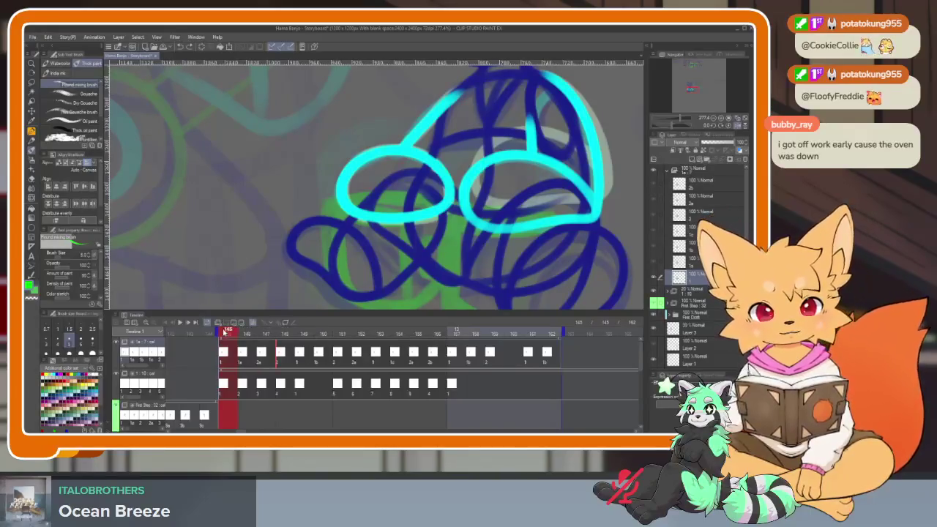
pyautogui.click(218, 323)
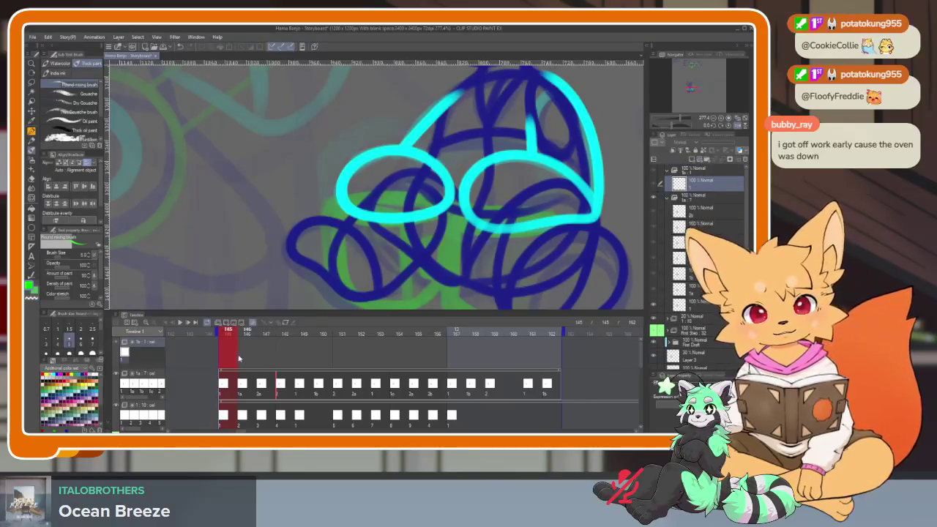
# - Create a blank animation cel at frame 145 on the new track
pyautogui.rightClick(222, 194)
pyautogui.click(228, 199)
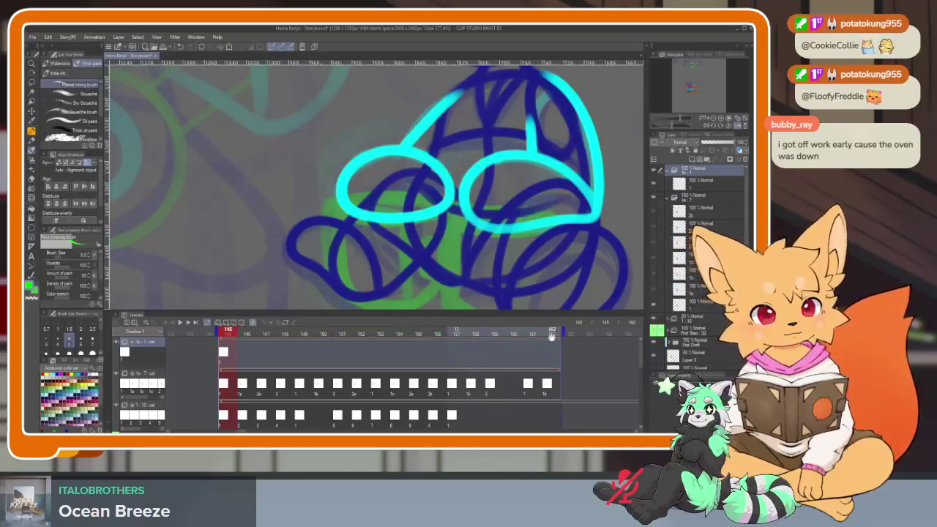
pyautogui.click(327, 339)
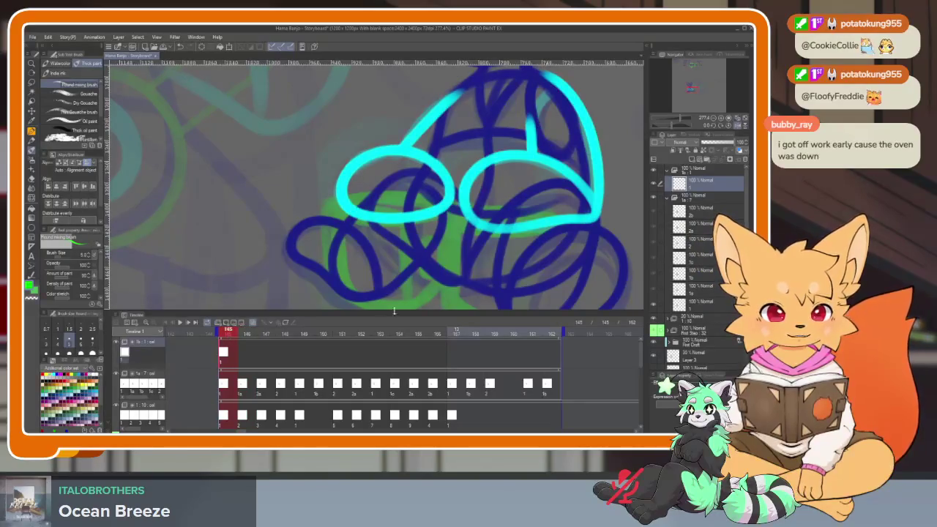
# - Fade the sketch folder to about 22% opacity and a lower sketch layer to 12%
pyautogui.click(704, 199)
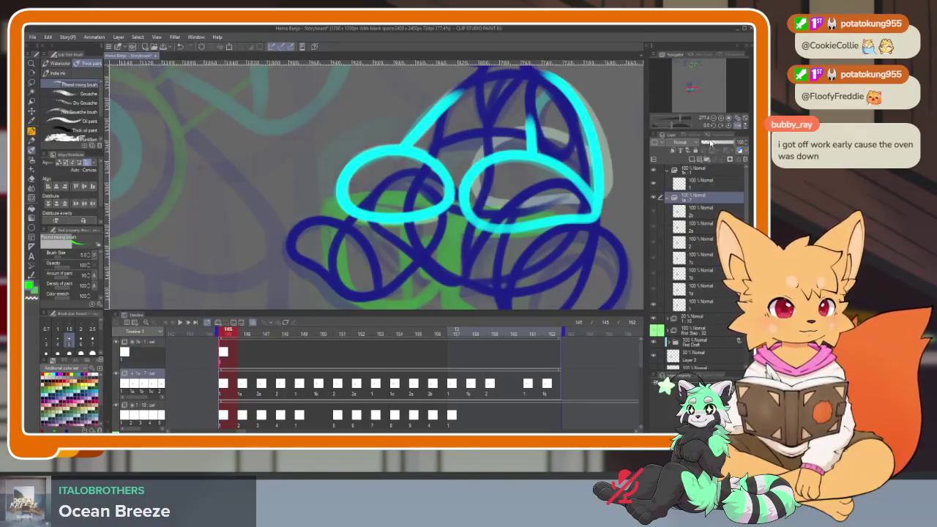
pyautogui.click(736, 144)
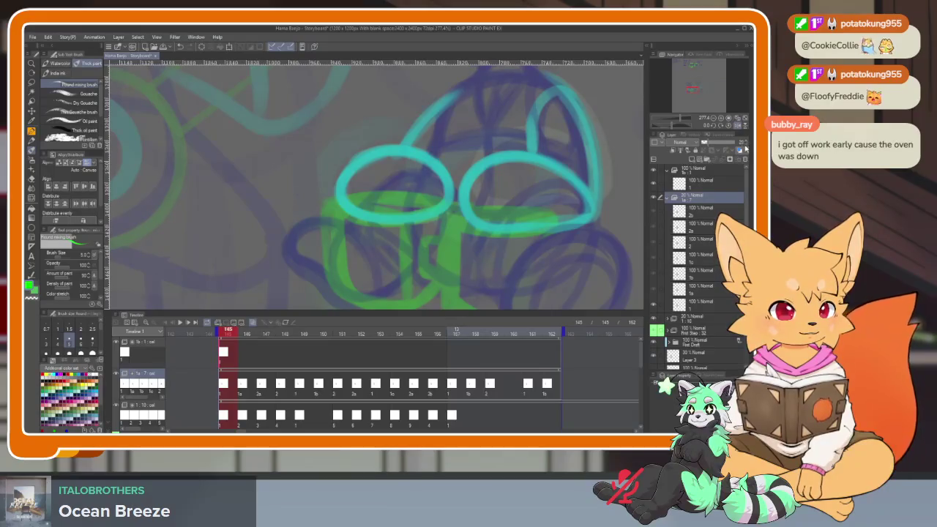
pyautogui.click(746, 144)
pyautogui.click(746, 145)
pyautogui.click(746, 145)
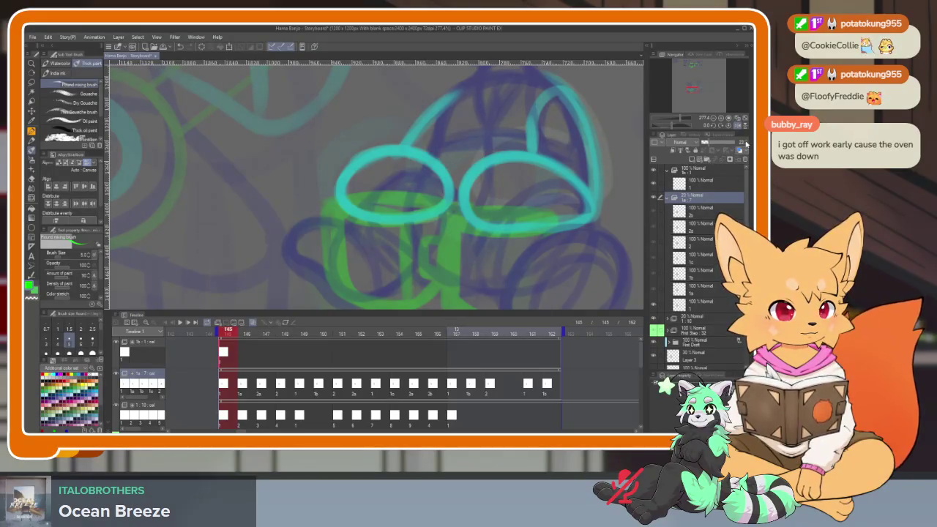
pyautogui.click(702, 320)
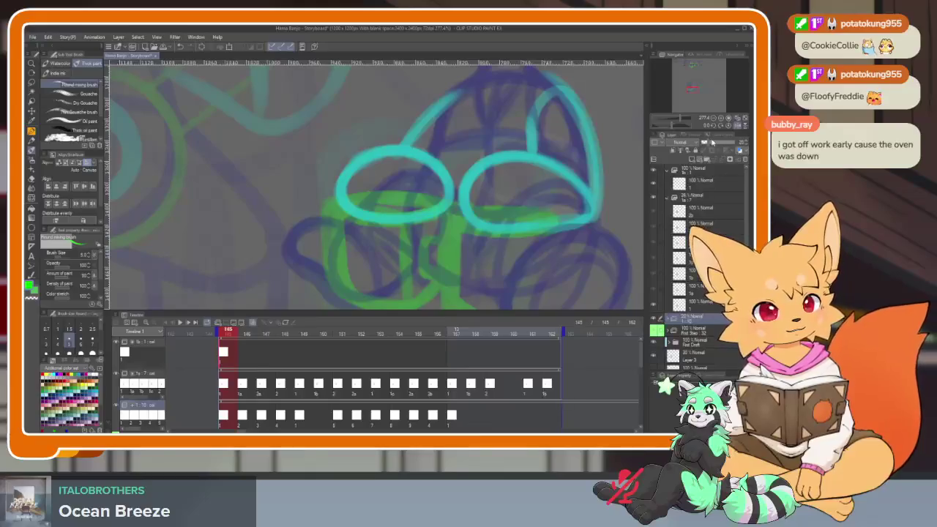
pyautogui.click(746, 145)
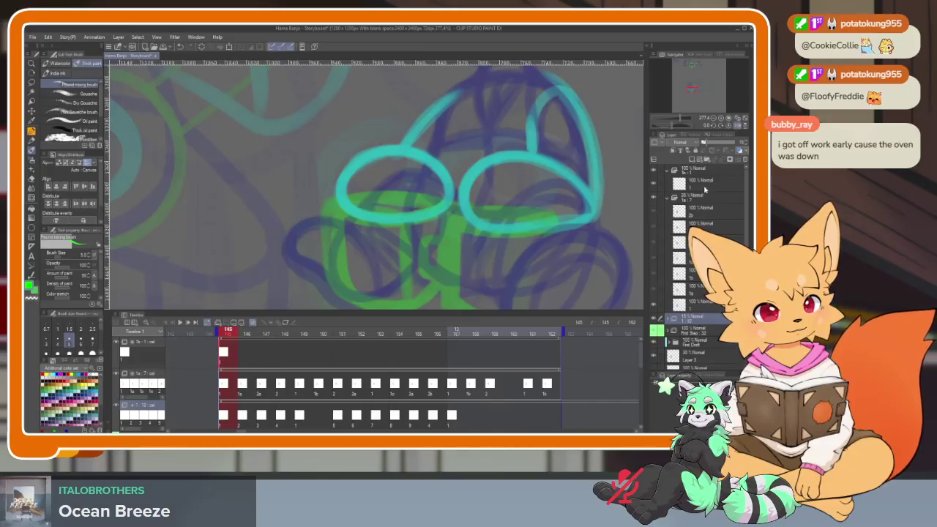
# - Check the full canvas and try a green test stroke, then undo it
pyautogui.press('Tab')
pyautogui.scroll(-2, 468, 345)
pyautogui.scroll(-3, 454, 348)
pyautogui.scroll(-1, 429, 356)
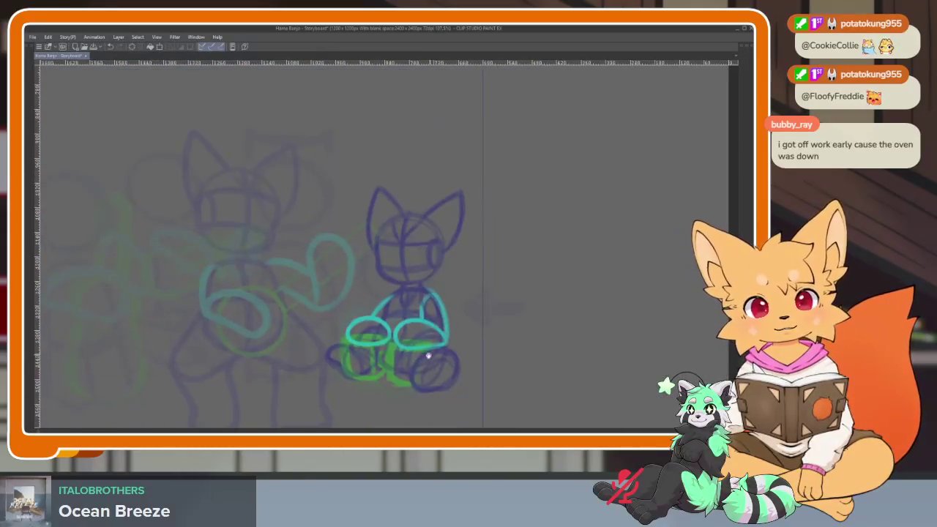
pyautogui.scroll(3, 429, 356)
pyautogui.scroll(1, 421, 349)
pyautogui.scroll(1, 427, 345)
pyautogui.press('Tab')
pyautogui.press('Tab')
pyautogui.moveTo(344, 355); pyautogui.dragTo(414, 381)
pyautogui.hotkey('ctrl', 'z')
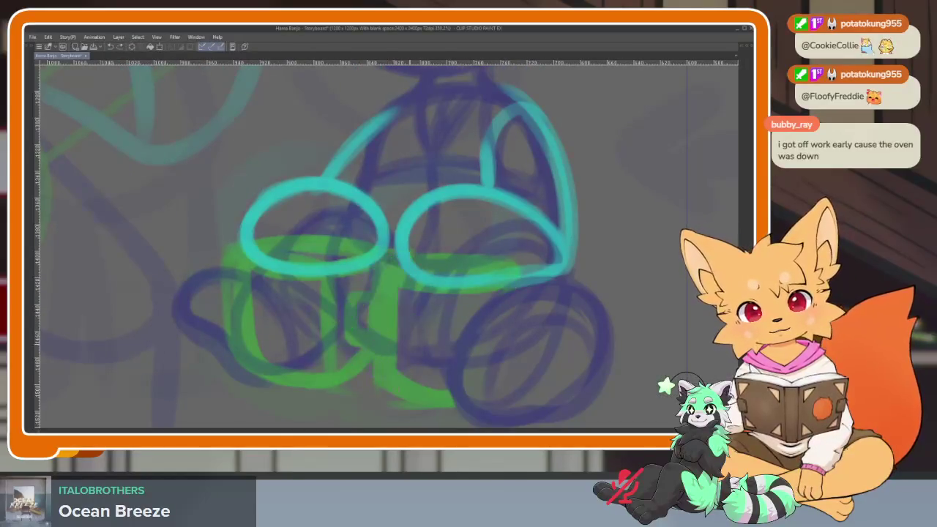
# - Try a rim line and an ellipse under the left paw, undoing both
pyautogui.scroll(1, 383, 361)
pyautogui.scroll(1, 383, 362)
pyautogui.scroll(-1, 389, 354)
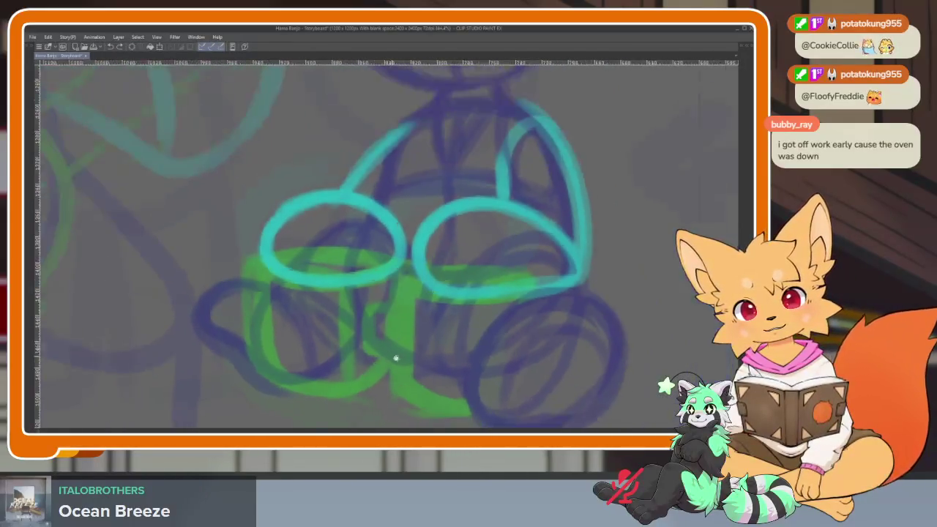
pyautogui.scroll(1, 395, 359)
pyautogui.moveTo(249, 246); pyautogui.dragTo(395, 268)
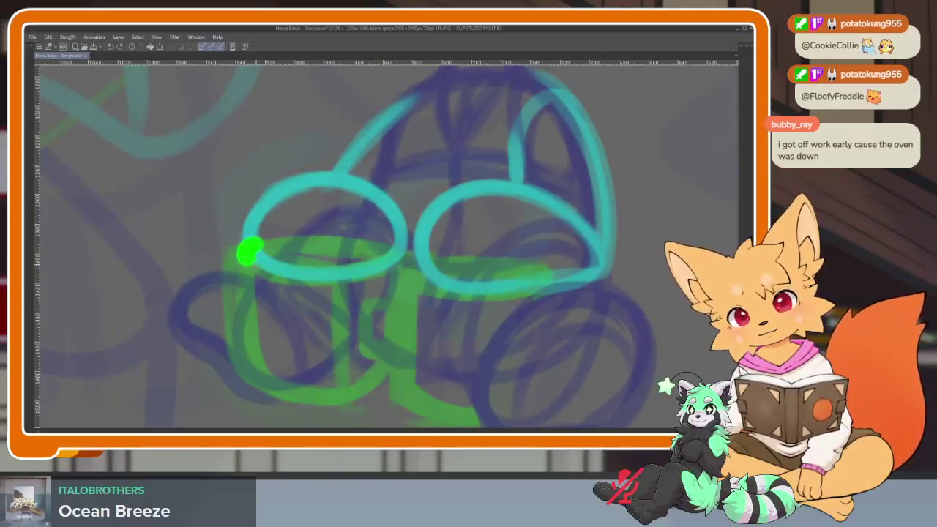
pyautogui.hotkey('ctrl', 'z')
pyautogui.moveTo(262, 244)
pyautogui.mouseDown()
pyautogui.moveTo(321, 276)
pyautogui.moveTo(394, 253)
pyautogui.moveTo(300, 237)
pyautogui.moveTo(243, 258)
pyautogui.mouseUp()
pyautogui.hotkey('ctrl', 'z')
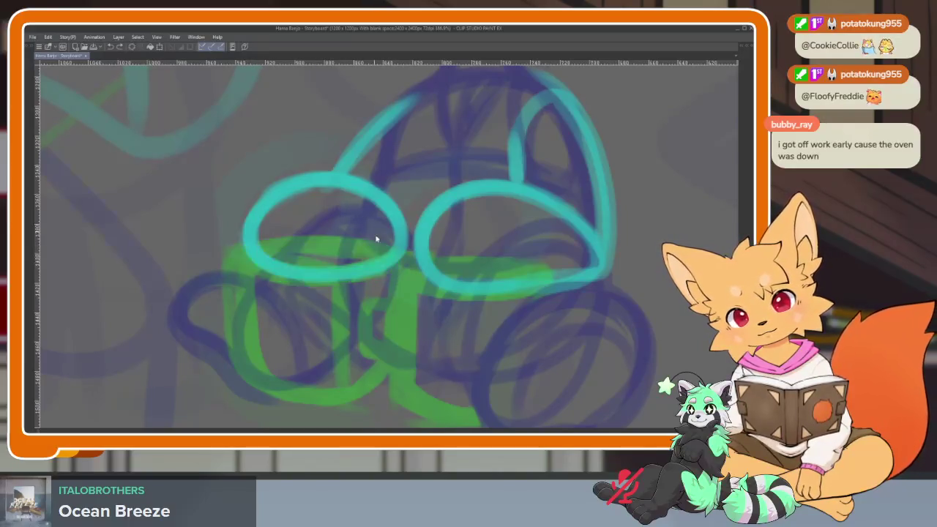
pyautogui.scroll(2, 356, 278)
pyautogui.press('Tab')
pyautogui.press('Tab')
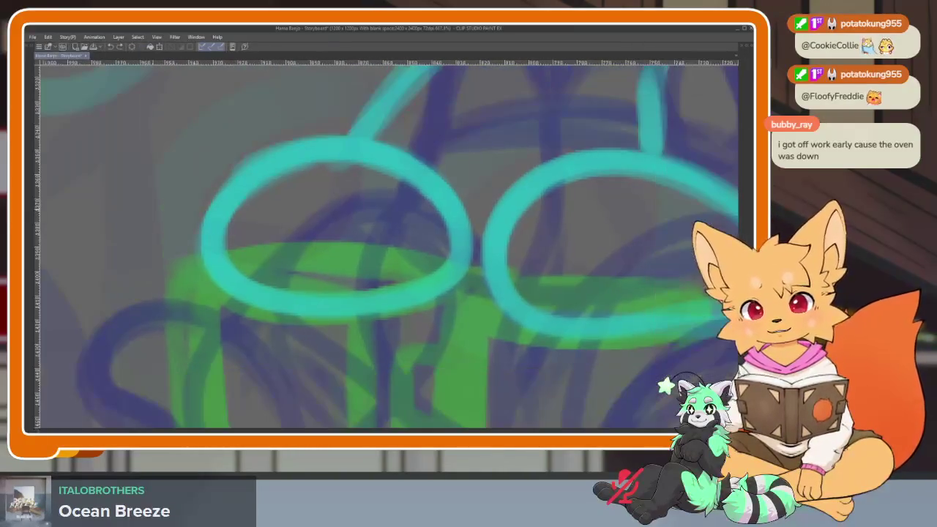
# - Draw rim ellipses under the left and right paws, then undo them
pyautogui.moveTo(330, 246)
pyautogui.mouseDown()
pyautogui.moveTo(432, 306)
pyautogui.moveTo(462, 272)
pyautogui.mouseUp()
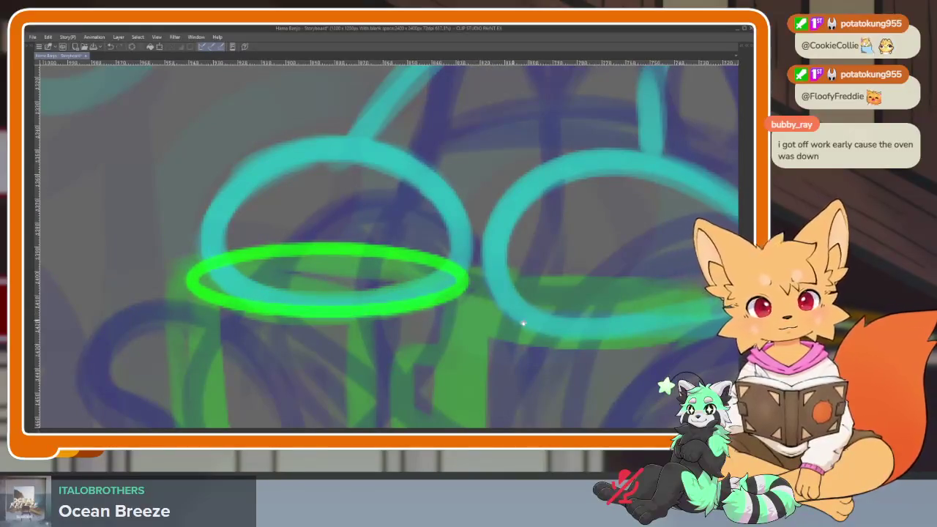
pyautogui.moveTo(523, 325); pyautogui.dragTo(424, 295)
pyautogui.moveTo(458, 242); pyautogui.dragTo(659, 285)
pyautogui.scroll(-1, 635, 320)
pyautogui.scroll(-3, 635, 321)
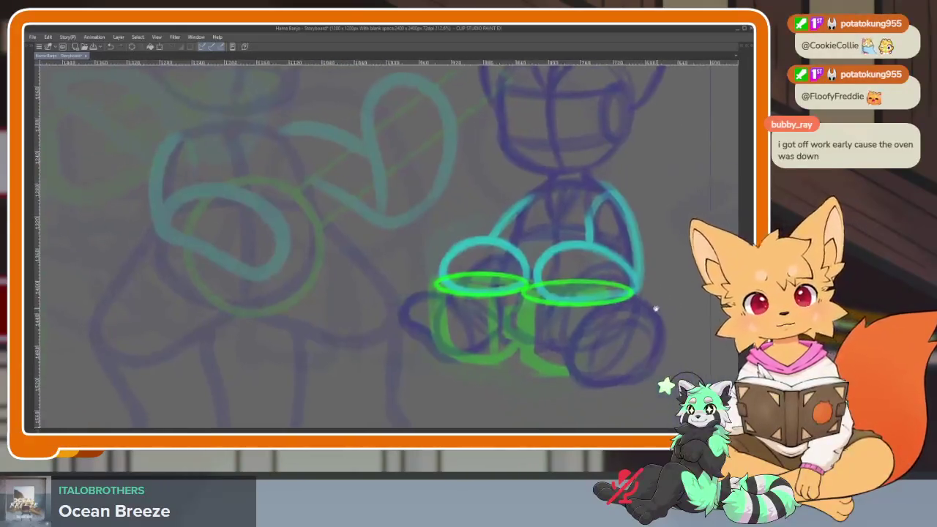
pyautogui.scroll(3, 655, 310)
pyautogui.scroll(1, 586, 310)
pyautogui.hotkey('ctrl', 'z')
pyautogui.hotkey('ctrl', 'z')
# - Redraw a wide right rim ellipse and the left one, centering the mug rims in view
pyautogui.moveTo(403, 302); pyautogui.dragTo(408, 306)
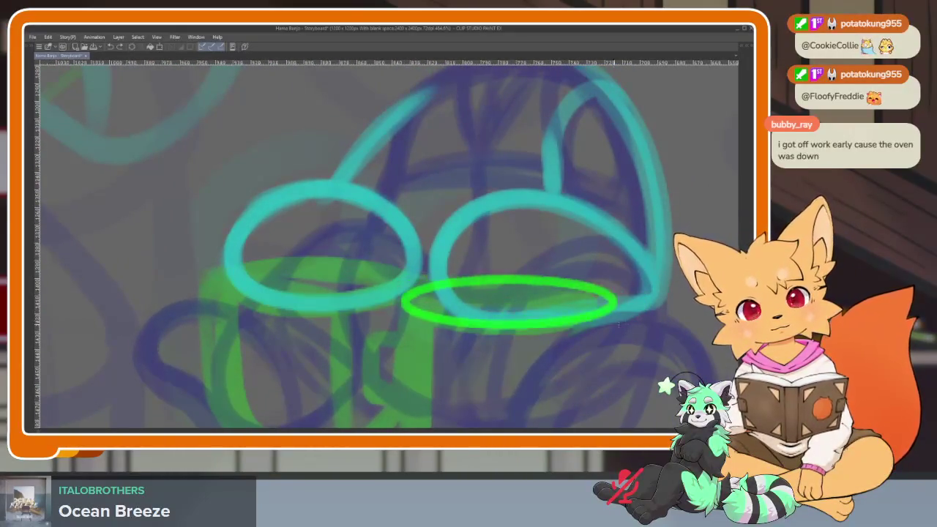
pyautogui.moveTo(586, 322); pyautogui.dragTo(654, 334)
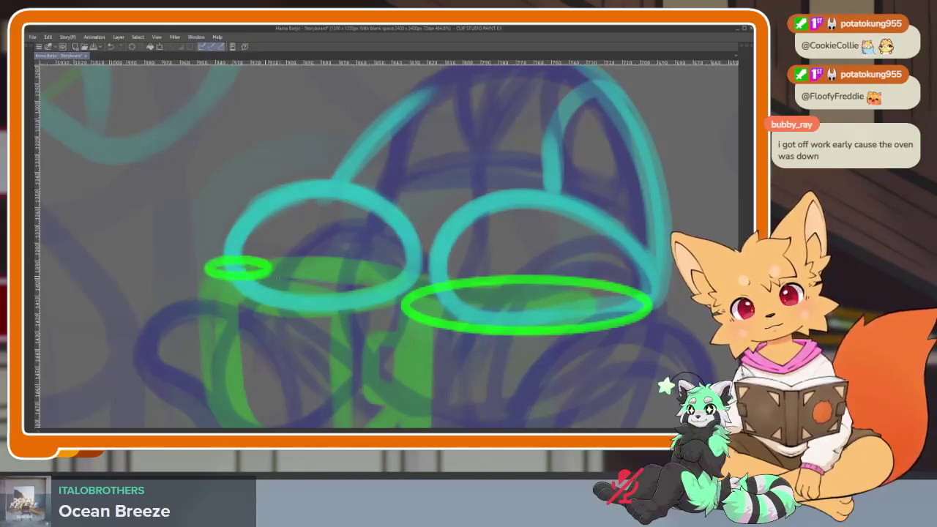
pyautogui.moveTo(271, 259); pyautogui.dragTo(423, 281)
pyautogui.moveTo(444, 358)
pyautogui.mouseDown()
pyautogui.moveTo(477, 318)
pyautogui.moveTo(459, 303)
pyautogui.mouseUp()
pyautogui.press('Tab')
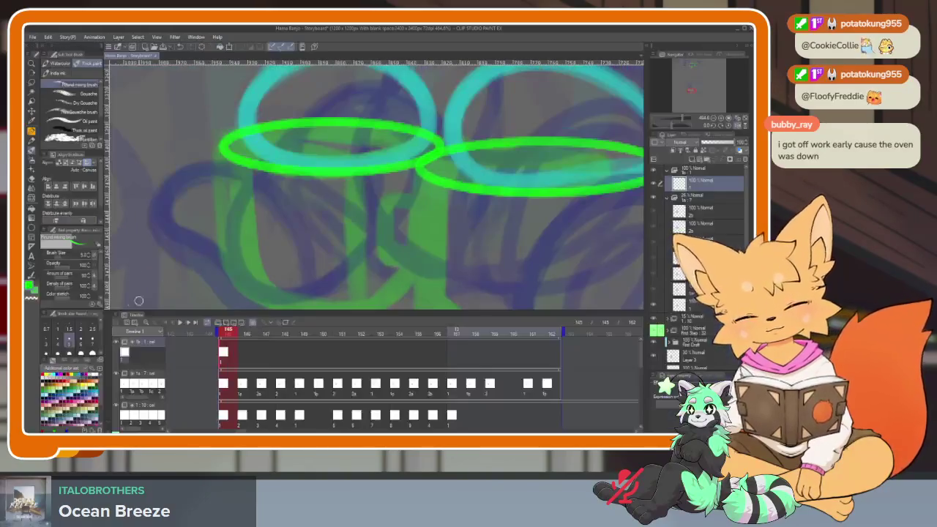
# - Hide the panels and sketch the left mug's side and rounded bottom below its rim
pyautogui.press('Tab')
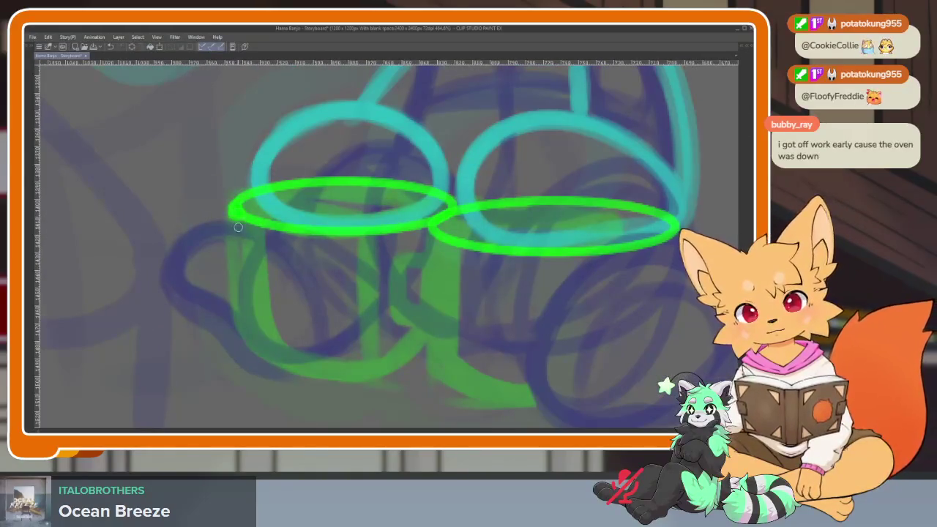
pyautogui.moveTo(238, 227); pyautogui.dragTo(440, 313)
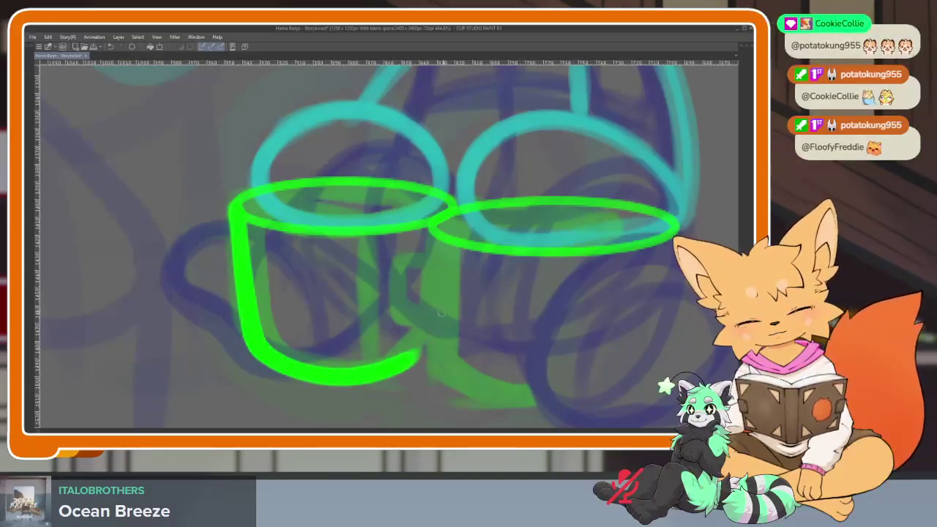
pyautogui.moveTo(454, 215); pyautogui.dragTo(345, 382)
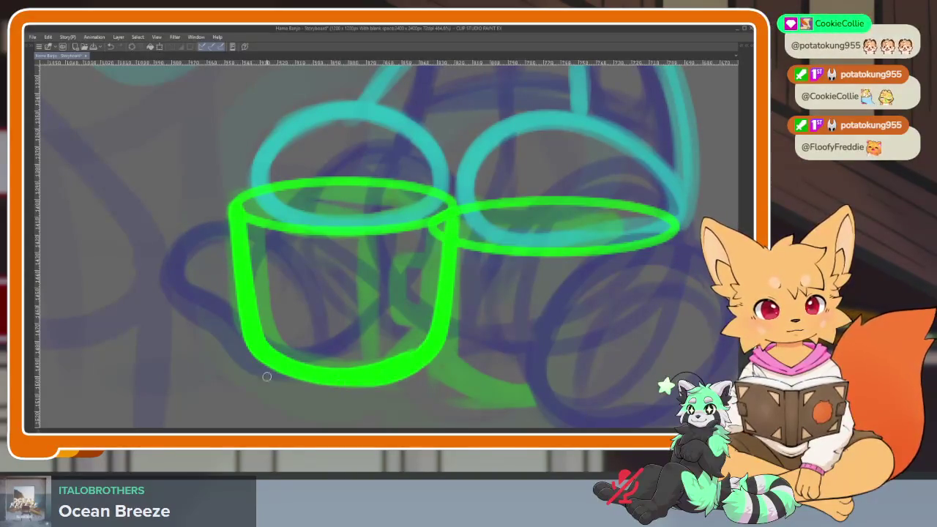
pyautogui.scroll(-5, 517, 342)
pyautogui.scroll(4, 522, 330)
pyautogui.scroll(1, 473, 334)
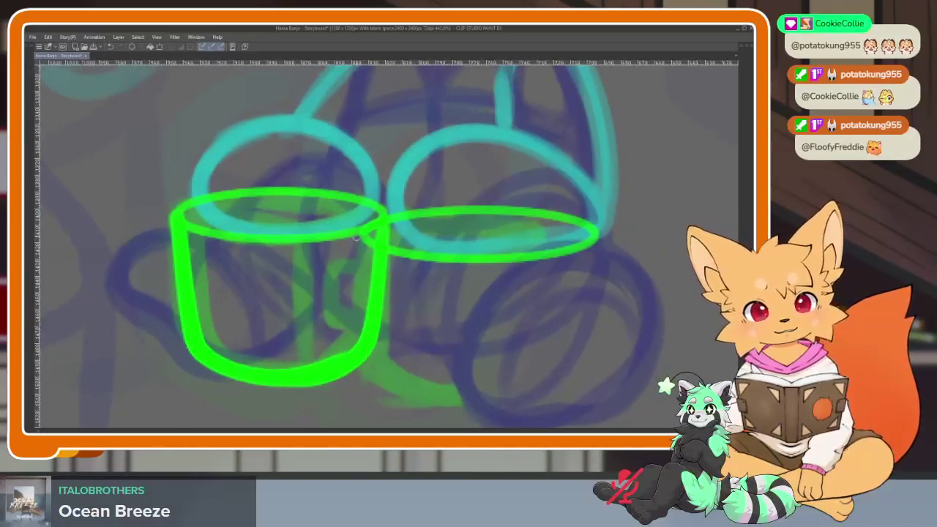
# - Sketch the right mug's body and right wall, then undo the green mug strokes
pyautogui.moveTo(370, 230)
pyautogui.mouseDown()
pyautogui.moveTo(364, 322)
pyautogui.moveTo(384, 370)
pyautogui.moveTo(520, 394)
pyautogui.moveTo(558, 380)
pyautogui.mouseUp()
pyautogui.moveTo(593, 254); pyautogui.dragTo(568, 363)
pyautogui.hotkey('ctrl', 'z')
pyautogui.moveTo(596, 234)
pyautogui.mouseDown()
pyautogui.moveTo(572, 340)
pyautogui.moveTo(546, 390)
pyautogui.moveTo(401, 394)
pyautogui.mouseUp()
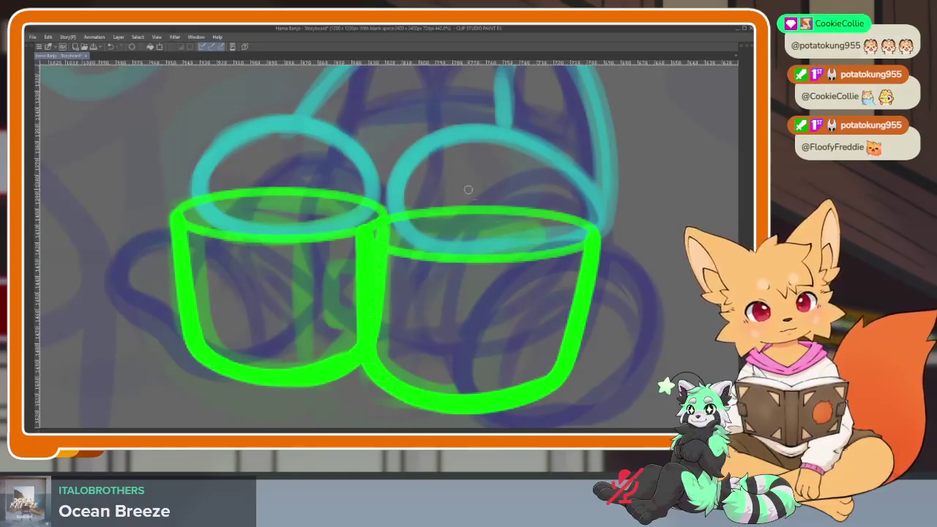
pyautogui.scroll(-5, 561, 293)
pyautogui.scroll(3, 528, 333)
pyautogui.scroll(2, 519, 336)
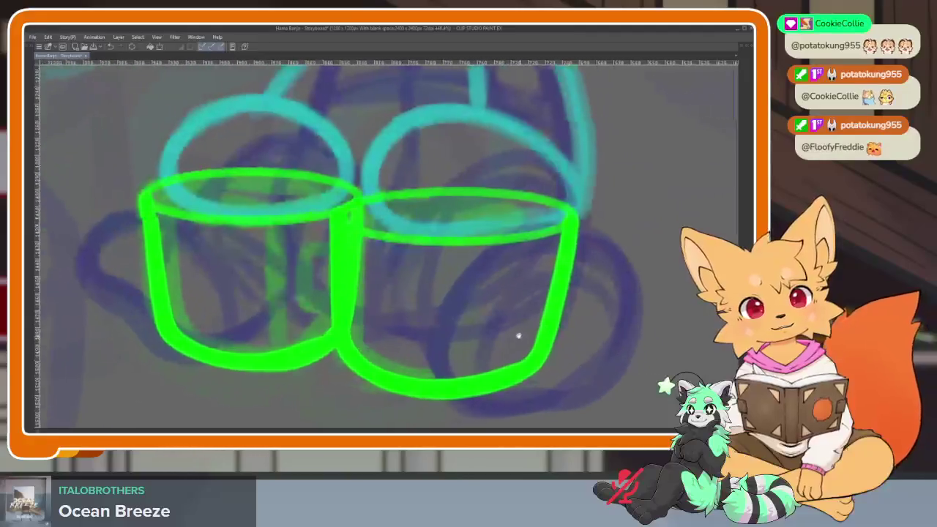
pyautogui.scroll(-2, 564, 293)
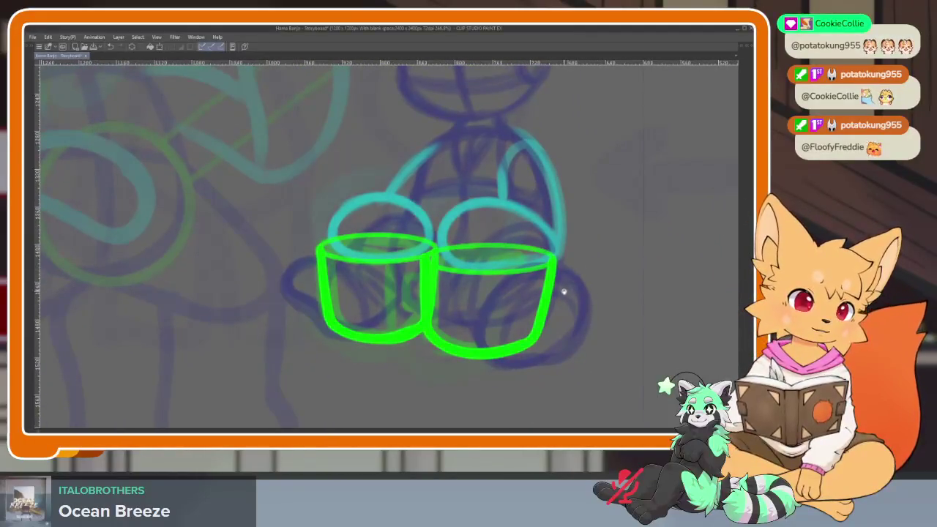
pyautogui.scroll(1, 554, 303)
pyautogui.scroll(1, 554, 303)
pyautogui.scroll(1, 537, 318)
pyautogui.hotkey('ctrl', 'z')
pyautogui.hotkey('ctrl', 'z')
pyautogui.hotkey('ctrl', 'z')
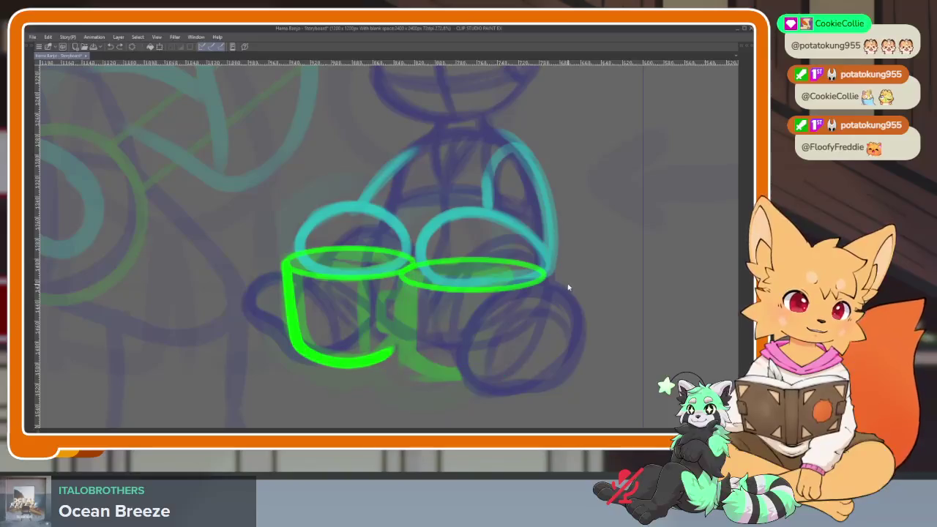
pyautogui.hotkey('ctrl', 'z')
pyautogui.hotkey('ctrl', 'z')
pyautogui.hotkey('ctrl', 'z')
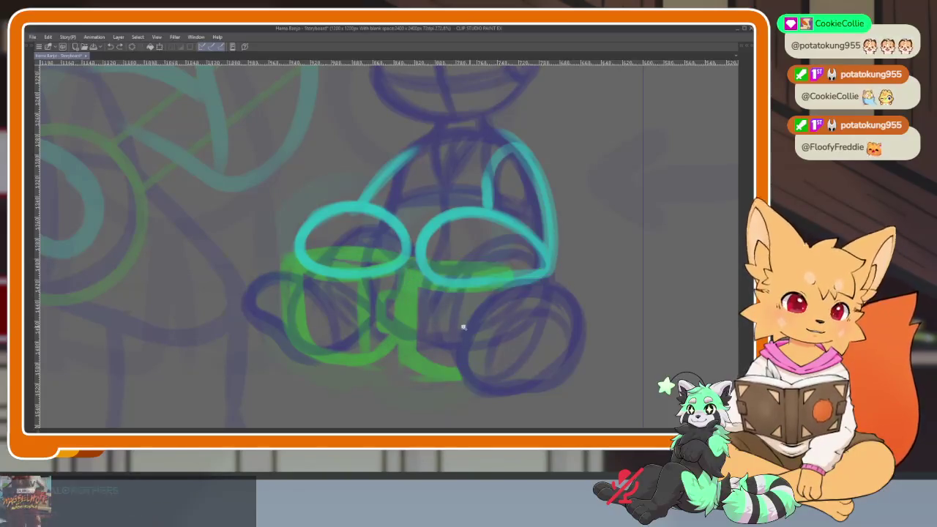
# - Draw the left mug's green rim ellipse, discarding the attempted right rim
pyautogui.scroll(2, 463, 325)
pyautogui.press('Tab')
pyautogui.press('Tab')
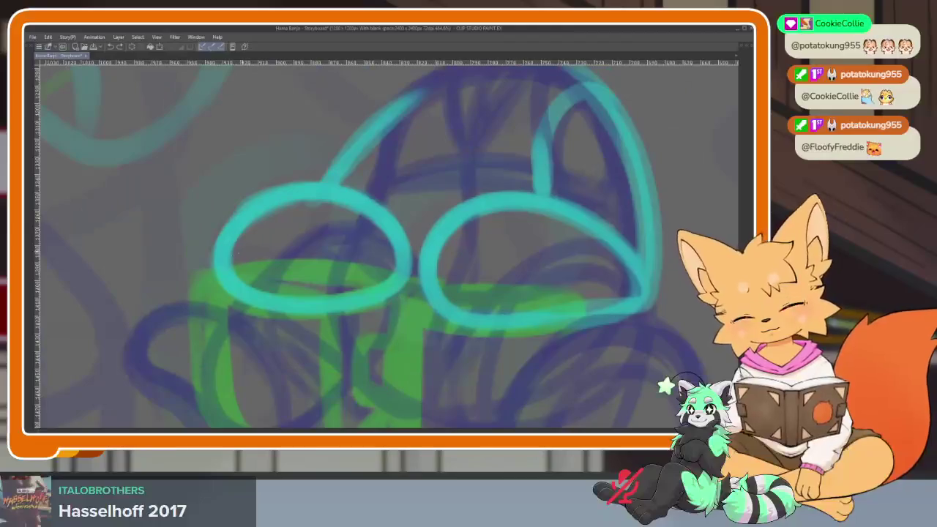
pyautogui.moveTo(204, 265); pyautogui.dragTo(212, 271)
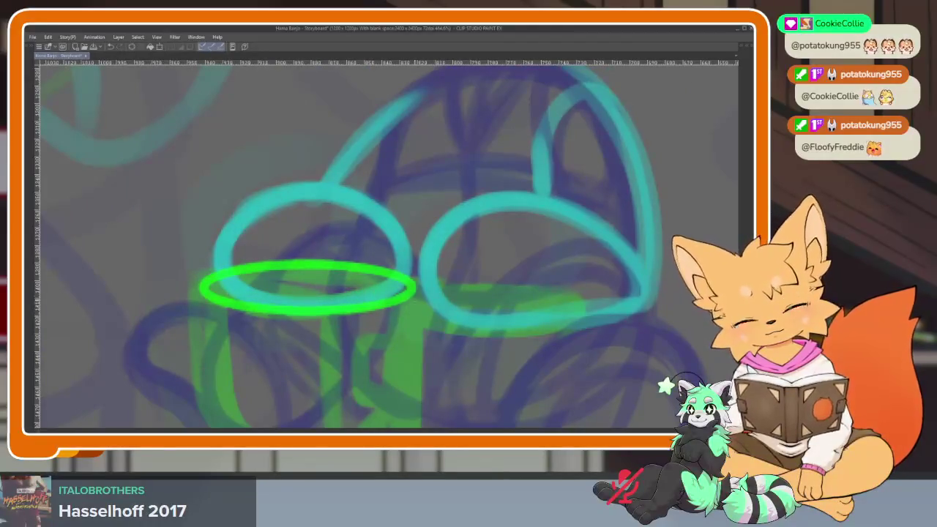
pyautogui.moveTo(389, 279); pyautogui.dragTo(396, 291)
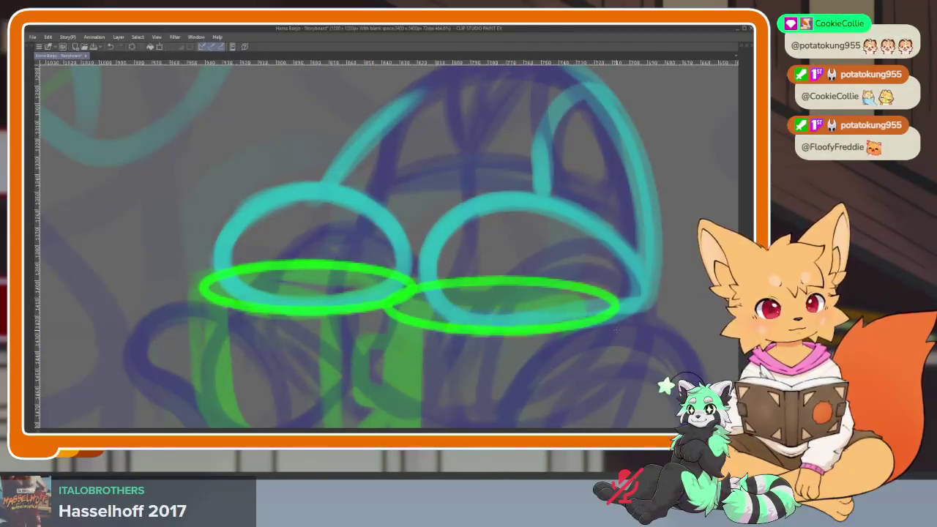
pyautogui.scroll(-5, 540, 310)
pyautogui.scroll(5, 535, 326)
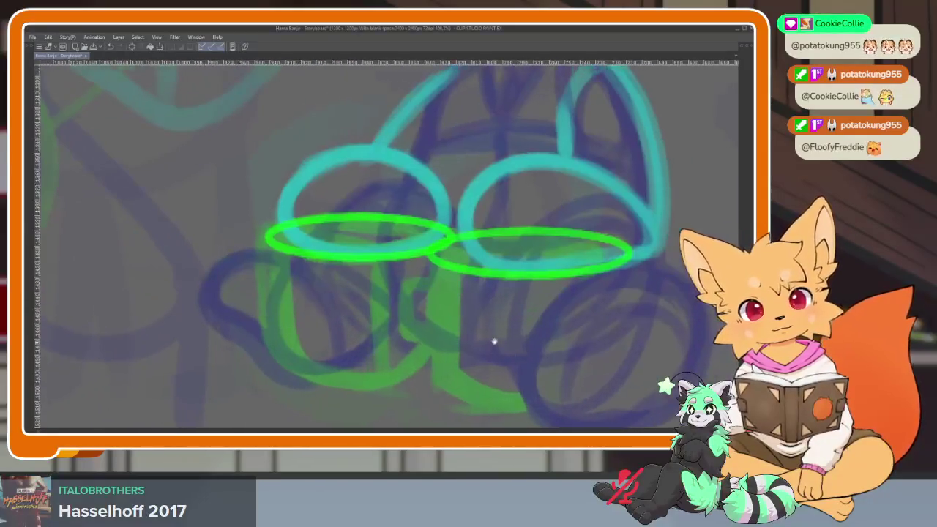
pyautogui.hotkey('ctrl', 'z')
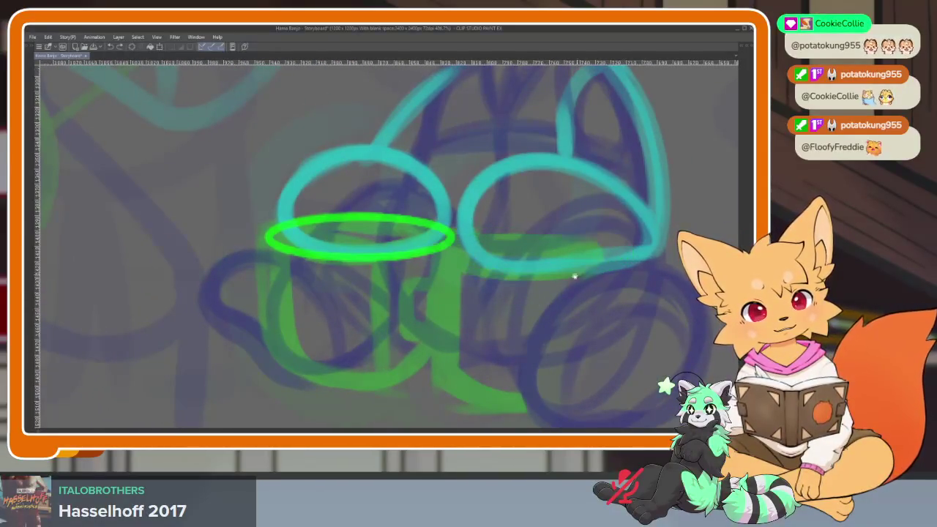
pyautogui.press('Tab')
pyautogui.press('Tab')
pyautogui.scroll(-2, 483, 308)
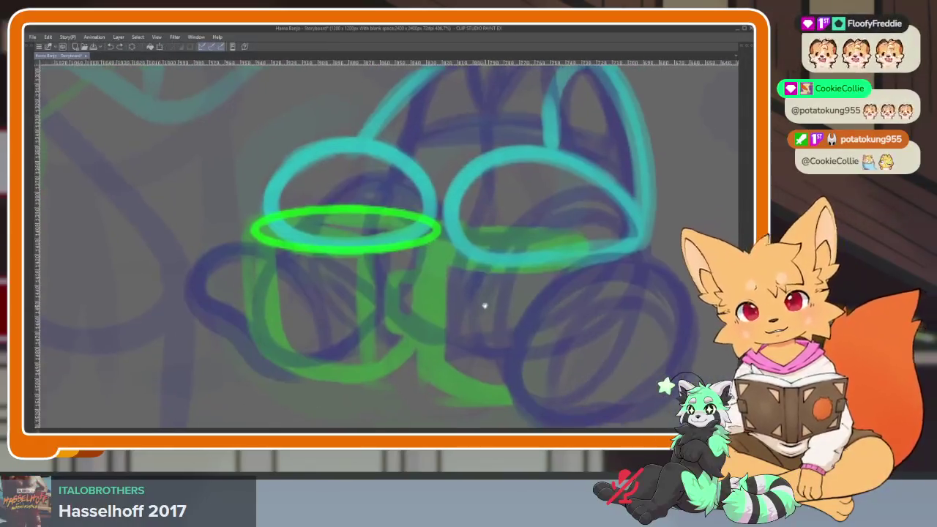
# - Draw the green mug's left and right walls down from the rim, retrying strokes
pyautogui.moveTo(258, 221); pyautogui.dragTo(282, 346)
pyautogui.hotkey('ctrl', 'z')
pyautogui.moveTo(258, 222)
pyautogui.mouseDown()
pyautogui.moveTo(293, 355)
pyautogui.moveTo(373, 381)
pyautogui.moveTo(419, 372)
pyautogui.mouseUp()
pyautogui.hotkey('ctrl', 'z')
pyautogui.moveTo(444, 225)
pyautogui.mouseDown()
pyautogui.moveTo(431, 344)
pyautogui.moveTo(366, 374)
pyautogui.moveTo(282, 322)
pyautogui.moveTo(258, 253)
pyautogui.moveTo(261, 221)
pyautogui.mouseUp()
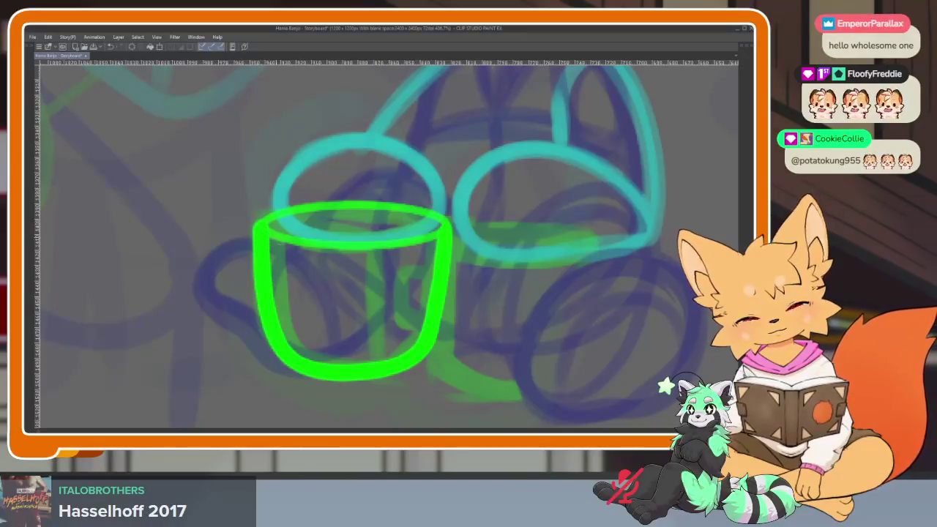
pyautogui.scroll(-3, 402, 359)
pyautogui.scroll(3, 394, 358)
pyautogui.scroll(2, 394, 359)
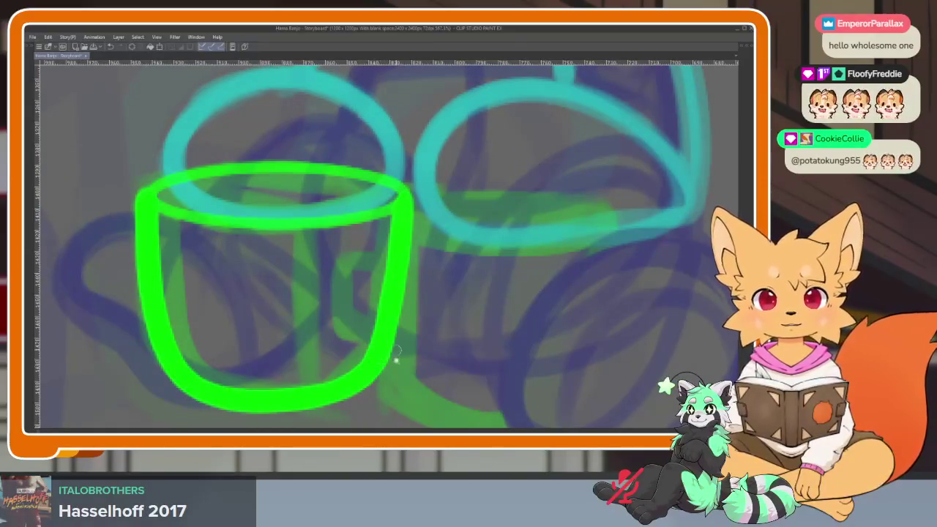
pyautogui.scroll(-2, 391, 359)
pyautogui.scroll(-1, 391, 366)
pyautogui.scroll(-4, 400, 372)
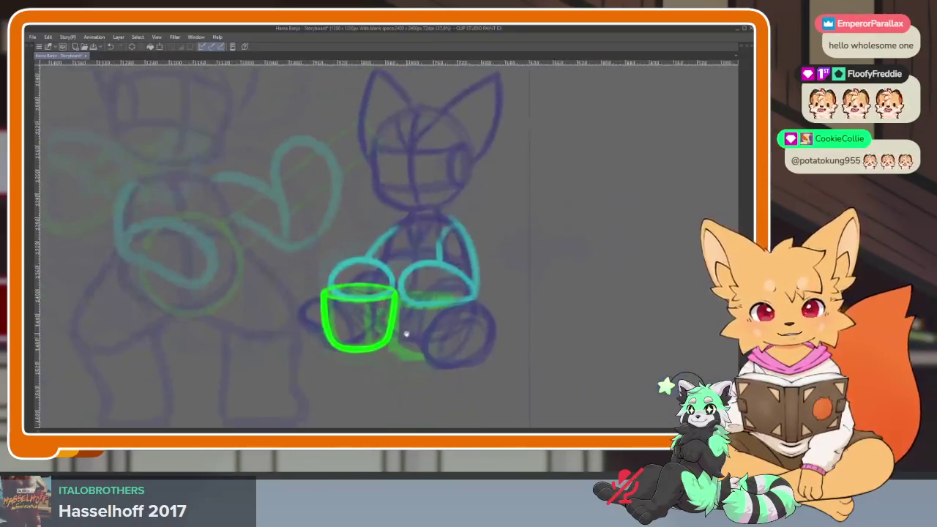
pyautogui.scroll(3, 400, 366)
pyautogui.scroll(1, 393, 364)
pyautogui.scroll(-1, 393, 364)
# - Lasso the green mug, copy and paste it, and place the duplicate to the right
pyautogui.press('Tab')
pyautogui.click(32, 84)
pyautogui.press('Tab')
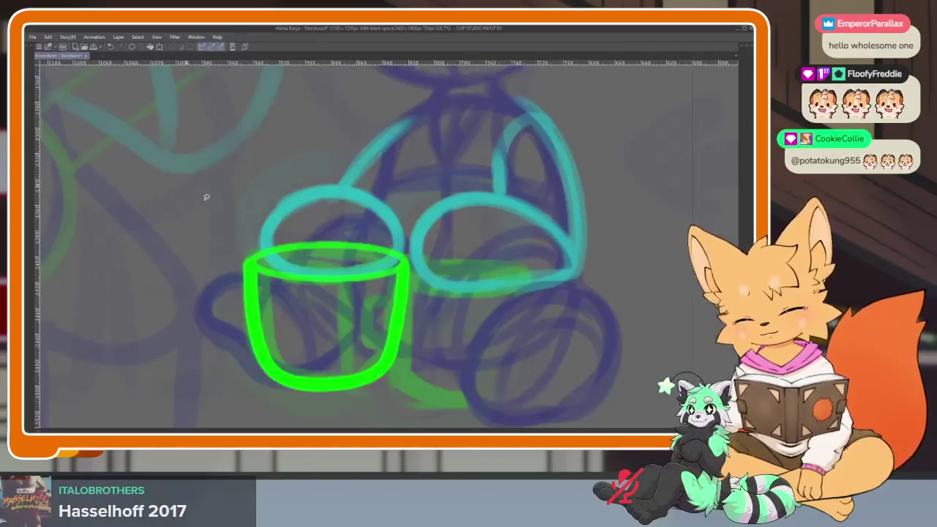
pyautogui.moveTo(274, 197); pyautogui.dragTo(249, 220)
pyautogui.hotkey('ctrl', 'c')
pyautogui.hotkey('ctrl', 'v')
pyautogui.moveTo(386, 349); pyautogui.dragTo(520, 370)
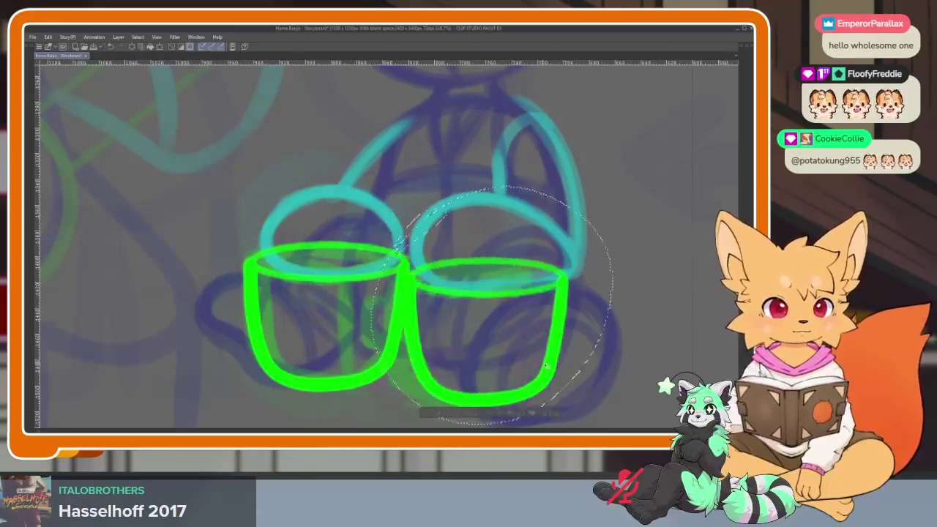
pyautogui.hotkey('ctrl', 'd')
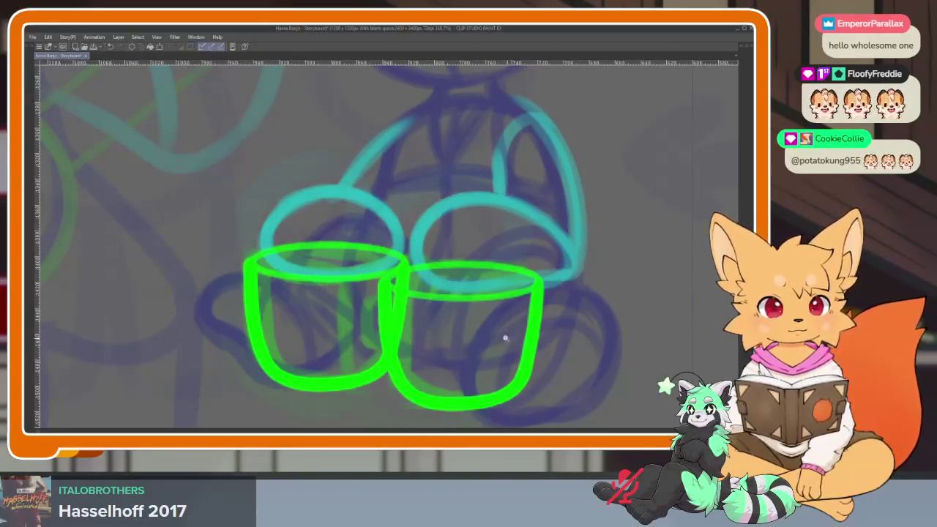
# - Zoom out to check both mugs and bring back all palettes and the timeline
pyautogui.scroll(-3, 505, 333)
pyautogui.scroll(2, 483, 336)
pyautogui.scroll(2, 440, 323)
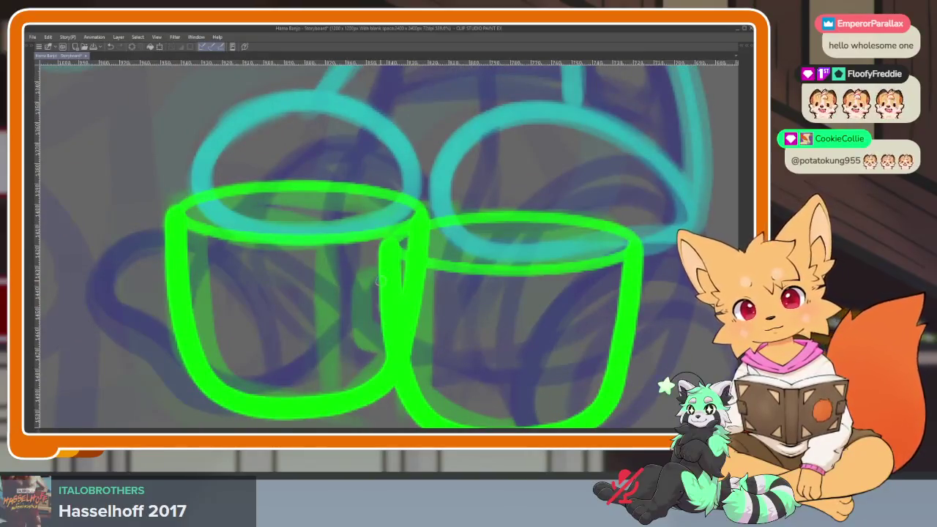
pyautogui.scroll(-3, 496, 329)
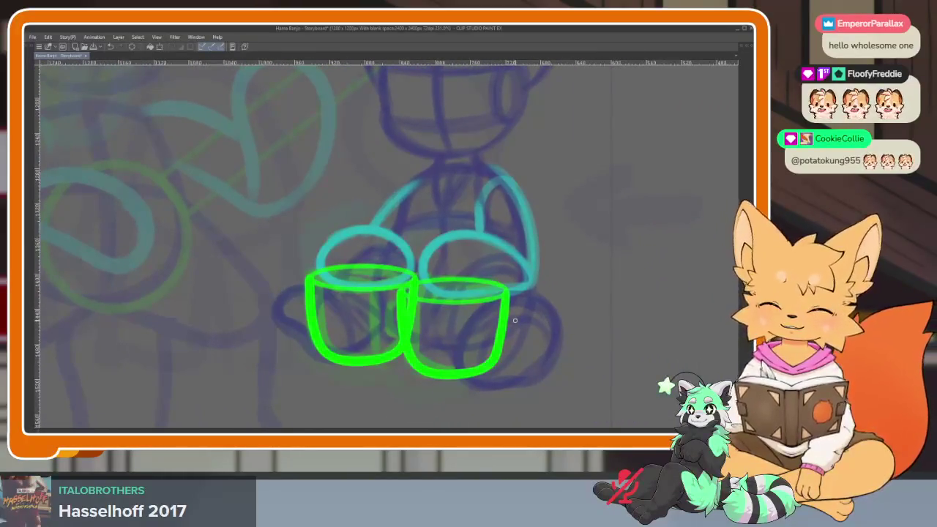
pyautogui.press('Tab')
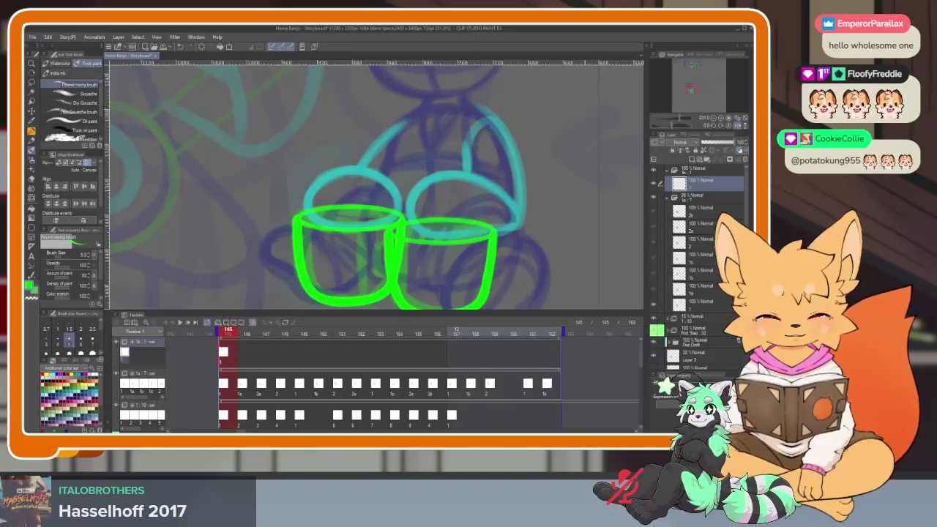
# - Create a blank animation cel 2 at frame 148 on the top track
pyautogui.moveTo(247, 334)
pyautogui.mouseDown()
pyautogui.moveTo(263, 335)
pyautogui.moveTo(227, 339)
pyautogui.moveTo(244, 338)
pyautogui.mouseUp()
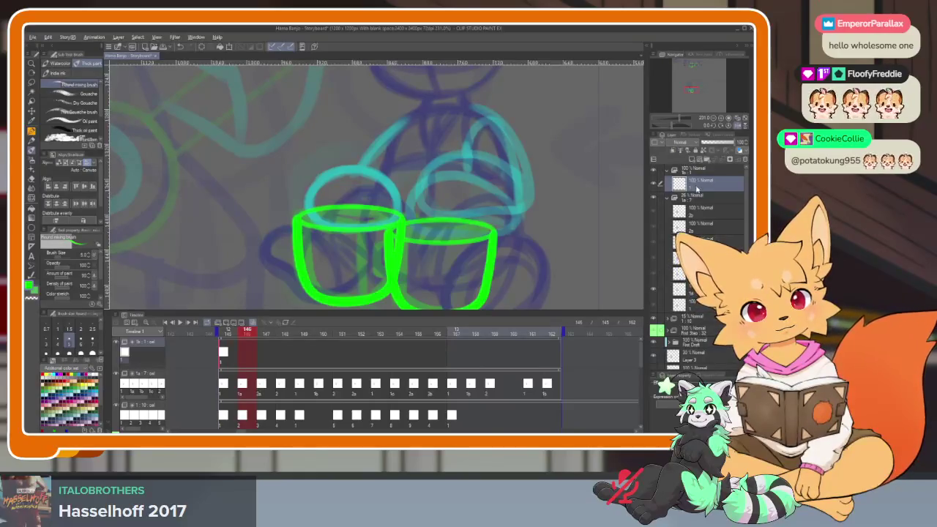
pyautogui.hotkey('ctrl', 'shift', 'n')
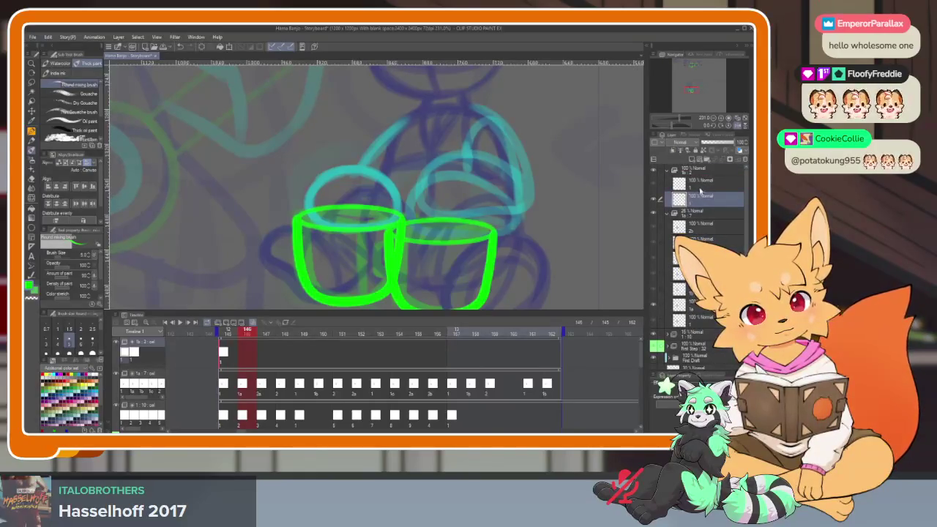
pyautogui.hotkey('ctrl', 'z')
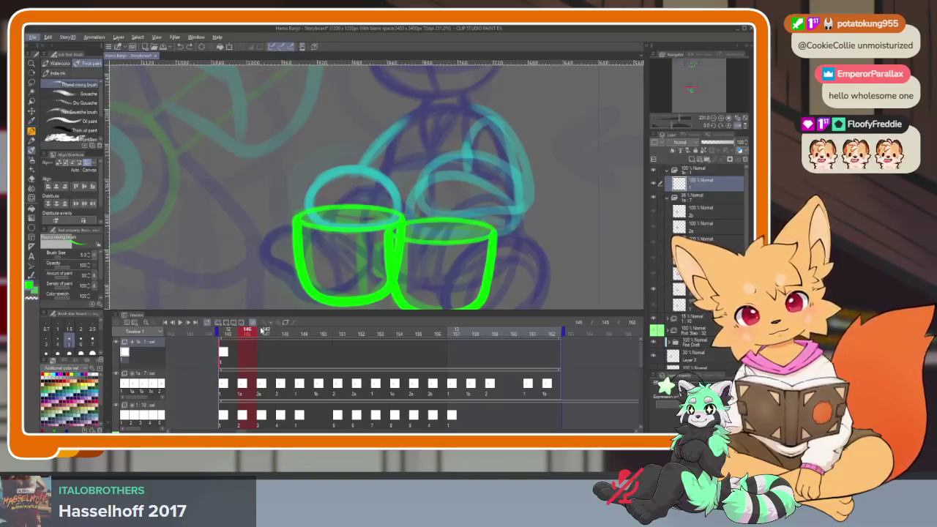
pyautogui.moveTo(249, 334); pyautogui.dragTo(281, 335)
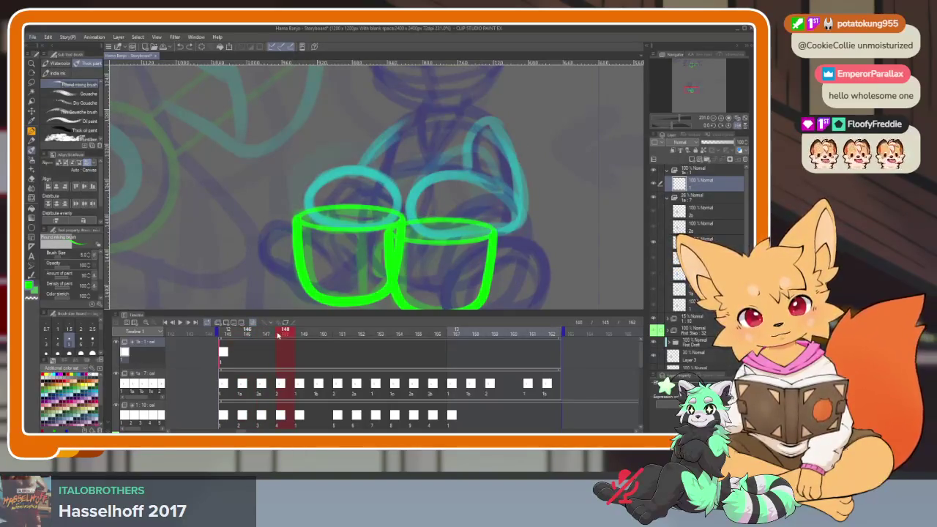
pyautogui.rightClick(281, 356)
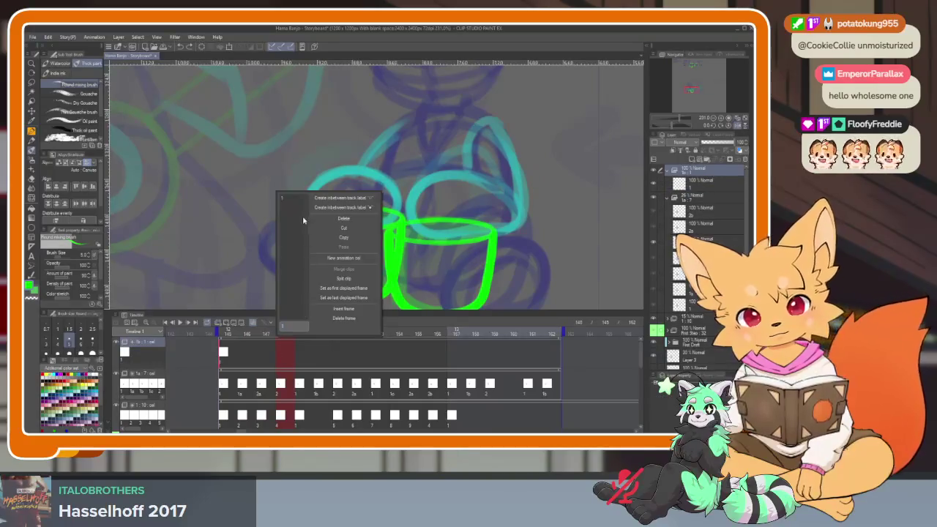
pyautogui.click(344, 258)
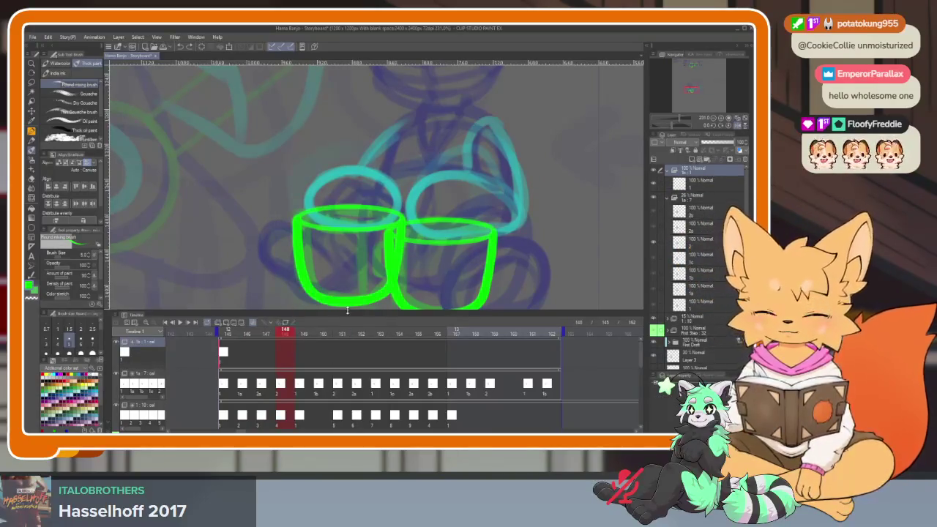
pyautogui.press('Tab')
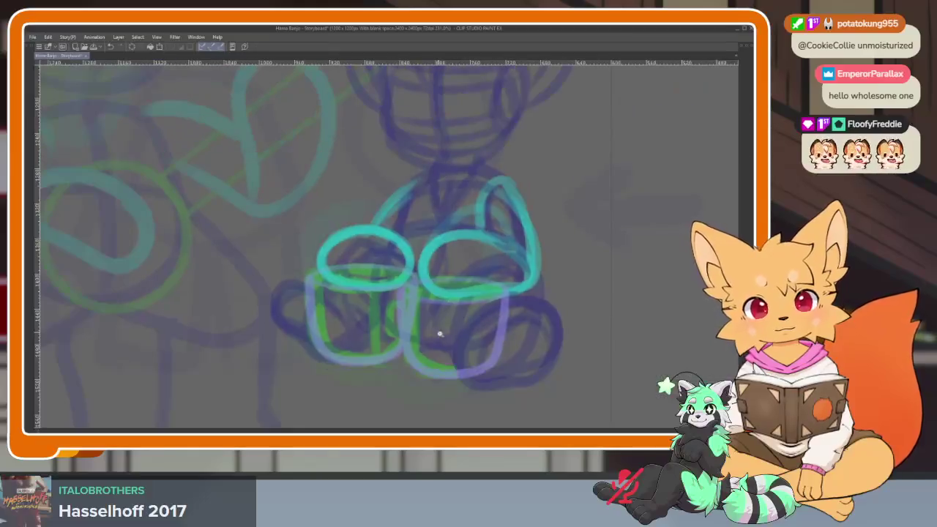
# - Draw the green rims of the left and right mugs on the frame 148 cel
pyautogui.scroll(3, 443, 336)
pyautogui.scroll(-3, 452, 342)
pyautogui.scroll(1, 443, 337)
pyautogui.press('Tab')
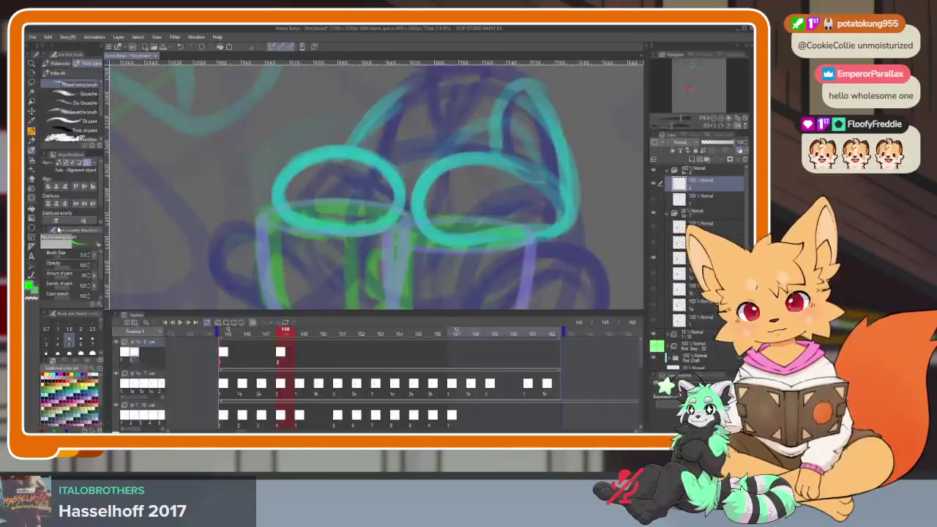
pyautogui.press('Tab')
pyautogui.moveTo(274, 271)
pyautogui.mouseDown()
pyautogui.moveTo(410, 269)
pyautogui.moveTo(425, 289)
pyautogui.moveTo(527, 282)
pyautogui.moveTo(540, 312)
pyautogui.mouseUp()
pyautogui.hotkey('ctrl', 'z')
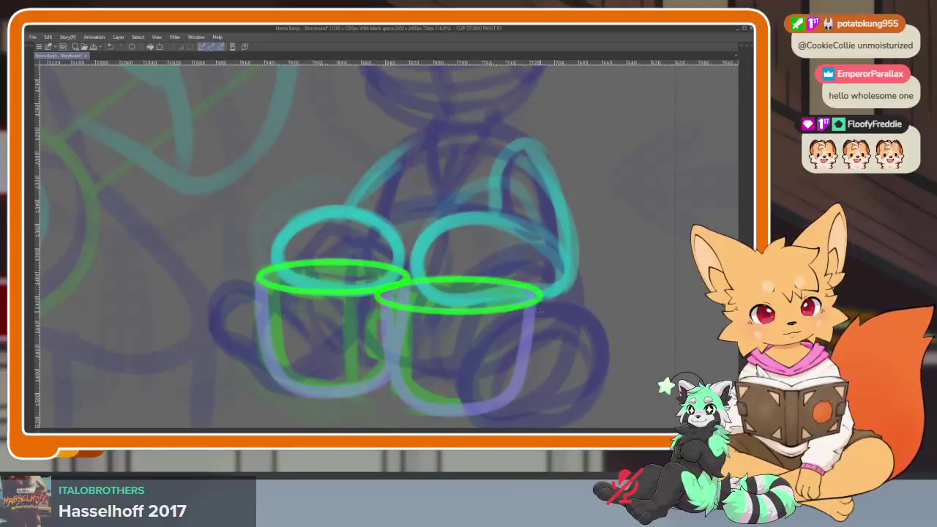
pyautogui.hotkey('ctrl', 'z')
pyautogui.moveTo(387, 284)
pyautogui.mouseDown()
pyautogui.moveTo(521, 281)
pyautogui.moveTo(540, 309)
pyautogui.mouseUp()
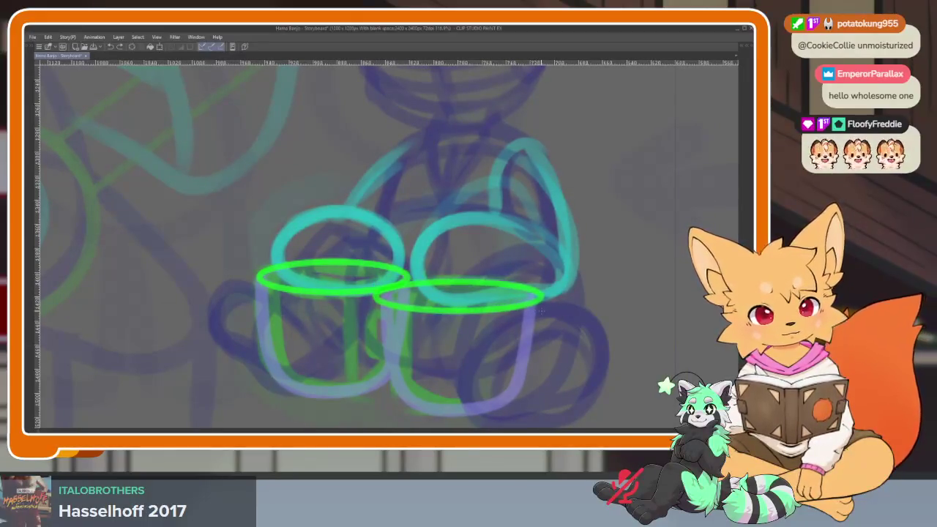
pyautogui.hotkey('ctrl', 'z')
pyautogui.moveTo(382, 306)
pyautogui.mouseDown()
pyautogui.moveTo(469, 290)
pyautogui.moveTo(533, 311)
pyautogui.mouseUp()
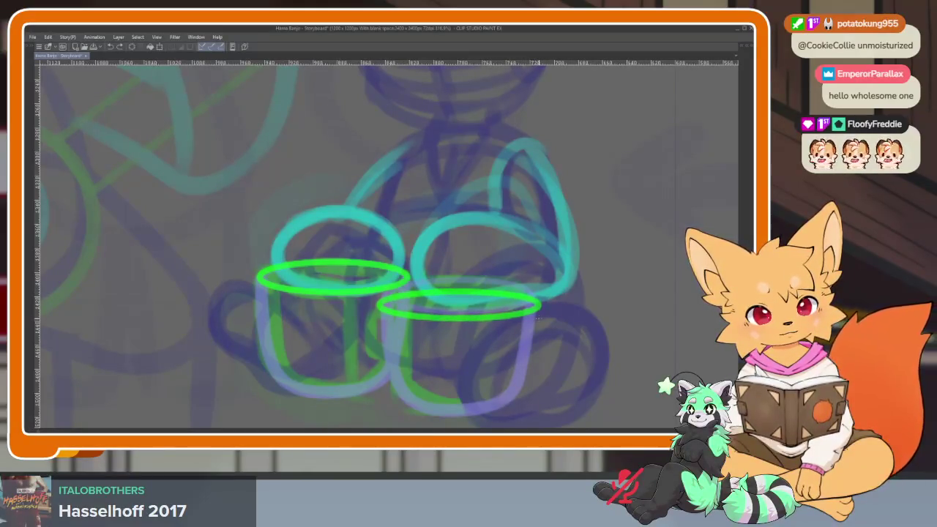
# - Draw both mugs' sides and bottoms, then move to frame 149
pyautogui.moveTo(368, 296); pyautogui.dragTo(396, 389)
pyautogui.hotkey('ctrl', 'z')
pyautogui.moveTo(369, 297)
pyautogui.mouseDown()
pyautogui.moveTo(399, 388)
pyautogui.moveTo(477, 401)
pyautogui.mouseUp()
pyautogui.moveTo(531, 297)
pyautogui.mouseDown()
pyautogui.moveTo(498, 399)
pyautogui.moveTo(470, 407)
pyautogui.mouseUp()
pyautogui.moveTo(382, 366)
pyautogui.mouseDown()
pyautogui.moveTo(366, 377)
pyautogui.moveTo(296, 382)
pyautogui.moveTo(260, 351)
pyautogui.moveTo(248, 268)
pyautogui.mouseUp()
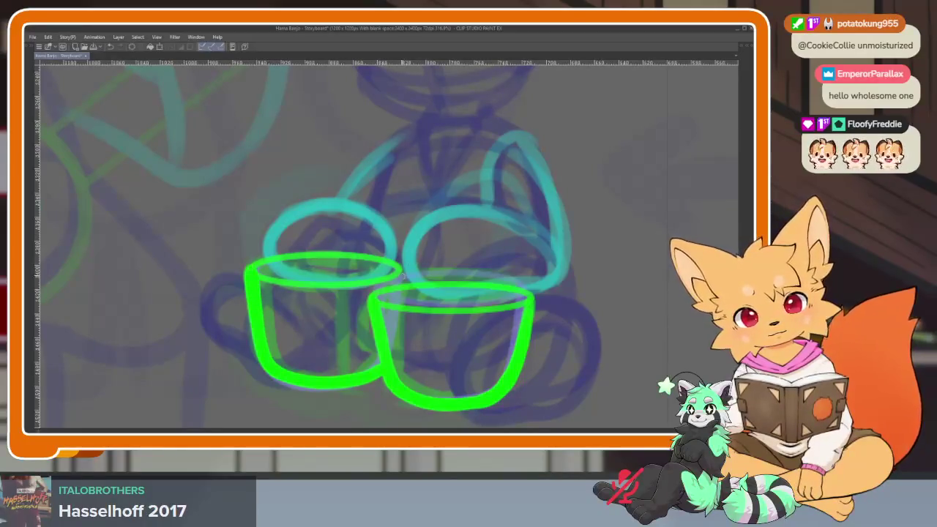
pyautogui.scroll(-5, 462, 312)
pyautogui.scroll(3, 454, 315)
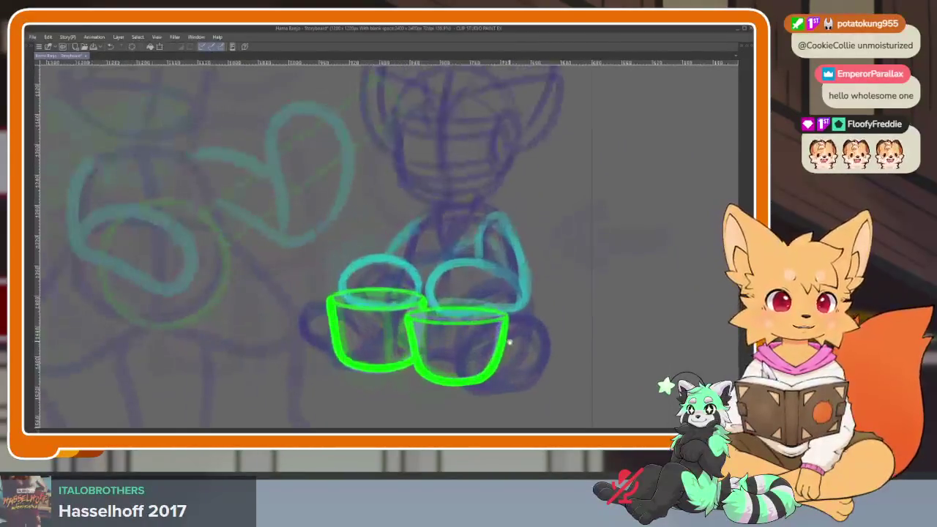
pyautogui.press('Tab')
pyautogui.click(301, 334)
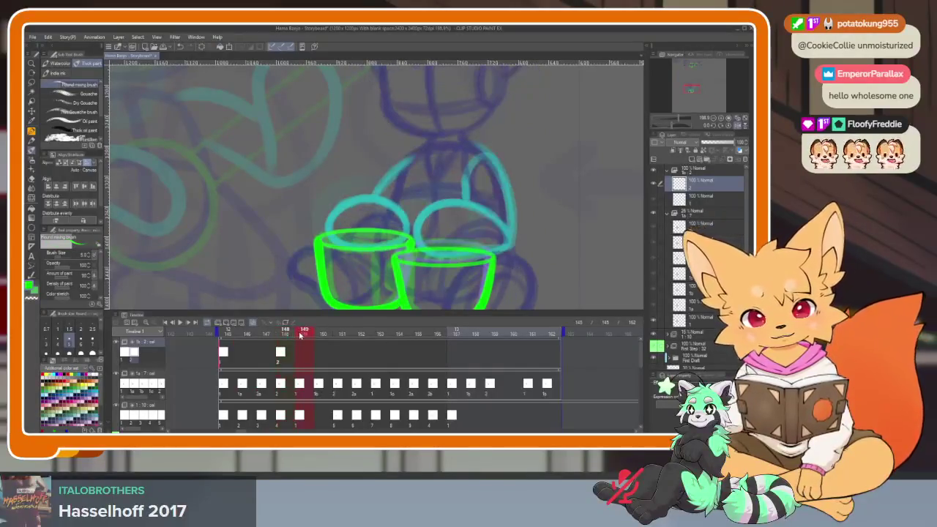
# - Assign cel 1 to frame 149 and cel 2 to frame 153
pyautogui.rightClick(307, 357)
pyautogui.click(309, 202)
pyautogui.moveTo(304, 334); pyautogui.dragTo(361, 342)
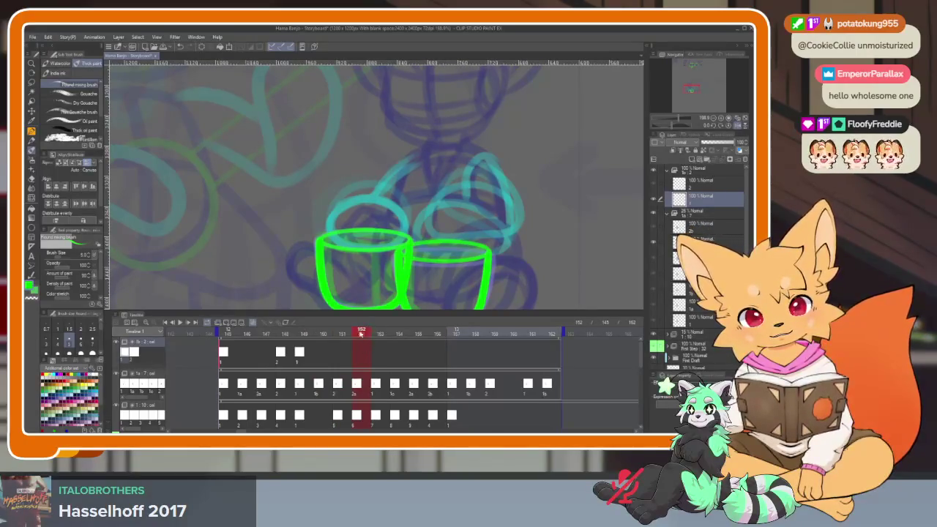
pyautogui.moveTo(361, 334); pyautogui.dragTo(384, 334)
pyautogui.rightClick(379, 358)
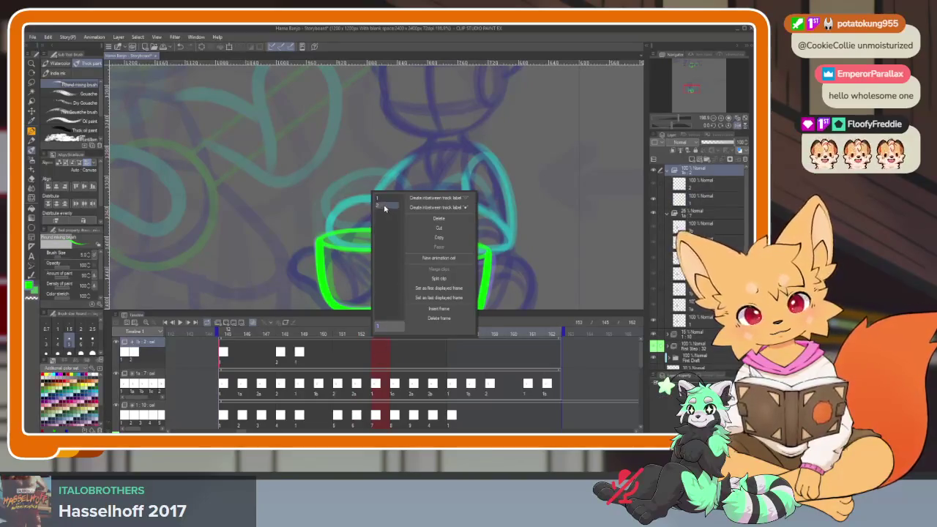
pyautogui.click(383, 316)
# - Create a new cel at frame 155, fill frame 154 with an existing mug cel
pyautogui.click(418, 357)
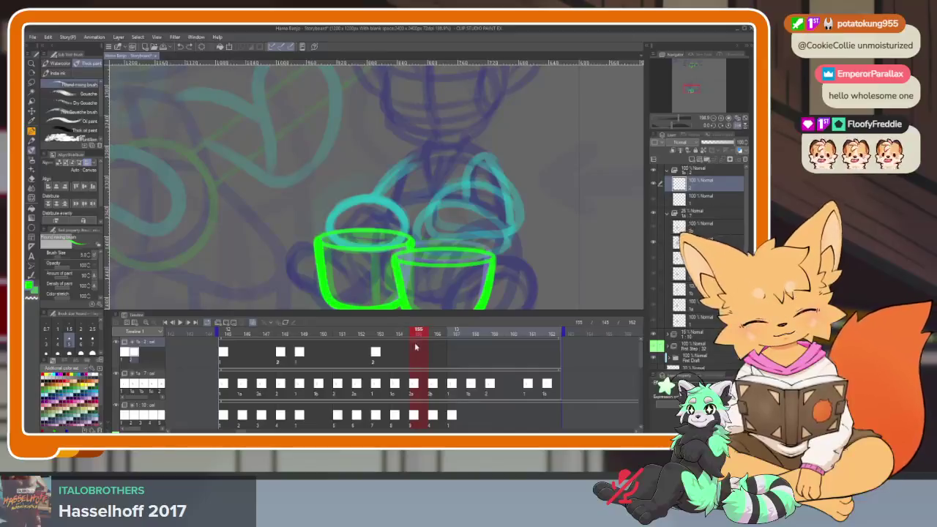
pyautogui.rightClick(418, 358)
pyautogui.click(477, 258)
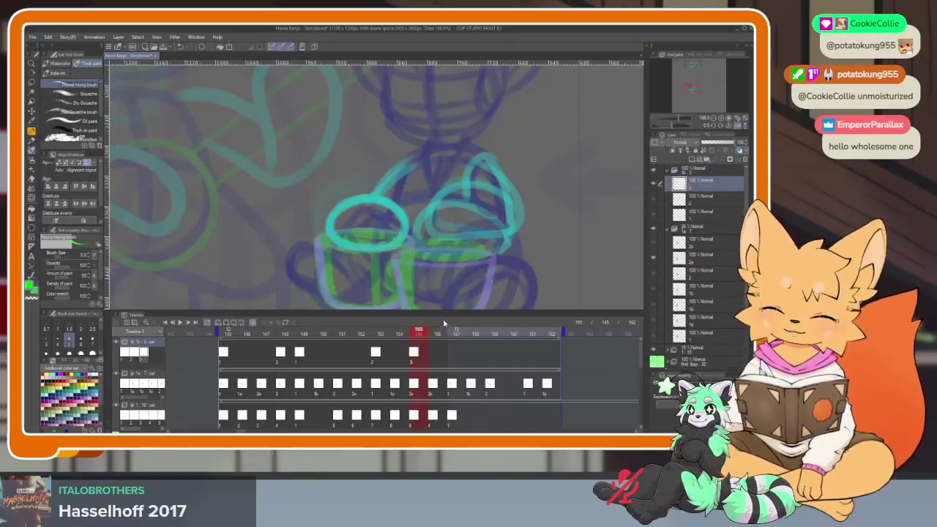
pyautogui.click(397, 356)
pyautogui.rightClick(397, 355)
pyautogui.click(408, 207)
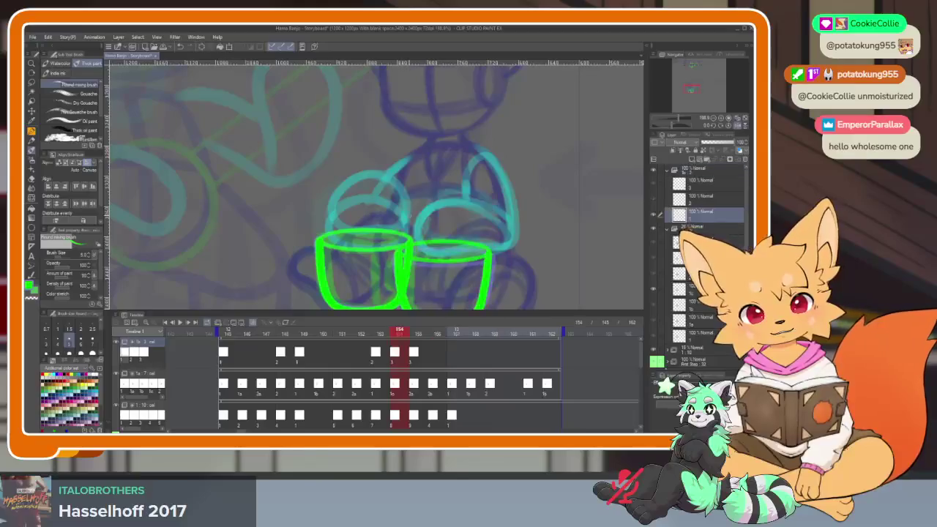
pyautogui.click(420, 333)
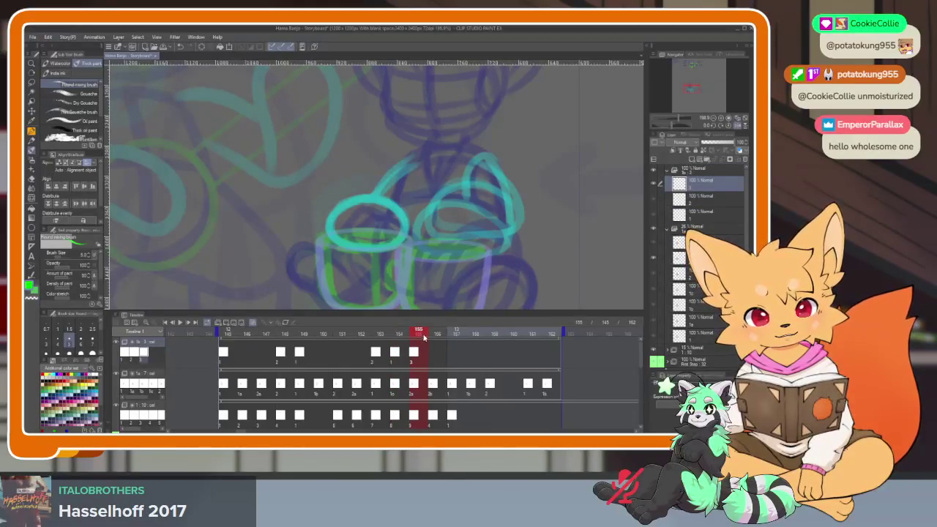
pyautogui.press('Tab')
pyautogui.scroll(2, 393, 334)
pyautogui.scroll(3, 402, 358)
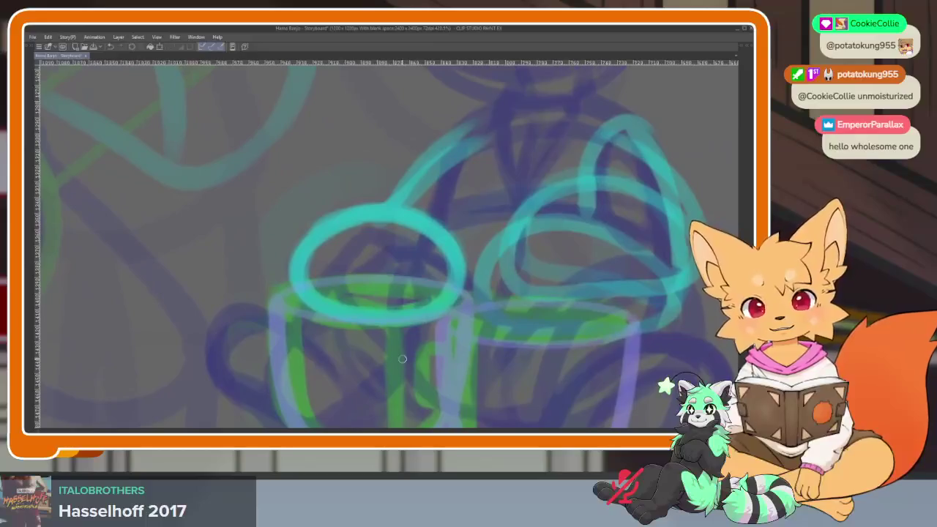
# - Draw the green rims of the left and right mugs on the frame 155 cel
pyautogui.press('Tab')
pyautogui.press('Tab')
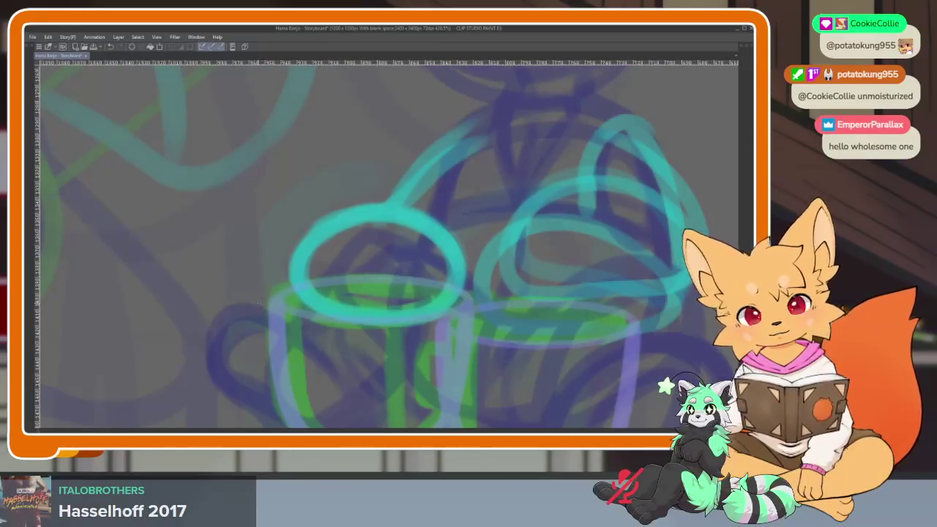
pyautogui.moveTo(258, 311); pyautogui.dragTo(476, 322)
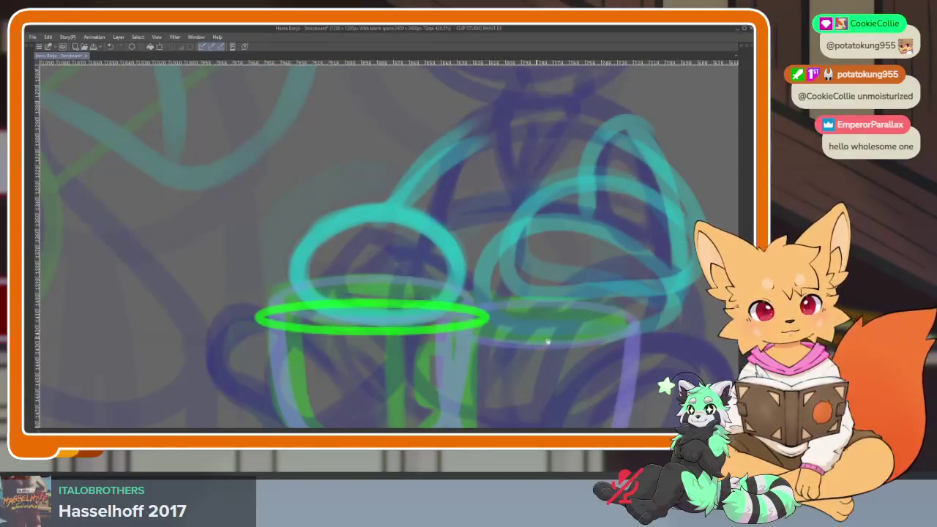
pyautogui.moveTo(548, 342); pyautogui.dragTo(474, 342)
pyautogui.moveTo(388, 315); pyautogui.dragTo(395, 326)
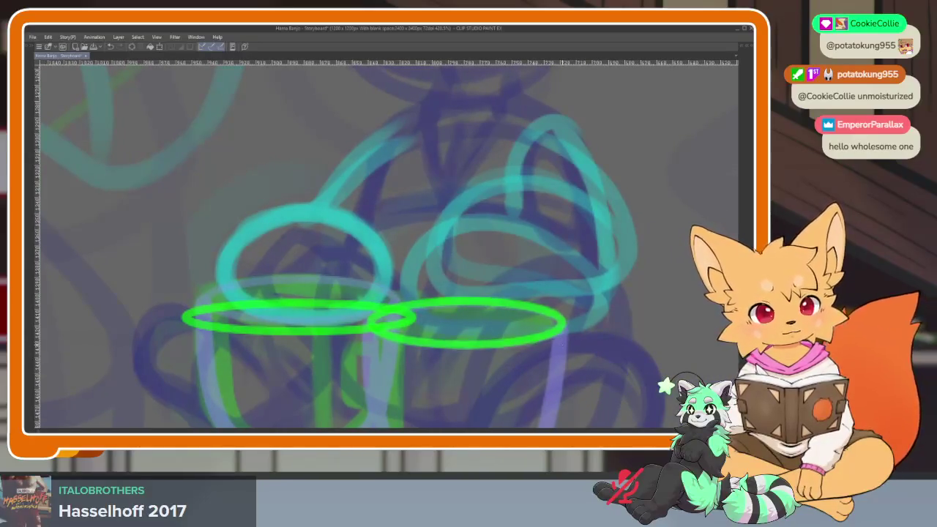
# - Draw both mugs' sides and bottoms, then go to frame 156
pyautogui.moveTo(558, 350); pyautogui.dragTo(525, 282)
pyautogui.moveTo(345, 282)
pyautogui.mouseDown()
pyautogui.moveTo(343, 265)
pyautogui.moveTo(341, 326)
pyautogui.moveTo(362, 388)
pyautogui.moveTo(476, 393)
pyautogui.mouseUp()
pyautogui.moveTo(529, 250)
pyautogui.mouseDown()
pyautogui.moveTo(494, 388)
pyautogui.moveTo(423, 407)
pyautogui.mouseUp()
pyautogui.moveTo(456, 366); pyautogui.dragTo(579, 375)
pyautogui.moveTo(274, 251)
pyautogui.mouseDown()
pyautogui.moveTo(296, 336)
pyautogui.moveTo(358, 388)
pyautogui.moveTo(461, 368)
pyautogui.mouseUp()
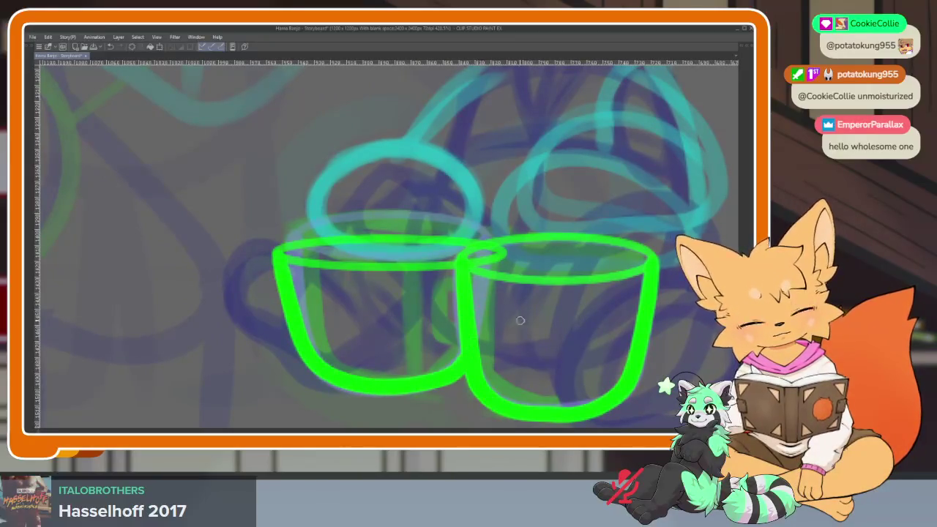
pyautogui.scroll(-5, 535, 325)
pyautogui.scroll(4, 554, 341)
pyautogui.scroll(-3, 555, 322)
pyautogui.scroll(2, 564, 322)
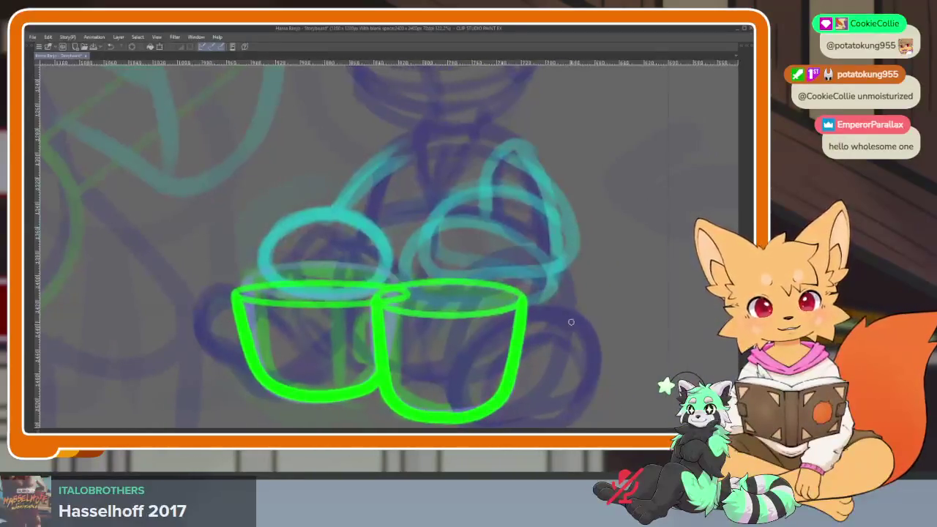
pyautogui.press('Tab')
pyautogui.click(440, 354)
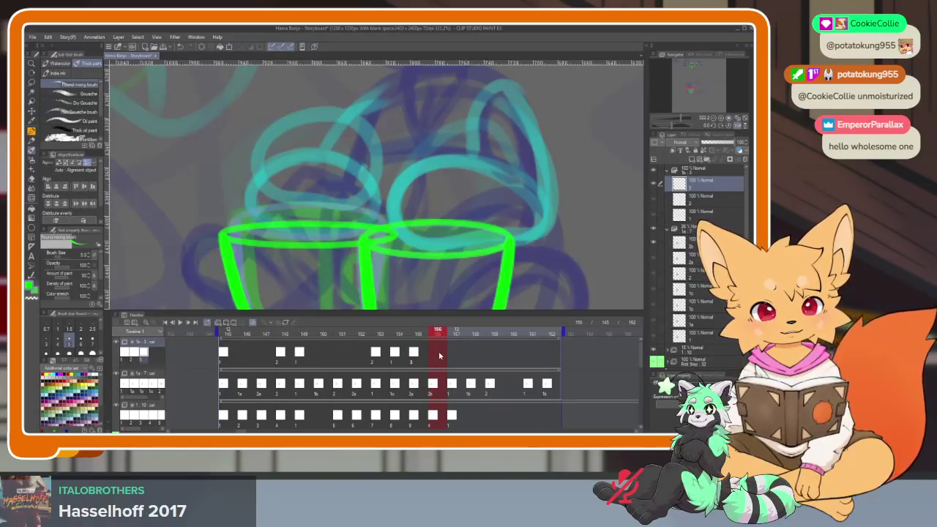
# - Assign cels 2, 3 and 1 to frames 156, 157 and 158
pyautogui.rightClick(439, 357)
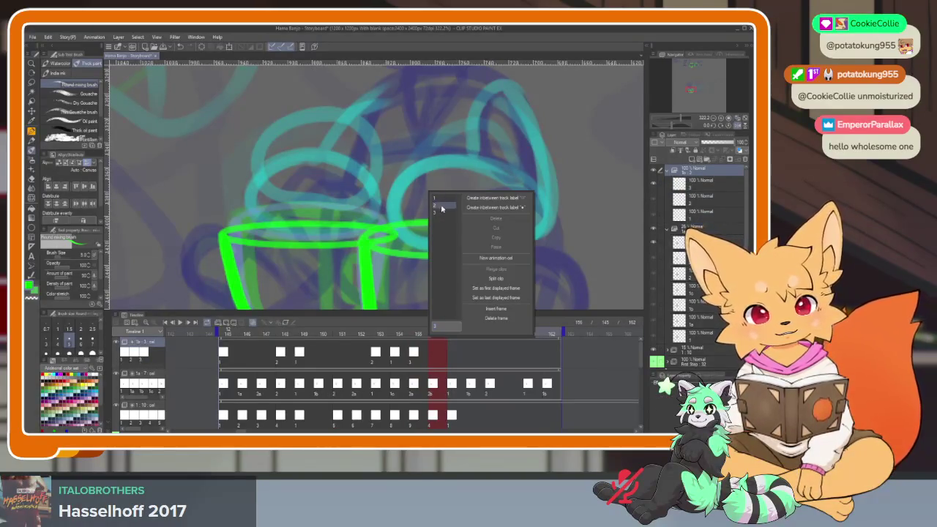
pyautogui.click(497, 276)
pyautogui.moveTo(442, 335); pyautogui.dragTo(455, 333)
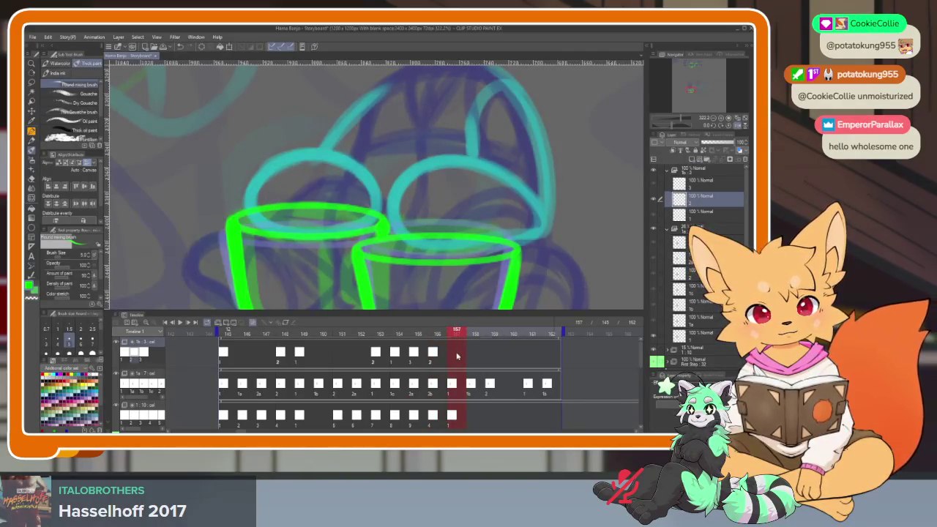
pyautogui.rightClick(457, 356)
pyautogui.click(460, 213)
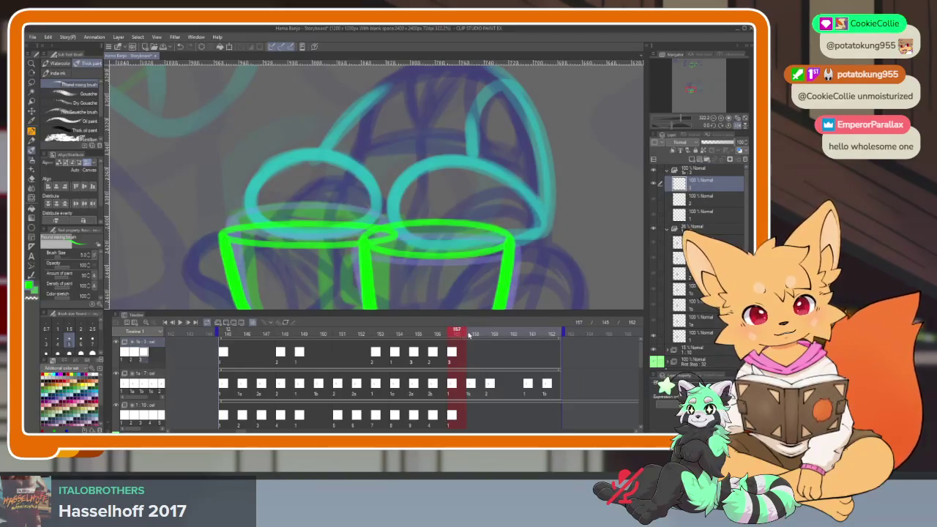
pyautogui.click(469, 334)
pyautogui.rightClick(476, 359)
pyautogui.click(482, 201)
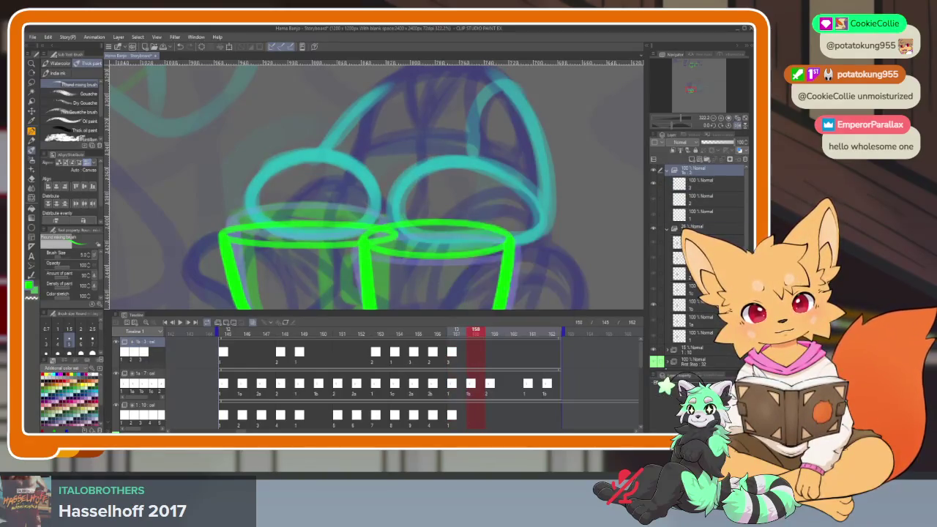
# - Scrub ahead to frame 162, hide all panels, and start playback
pyautogui.click(493, 334)
pyautogui.moveTo(516, 333); pyautogui.dragTo(553, 332)
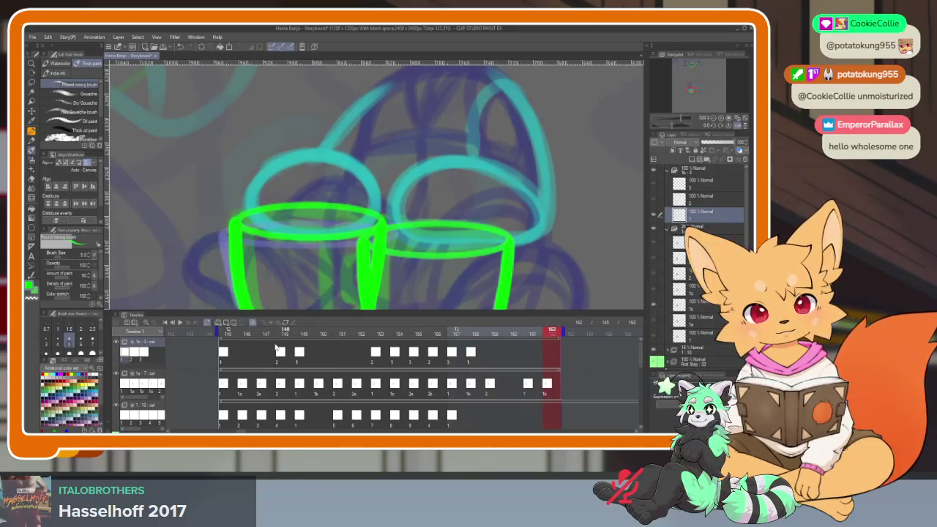
pyautogui.press('Tab')
pyautogui.scroll(-4, 508, 341)
pyautogui.scroll(2, 508, 341)
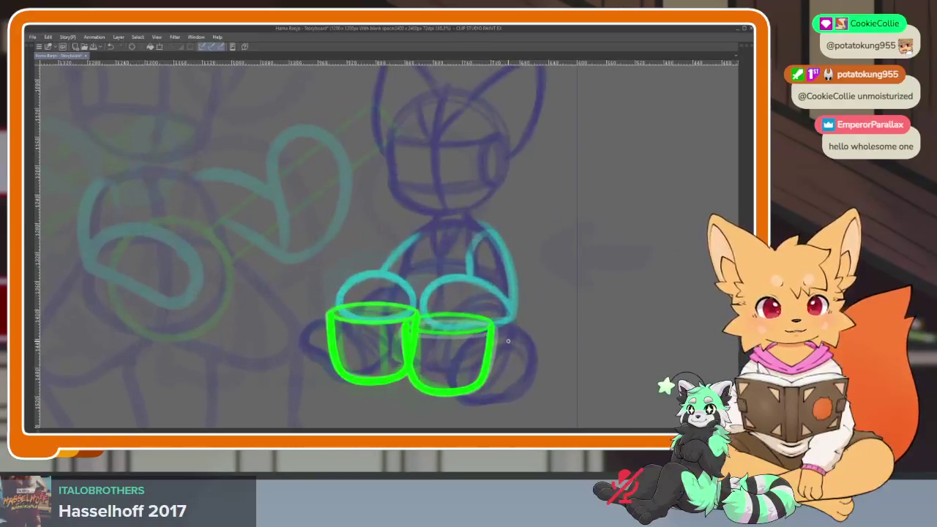
pyautogui.press('Return')
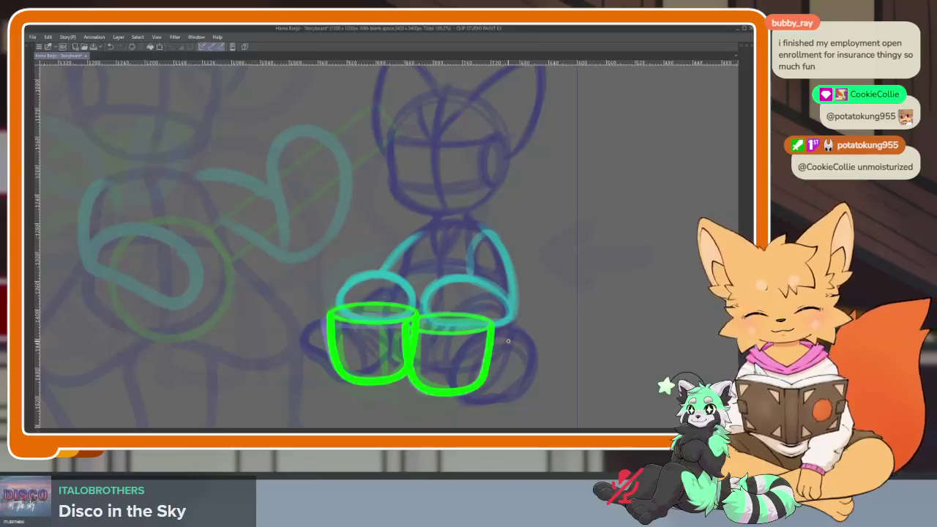
# - After watching the animation loop, bring the palettes back around the canvas
pyautogui.press('Tab')
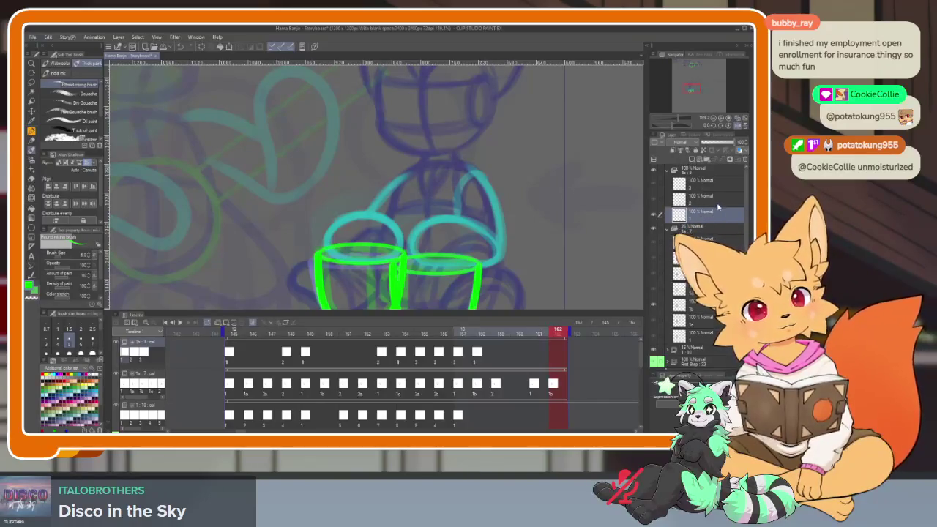
# - Collapse the layer folders and add a new empty layer at the top
pyautogui.click(667, 229)
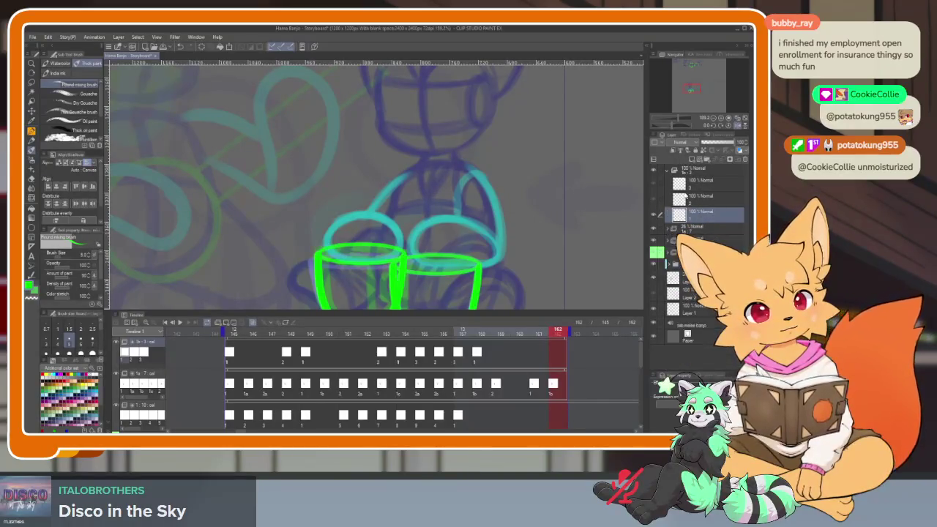
pyautogui.click(670, 172)
pyautogui.click(702, 172)
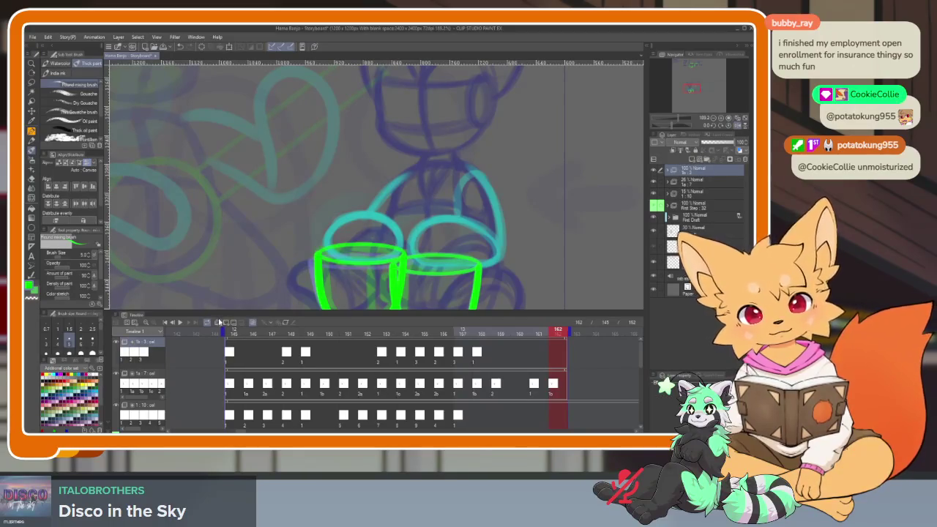
pyautogui.click(692, 158)
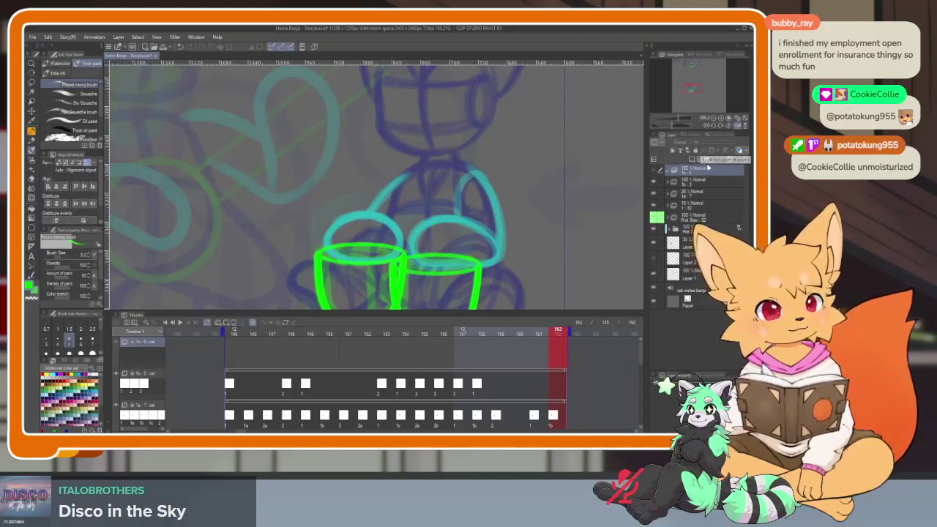
pyautogui.click(666, 171)
# - Create a blank cel 1 at frame 145 on the new track
pyautogui.click(229, 352)
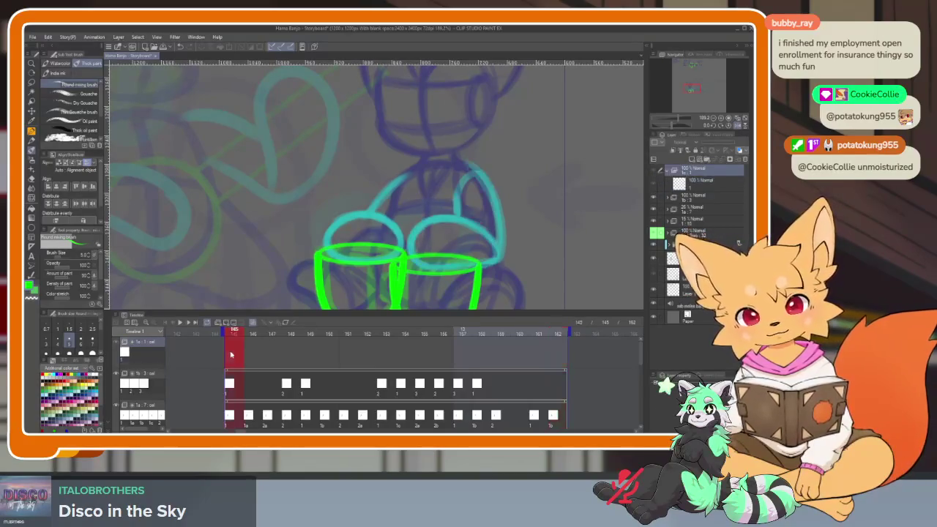
pyautogui.rightClick(229, 352)
pyautogui.click(322, 328)
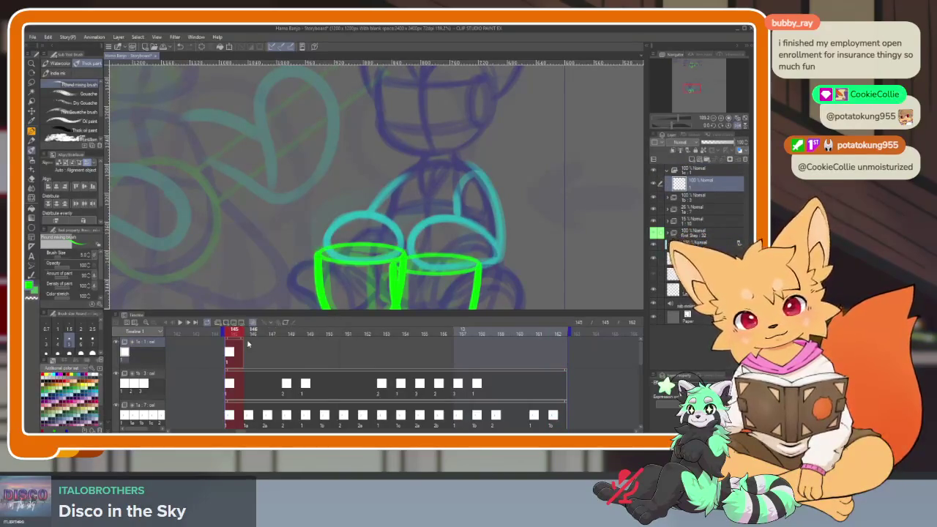
# - Create new animation cels on the new track at frames 151, 146 and 150
pyautogui.click(454, 353)
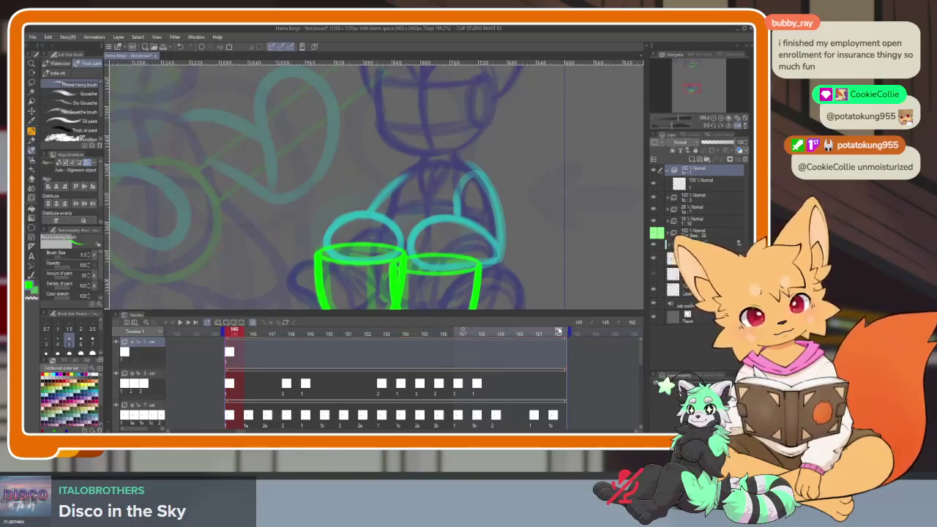
pyautogui.click(350, 358)
pyautogui.rightClick(349, 352)
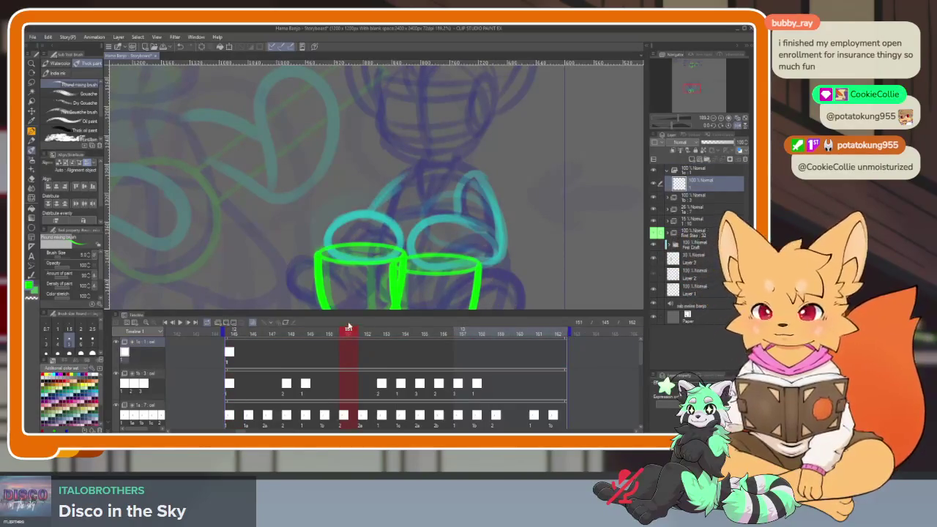
pyautogui.click(350, 328)
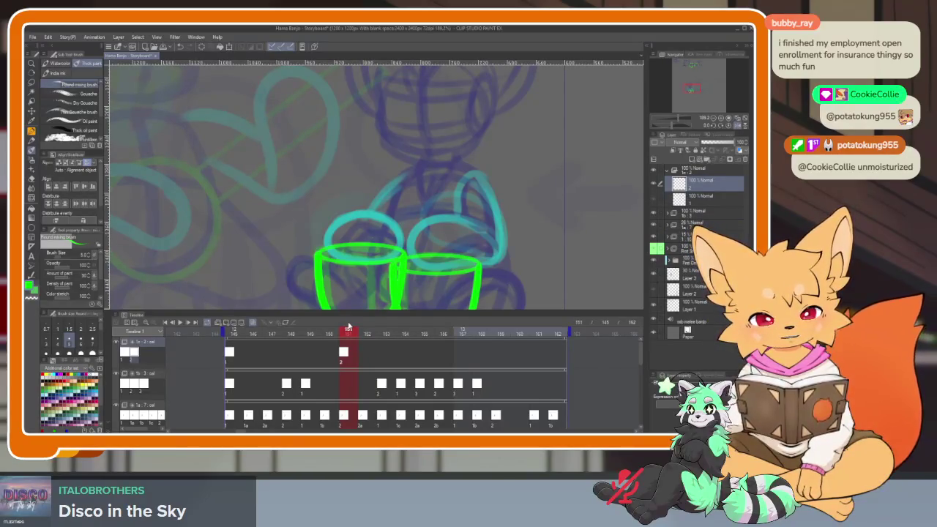
pyautogui.click(253, 353)
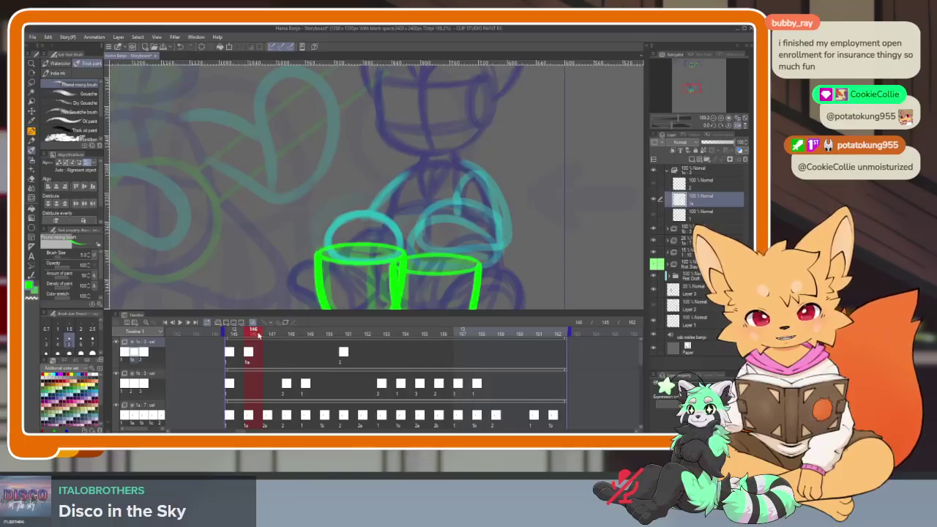
pyautogui.moveTo(262, 335); pyautogui.dragTo(329, 331)
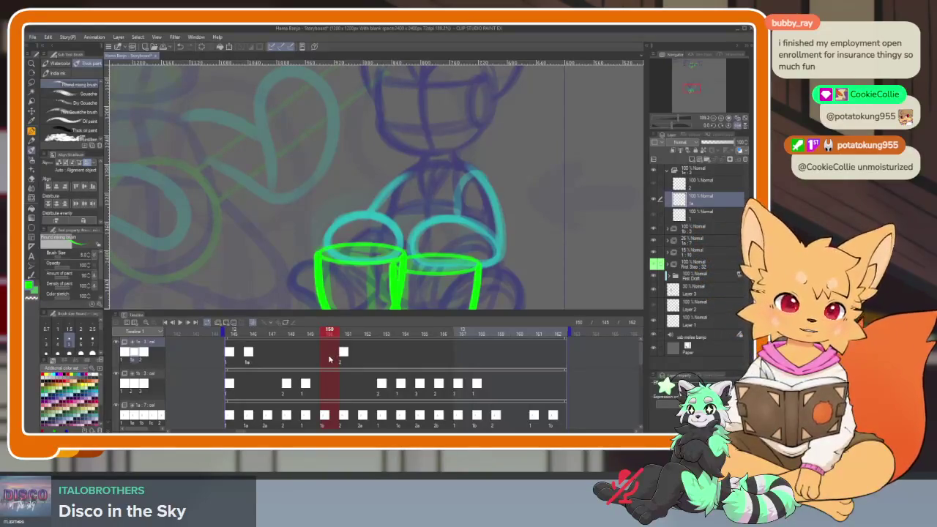
pyautogui.rightClick(329, 359)
pyautogui.click(335, 199)
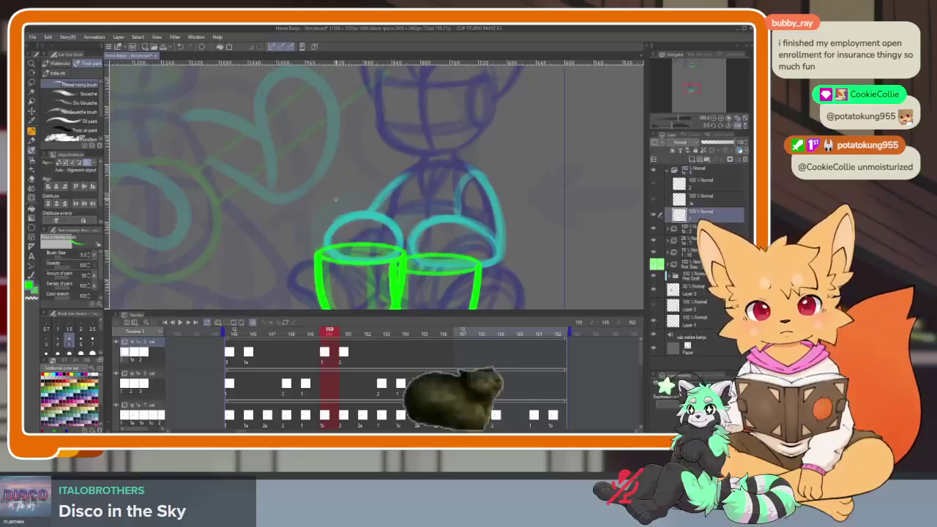
# - Step through frames 147–152 and flip between 148 and 149 to compare the drawings
pyautogui.click(348, 333)
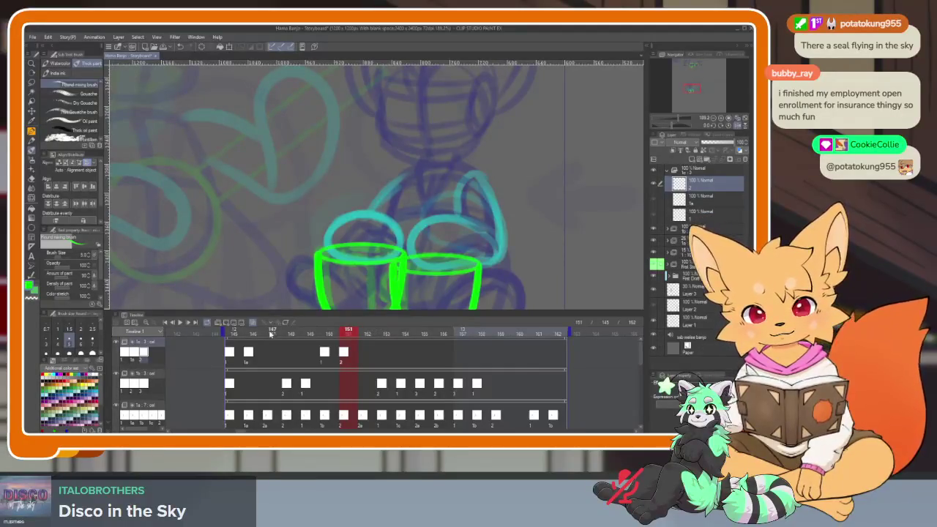
pyautogui.click(270, 334)
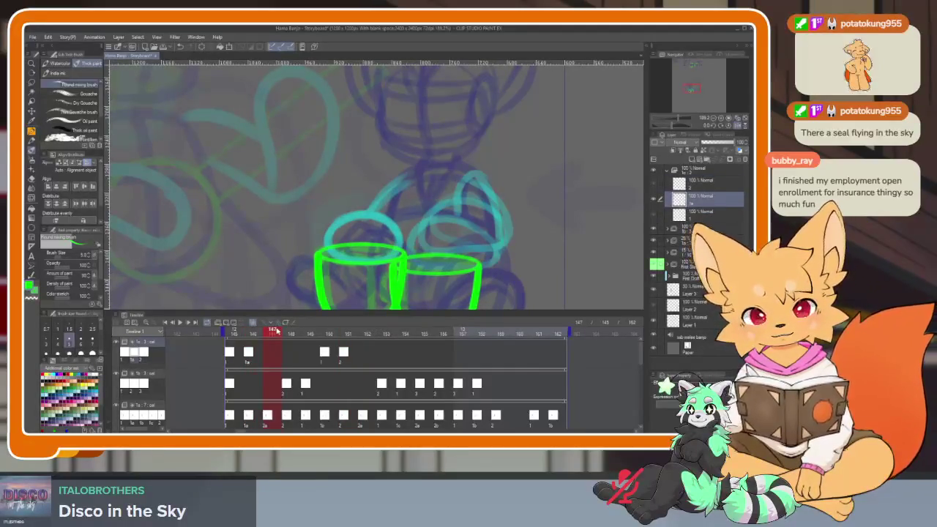
pyautogui.click(360, 333)
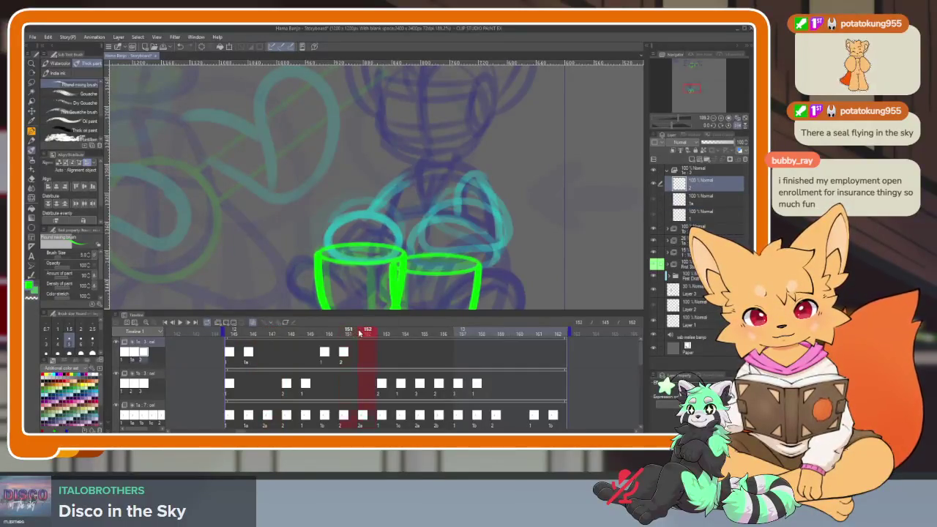
pyautogui.click(293, 334)
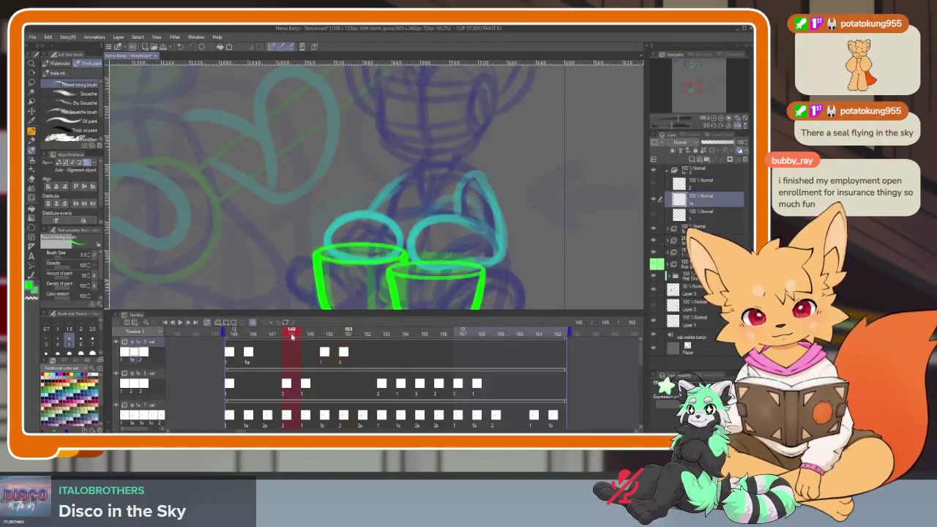
pyautogui.click(308, 335)
pyautogui.click(300, 336)
pyautogui.click(308, 336)
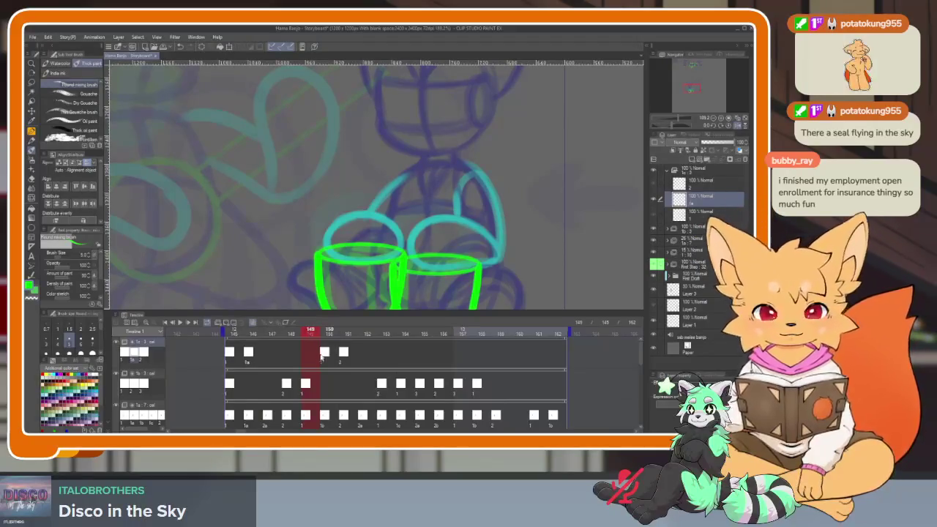
# - Drag the frame 150 cel to frame 149, then review frames 146–152
pyautogui.press('Right')
pyautogui.moveTo(323, 355); pyautogui.dragTo(305, 355)
pyautogui.click(310, 334)
pyautogui.click(327, 335)
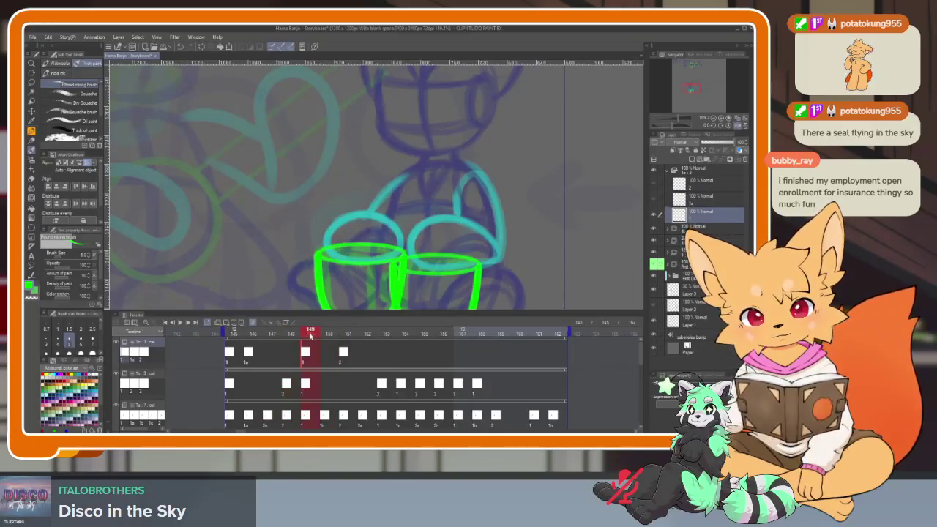
pyautogui.click(349, 335)
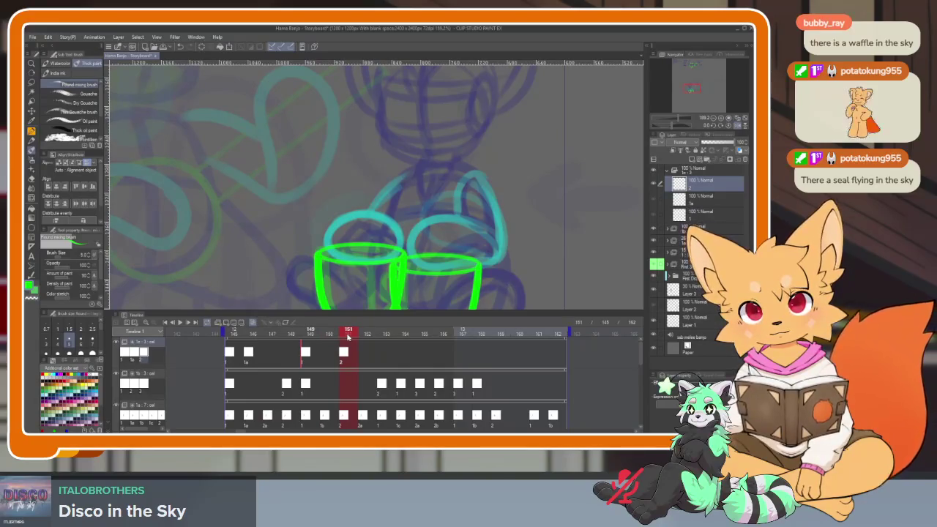
pyautogui.click(367, 335)
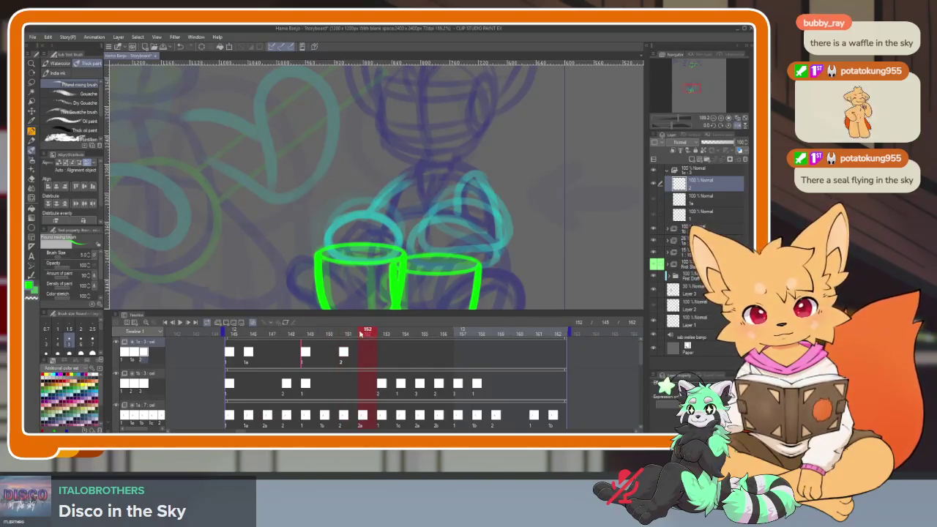
pyautogui.click(253, 335)
pyautogui.click(272, 335)
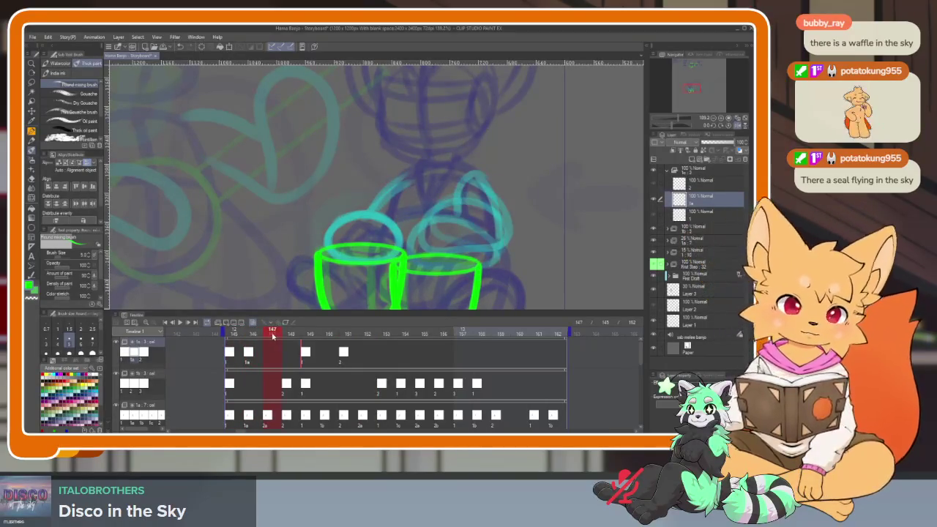
pyautogui.click(263, 334)
pyautogui.click(273, 334)
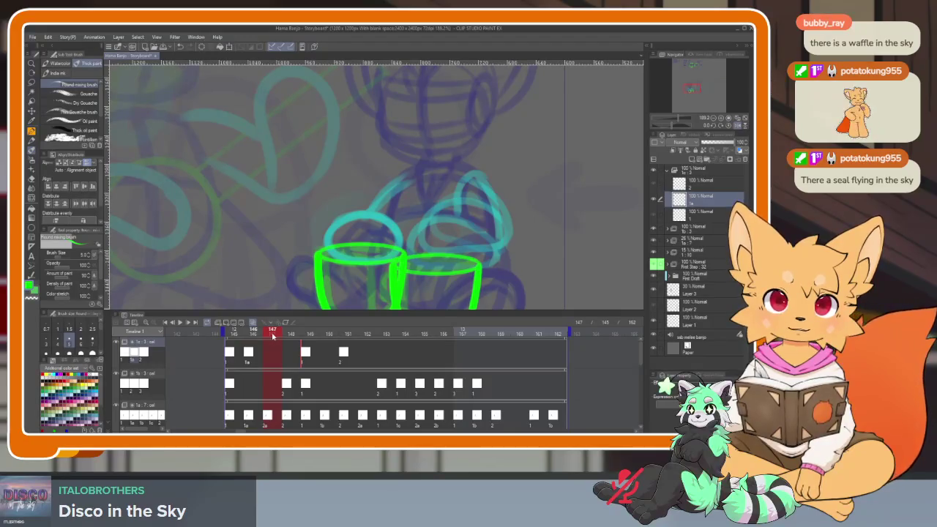
# - Flip repeatedly between frames 147 and 148 to compare the motion
pyautogui.click(286, 334)
pyautogui.click(273, 335)
pyautogui.click(285, 335)
pyautogui.click(273, 335)
pyautogui.click(290, 334)
pyautogui.click(273, 334)
pyautogui.click(290, 335)
pyautogui.click(272, 335)
pyautogui.click(289, 335)
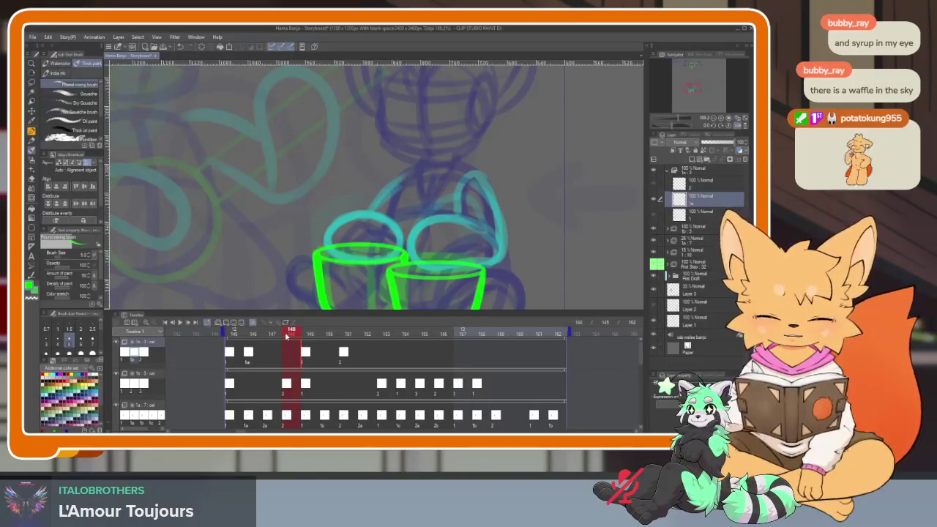
pyautogui.moveTo(287, 336)
pyautogui.mouseDown()
pyautogui.moveTo(272, 336)
pyautogui.moveTo(291, 334)
pyautogui.mouseUp()
pyautogui.moveTo(292, 334); pyautogui.dragTo(271, 337)
pyautogui.moveTo(272, 336)
pyautogui.mouseDown()
pyautogui.moveTo(291, 335)
pyautogui.moveTo(271, 336)
pyautogui.mouseUp()
pyautogui.moveTo(271, 336); pyautogui.dragTo(370, 333)
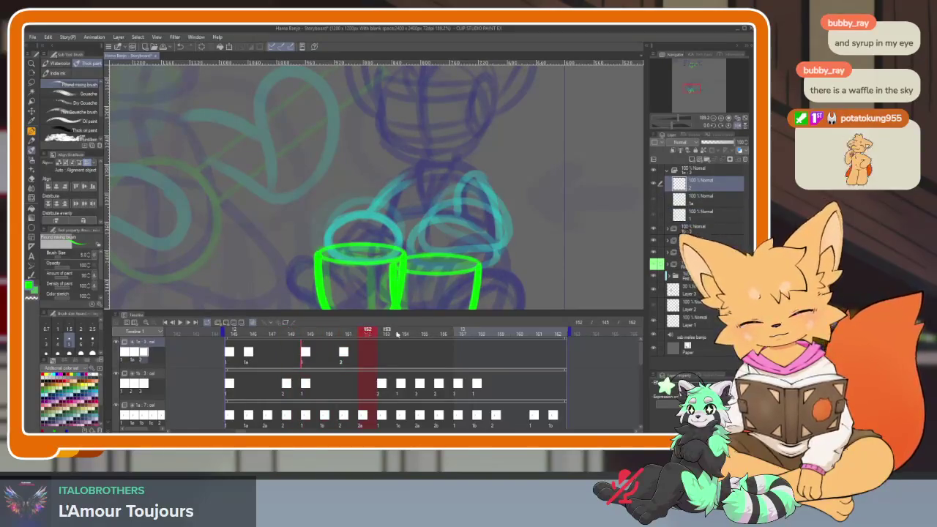
# - Add in-between cels 2b at frame 153 and 2c at frame 154, undoing a stray cel
pyautogui.hotkey('ctrl', 'shift', 'n')
pyautogui.click(386, 334)
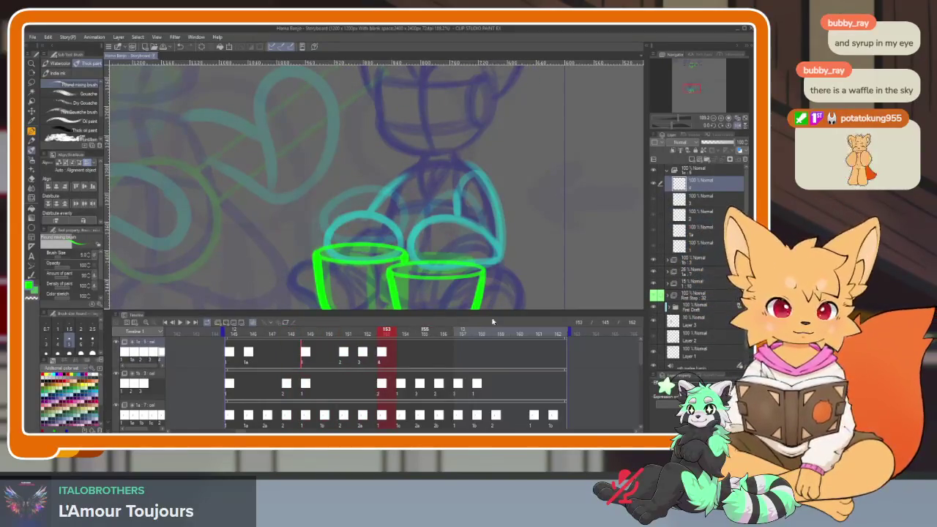
pyautogui.hotkey('ctrl', 'z')
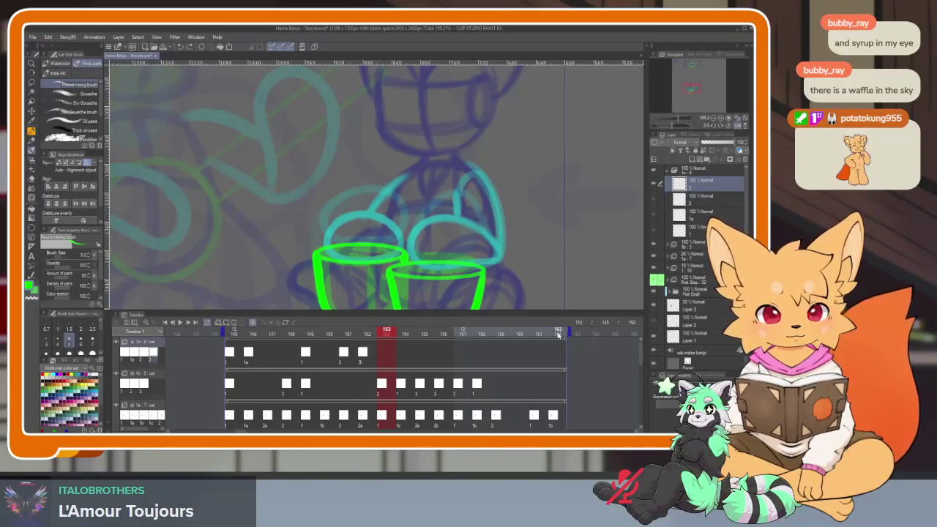
pyautogui.click(558, 335)
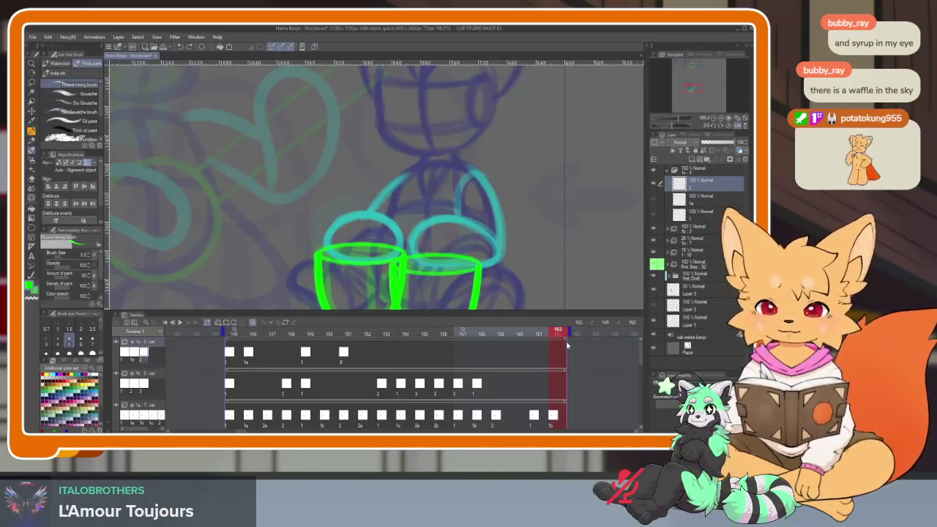
pyautogui.click(367, 333)
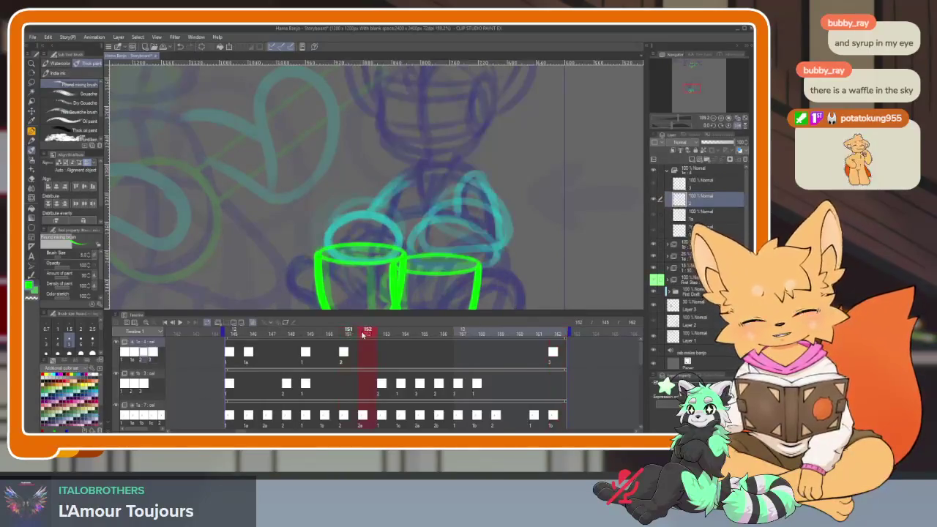
pyautogui.hotkey('ctrl', 'y')
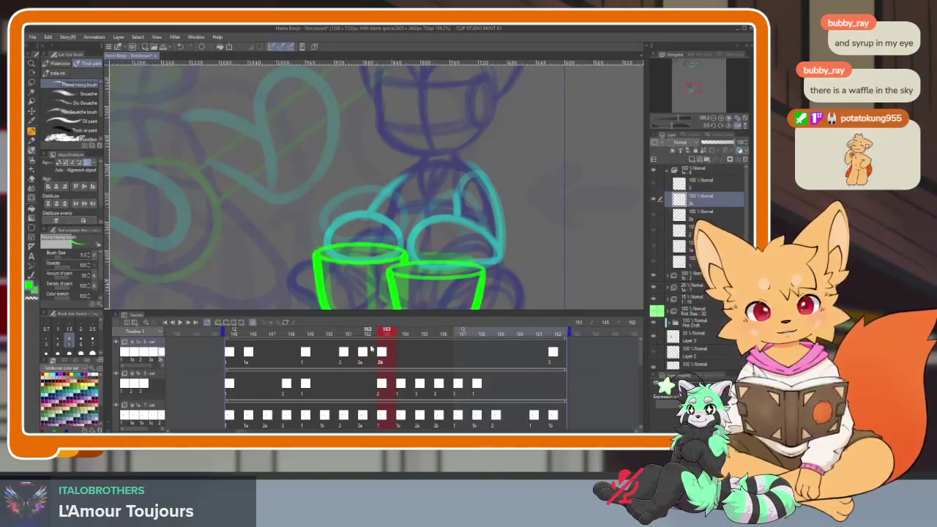
pyautogui.click(371, 357)
pyautogui.click(356, 332)
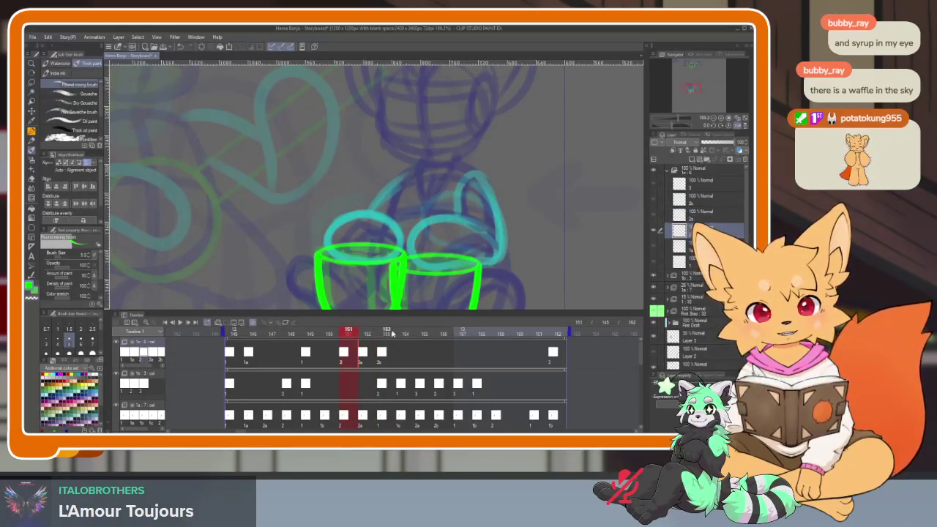
pyautogui.hotkey('ctrl', 'y')
pyautogui.click(361, 355)
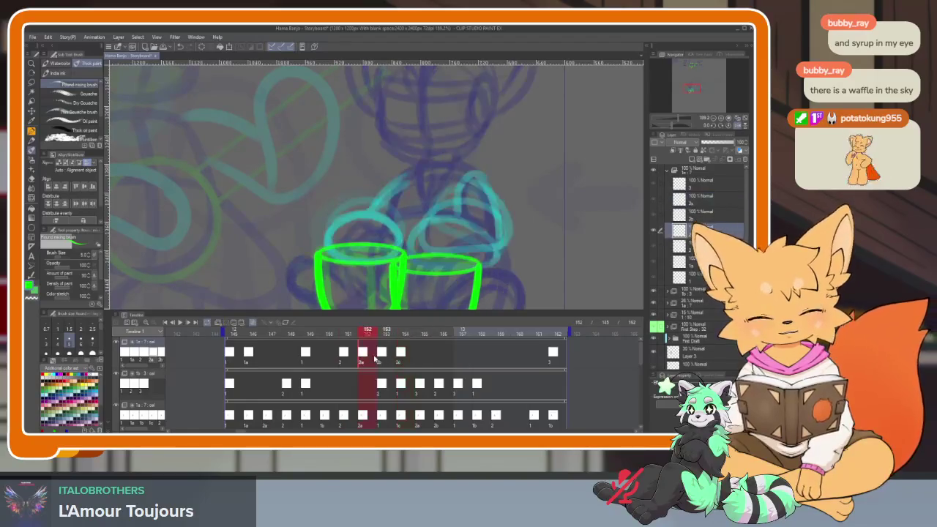
# - Move cels 2a and 2b to frames 147 and 148, then scrub frames 145–154 to check motion
pyautogui.moveTo(265, 357); pyautogui.dragTo(267, 357)
pyautogui.moveTo(381, 355); pyautogui.dragTo(347, 355)
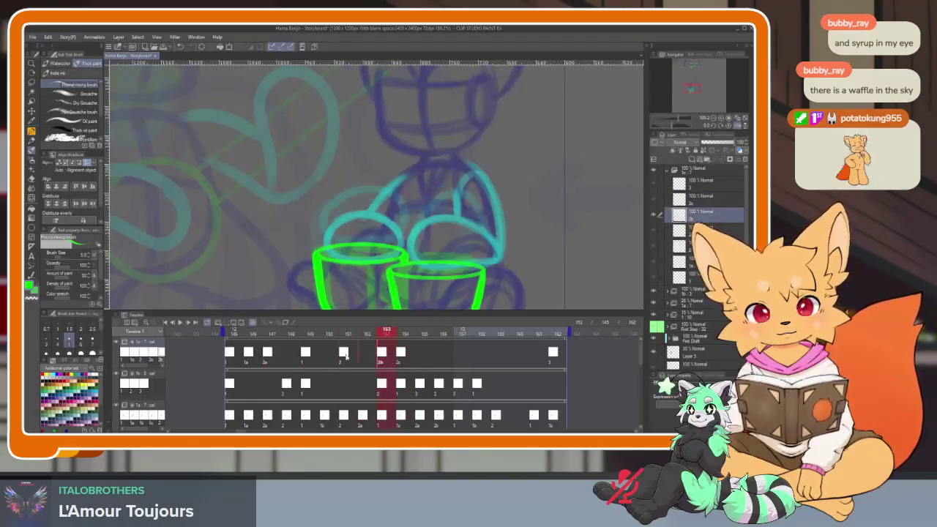
pyautogui.moveTo(290, 358); pyautogui.dragTo(288, 356)
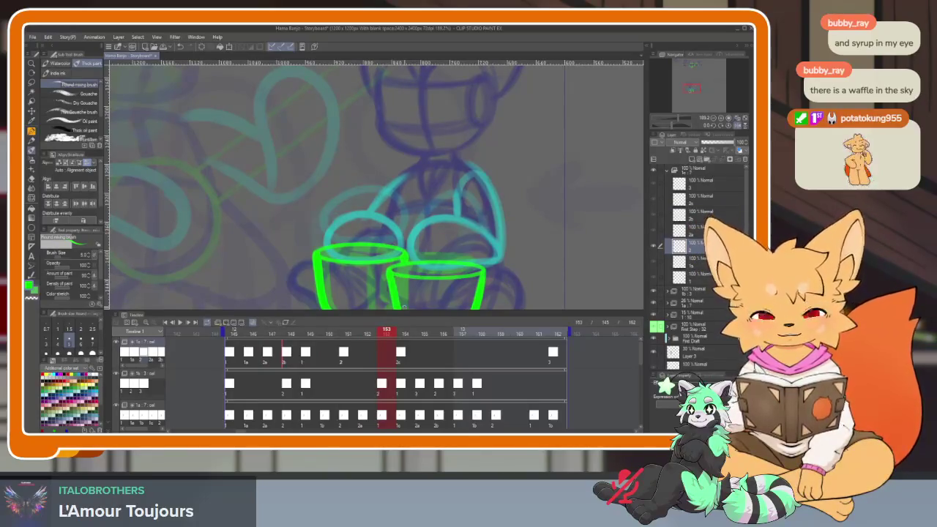
pyautogui.moveTo(235, 334); pyautogui.dragTo(287, 334)
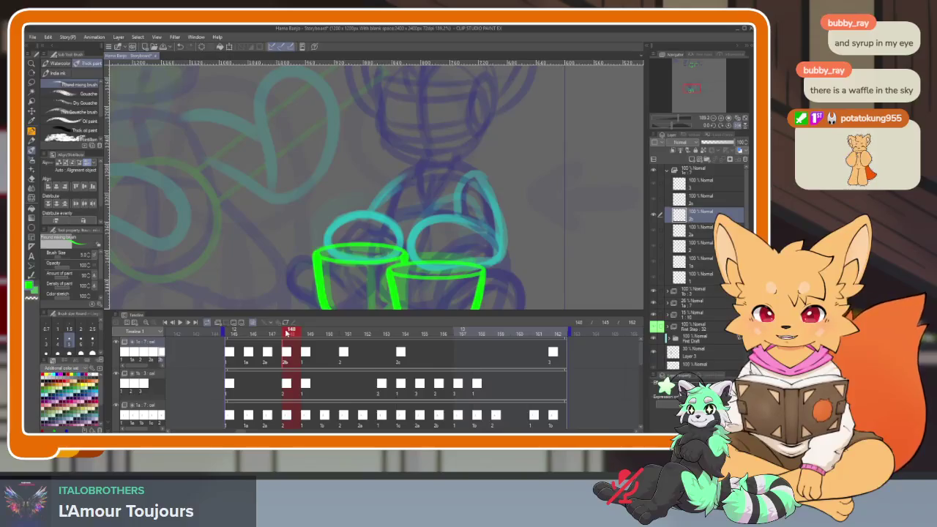
pyautogui.moveTo(305, 335); pyautogui.dragTo(364, 335)
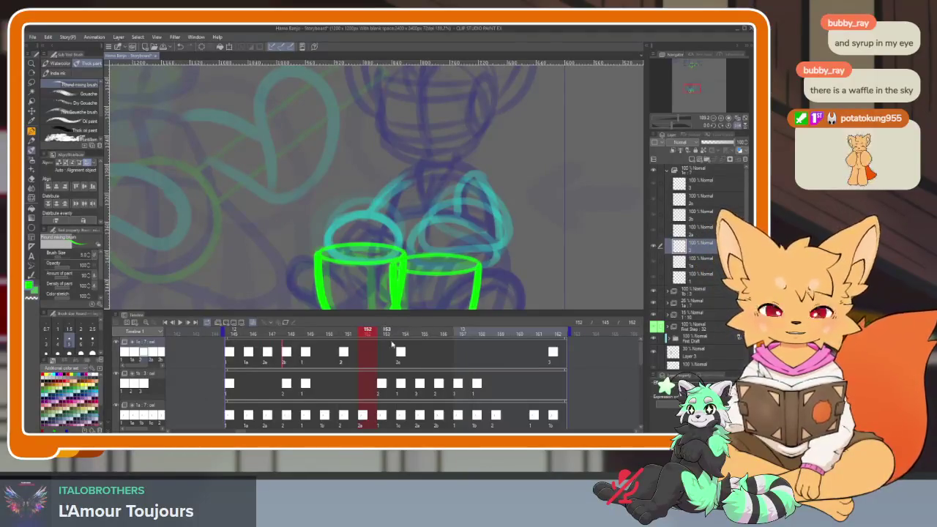
pyautogui.click(270, 362)
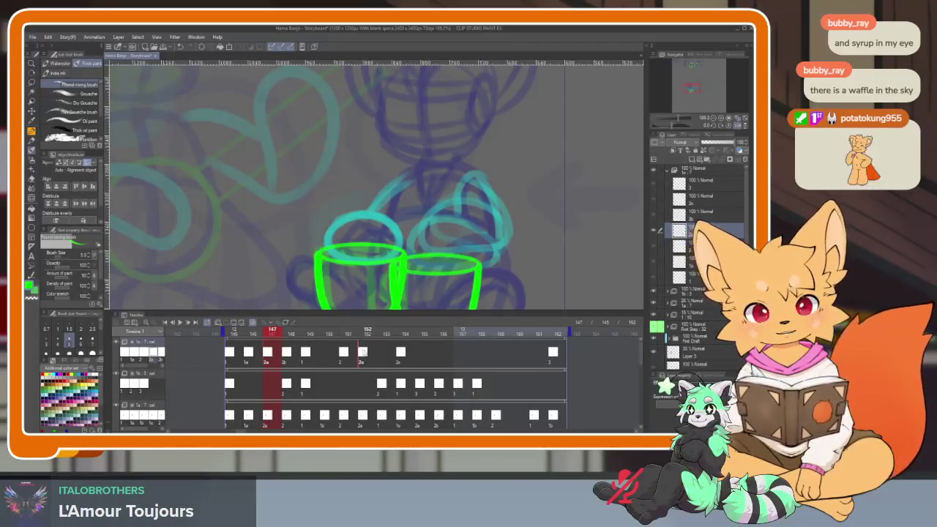
pyautogui.moveTo(340, 336); pyautogui.dragTo(386, 333)
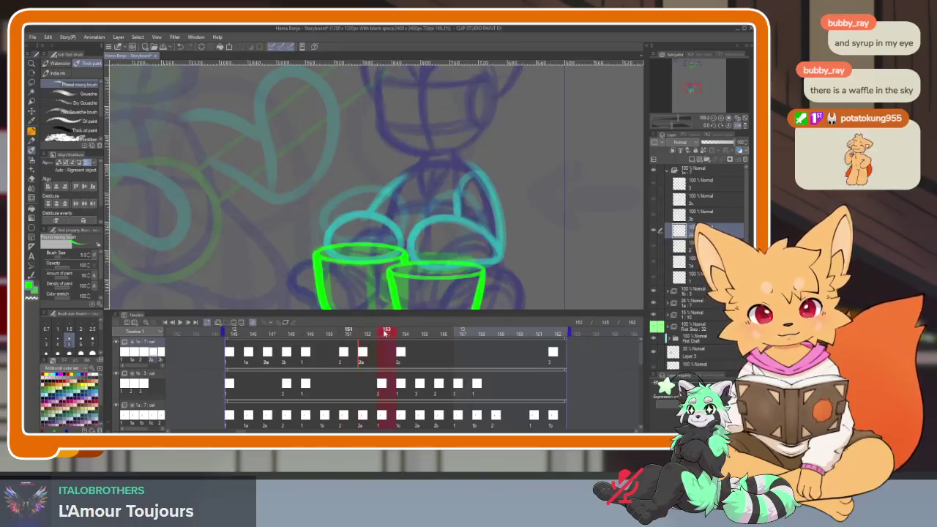
pyautogui.click(402, 352)
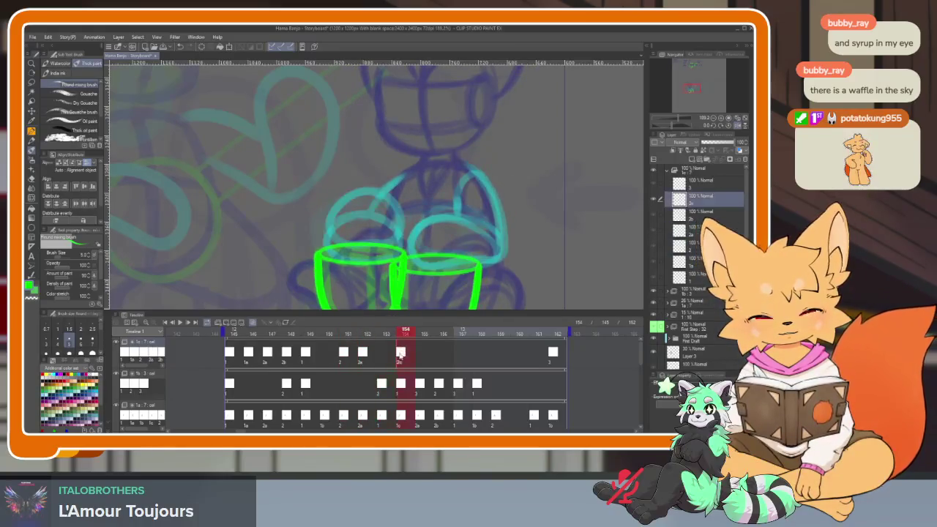
pyautogui.moveTo(383, 334)
pyautogui.mouseDown()
pyautogui.moveTo(349, 335)
pyautogui.moveTo(403, 335)
pyautogui.mouseUp()
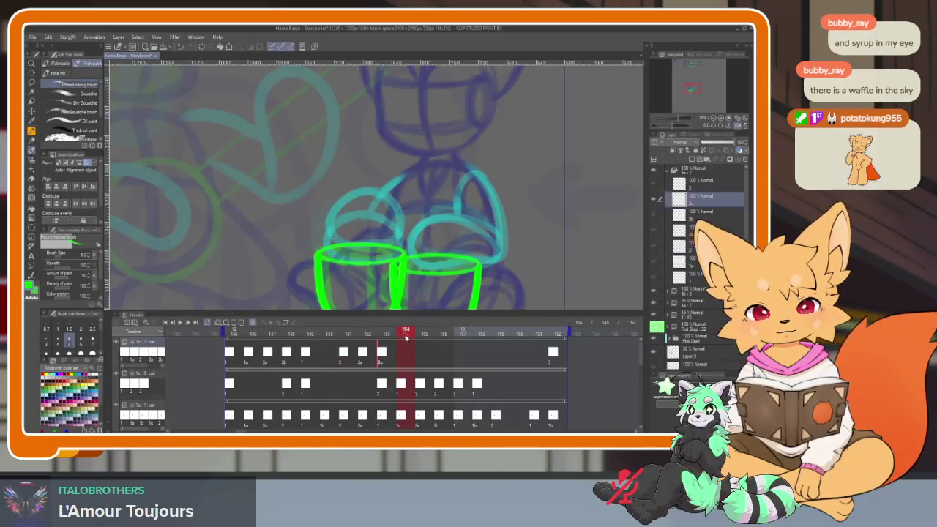
pyautogui.rightClick(401, 358)
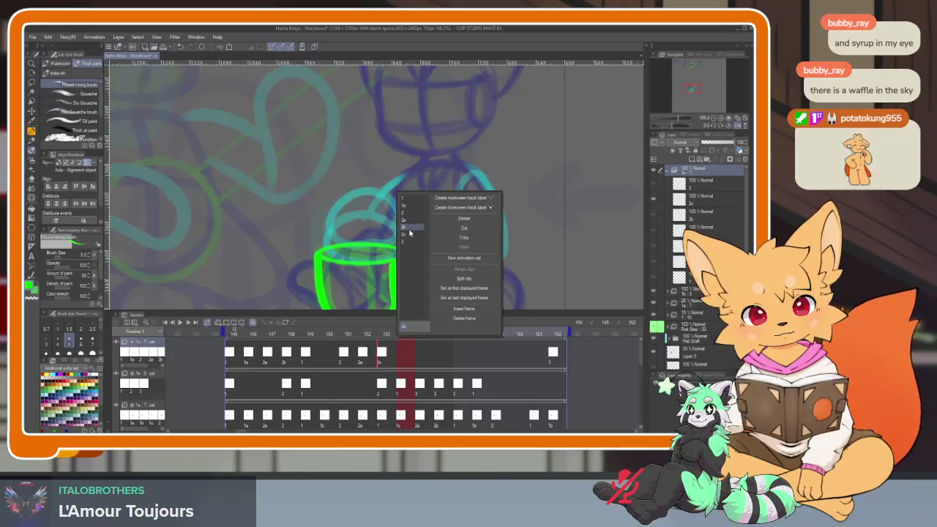
# - Assign cel 2b to frame 154 and review frames 151 through 155
pyautogui.click(407, 229)
pyautogui.rightClick(402, 351)
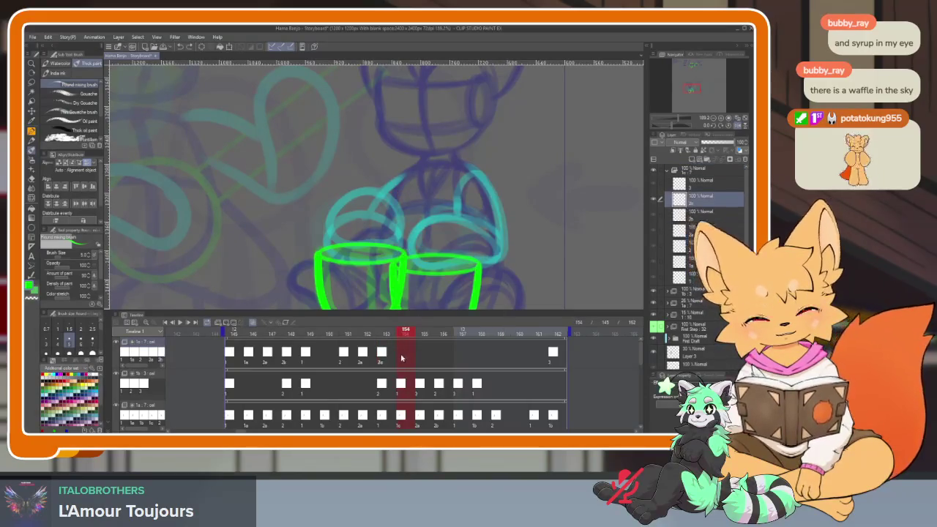
pyautogui.click(408, 228)
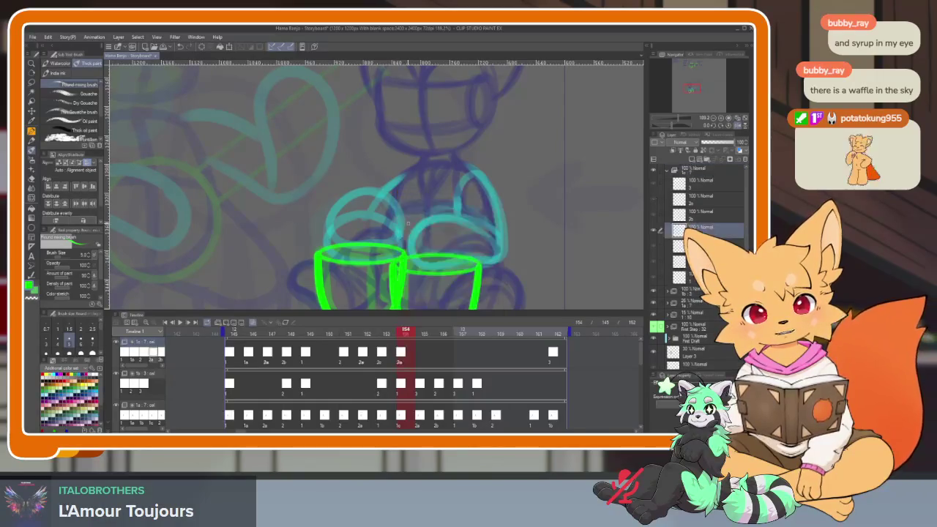
pyautogui.click(370, 337)
pyautogui.click(353, 337)
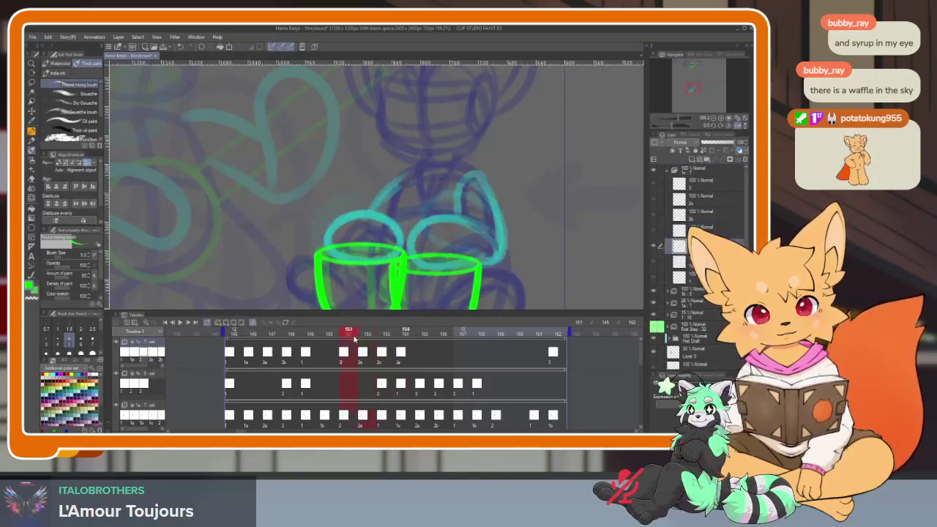
pyautogui.click(368, 337)
pyautogui.click(387, 337)
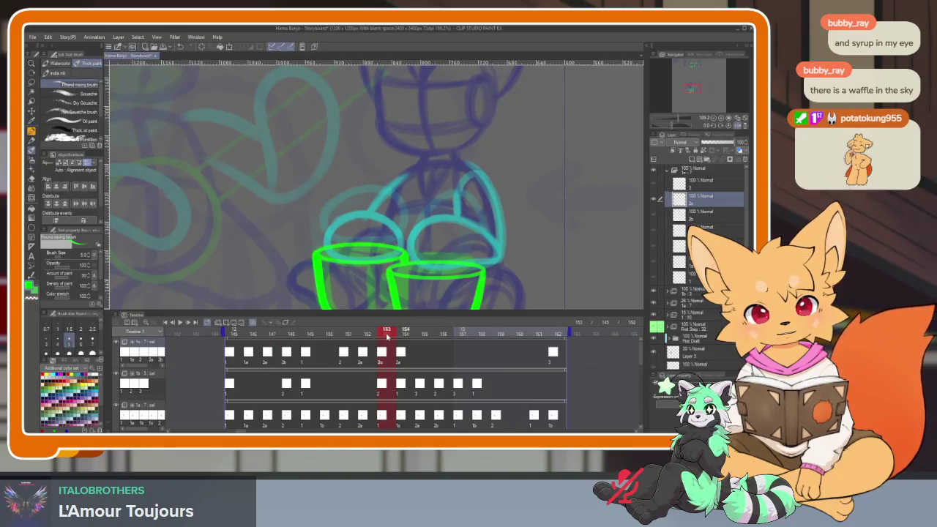
pyautogui.click(404, 335)
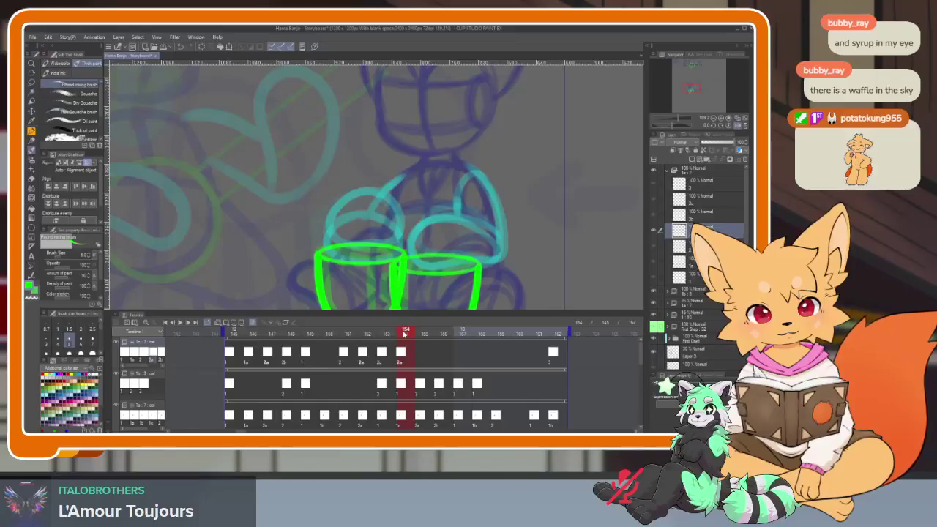
pyautogui.click(422, 333)
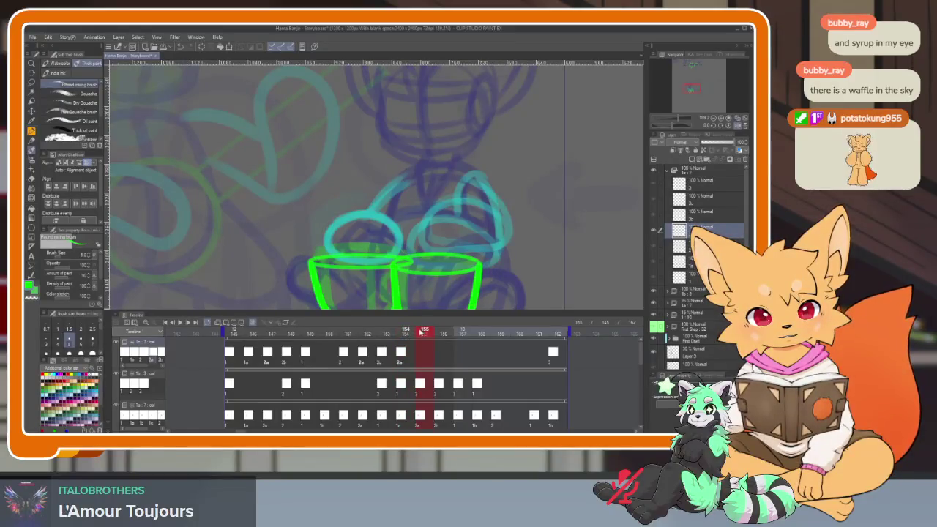
# - Step back and forth through frames 150–154 to check the timing
pyautogui.click(387, 335)
pyautogui.click(349, 337)
pyautogui.click(367, 335)
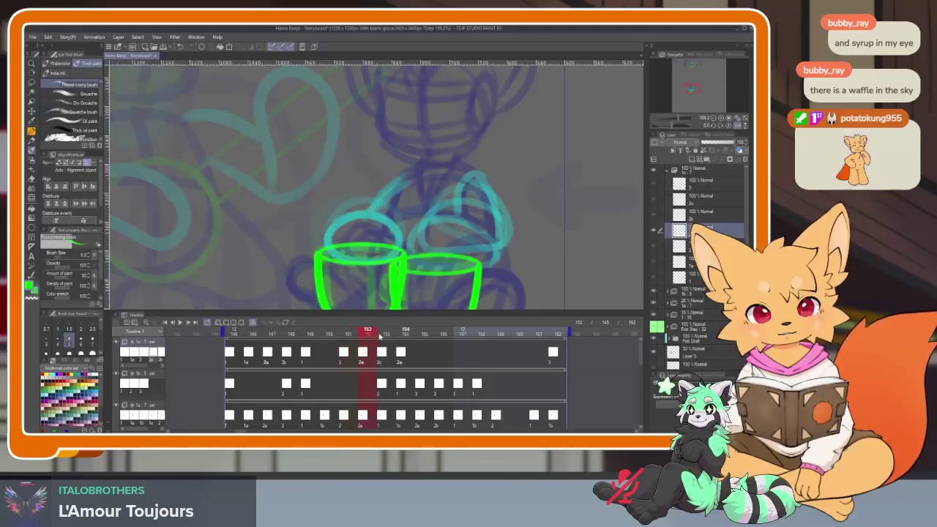
pyautogui.click(387, 336)
pyautogui.click(403, 335)
pyautogui.click(348, 335)
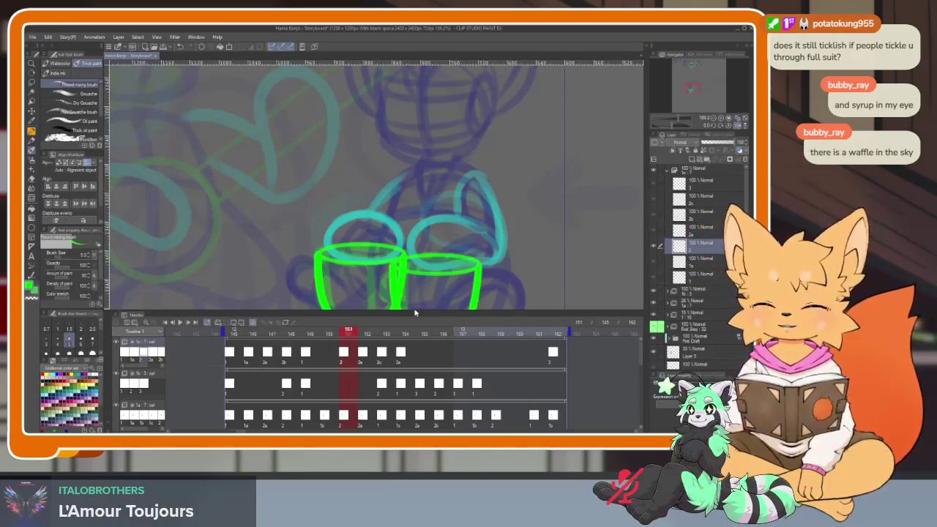
pyautogui.click(368, 332)
pyautogui.click(384, 331)
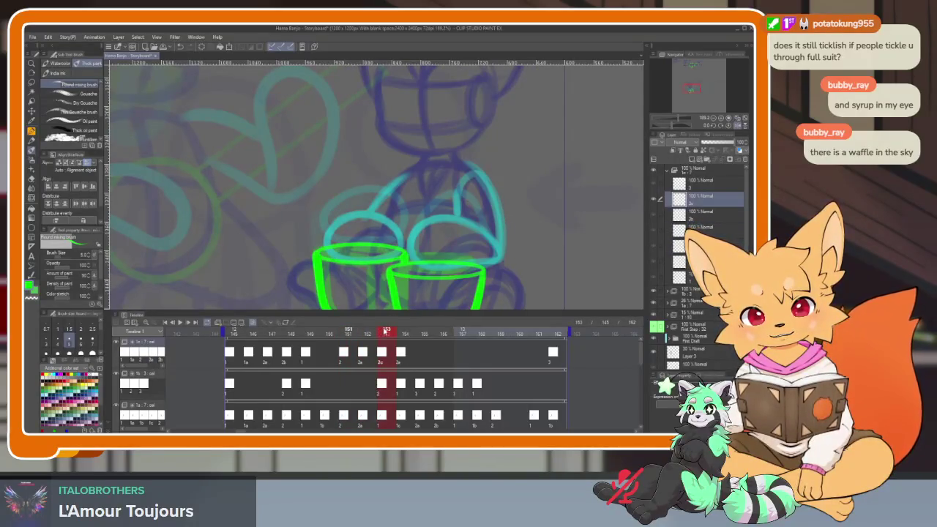
pyautogui.click(400, 332)
pyautogui.moveTo(401, 331)
pyautogui.mouseDown()
pyautogui.moveTo(328, 331)
pyautogui.moveTo(349, 332)
pyautogui.mouseUp()
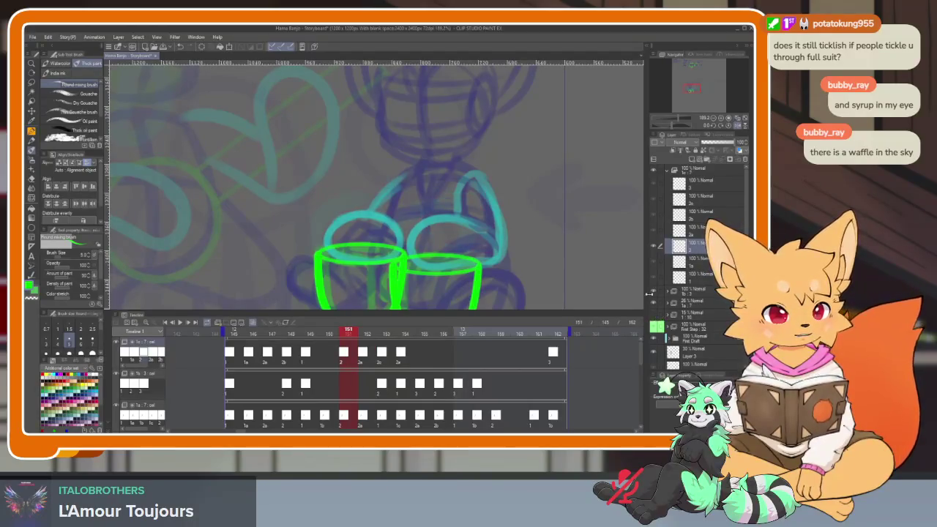
pyautogui.moveTo(352, 335)
pyautogui.mouseDown()
pyautogui.moveTo(401, 335)
pyautogui.moveTo(347, 338)
pyautogui.mouseUp()
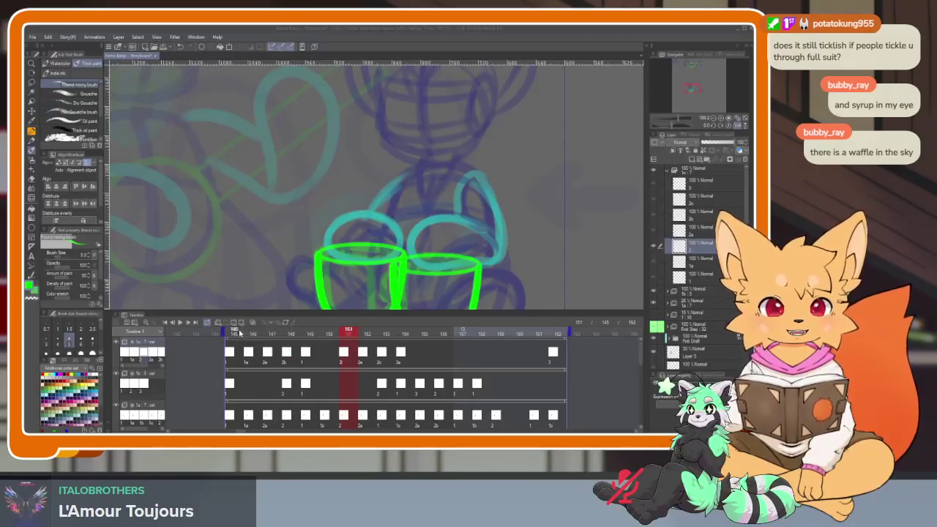
pyautogui.click(233, 333)
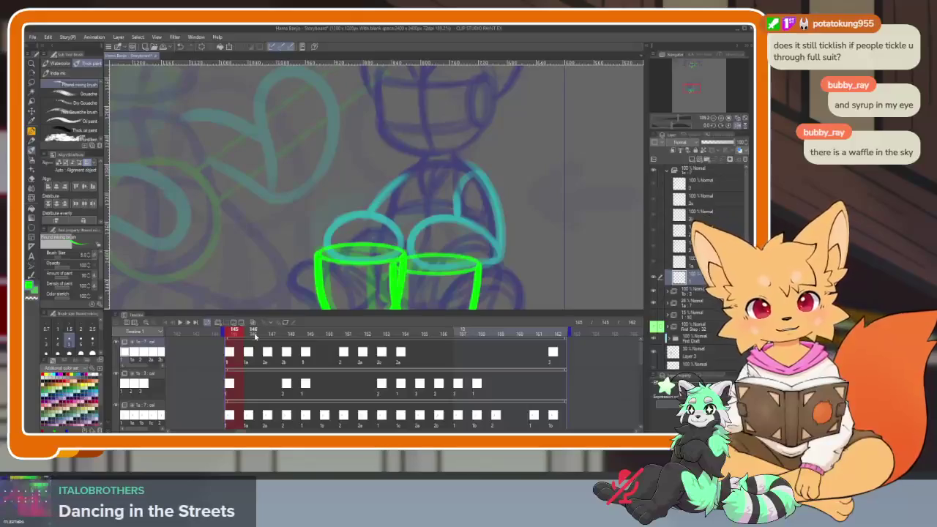
pyautogui.moveTo(248, 334)
pyautogui.mouseDown()
pyautogui.moveTo(400, 332)
pyautogui.moveTo(354, 332)
pyautogui.mouseUp()
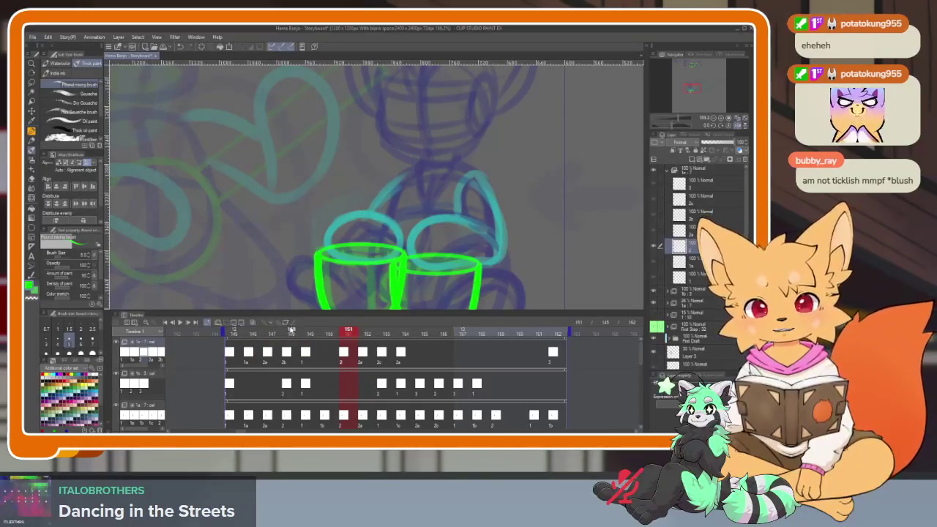
pyautogui.moveTo(234, 333); pyautogui.dragTo(369, 333)
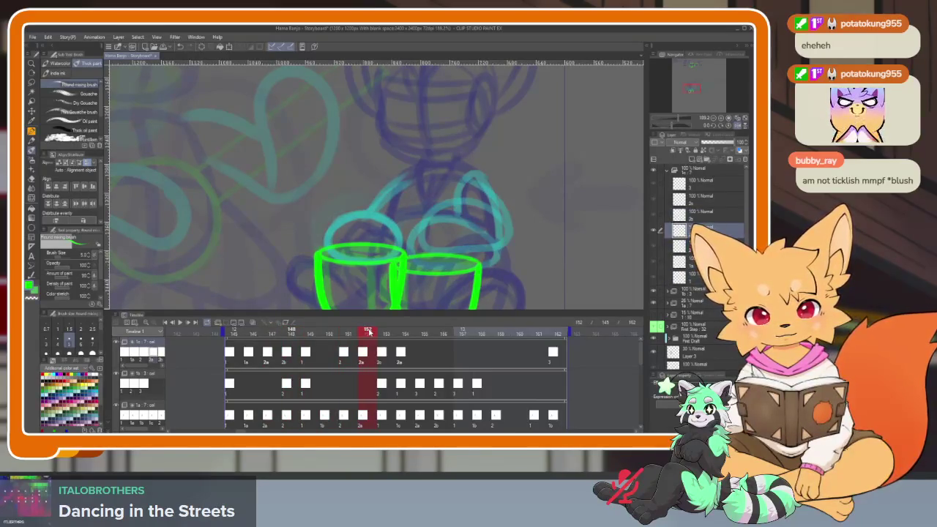
pyautogui.moveTo(381, 335)
pyautogui.mouseDown()
pyautogui.moveTo(368, 334)
pyautogui.moveTo(399, 335)
pyautogui.mouseUp()
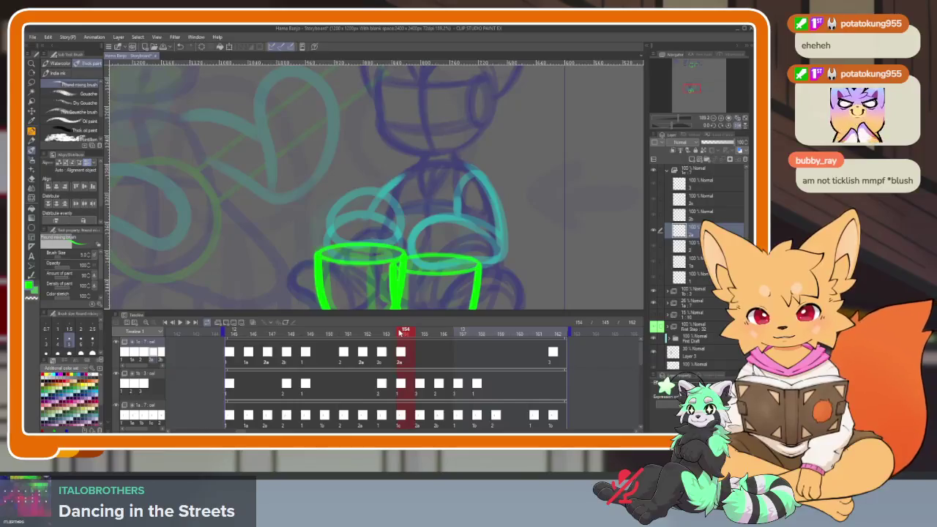
pyautogui.click(381, 352)
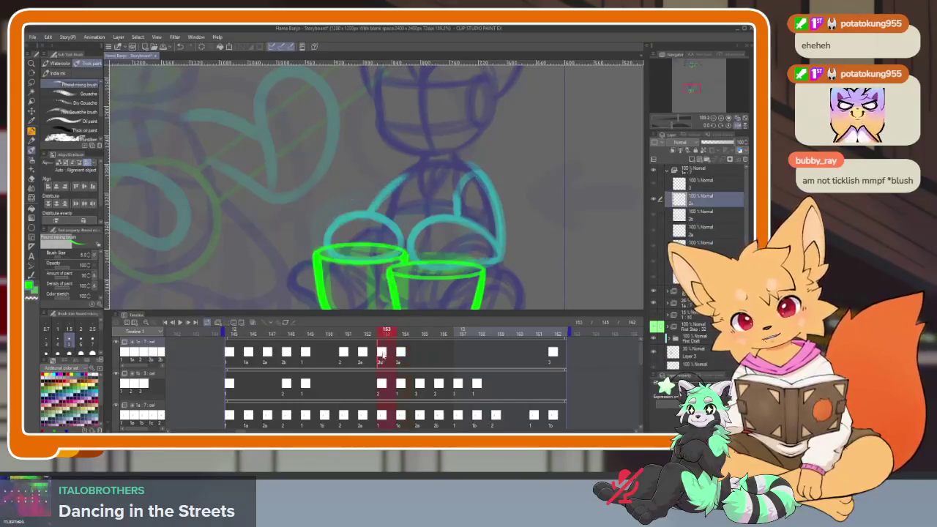
# - Assign cel 2b to frame 153 and place a cel at frame 155
pyautogui.rightClick(382, 355)
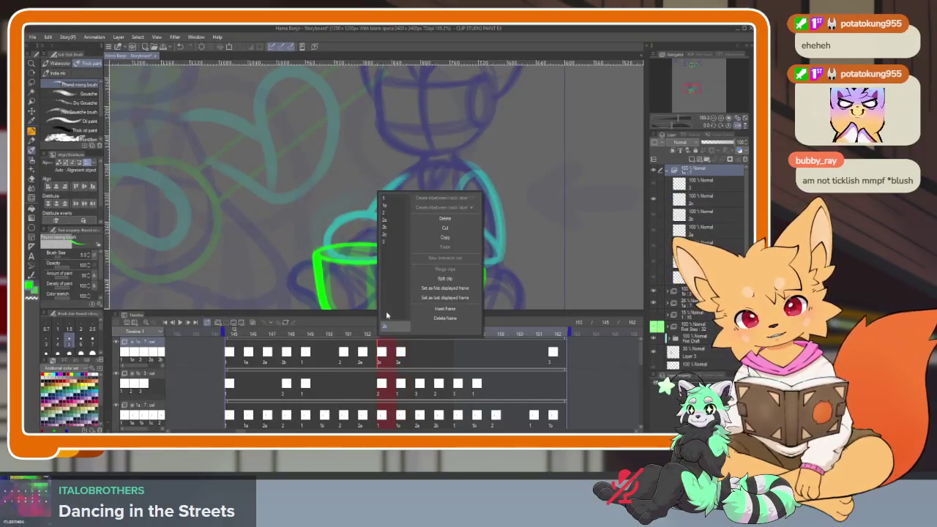
pyautogui.click(391, 230)
pyautogui.moveTo(374, 336)
pyautogui.mouseDown()
pyautogui.moveTo(366, 336)
pyautogui.moveTo(407, 334)
pyautogui.mouseUp()
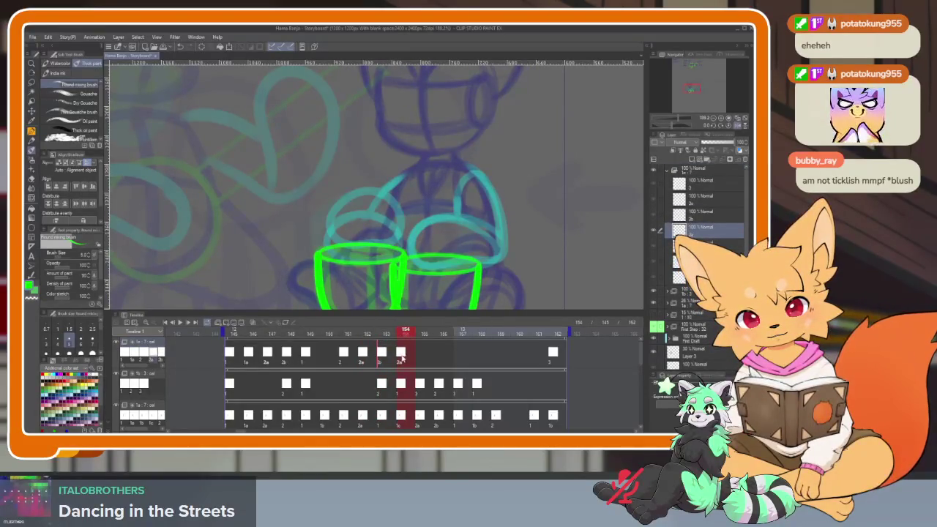
pyautogui.rightClick(401, 357)
pyautogui.press('Escape')
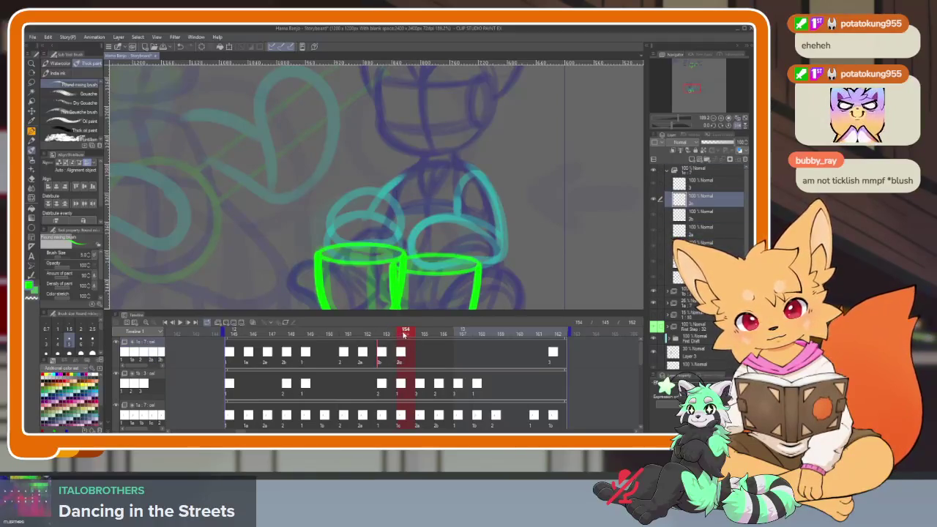
pyautogui.moveTo(403, 335); pyautogui.dragTo(424, 333)
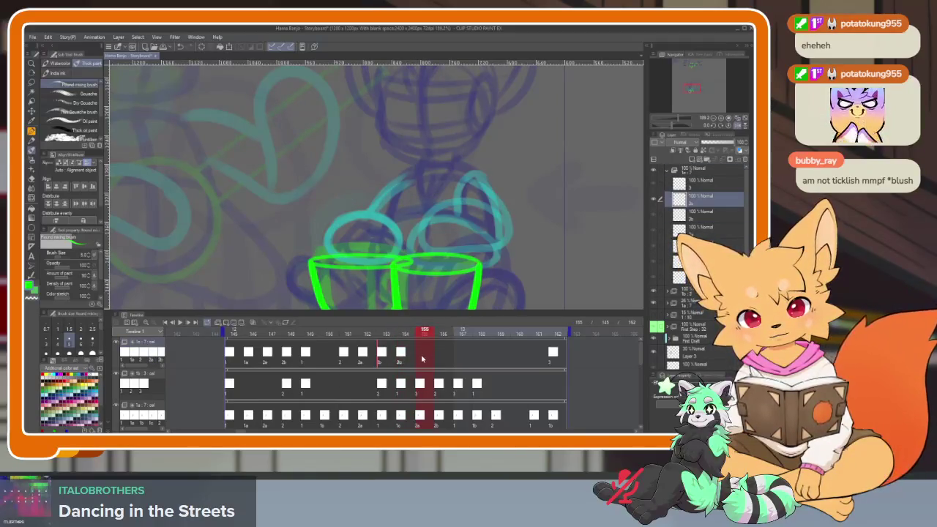
pyautogui.rightClick(422, 358)
pyautogui.click(432, 227)
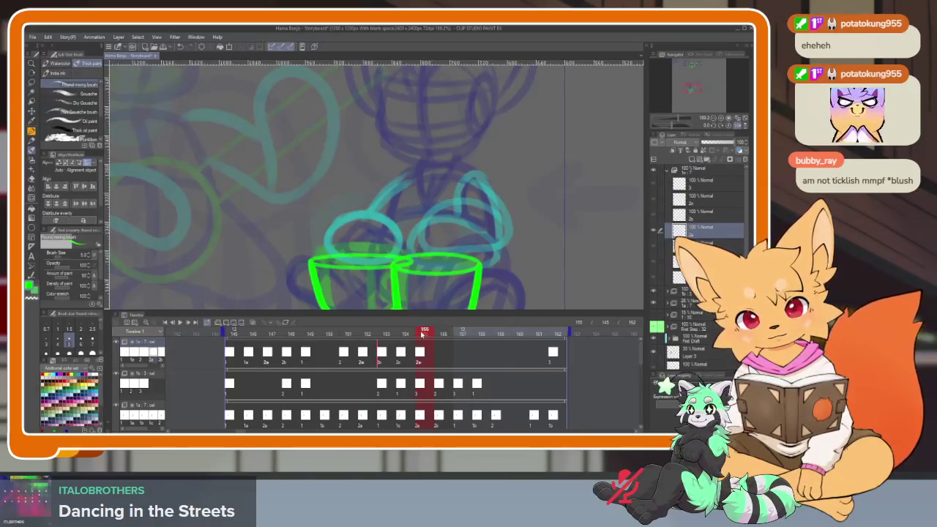
# - Assign cel 3a to frame 156, then try cel 1 at frame 157 and undo it
pyautogui.moveTo(421, 334); pyautogui.dragTo(439, 335)
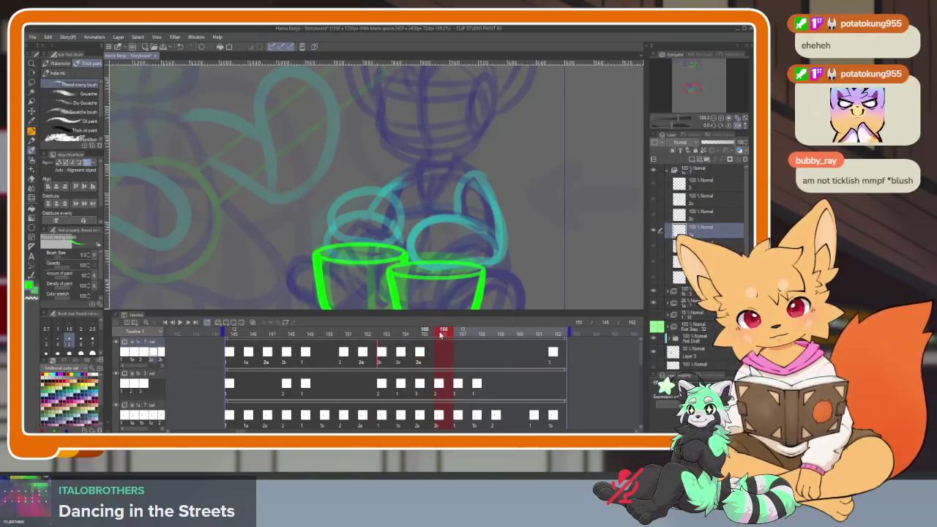
pyautogui.rightClick(442, 354)
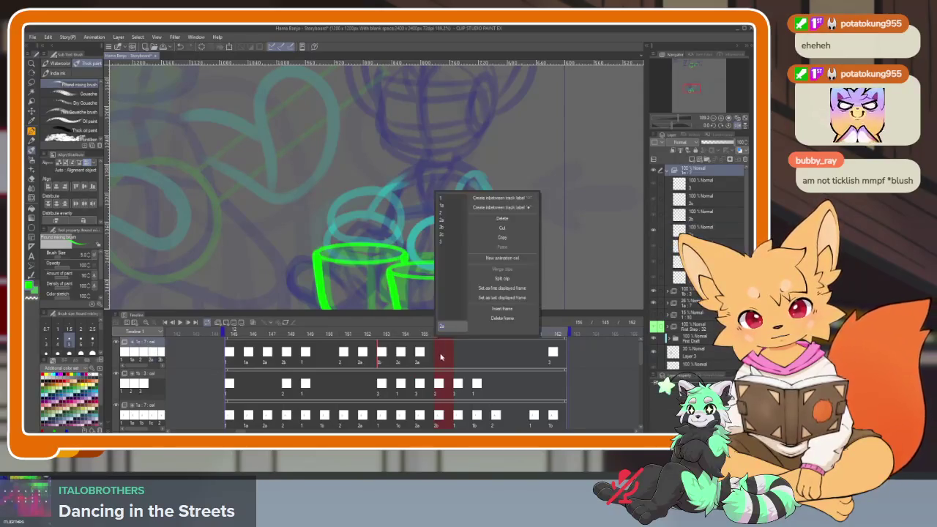
pyautogui.click(450, 230)
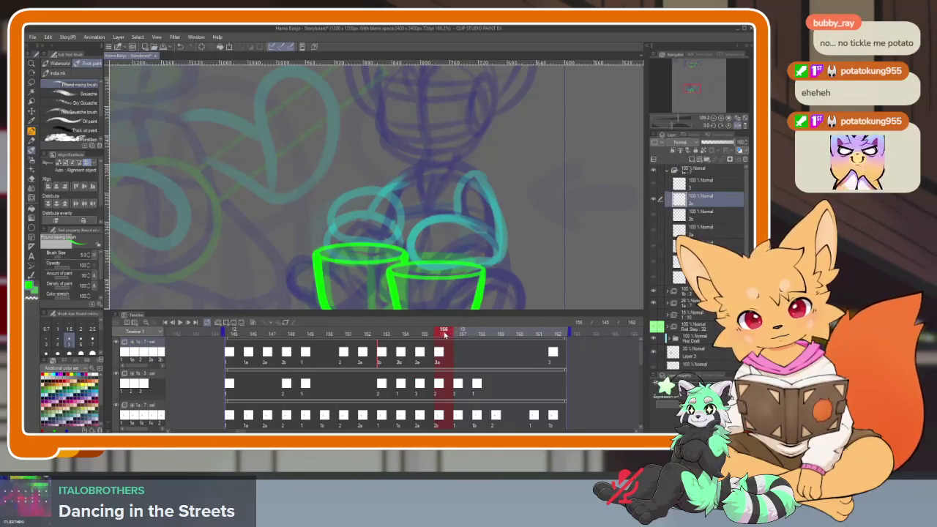
pyautogui.moveTo(444, 335)
pyautogui.mouseDown()
pyautogui.moveTo(401, 340)
pyautogui.moveTo(444, 336)
pyautogui.moveTo(462, 357)
pyautogui.mouseUp()
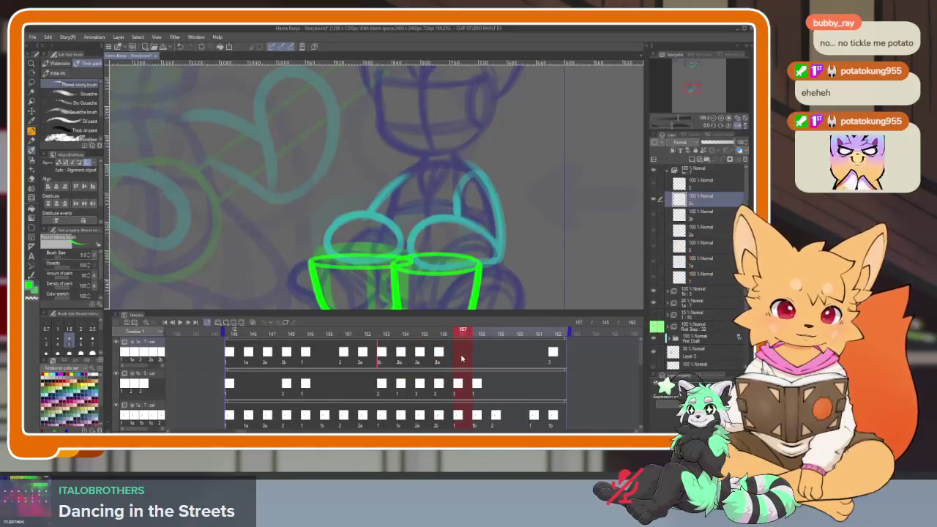
pyautogui.rightClick(462, 357)
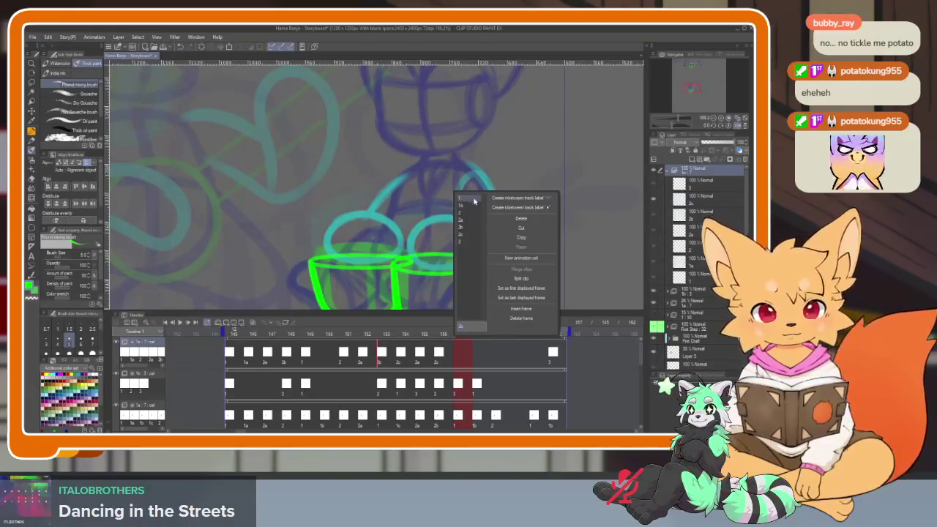
pyautogui.write('1')
pyautogui.press('Return')
pyautogui.click(481, 335)
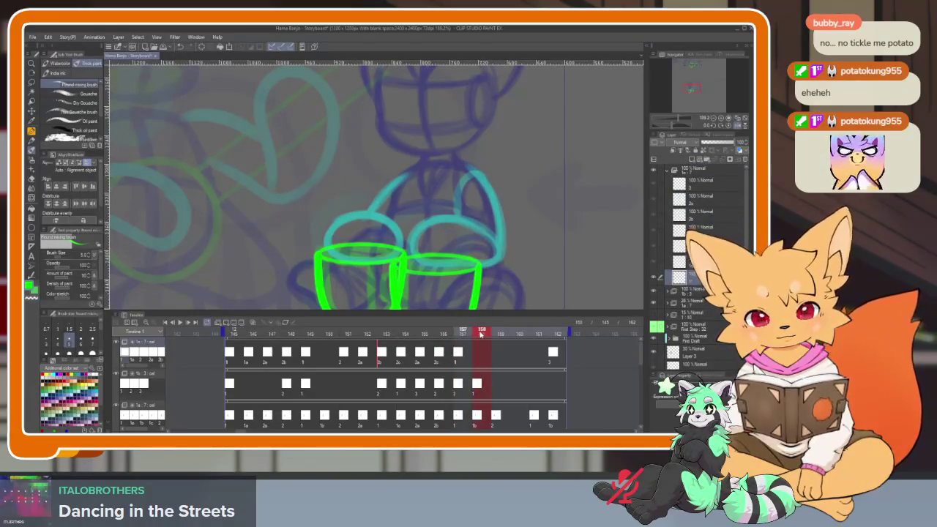
pyautogui.click(463, 335)
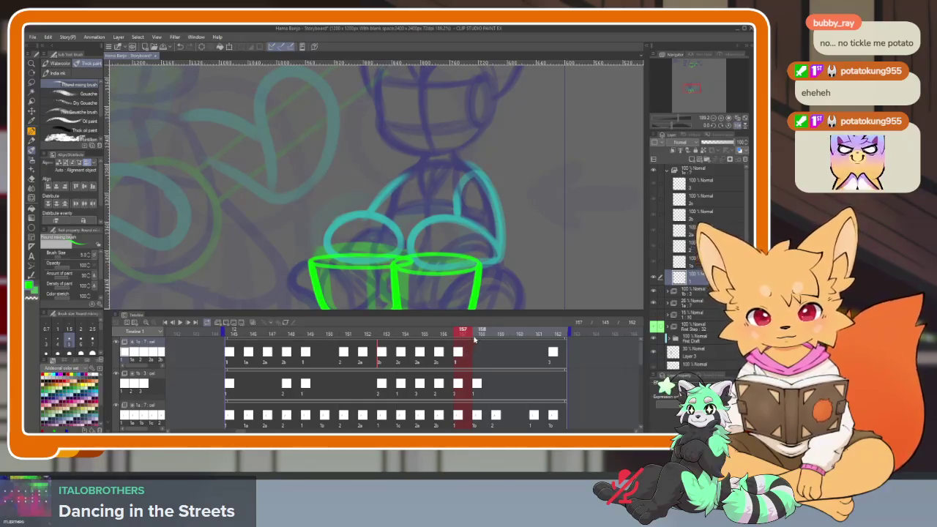
pyautogui.hotkey('ctrl', 'z')
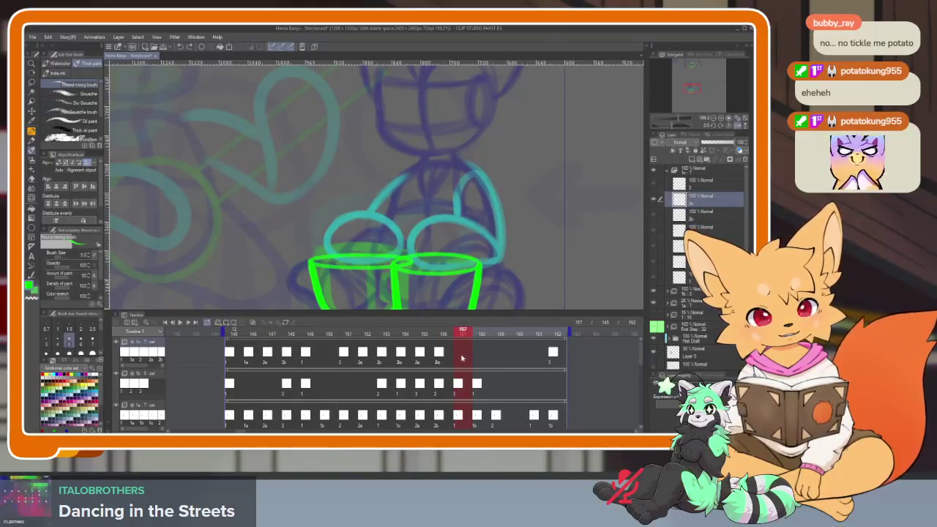
# - Select a different cel layer and assign cel 1b to frame 157
pyautogui.click(310, 333)
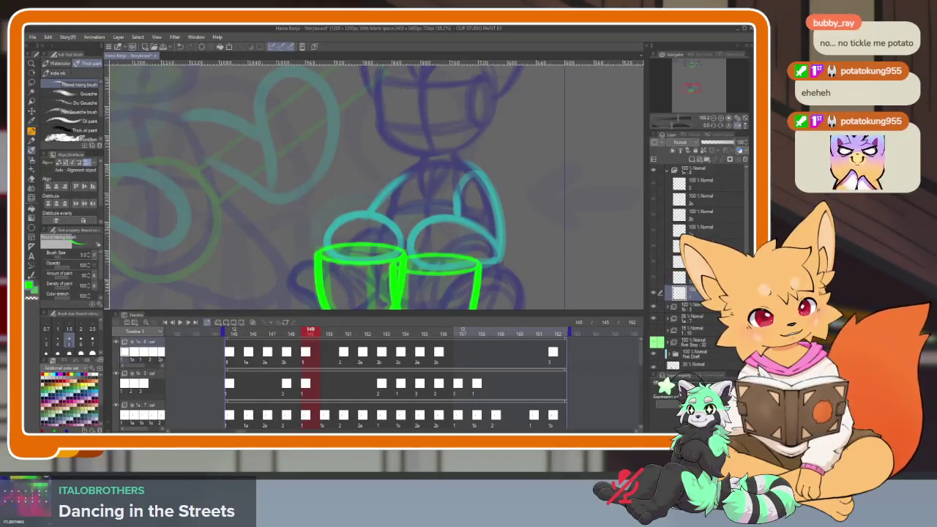
pyautogui.click(692, 260)
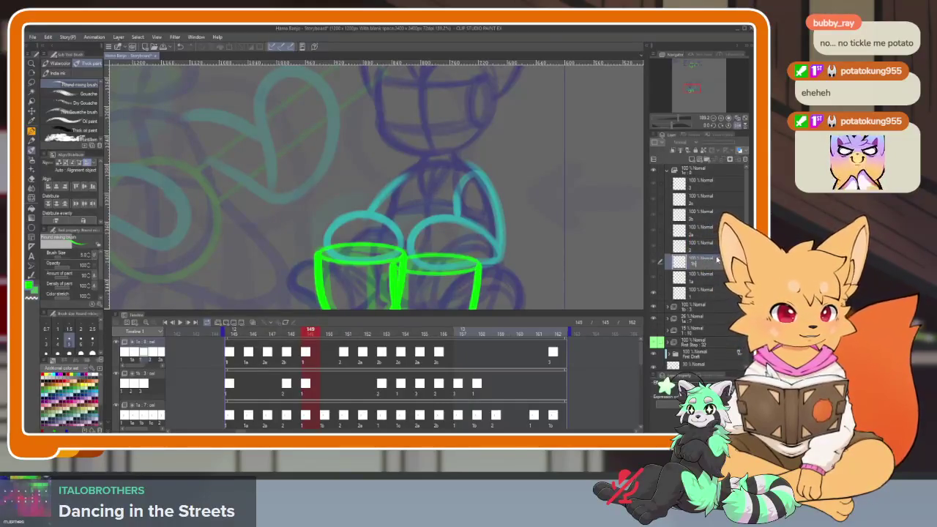
pyautogui.click(455, 358)
pyautogui.rightClick(457, 356)
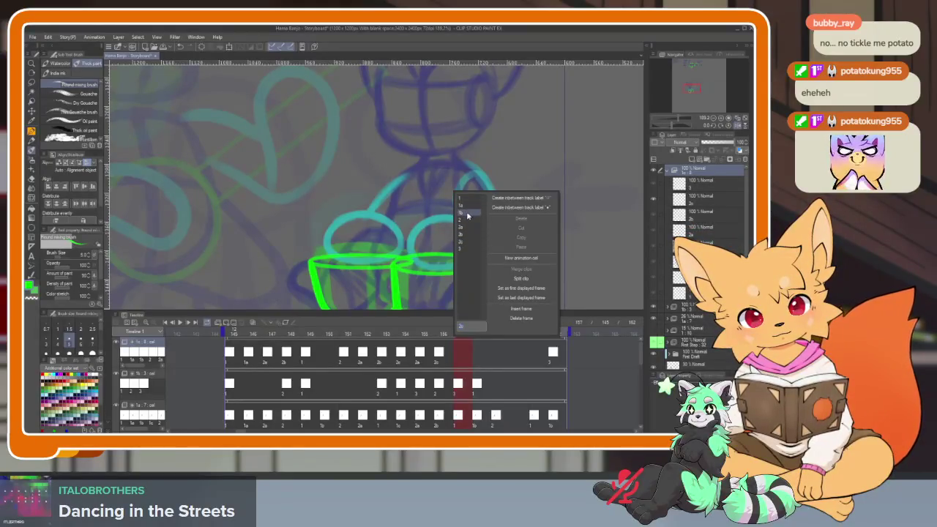
pyautogui.click(467, 215)
# - Step through frames 156–159 and check the cel options at frames 158 and 159
pyautogui.click(476, 334)
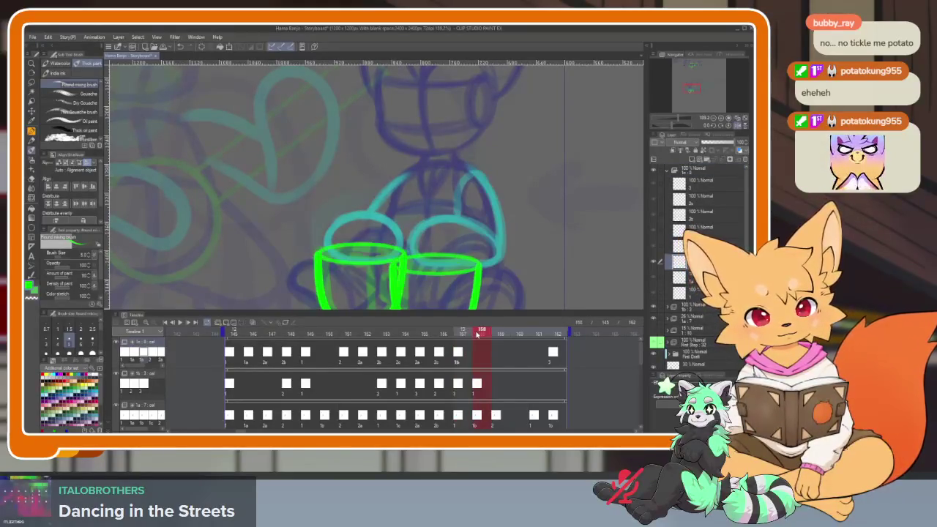
pyautogui.click(469, 336)
pyautogui.click(444, 334)
pyautogui.click(464, 333)
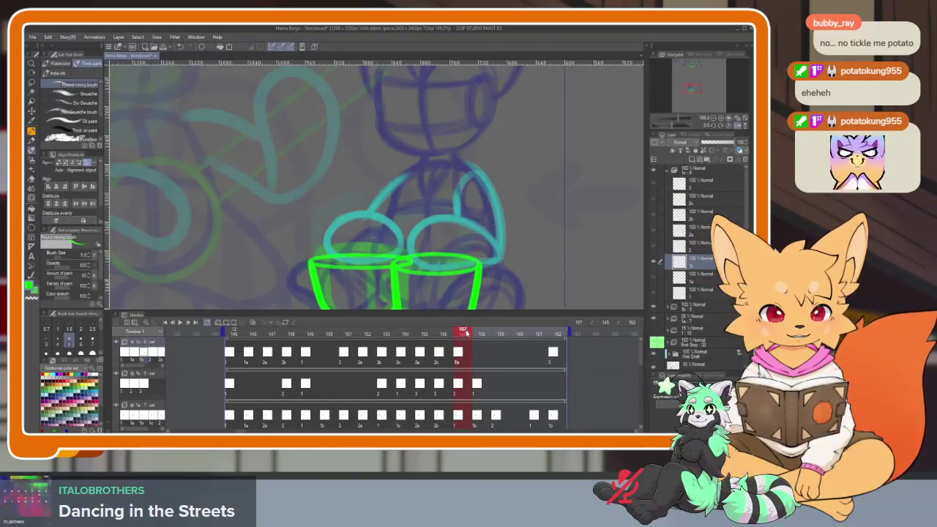
pyautogui.click(478, 333)
pyautogui.rightClick(481, 356)
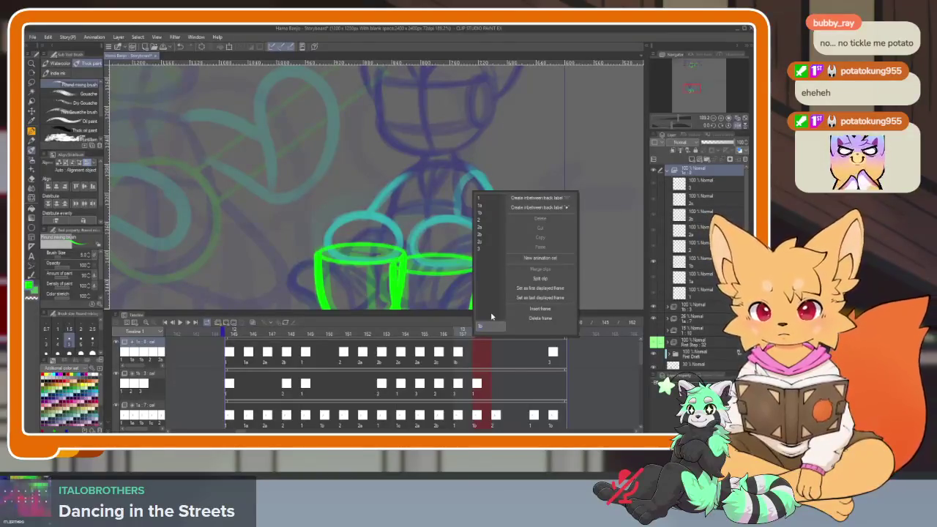
pyautogui.click(483, 334)
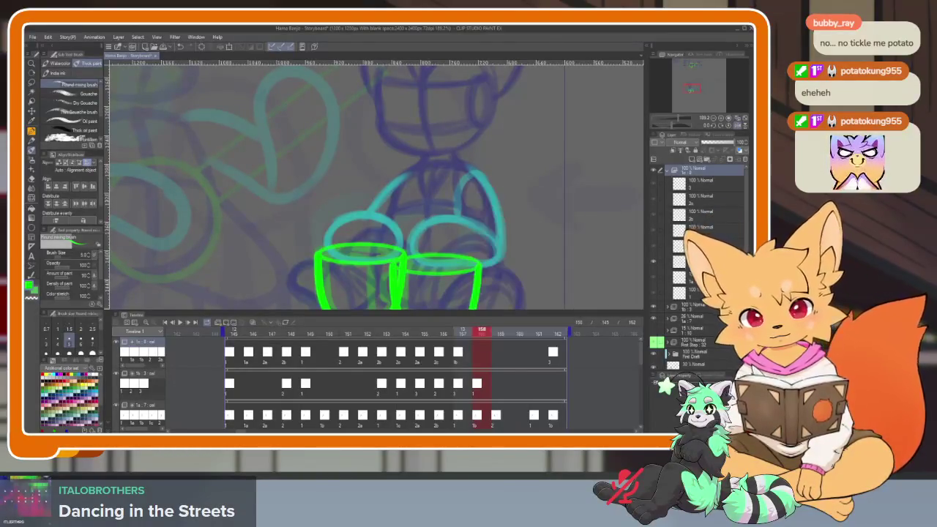
pyautogui.moveTo(483, 335); pyautogui.dragTo(501, 336)
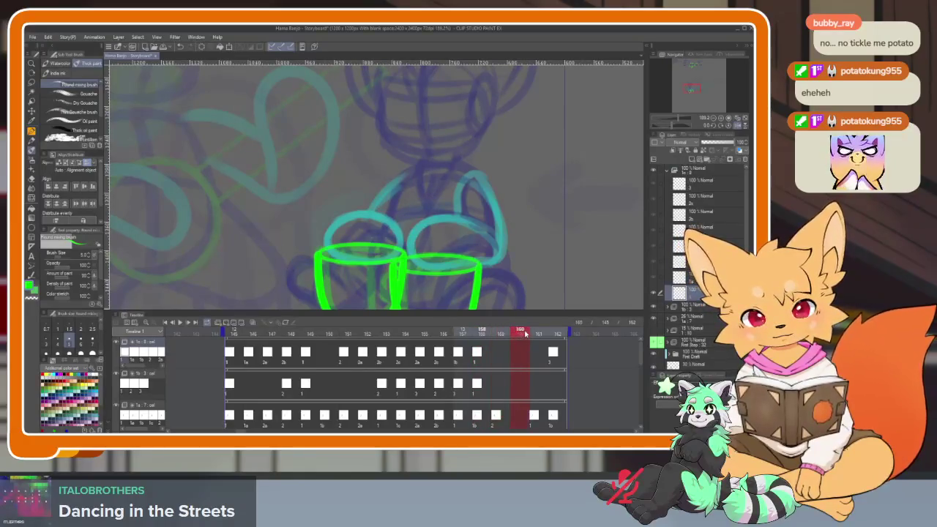
pyautogui.rightClick(503, 358)
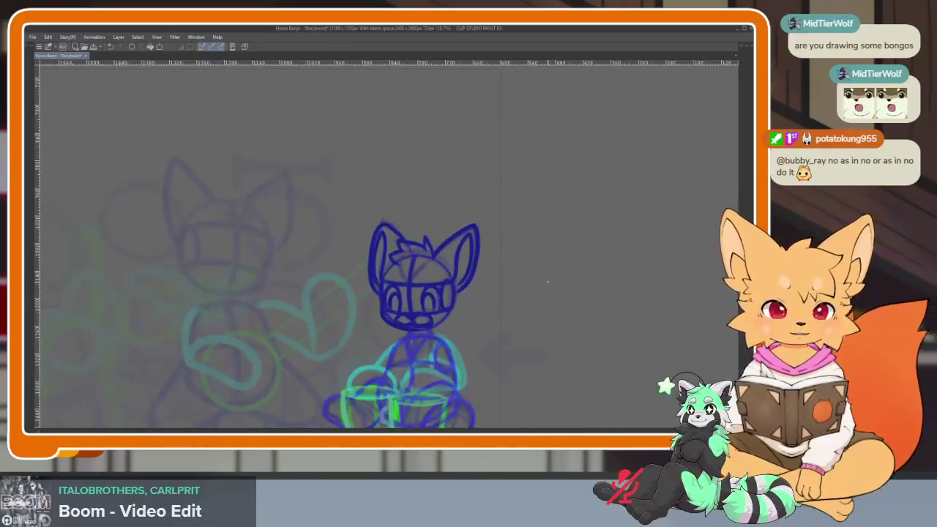
# - Sketch dark-blue arc and strokes across the fox's body and belly
pyautogui.moveTo(465, 371); pyautogui.dragTo(443, 334)
pyautogui.scroll(5, 443, 334)
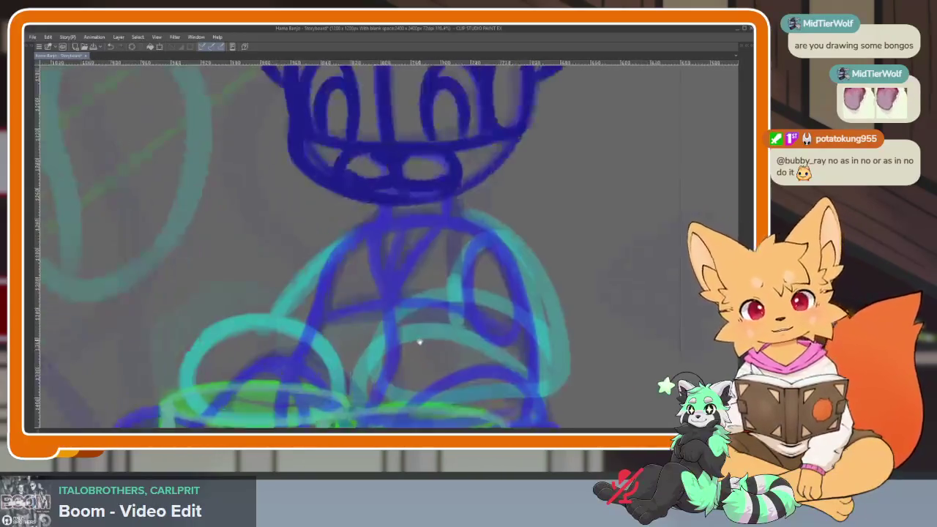
pyautogui.moveTo(292, 183); pyautogui.dragTo(422, 176)
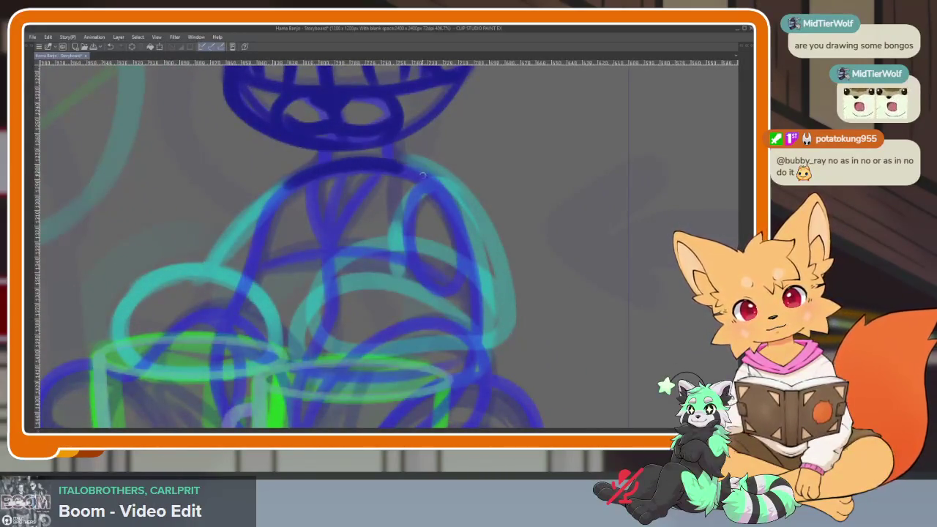
pyautogui.scroll(-2, 477, 260)
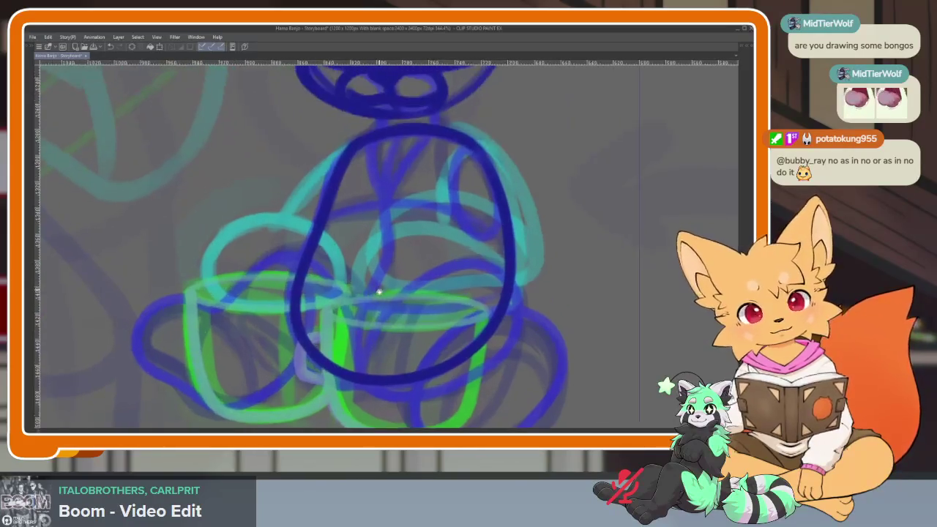
pyautogui.scroll(1, 377, 291)
pyautogui.moveTo(394, 143); pyautogui.dragTo(357, 388)
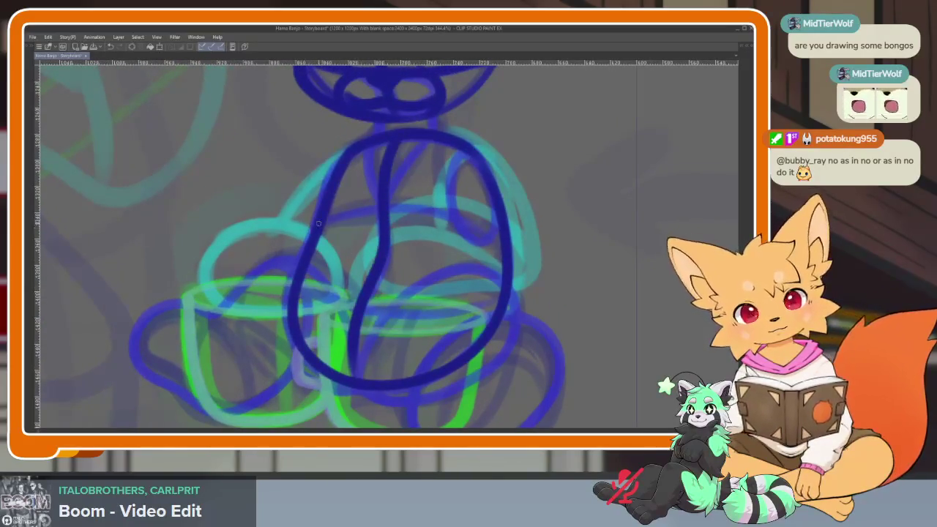
pyautogui.moveTo(318, 224); pyautogui.dragTo(498, 242)
pyautogui.moveTo(296, 284); pyautogui.dragTo(489, 303)
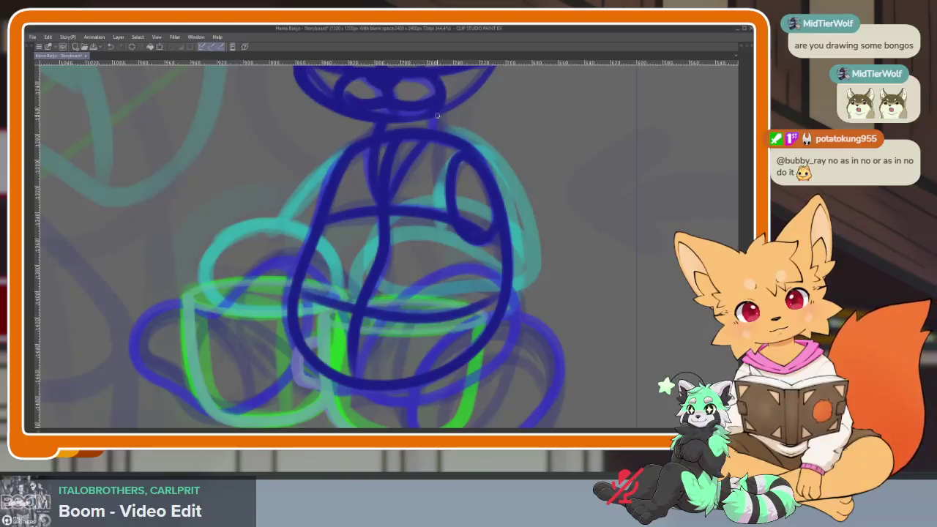
pyautogui.scroll(-3, 506, 207)
pyautogui.scroll(2, 491, 278)
pyautogui.scroll(2, 502, 300)
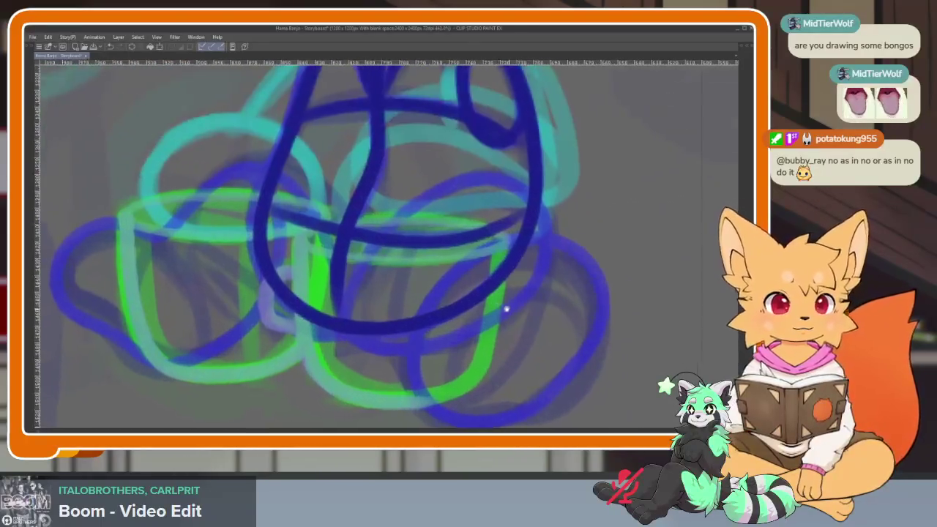
pyautogui.scroll(1, 498, 312)
# - Draw bold dark-blue leg loops around the green cups, undoing the stray stroke
pyautogui.moveTo(498, 313); pyautogui.dragTo(463, 320)
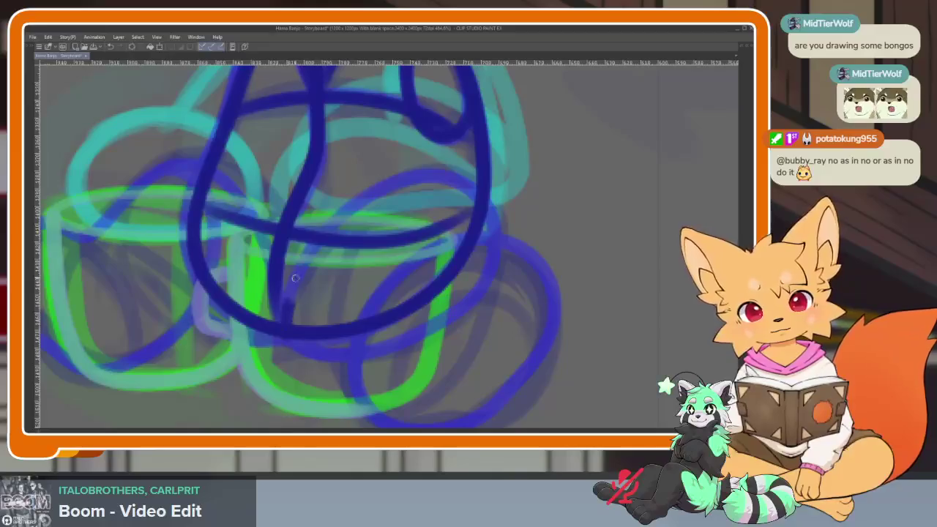
pyautogui.moveTo(295, 277); pyautogui.dragTo(284, 281)
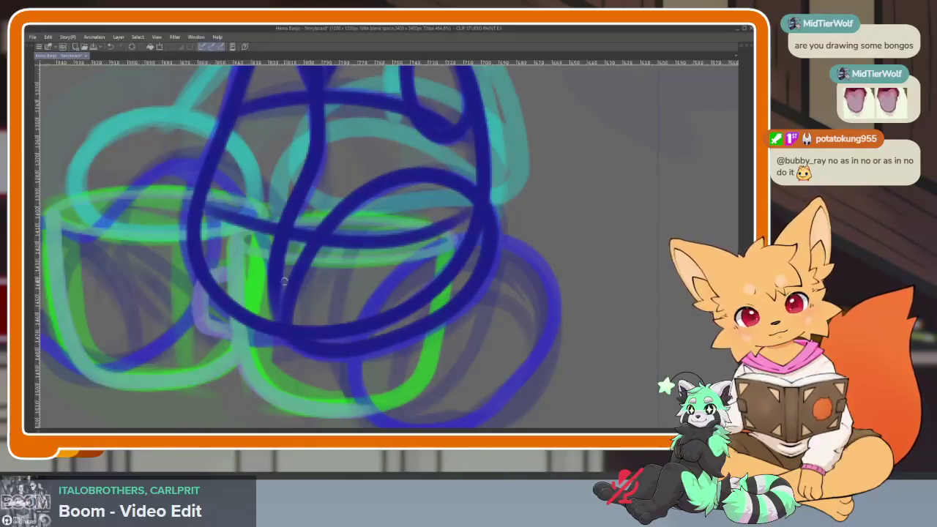
pyautogui.scroll(-1, 367, 357)
pyautogui.moveTo(338, 303)
pyautogui.mouseDown()
pyautogui.moveTo(341, 290)
pyautogui.moveTo(477, 372)
pyautogui.mouseUp()
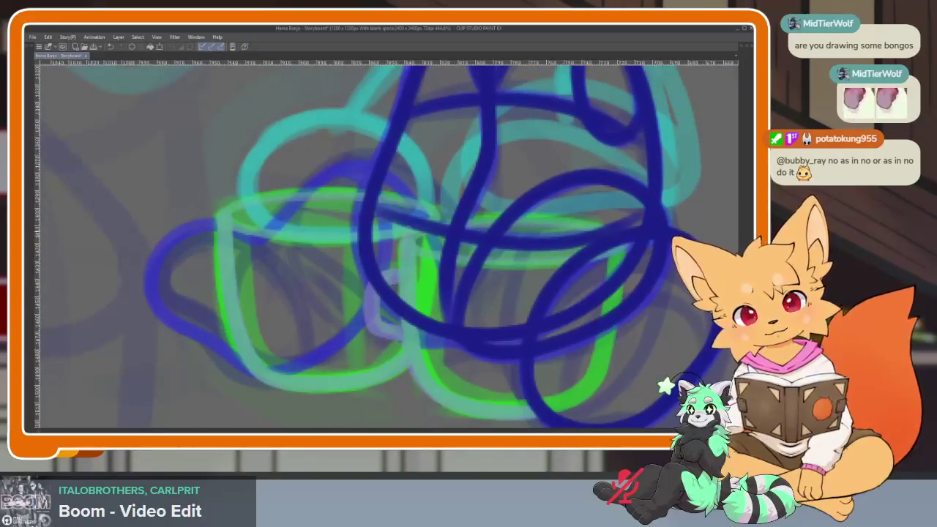
pyautogui.moveTo(439, 246)
pyautogui.mouseDown()
pyautogui.moveTo(348, 165)
pyautogui.moveTo(249, 231)
pyautogui.mouseUp()
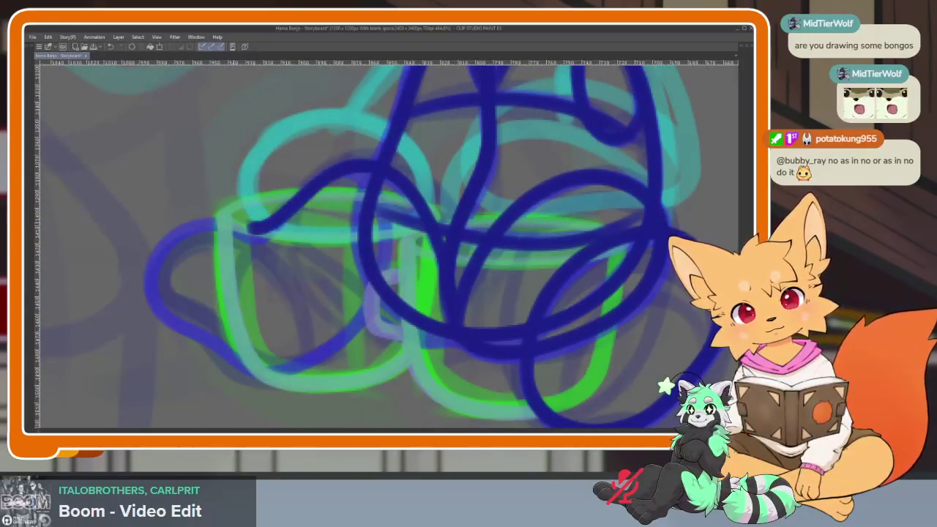
pyautogui.moveTo(211, 341)
pyautogui.mouseDown()
pyautogui.moveTo(287, 366)
pyautogui.moveTo(388, 221)
pyautogui.mouseUp()
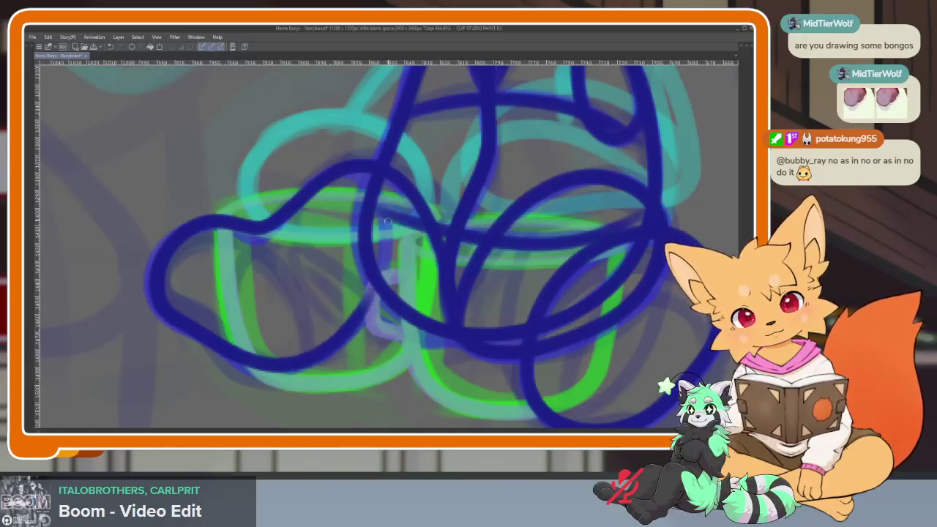
pyautogui.moveTo(383, 265); pyautogui.dragTo(459, 338)
pyautogui.hotkey('ctrl', 'z')
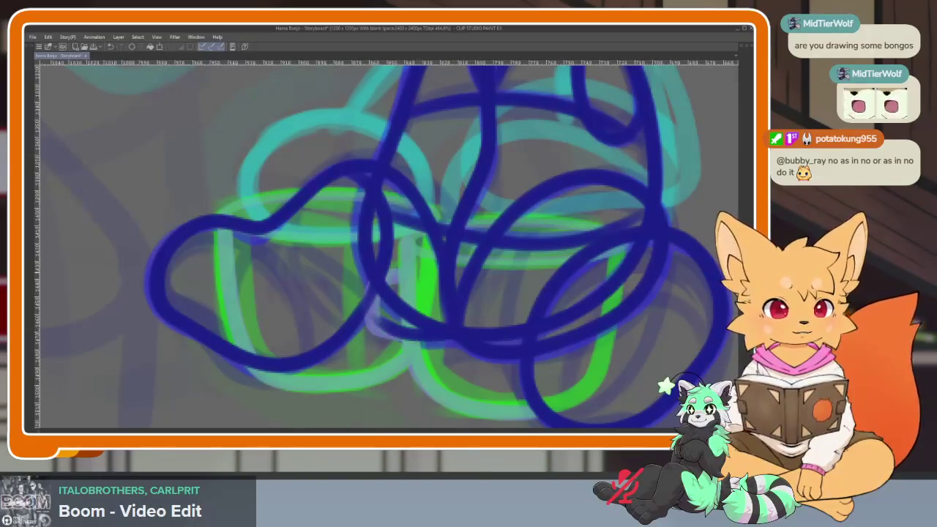
# - Toggle the palettes with Tab to view the full sketch on a wide canvas
pyautogui.scroll(-5, 605, 335)
pyautogui.scroll(-2, 604, 335)
pyautogui.scroll(-2, 507, 338)
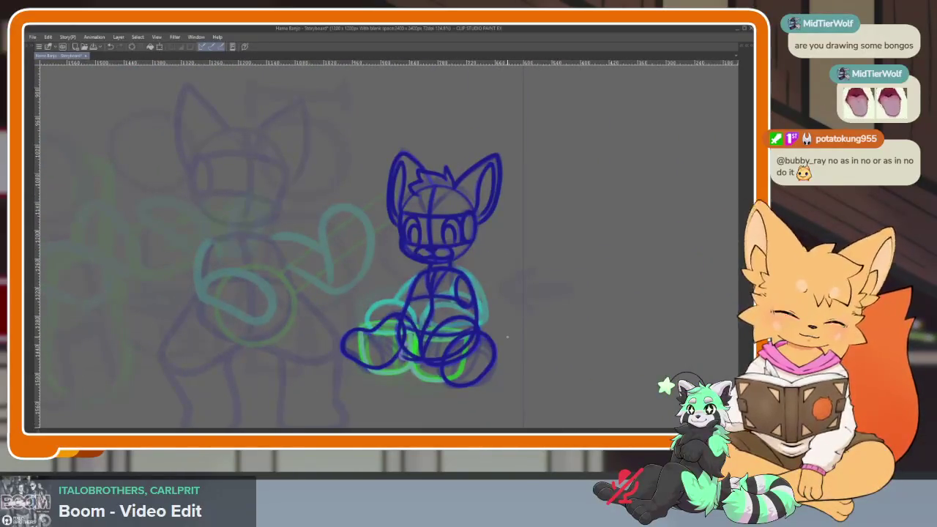
pyautogui.scroll(5, 410, 352)
pyautogui.press('Tab')
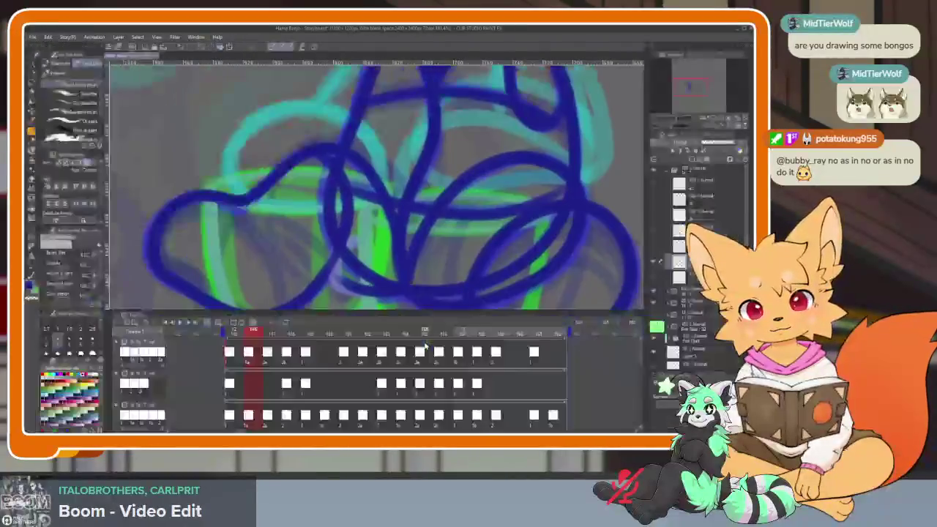
pyautogui.press('Tab')
pyautogui.scroll(-2, 366, 219)
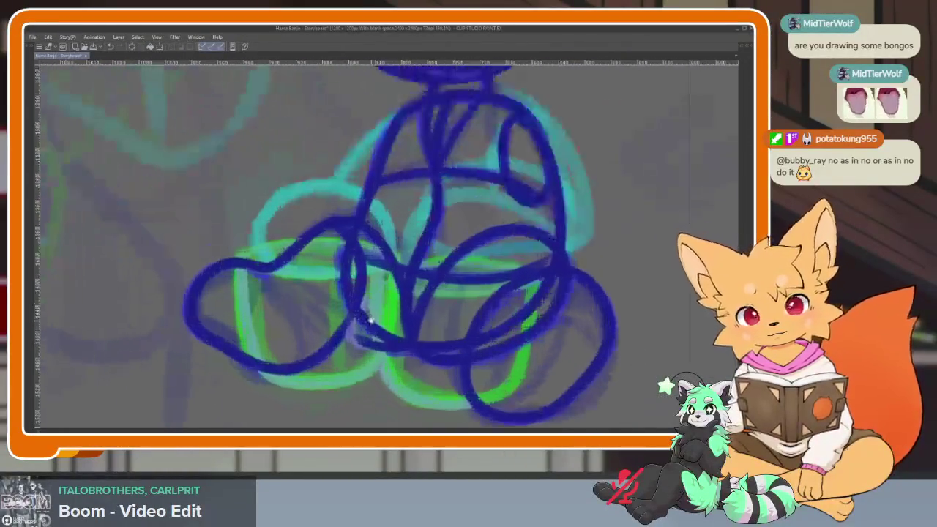
pyautogui.press('Tab')
pyautogui.press('Tab')
pyautogui.scroll(2, 290, 298)
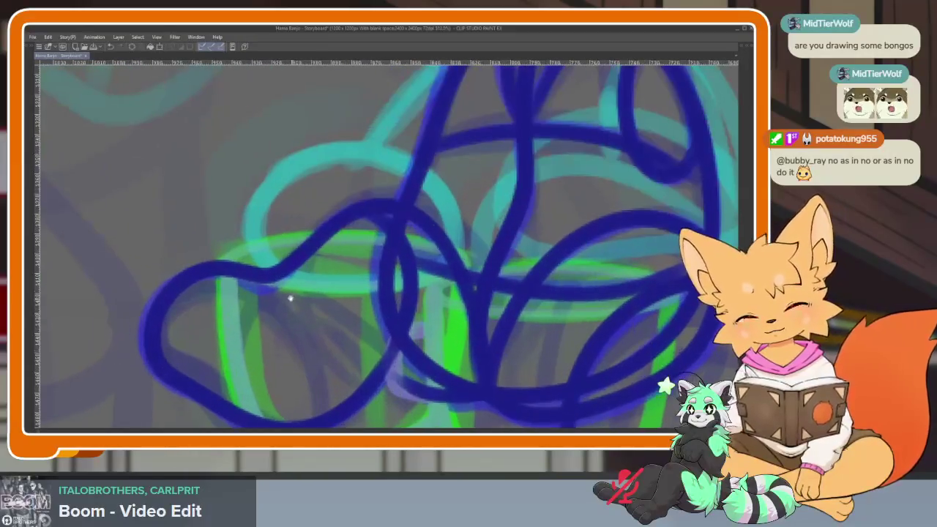
# - Draw bright green rim ellipses for both mugs and the right mug's side
pyautogui.moveTo(227, 258)
pyautogui.mouseDown()
pyautogui.moveTo(300, 237)
pyautogui.moveTo(465, 267)
pyautogui.moveTo(242, 278)
pyautogui.mouseUp()
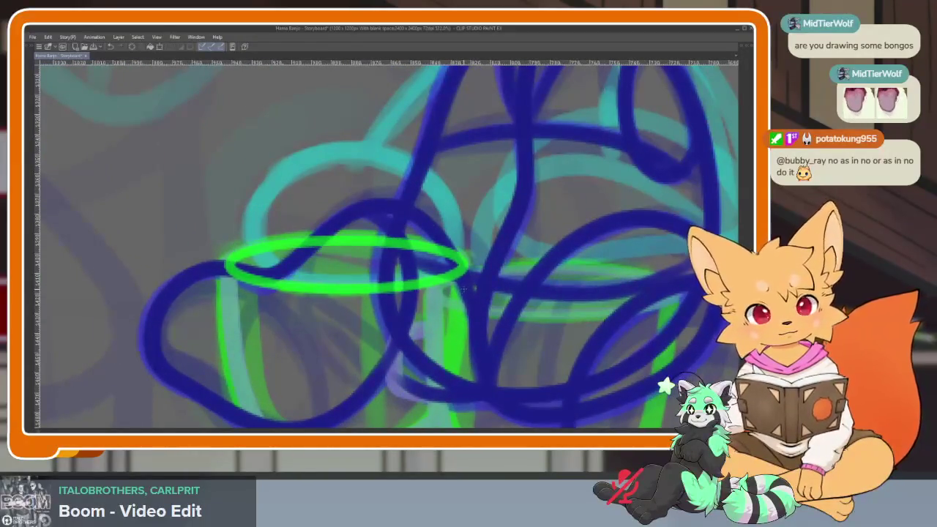
pyautogui.moveTo(465, 289); pyautogui.dragTo(339, 266)
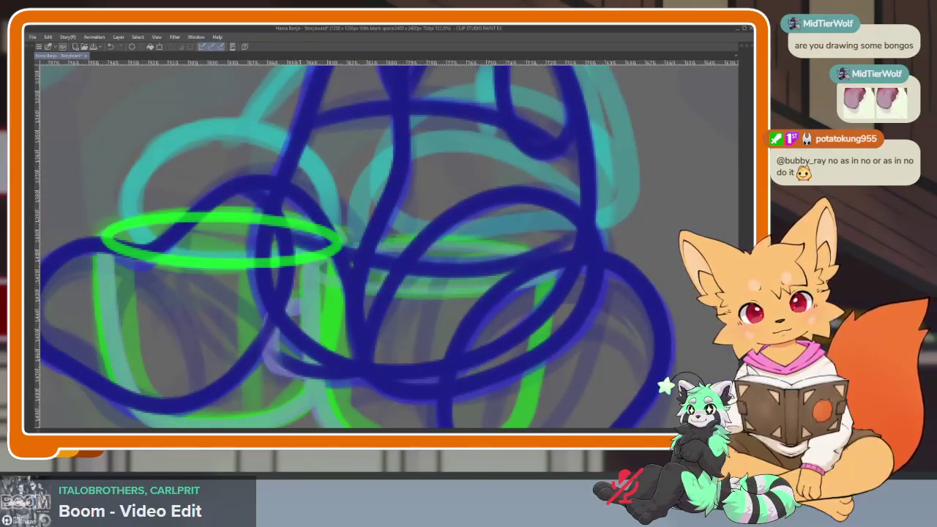
pyautogui.moveTo(318, 264)
pyautogui.mouseDown()
pyautogui.moveTo(542, 260)
pyautogui.moveTo(337, 282)
pyautogui.mouseUp()
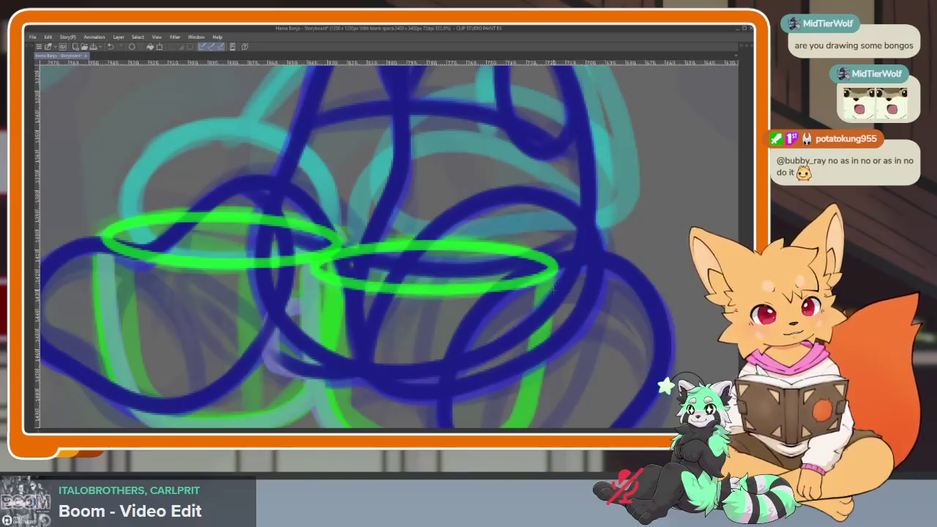
pyautogui.moveTo(517, 310); pyautogui.dragTo(553, 274)
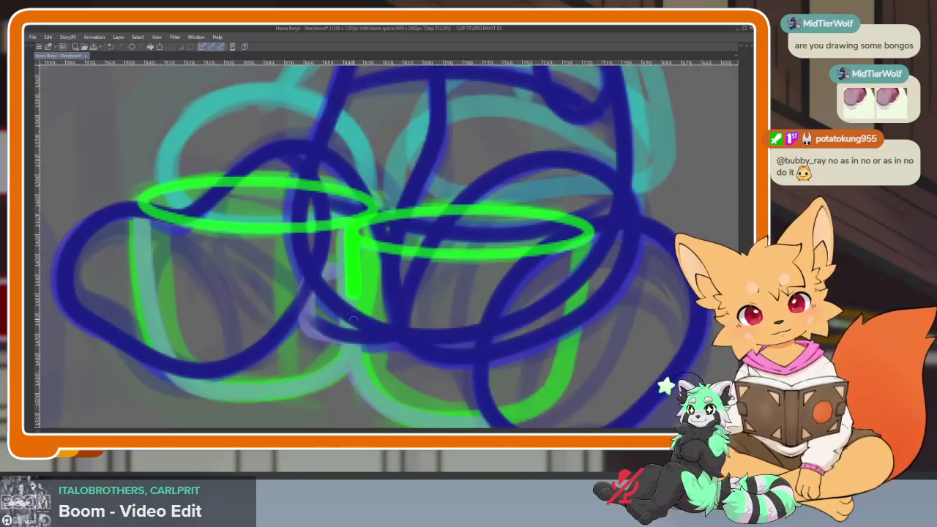
pyautogui.moveTo(353, 321); pyautogui.dragTo(381, 394)
pyautogui.moveTo(496, 420); pyautogui.dragTo(504, 419)
pyautogui.moveTo(504, 419); pyautogui.dragTo(548, 394)
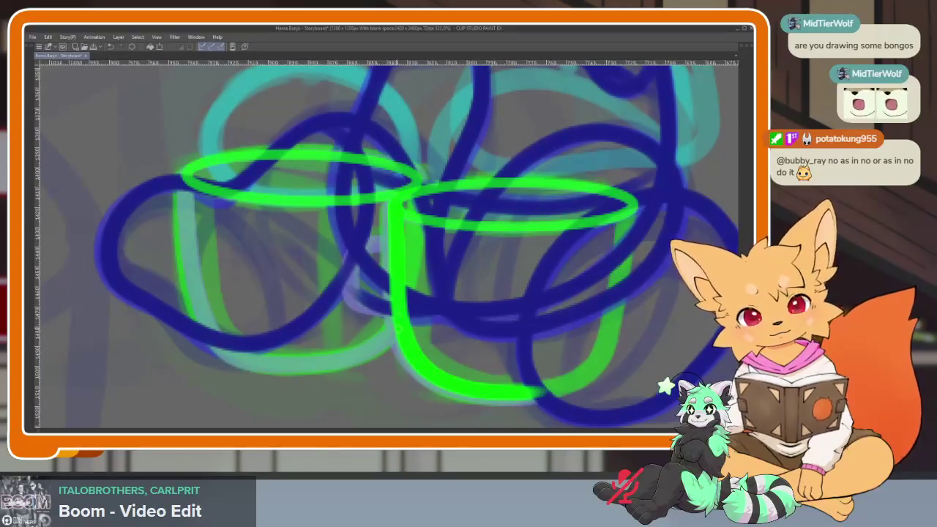
# - Redraw the left mug's green side until it curves up cleanly from the bottom
pyautogui.moveTo(213, 329); pyautogui.dragTo(187, 194)
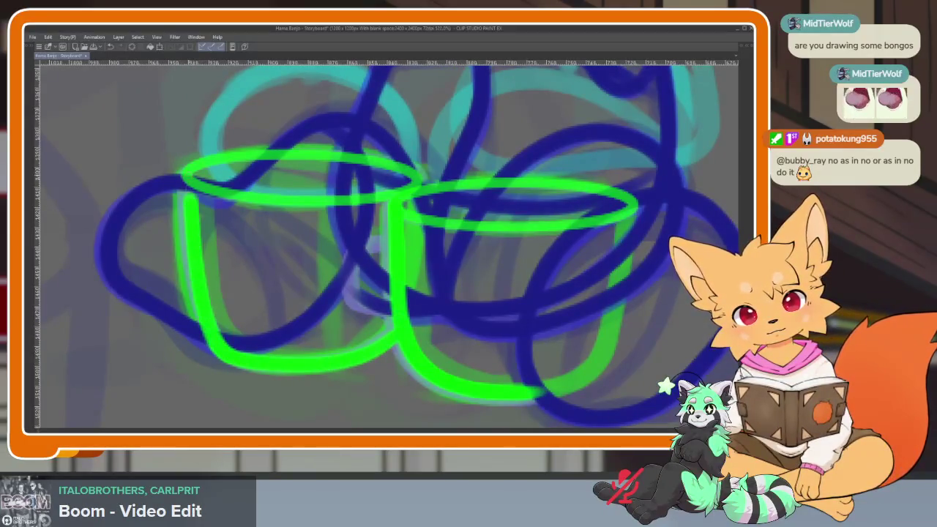
pyautogui.moveTo(262, 341); pyautogui.dragTo(247, 329)
pyautogui.hotkey('ctrl', 'z')
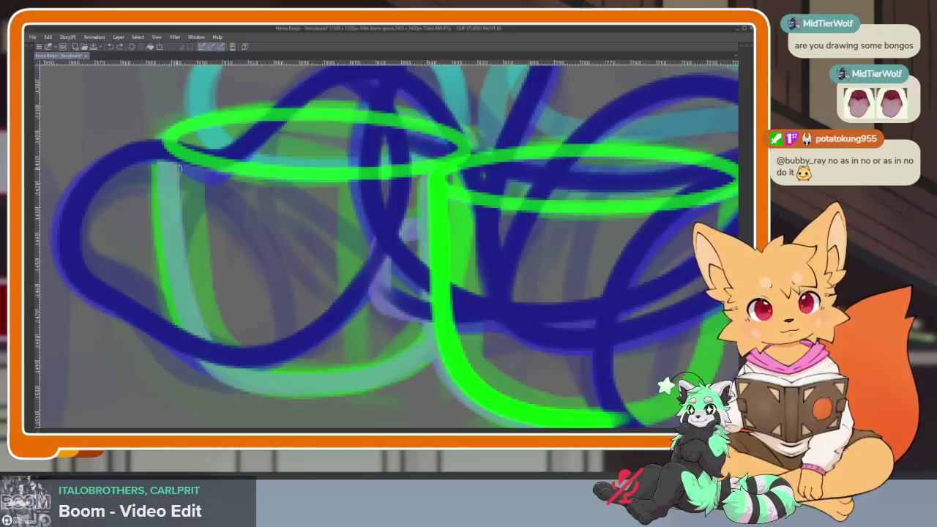
pyautogui.moveTo(162, 143)
pyautogui.mouseDown()
pyautogui.moveTo(196, 338)
pyautogui.moveTo(272, 392)
pyautogui.moveTo(411, 372)
pyautogui.mouseUp()
pyautogui.hotkey('ctrl', 'z')
pyautogui.moveTo(442, 341)
pyautogui.mouseDown()
pyautogui.moveTo(341, 381)
pyautogui.moveTo(208, 362)
pyautogui.moveTo(167, 140)
pyautogui.mouseUp()
pyautogui.scroll(-5, 472, 336)
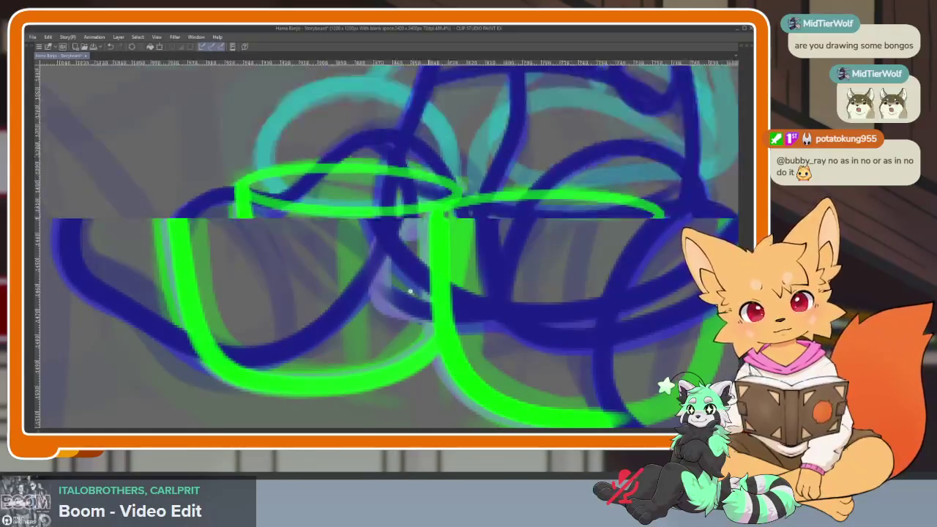
pyautogui.scroll(3, 472, 335)
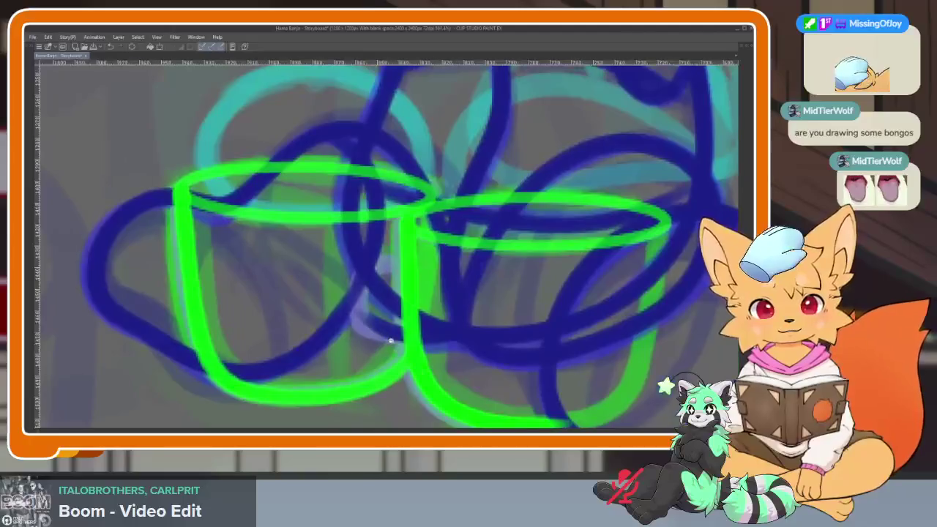
pyautogui.scroll(2, 404, 296)
# - Add a bright green handle to the mug
pyautogui.moveTo(423, 245)
pyautogui.mouseDown()
pyautogui.moveTo(357, 241)
pyautogui.moveTo(337, 344)
pyautogui.moveTo(421, 369)
pyautogui.mouseUp()
pyautogui.scroll(-4, 505, 355)
pyautogui.moveTo(520, 343); pyautogui.dragTo(498, 344)
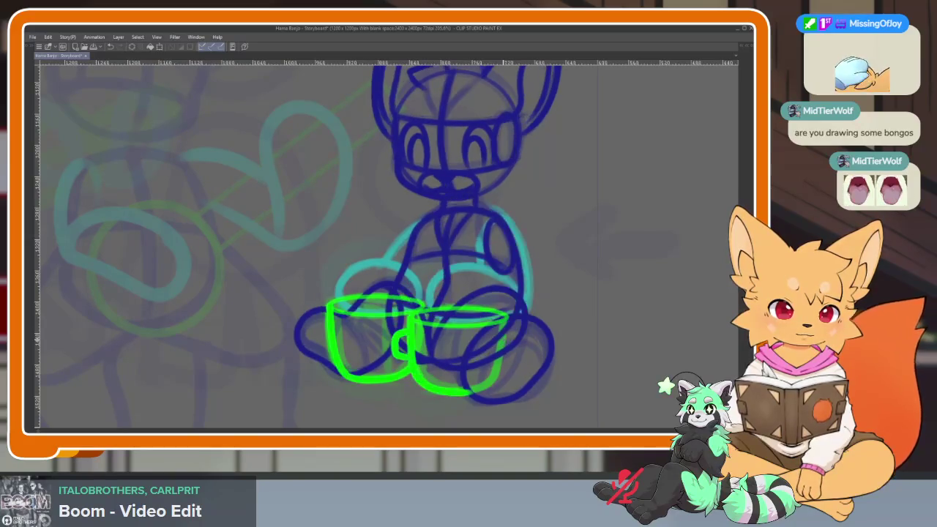
pyautogui.scroll(2, 413, 316)
# - Draw a cyan paw ellipse above the mugs and a cyan loop for the right paw
pyautogui.press('Tab')
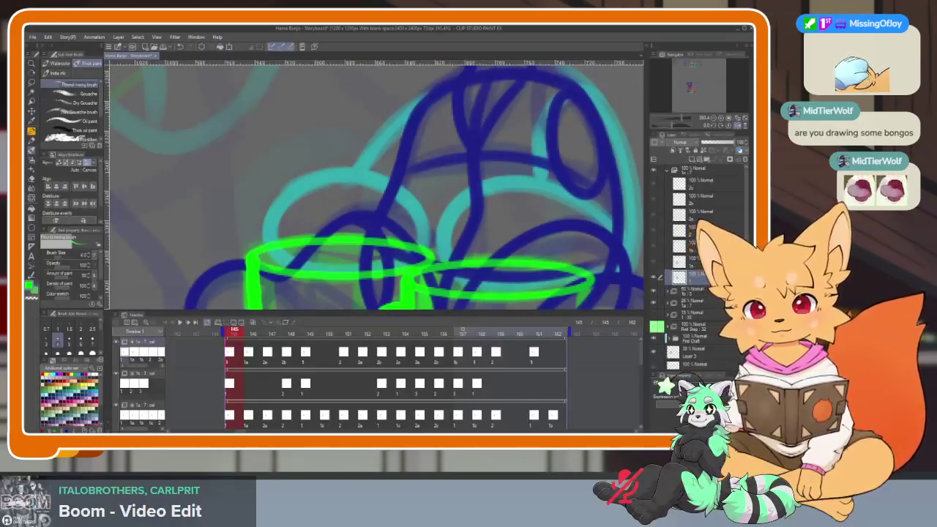
pyautogui.press('Tab')
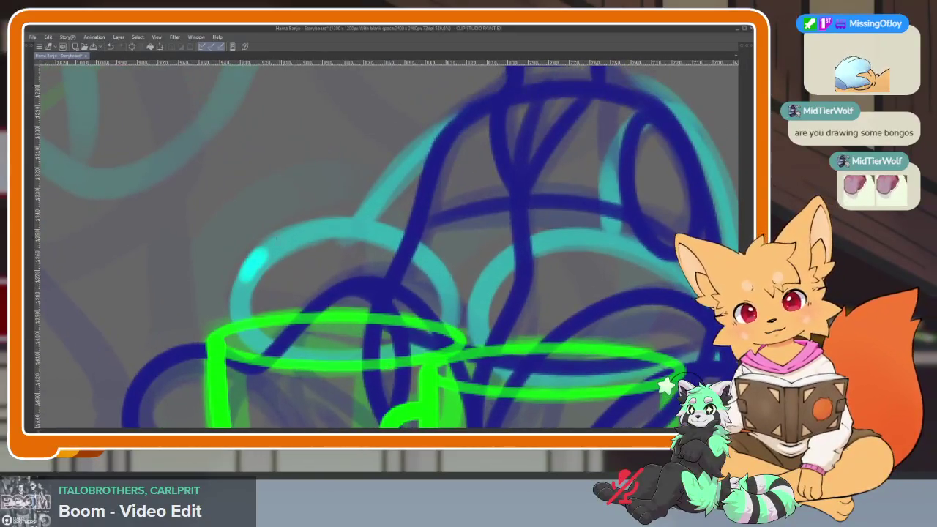
pyautogui.moveTo(253, 262)
pyautogui.mouseDown()
pyautogui.moveTo(425, 233)
pyautogui.moveTo(434, 349)
pyautogui.moveTo(252, 358)
pyautogui.moveTo(233, 289)
pyautogui.mouseUp()
pyautogui.scroll(-2, 440, 246)
pyautogui.moveTo(316, 296); pyautogui.dragTo(433, 183)
pyautogui.scroll(-2, 477, 244)
pyautogui.scroll(2, 477, 244)
pyautogui.moveTo(493, 281)
pyautogui.mouseDown()
pyautogui.moveTo(324, 272)
pyautogui.moveTo(388, 361)
pyautogui.moveTo(522, 342)
pyautogui.moveTo(516, 196)
pyautogui.moveTo(440, 136)
pyautogui.mouseUp()
# - Add another cyan loop to the right paw and draw the left paw loop
pyautogui.scroll(-5, 513, 307)
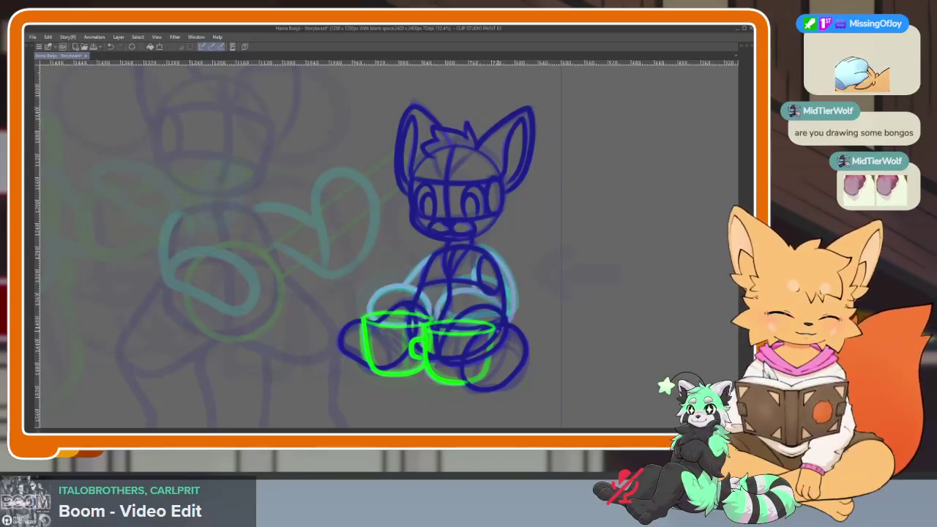
pyautogui.scroll(3, 546, 286)
pyautogui.scroll(2, 546, 286)
pyautogui.moveTo(553, 311)
pyautogui.mouseDown()
pyautogui.moveTo(528, 274)
pyautogui.moveTo(344, 212)
pyautogui.moveTo(336, 340)
pyautogui.moveTo(523, 341)
pyautogui.moveTo(546, 224)
pyautogui.moveTo(413, 121)
pyautogui.mouseUp()
pyautogui.moveTo(434, 179); pyautogui.dragTo(510, 205)
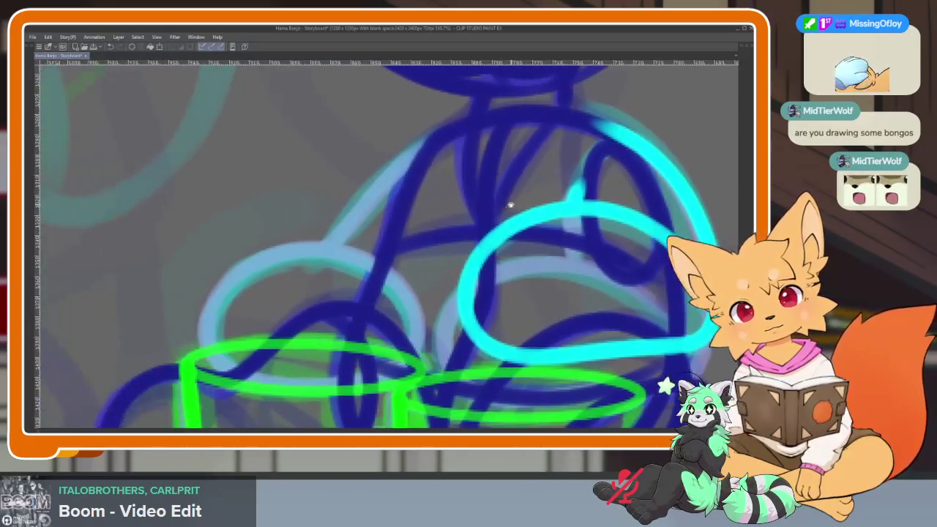
pyautogui.moveTo(212, 344)
pyautogui.mouseDown()
pyautogui.moveTo(271, 253)
pyautogui.moveTo(410, 293)
pyautogui.moveTo(344, 388)
pyautogui.moveTo(212, 366)
pyautogui.mouseUp()
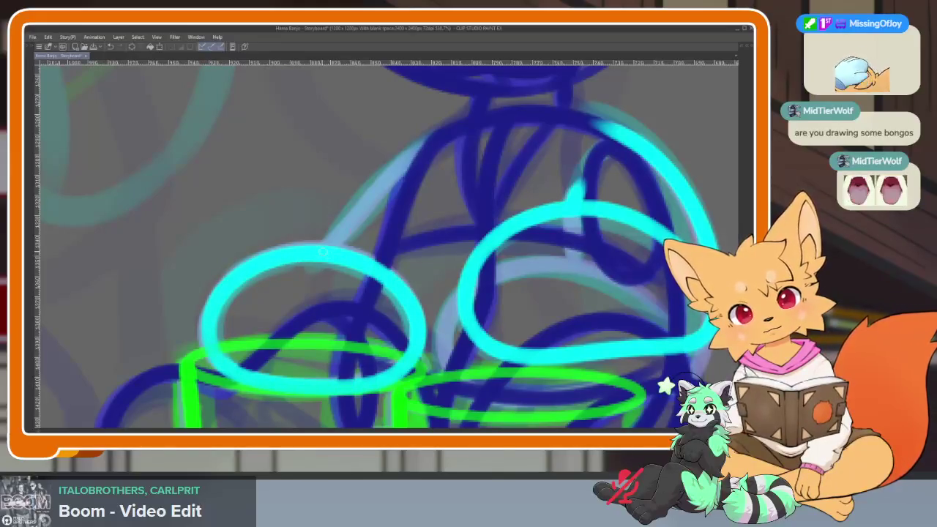
pyautogui.scroll(-3, 323, 254)
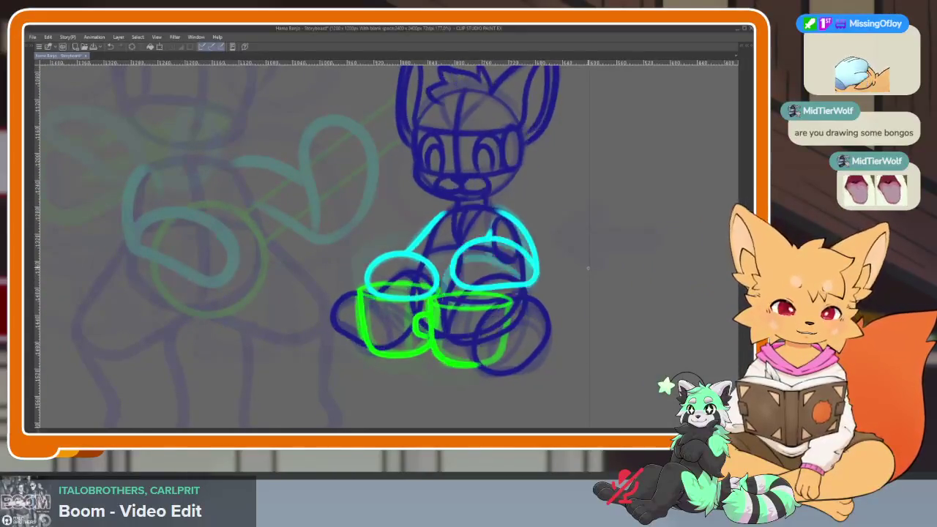
# - Step forward on the timeline to frame 147's sketch
pyautogui.press('Right')
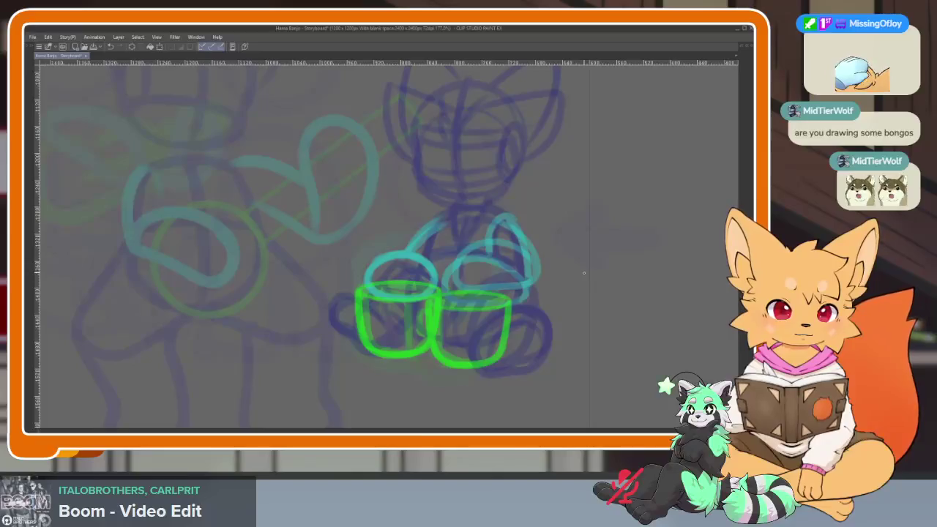
pyautogui.scroll(1, 539, 307)
pyautogui.scroll(1, 517, 320)
pyautogui.scroll(1, 546, 297)
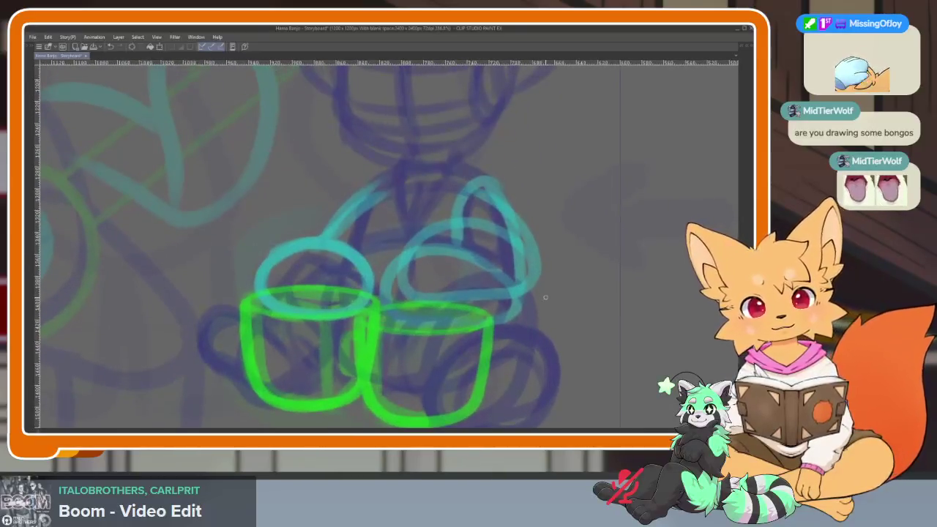
pyautogui.press('Tab')
pyautogui.press('Tab')
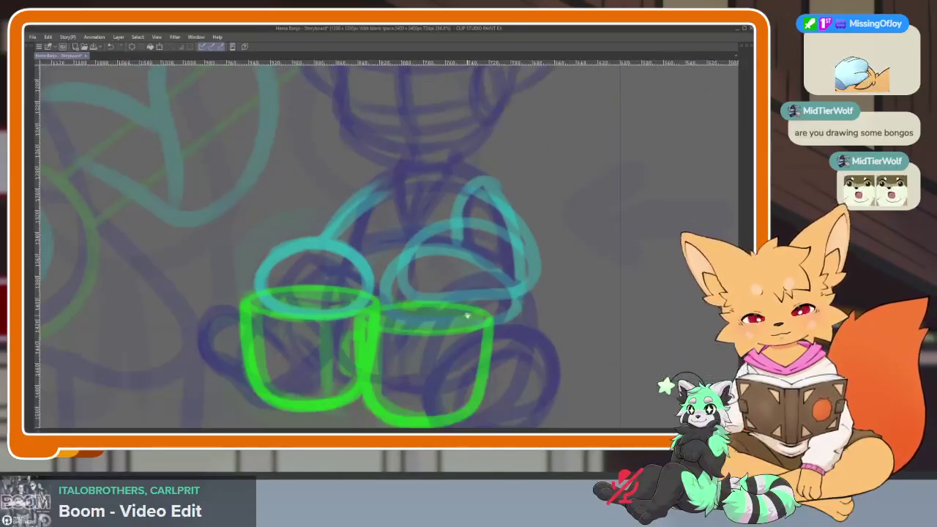
pyautogui.moveTo(542, 241); pyautogui.dragTo(523, 268)
pyautogui.moveTo(439, 323); pyautogui.dragTo(523, 268)
pyautogui.hotkey('ctrl', 'z')
pyautogui.press('Tab')
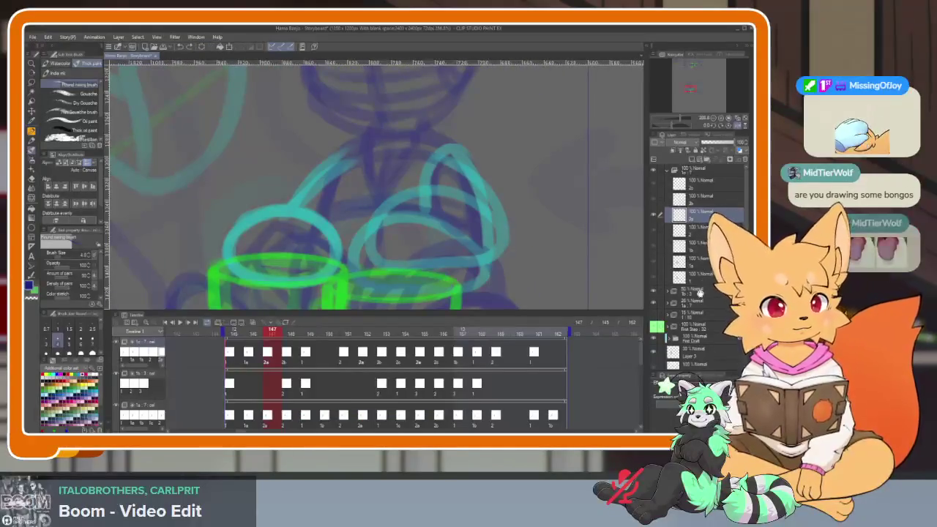
# - Switch which teal sketch layer is visible and zoom in on the green bongos
pyautogui.scroll(-1, 688, 251)
pyautogui.click(654, 346)
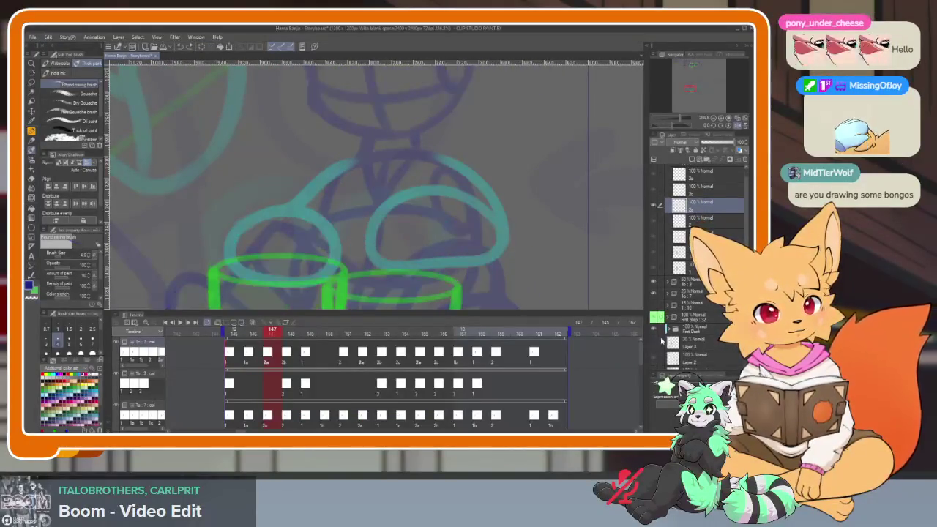
pyautogui.press('Tab')
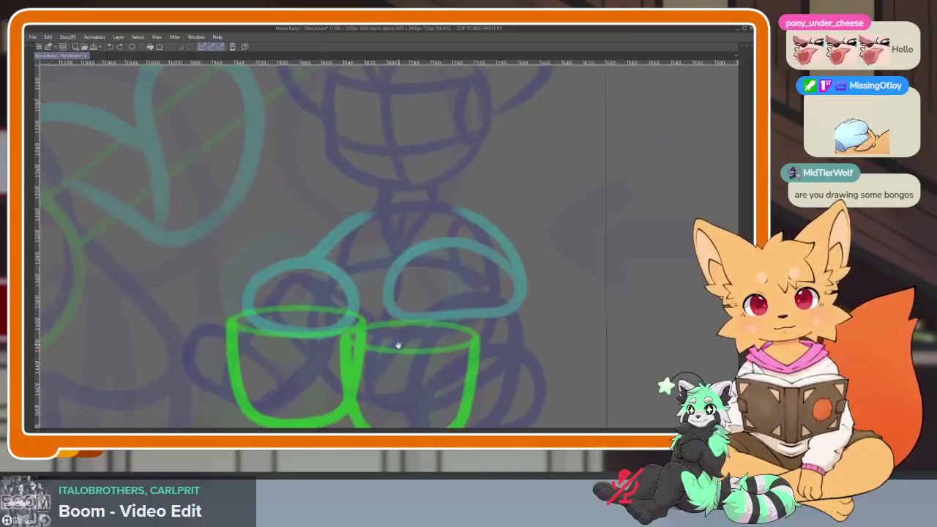
pyautogui.scroll(2, 432, 359)
pyautogui.scroll(-2, 399, 371)
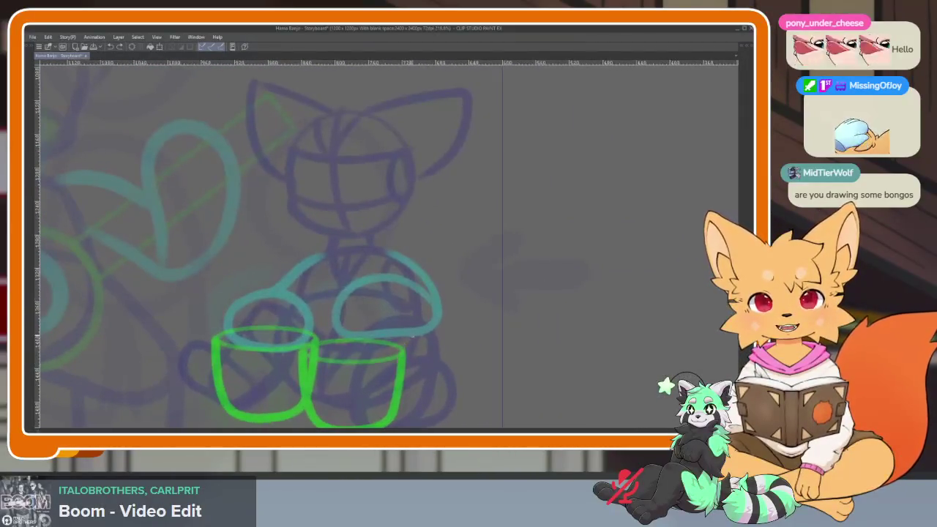
pyautogui.scroll(2, 408, 364)
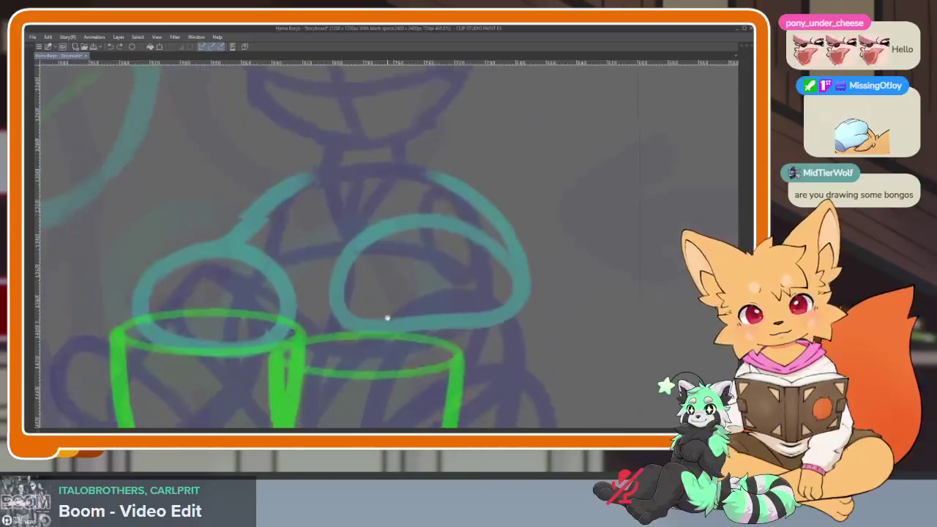
pyautogui.scroll(2, 387, 318)
pyautogui.hotkey('ctrl', 'z')
# - Sketch a trial dark blue circle with crossing curves, then undo it
pyautogui.moveTo(293, 160)
pyautogui.mouseDown()
pyautogui.moveTo(448, 179)
pyautogui.moveTo(248, 249)
pyautogui.mouseUp()
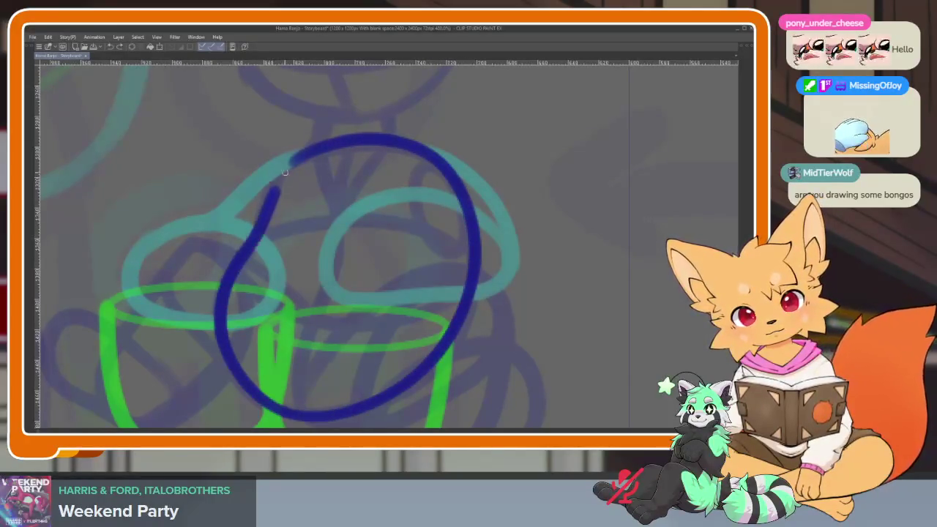
pyautogui.moveTo(343, 159); pyautogui.dragTo(293, 406)
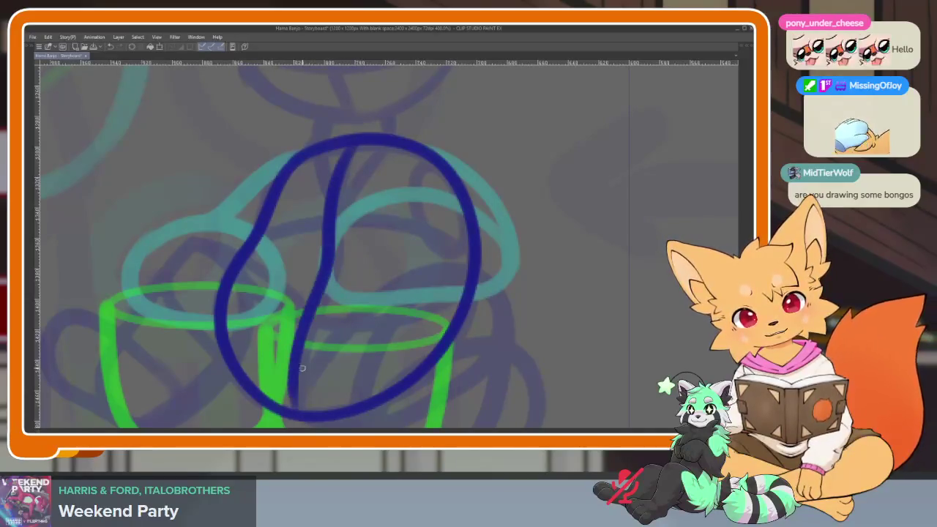
pyautogui.moveTo(285, 224); pyautogui.dragTo(469, 289)
pyautogui.moveTo(231, 278)
pyautogui.mouseDown()
pyautogui.moveTo(323, 323)
pyautogui.moveTo(444, 323)
pyautogui.mouseUp()
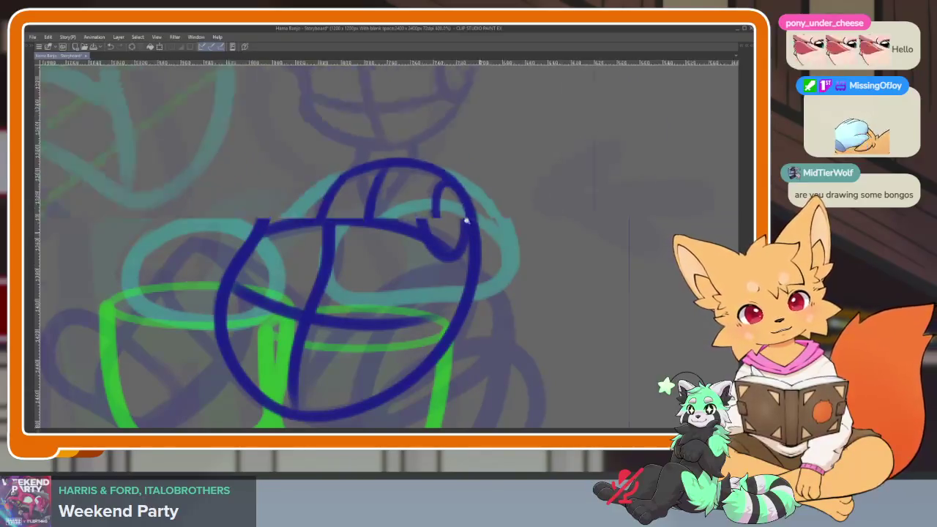
pyautogui.scroll(-5, 465, 217)
pyautogui.scroll(4, 477, 291)
pyautogui.scroll(2, 480, 293)
pyautogui.scroll(1, 476, 289)
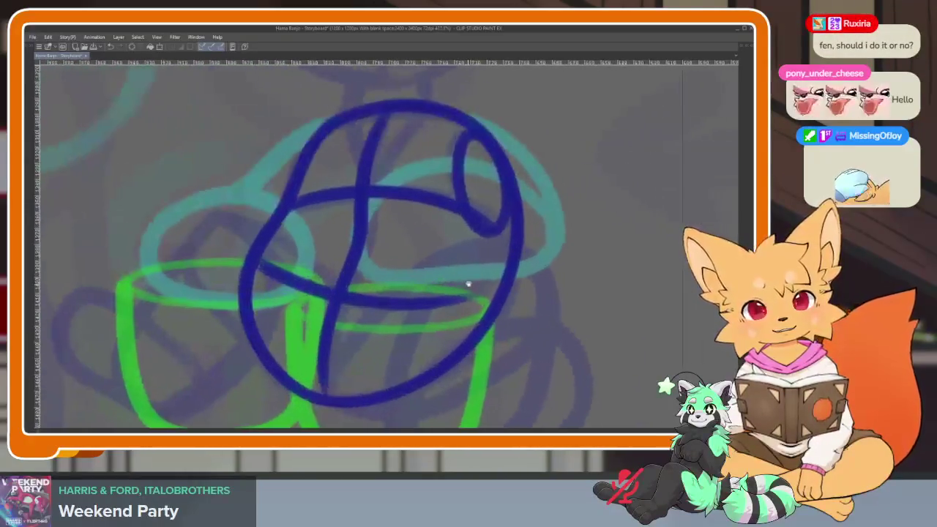
pyautogui.hotkey('ctrl', 'z')
pyautogui.hotkey('ctrl', 'z')
pyautogui.hotkey('ctrl', 'z')
pyautogui.hotkey('ctrl', 'z')
pyautogui.hotkey('ctrl', 'z')
pyautogui.scroll(-2, 505, 270)
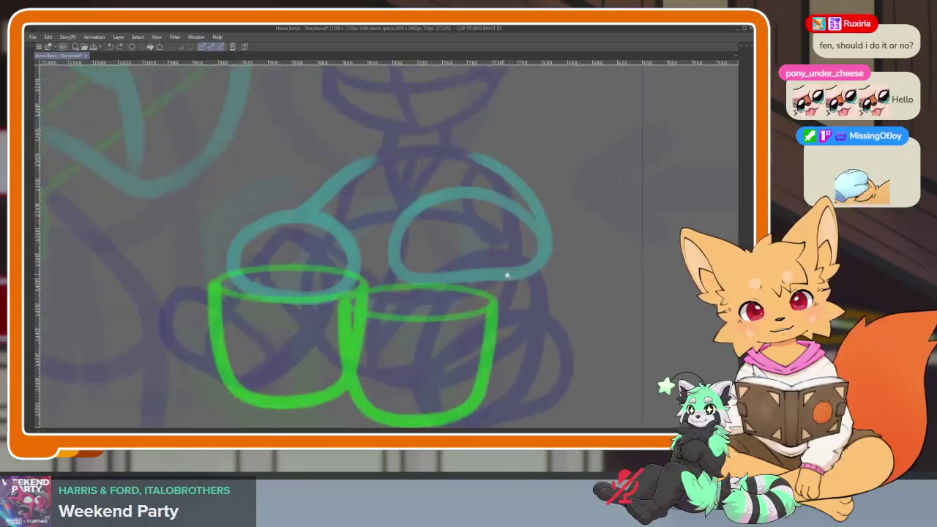
pyautogui.scroll(1, 510, 265)
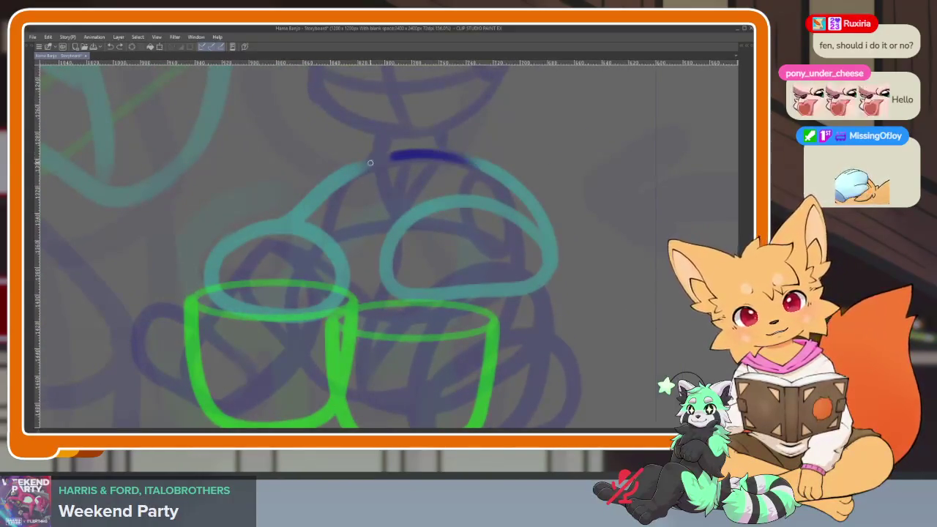
# - Draw a closed dark blue loop over the bongos with a line down its middle
pyautogui.moveTo(383, 396)
pyautogui.mouseDown()
pyautogui.moveTo(485, 338)
pyautogui.moveTo(483, 181)
pyautogui.mouseUp()
pyautogui.scroll(-3, 497, 206)
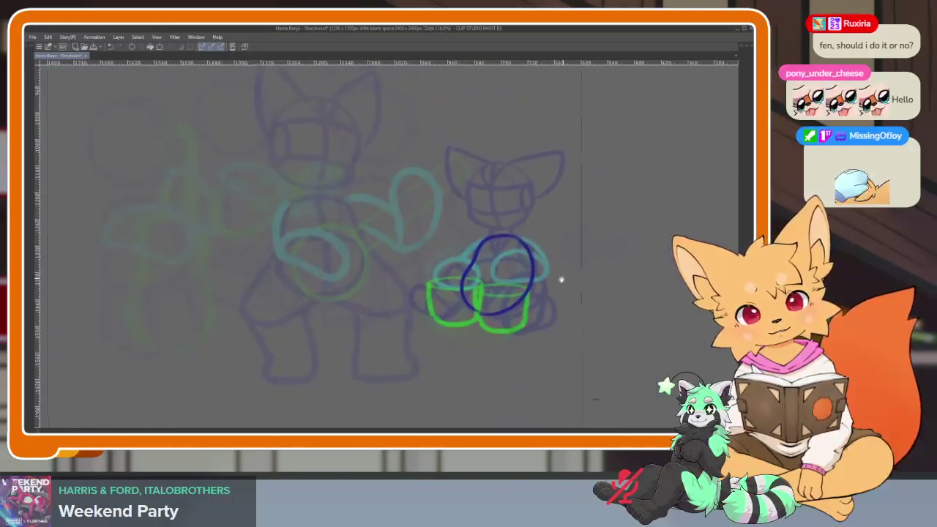
pyautogui.scroll(2, 561, 276)
pyautogui.scroll(1, 540, 310)
pyautogui.scroll(1, 508, 325)
pyautogui.moveTo(394, 201)
pyautogui.mouseDown()
pyautogui.moveTo(363, 314)
pyautogui.moveTo(362, 406)
pyautogui.mouseUp()
pyautogui.scroll(1, 427, 347)
pyautogui.scroll(1, 402, 378)
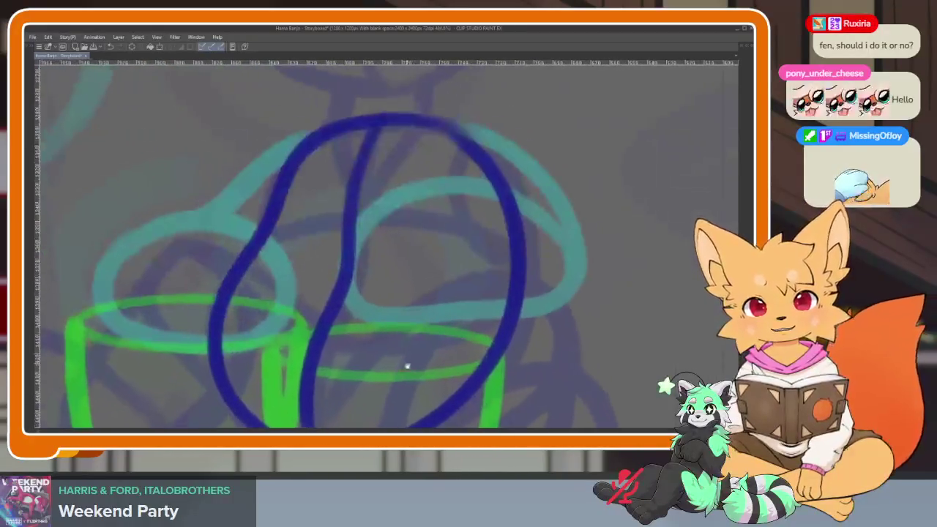
pyautogui.scroll(1, 408, 366)
pyautogui.scroll(1, 410, 355)
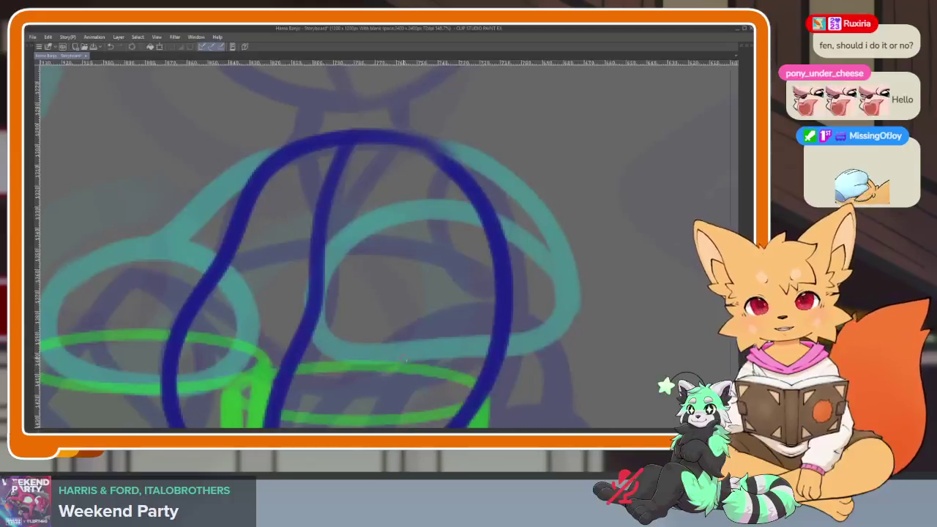
# - Add horizontal and lower guide curves across the loop and a small hooked loop on the right
pyautogui.moveTo(220, 253); pyautogui.dragTo(486, 293)
pyautogui.scroll(-1, 474, 251)
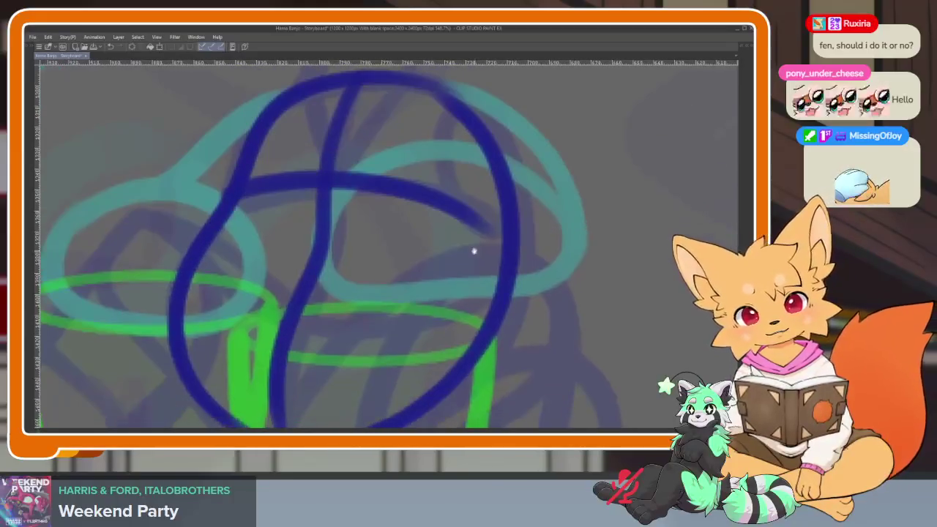
pyautogui.moveTo(214, 292); pyautogui.dragTo(487, 337)
pyautogui.scroll(1, 487, 336)
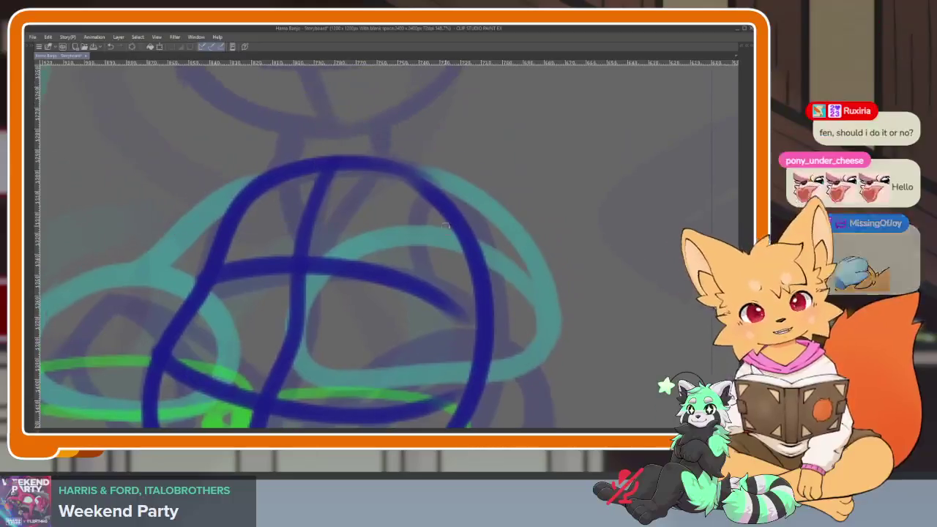
pyautogui.moveTo(454, 245); pyautogui.dragTo(396, 275)
pyautogui.moveTo(423, 325); pyautogui.dragTo(450, 219)
pyautogui.scroll(-2, 481, 331)
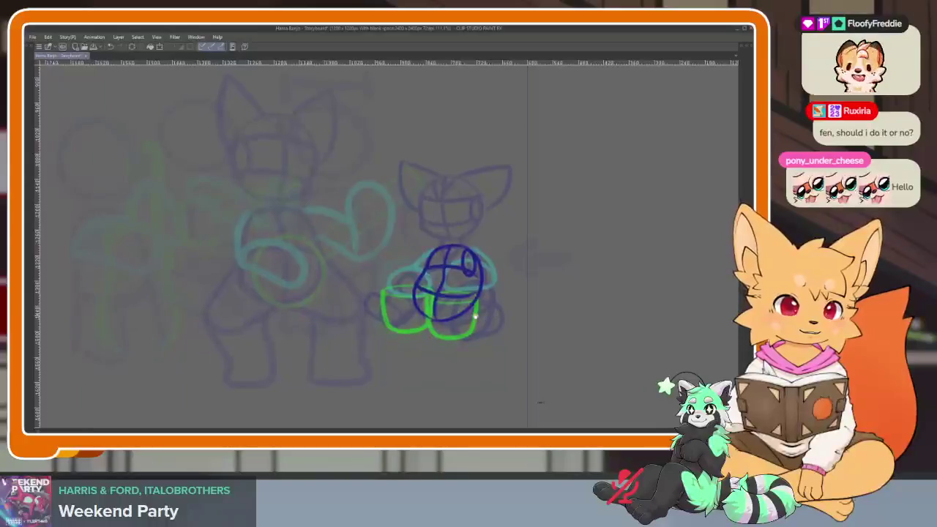
pyautogui.scroll(2, 483, 330)
pyautogui.scroll(2, 440, 323)
pyautogui.scroll(2, 415, 365)
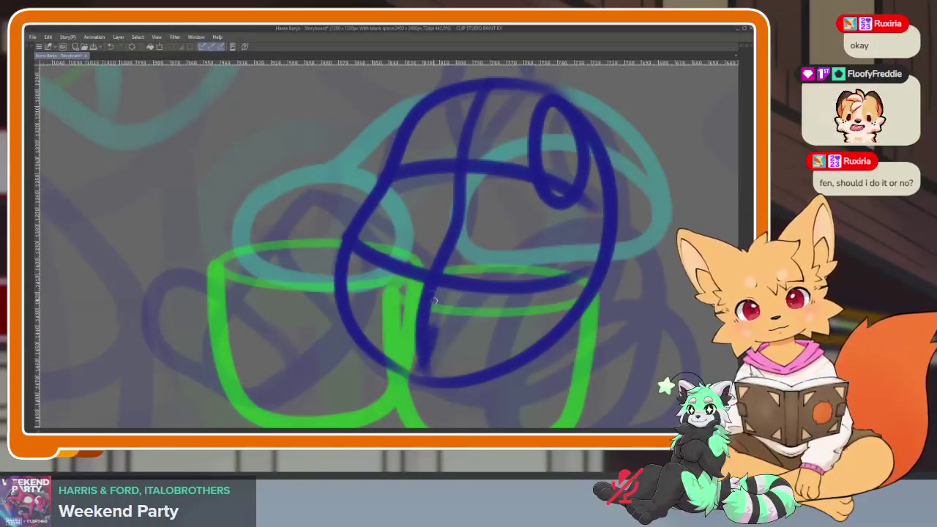
# - Undo the last blue stroke and add a curved stroke on the loop's left side
pyautogui.hotkey('ctrl', 'z')
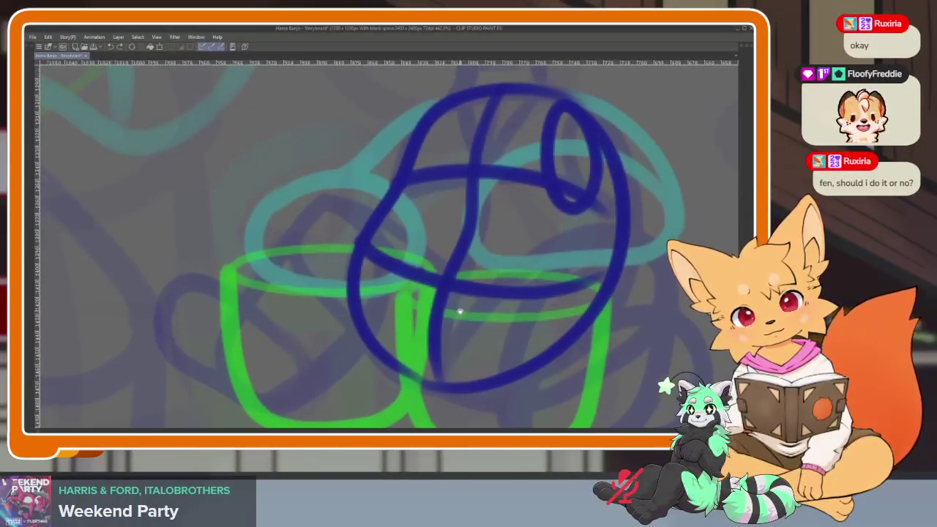
pyautogui.hotkey('ctrl', 'z')
pyautogui.hotkey('ctrl', 'y')
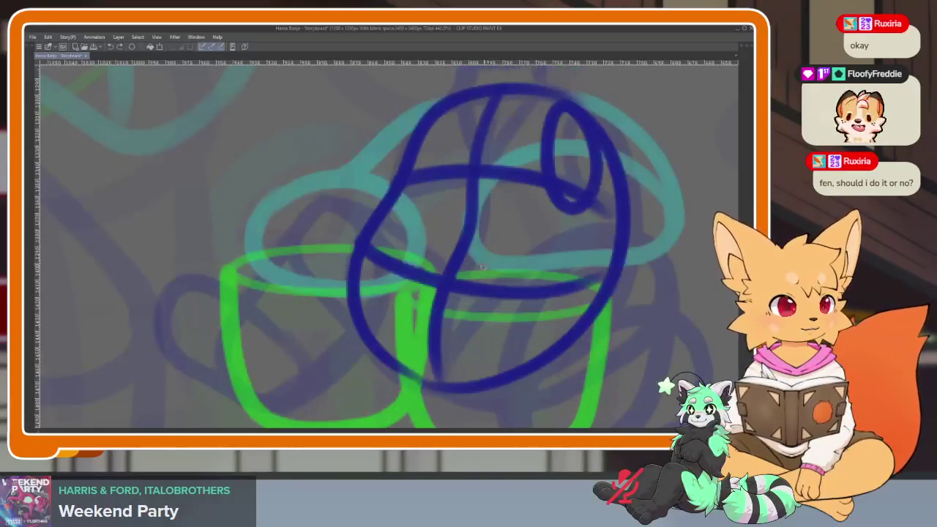
pyautogui.scroll(1, 444, 330)
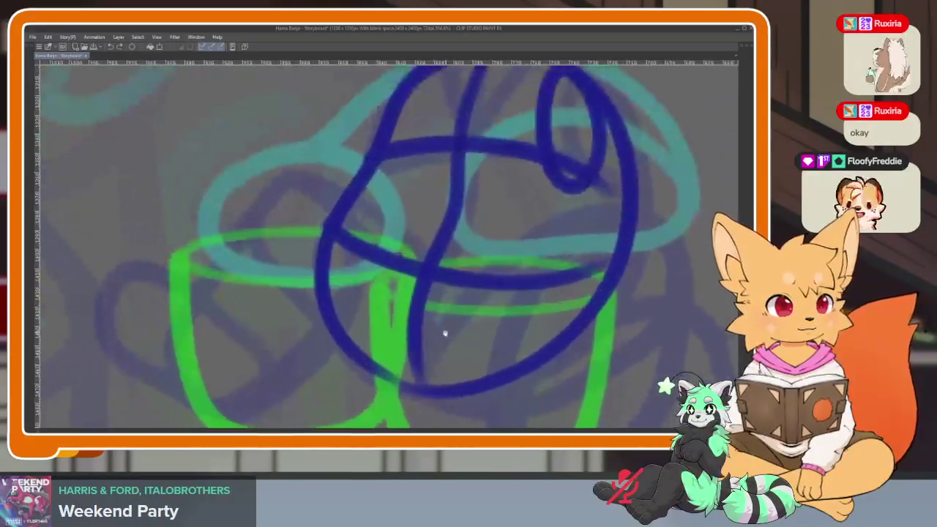
pyautogui.moveTo(443, 335); pyautogui.dragTo(435, 333)
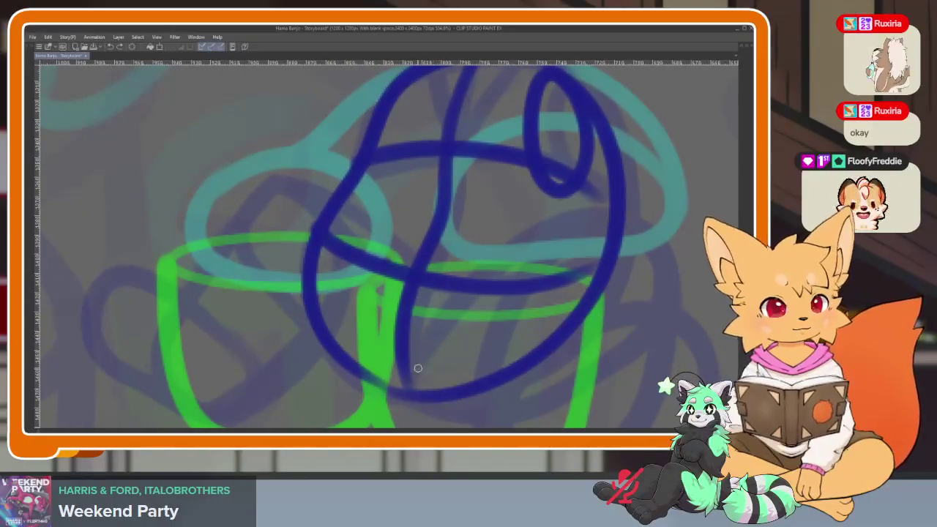
pyautogui.moveTo(345, 212); pyautogui.dragTo(244, 207)
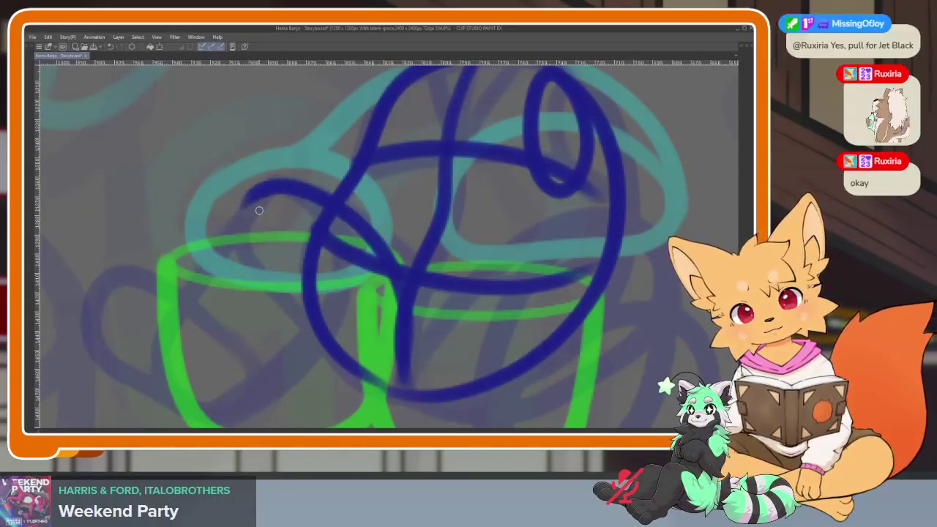
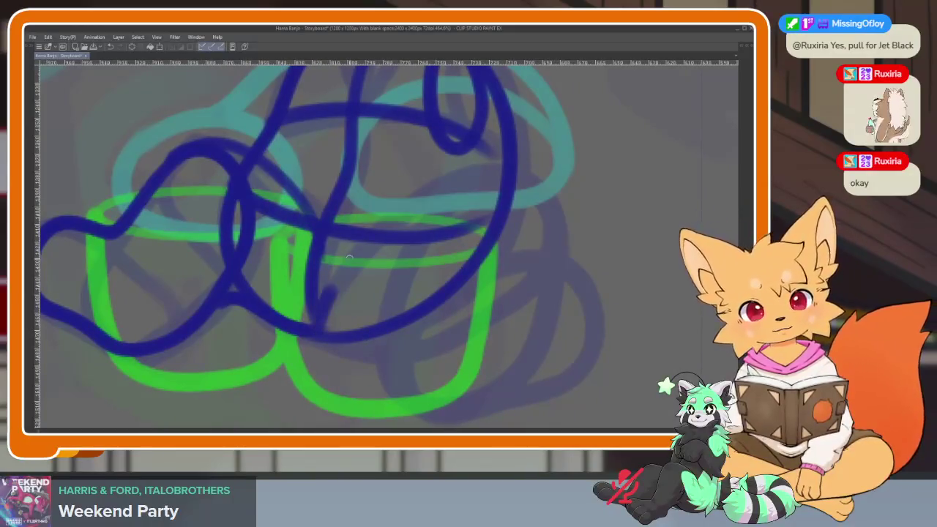
# - Draw the fox's looping dark blue leg over the mugs, redrawing its bottom loop after an undo
pyautogui.moveTo(349, 258); pyautogui.dragTo(515, 179)
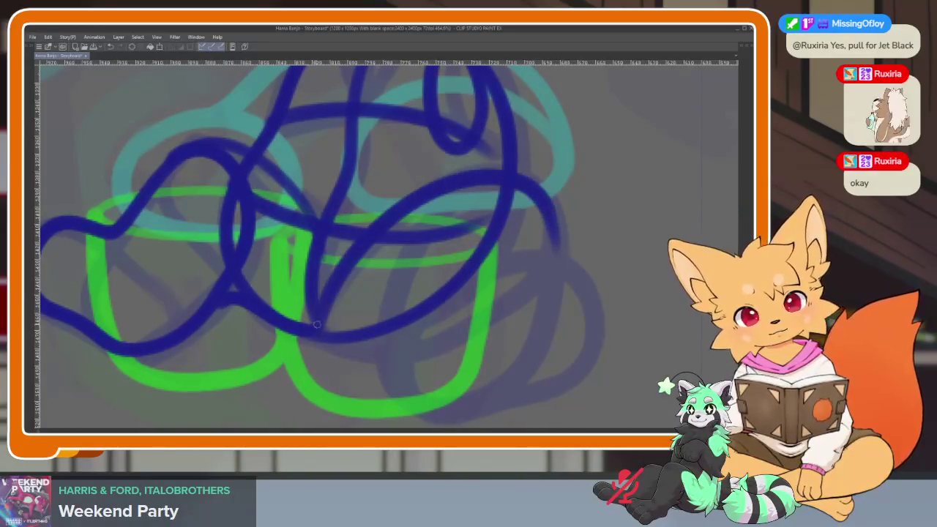
pyautogui.moveTo(414, 346); pyautogui.dragTo(569, 238)
pyautogui.hotkey('ctrl', 'z')
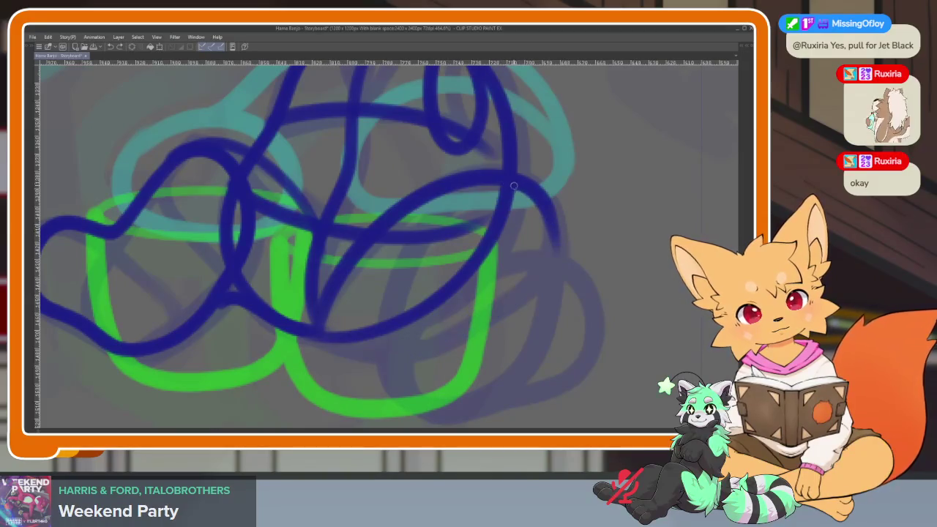
pyautogui.moveTo(413, 339); pyautogui.dragTo(316, 339)
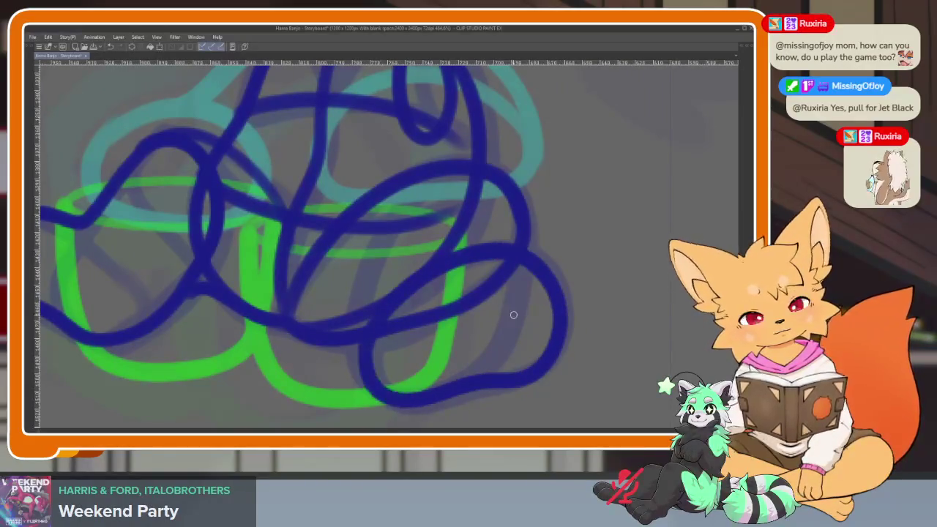
# - Sketch a dark blue paw curve under the left mug, then bring back the panels
pyautogui.scroll(-5, 542, 327)
pyautogui.scroll(2, 458, 330)
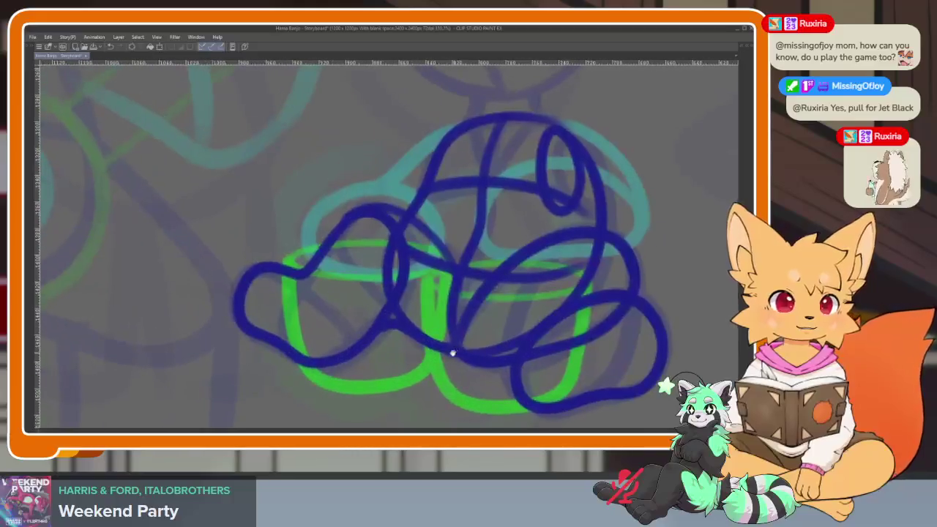
pyautogui.scroll(2, 299, 328)
pyautogui.scroll(2, 260, 348)
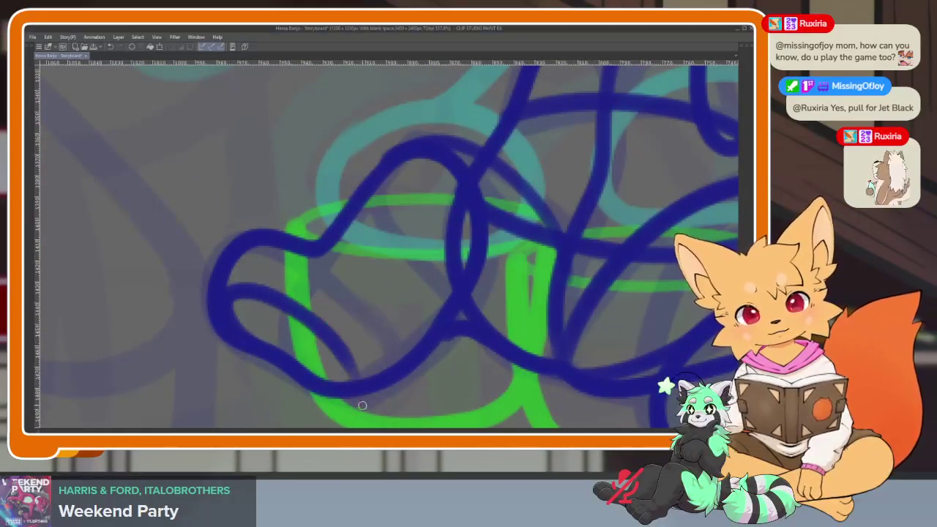
pyautogui.moveTo(359, 377); pyautogui.dragTo(518, 293)
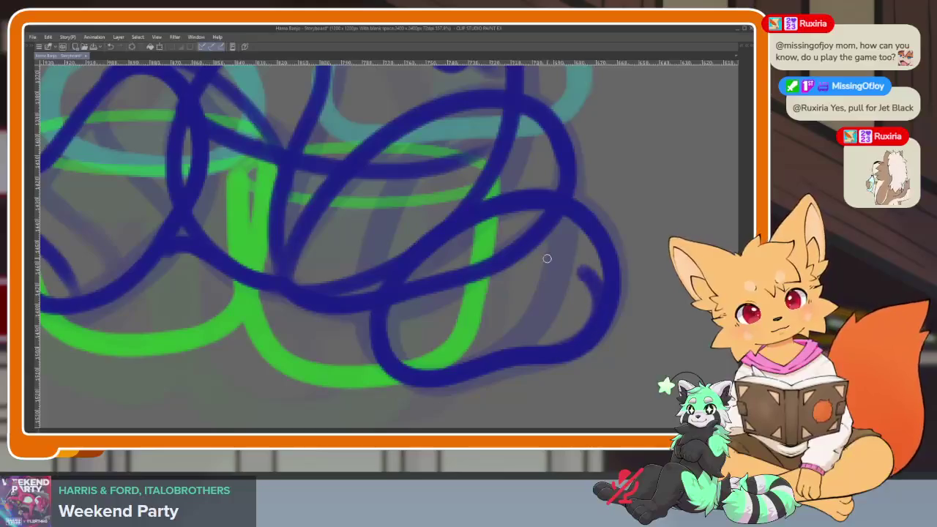
pyautogui.scroll(-5, 441, 379)
pyautogui.scroll(1, 559, 327)
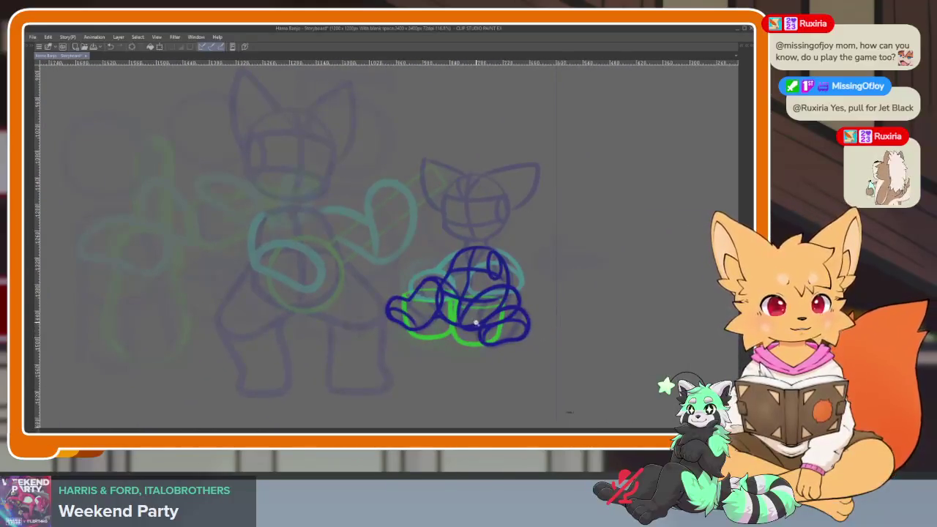
pyautogui.scroll(3, 475, 322)
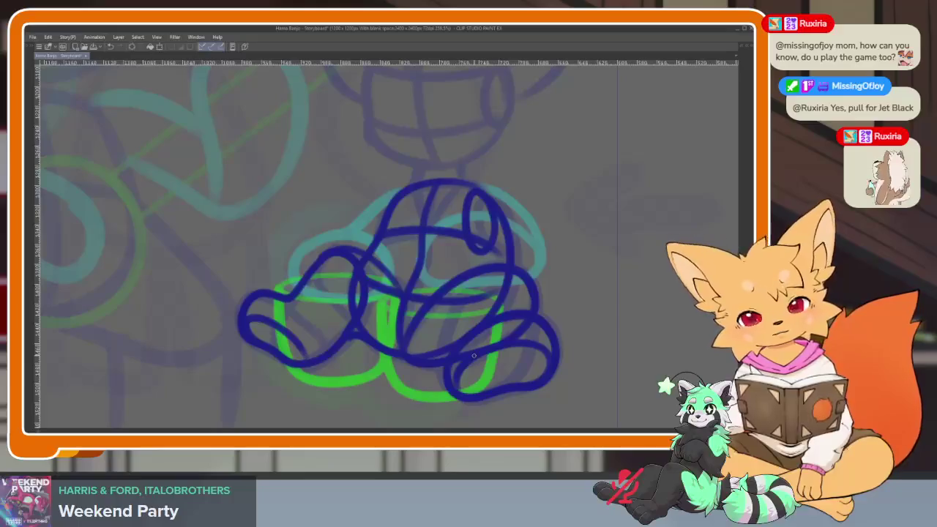
pyautogui.scroll(1, 498, 359)
pyautogui.scroll(2, 490, 329)
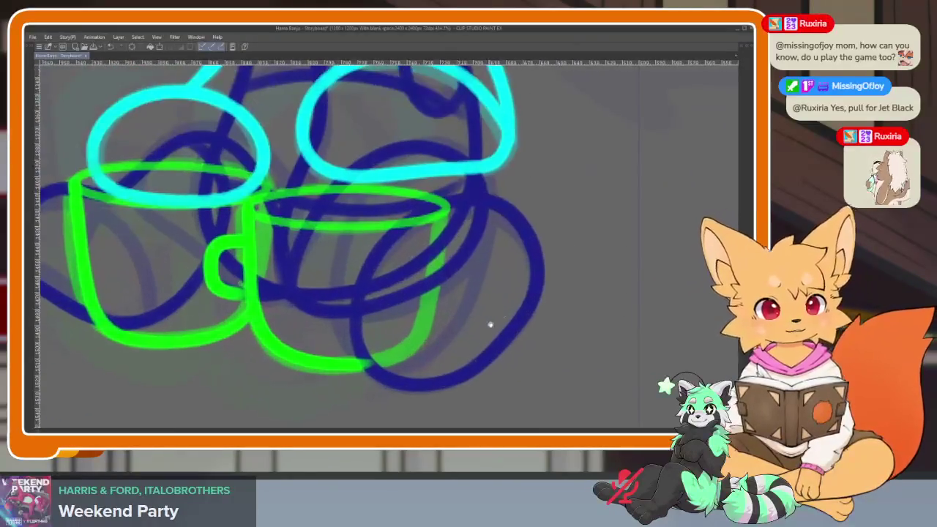
pyautogui.scroll(-5, 490, 354)
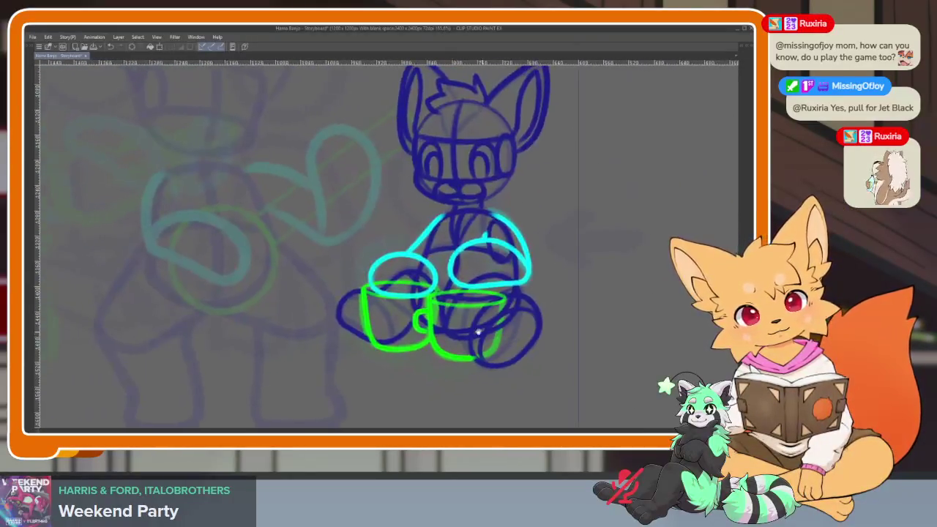
pyautogui.scroll(6, 463, 330)
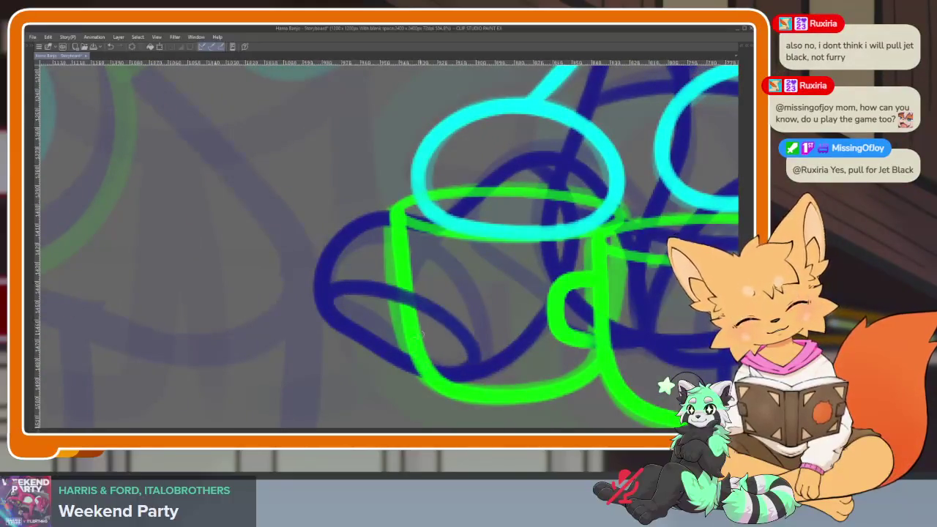
pyautogui.scroll(-4, 421, 334)
pyautogui.scroll(-1, 439, 315)
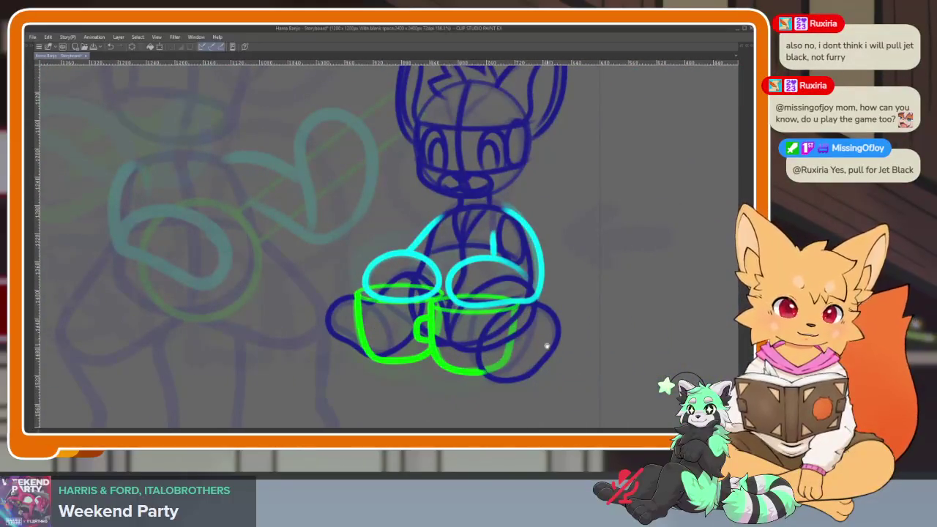
pyautogui.scroll(3, 547, 347)
pyautogui.scroll(2, 512, 337)
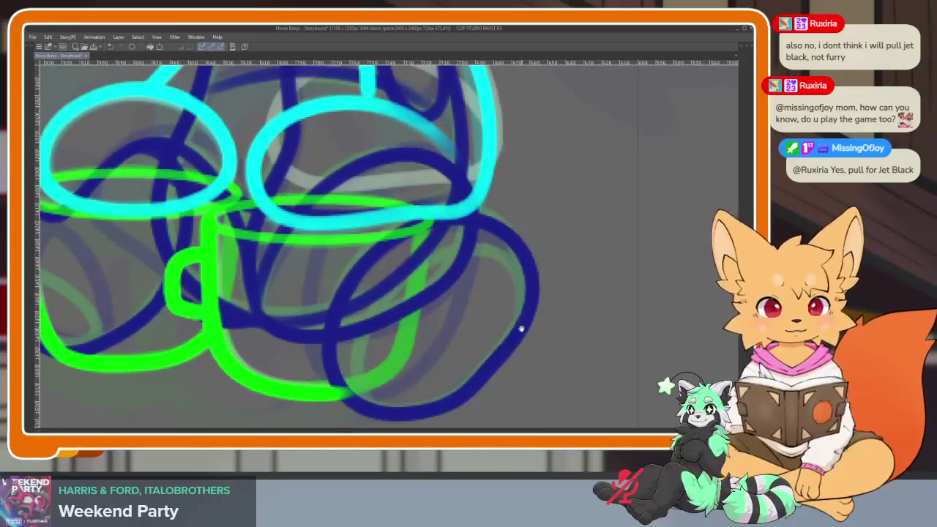
pyautogui.scroll(-1, 522, 329)
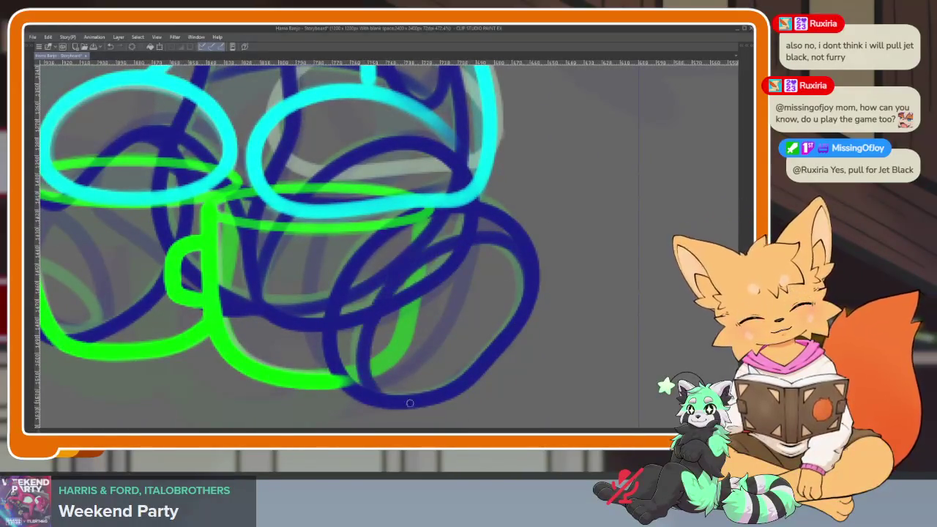
pyautogui.hscroll(-5, 354, 351)
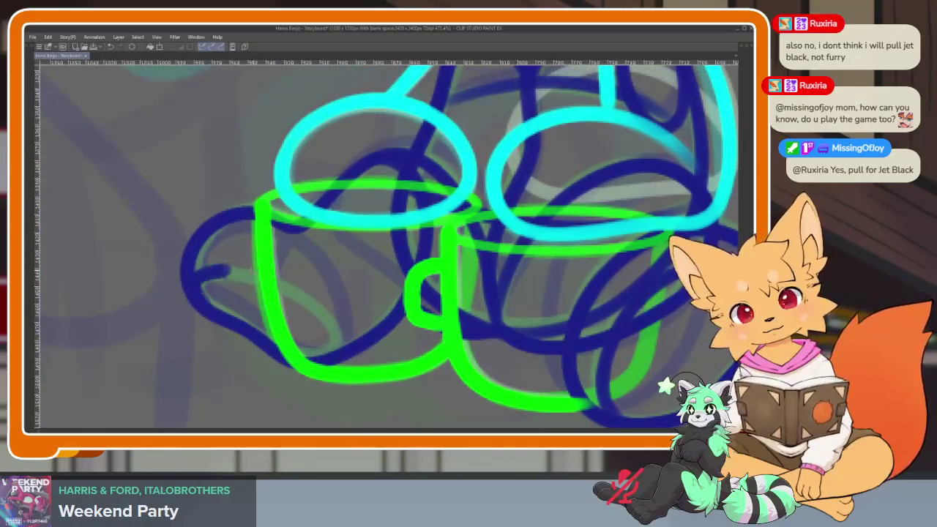
pyautogui.moveTo(233, 273); pyautogui.dragTo(334, 357)
pyautogui.scroll(-5, 428, 354)
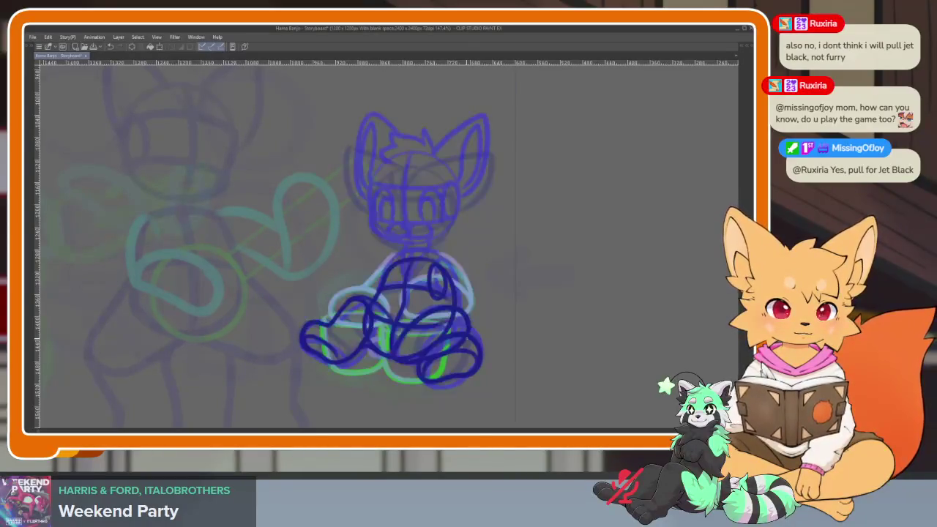
pyautogui.scroll(2, 429, 310)
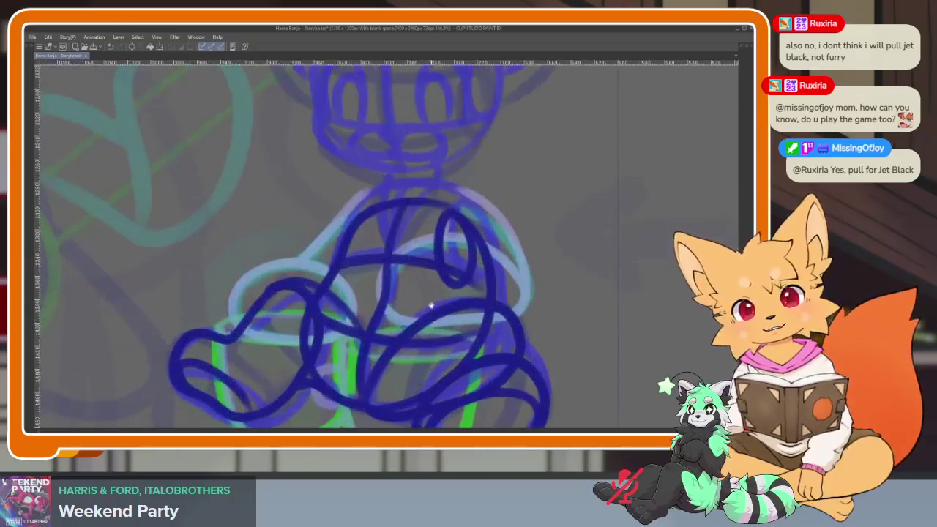
pyautogui.scroll(1, 424, 376)
pyautogui.scroll(1, 424, 376)
pyautogui.press('Tab')
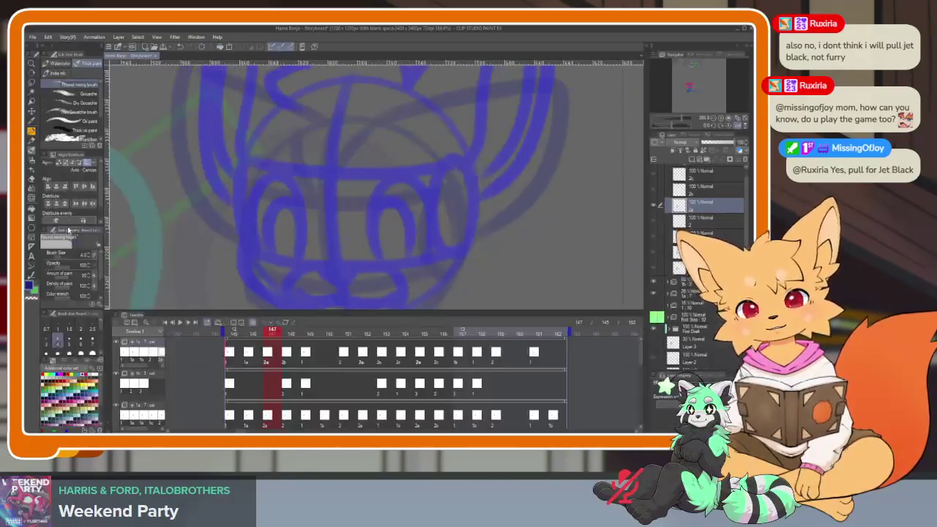
# - Hide the panels and enlarge the brush to about 290 px
pyautogui.press('Tab')
pyautogui.moveTo(254, 189); pyautogui.dragTo(295, 220)
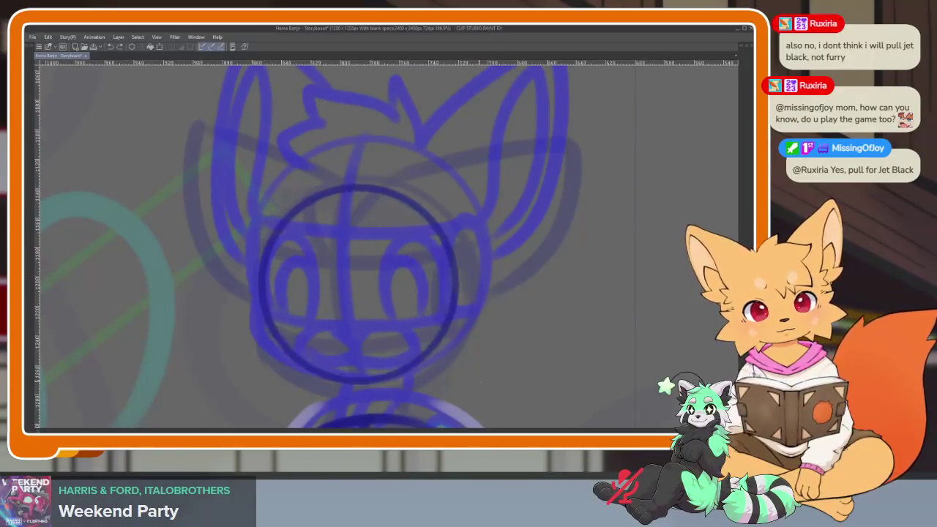
pyautogui.moveTo(332, 254); pyautogui.dragTo(492, 396)
pyautogui.scroll(1, 440, 366)
pyautogui.scroll(1, 410, 351)
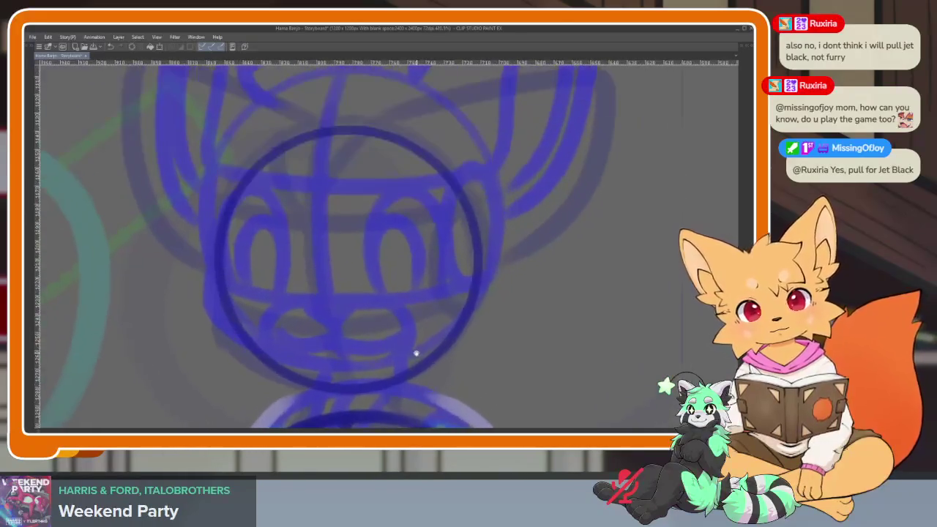
pyautogui.scroll(1, 366, 249)
# - Draw a vertical centre line and a horizontal eye line across the fox's face
pyautogui.moveTo(319, 183); pyautogui.dragTo(367, 415)
pyautogui.moveTo(225, 311)
pyautogui.mouseDown()
pyautogui.moveTo(405, 339)
pyautogui.moveTo(472, 311)
pyautogui.mouseUp()
pyautogui.moveTo(303, 242); pyautogui.dragTo(465, 228)
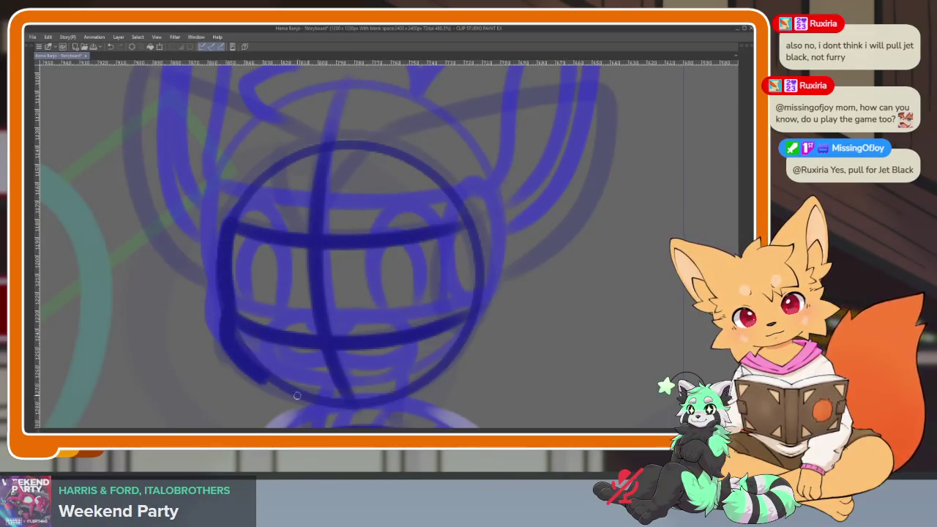
pyautogui.moveTo(297, 396); pyautogui.dragTo(375, 399)
pyautogui.scroll(-1, 496, 337)
pyautogui.hotkey('ctrl', 'z')
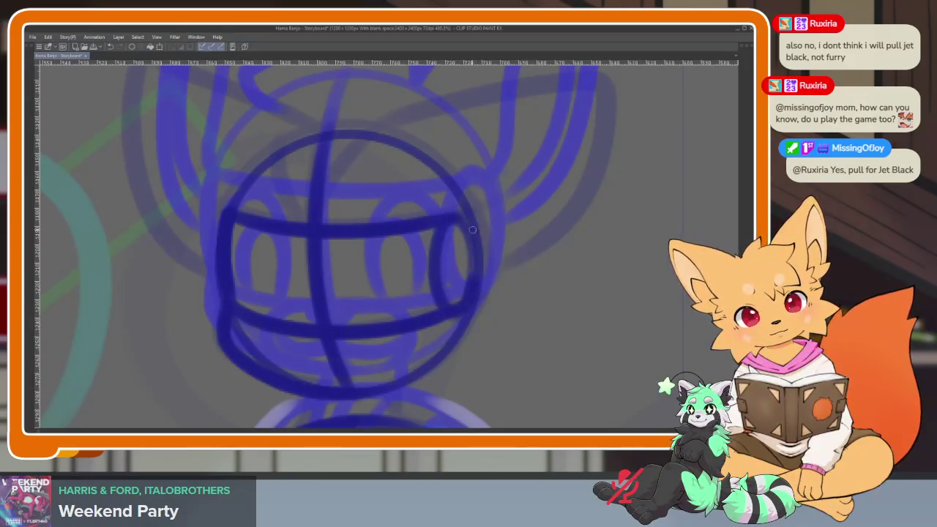
pyautogui.scroll(-2, 483, 328)
pyautogui.scroll(2, 498, 333)
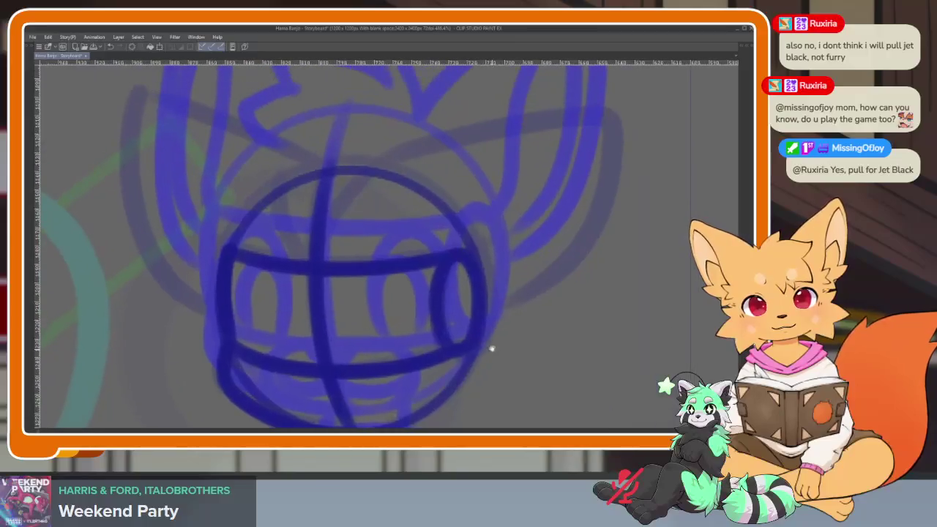
pyautogui.scroll(-2, 498, 322)
pyautogui.scroll(1, 384, 307)
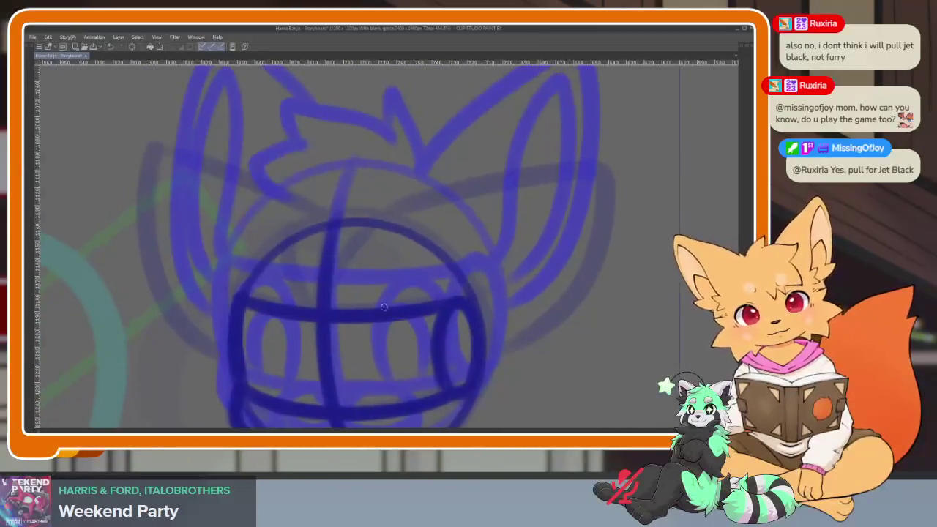
# - Outline both ears, trace the lower right head edge and draw the right eye oval
pyautogui.moveTo(422, 213)
pyautogui.mouseDown()
pyautogui.moveTo(579, 172)
pyautogui.moveTo(538, 318)
pyautogui.mouseUp()
pyautogui.moveTo(268, 202)
pyautogui.mouseDown()
pyautogui.moveTo(150, 192)
pyautogui.moveTo(227, 355)
pyautogui.mouseUp()
pyautogui.scroll(-3, 540, 261)
pyautogui.scroll(-2, 536, 278)
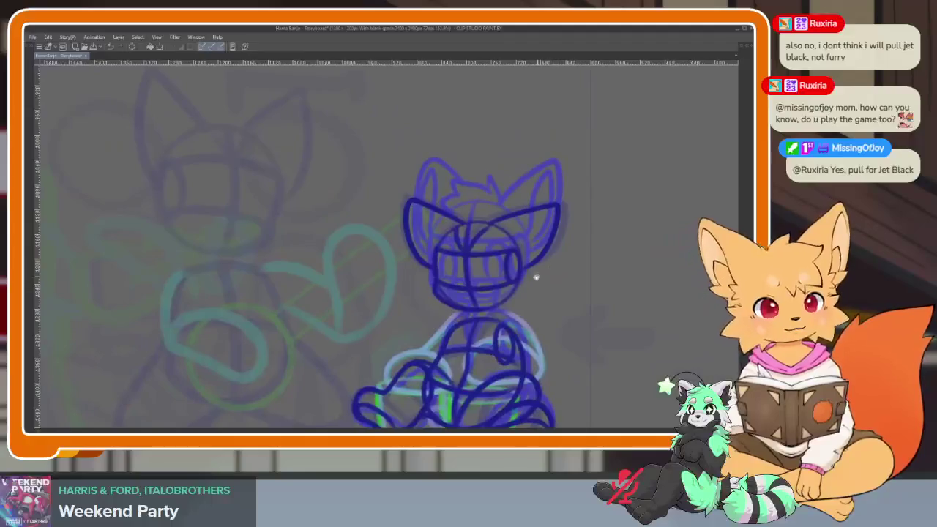
pyautogui.scroll(4, 536, 278)
pyautogui.scroll(2, 522, 310)
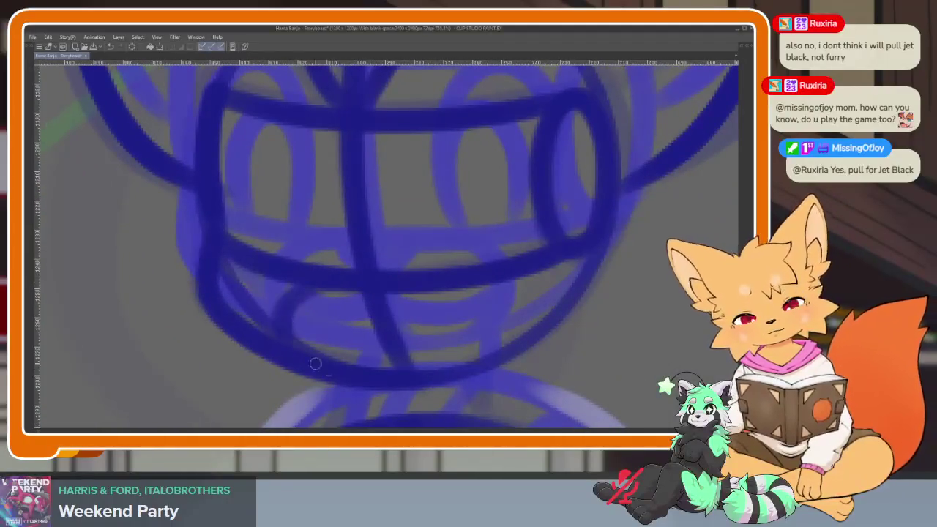
pyautogui.moveTo(429, 275); pyautogui.dragTo(462, 370)
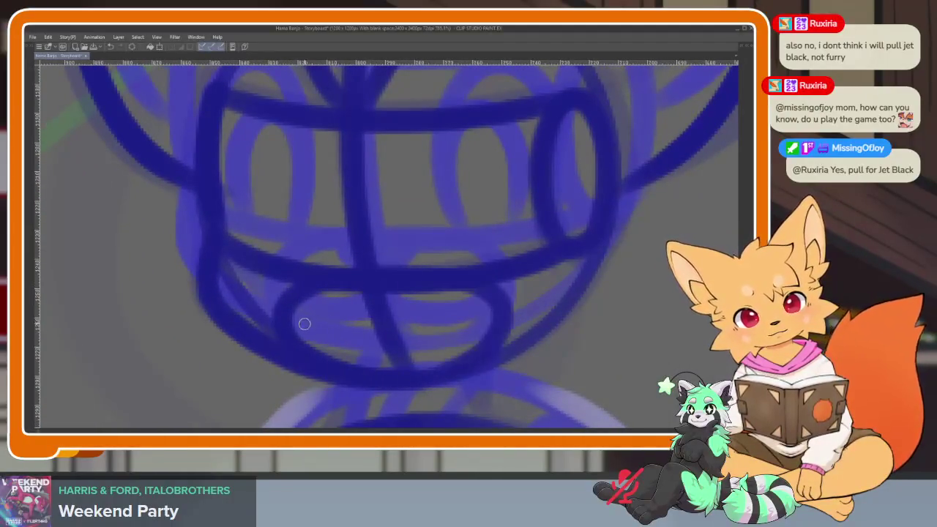
pyautogui.moveTo(502, 297); pyautogui.dragTo(487, 356)
pyautogui.moveTo(449, 325)
pyautogui.mouseDown()
pyautogui.moveTo(441, 186)
pyautogui.moveTo(486, 359)
pyautogui.mouseUp()
pyautogui.moveTo(281, 330); pyautogui.dragTo(257, 183)
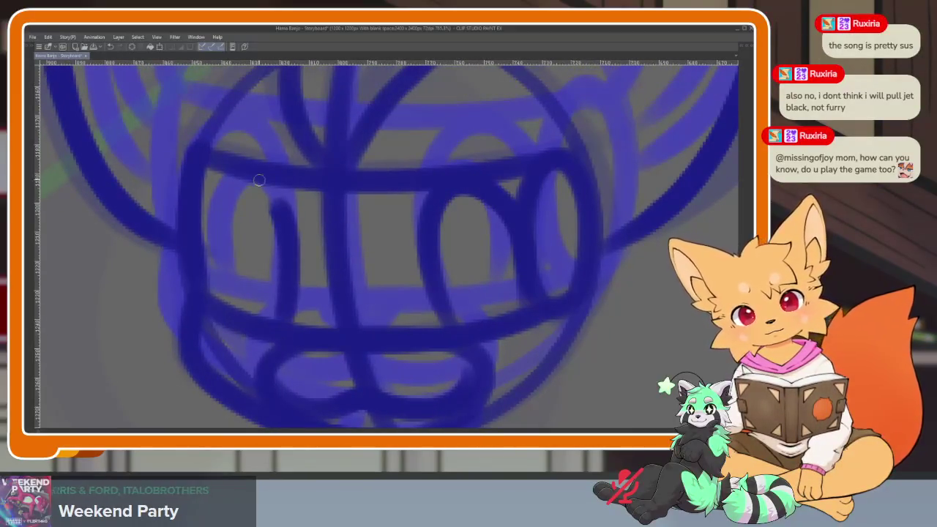
# - Re-trace the left eye loop in dark blue several times
pyautogui.scroll(-3, 510, 288)
pyautogui.scroll(-3, 542, 325)
pyautogui.scroll(3, 541, 324)
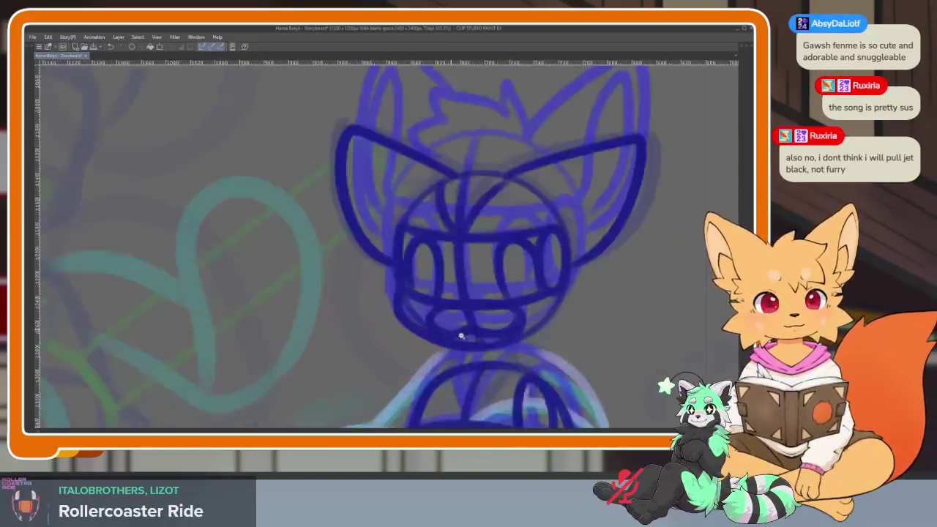
pyautogui.scroll(3, 462, 329)
pyautogui.scroll(3, 439, 360)
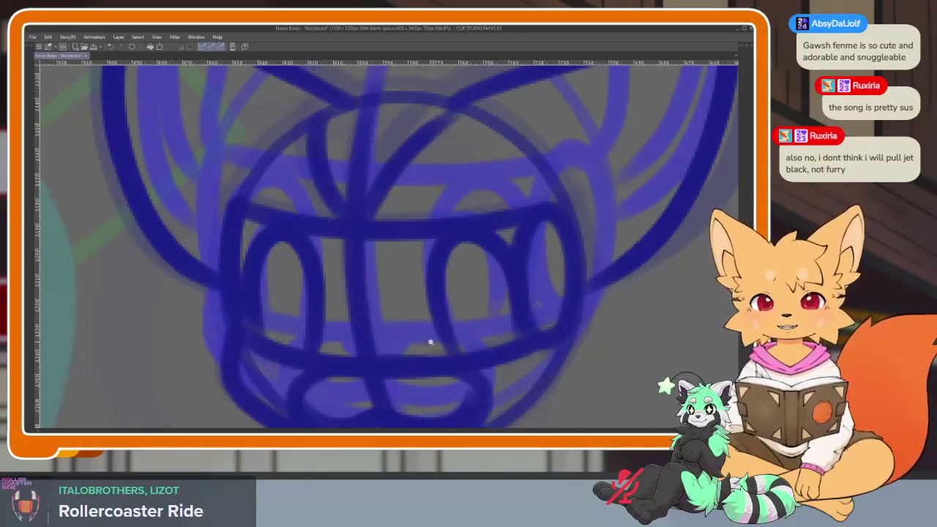
pyautogui.scroll(2, 429, 341)
pyautogui.scroll(-1, 475, 368)
pyautogui.scroll(-1, 440, 352)
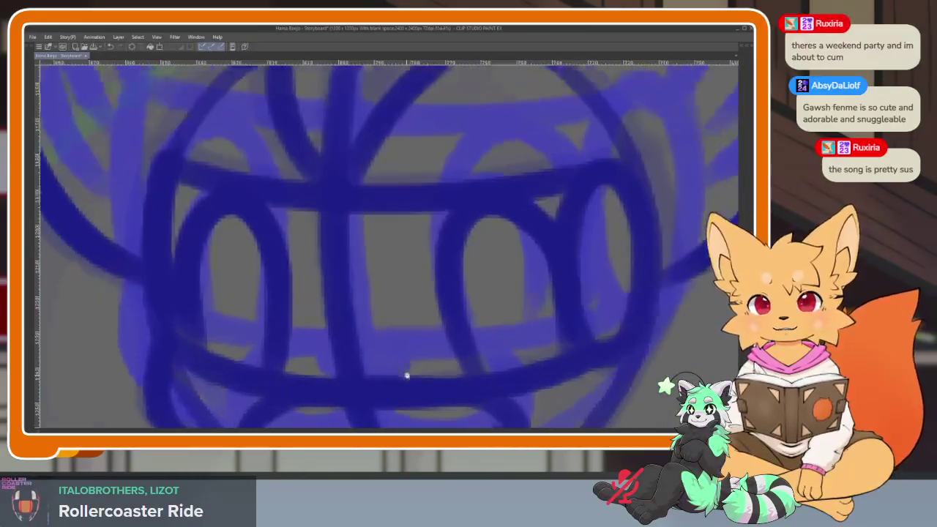
pyautogui.scroll(1, 479, 375)
pyautogui.scroll(1, 521, 369)
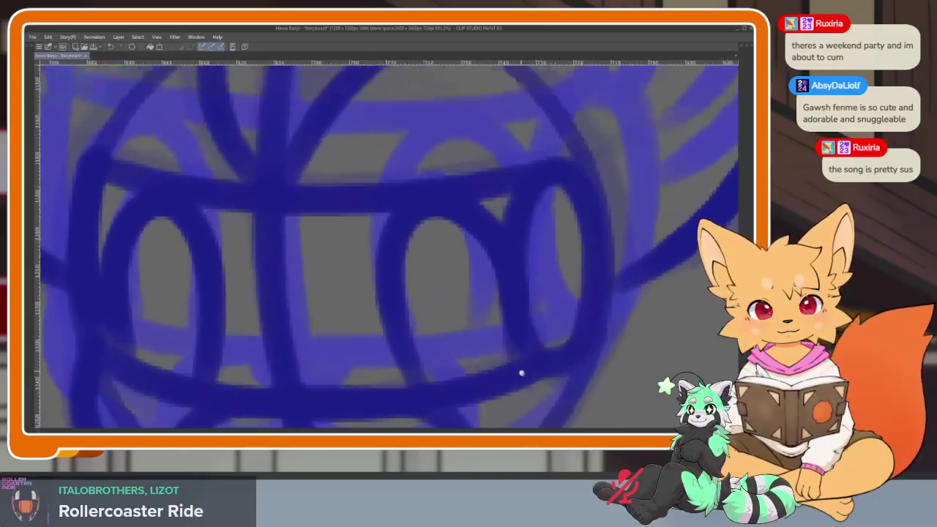
pyautogui.scroll(1, 511, 359)
pyautogui.moveTo(414, 353)
pyautogui.mouseDown()
pyautogui.moveTo(477, 188)
pyautogui.moveTo(447, 393)
pyautogui.mouseUp()
pyautogui.moveTo(201, 392)
pyautogui.mouseDown()
pyautogui.moveTo(212, 249)
pyautogui.moveTo(105, 318)
pyautogui.moveTo(110, 350)
pyautogui.mouseUp()
pyautogui.scroll(-2, 366, 329)
pyautogui.scroll(2, 359, 380)
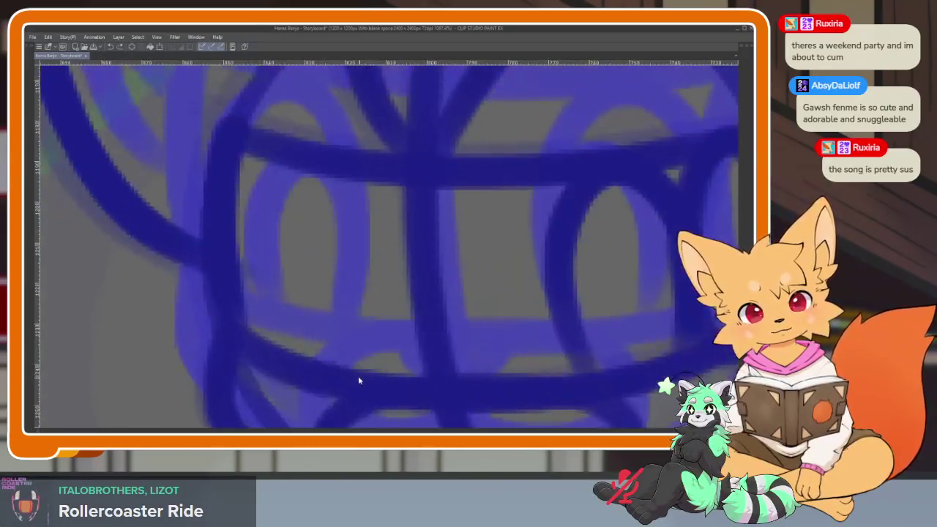
pyautogui.moveTo(350, 330)
pyautogui.mouseDown()
pyautogui.moveTo(264, 195)
pyautogui.moveTo(399, 348)
pyautogui.mouseUp()
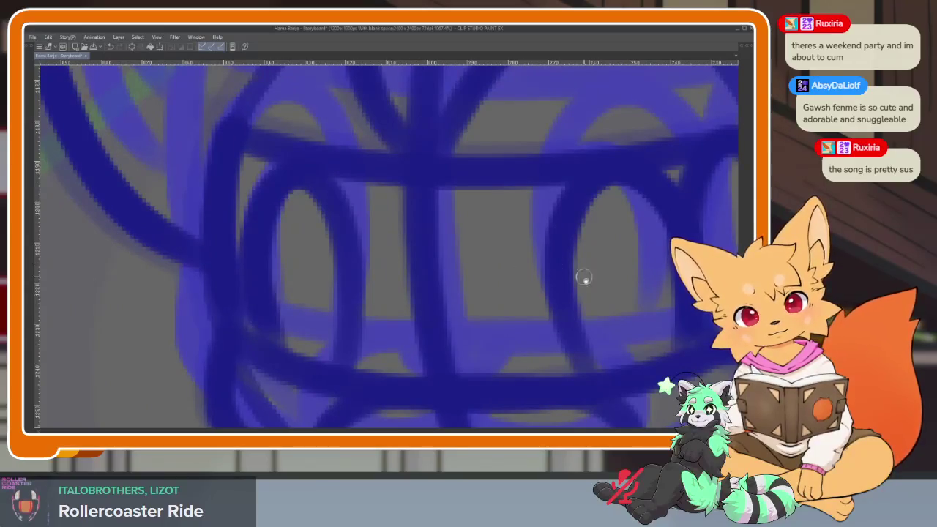
pyautogui.scroll(-2, 585, 277)
pyautogui.scroll(2, 439, 339)
pyautogui.moveTo(363, 365)
pyautogui.mouseDown()
pyautogui.moveTo(319, 202)
pyautogui.moveTo(343, 365)
pyautogui.moveTo(344, 228)
pyautogui.moveTo(322, 348)
pyautogui.mouseUp()
# - Loop the right eye and add a V-shaped hair stroke, undoing stray strands
pyautogui.moveTo(542, 338)
pyautogui.mouseDown()
pyautogui.moveTo(592, 308)
pyautogui.moveTo(575, 342)
pyautogui.mouseUp()
pyautogui.scroll(-2, 575, 342)
pyautogui.scroll(-2, 622, 308)
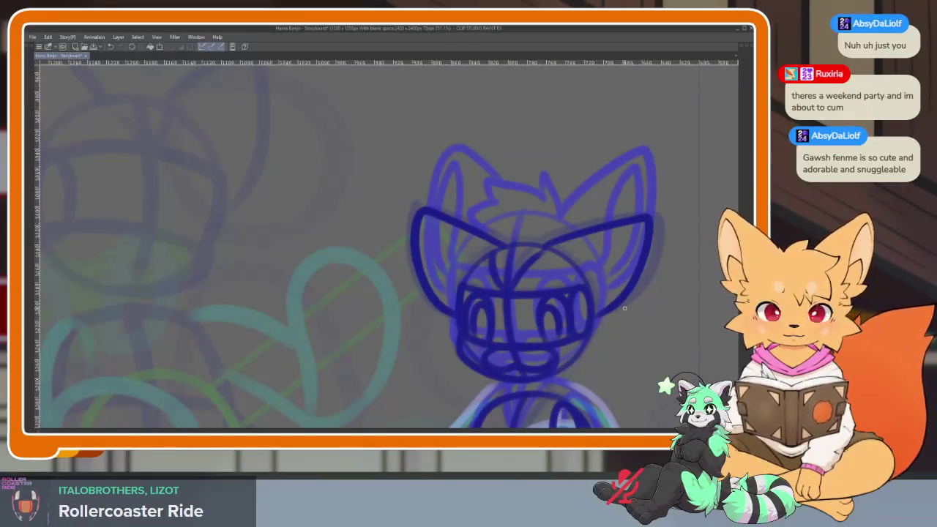
pyautogui.scroll(1, 528, 325)
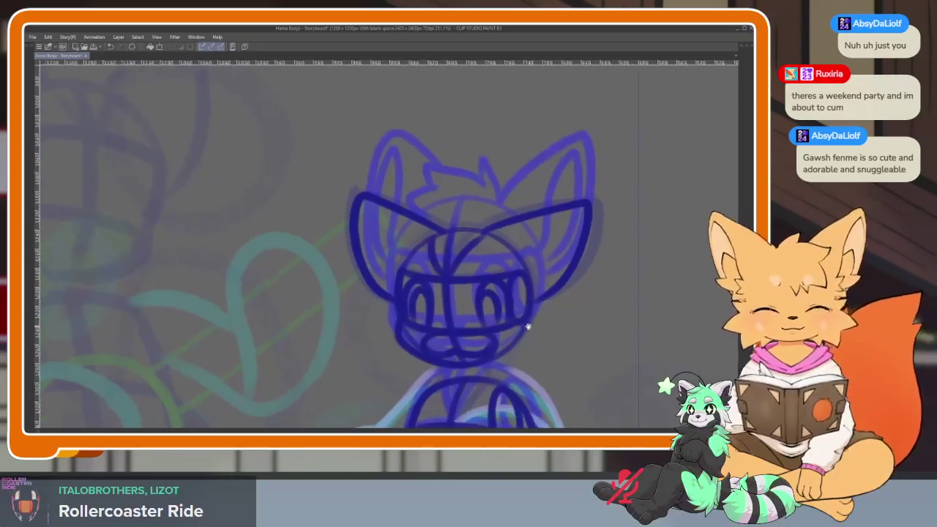
pyautogui.scroll(1, 485, 349)
pyautogui.scroll(2, 508, 339)
pyautogui.scroll(1, 469, 333)
pyautogui.scroll(5, 428, 328)
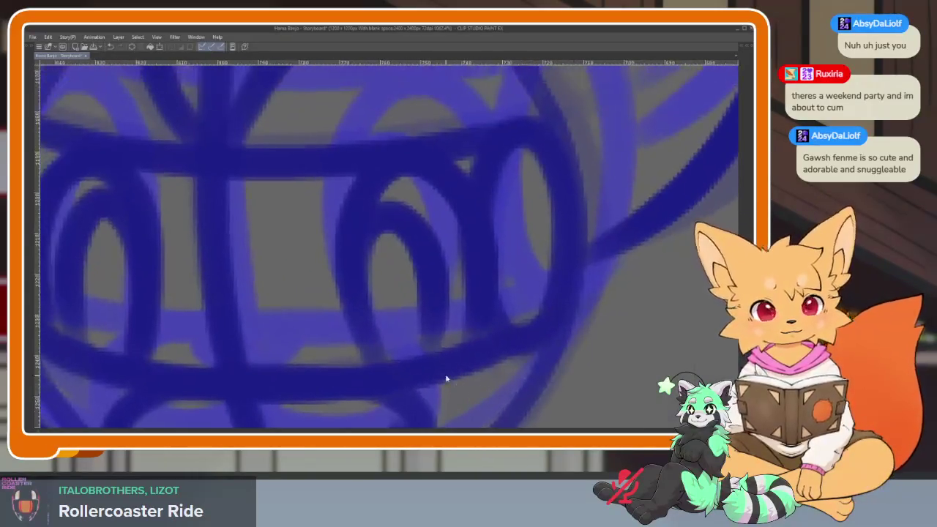
pyautogui.scroll(-6, 451, 346)
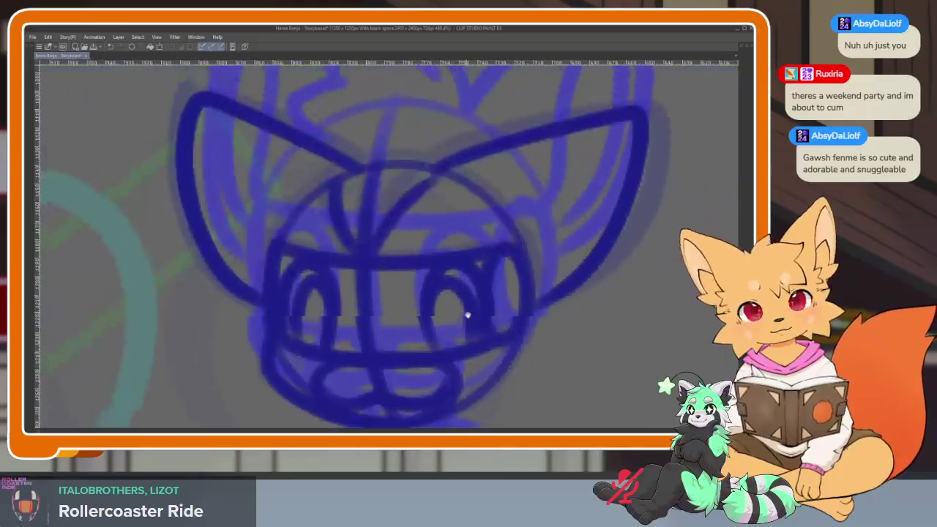
pyautogui.scroll(1, 467, 314)
pyautogui.scroll(2, 446, 273)
pyautogui.scroll(2, 456, 320)
pyautogui.moveTo(481, 226)
pyautogui.mouseDown()
pyautogui.moveTo(446, 161)
pyautogui.moveTo(446, 215)
pyautogui.moveTo(324, 173)
pyautogui.moveTo(334, 209)
pyautogui.moveTo(245, 257)
pyautogui.moveTo(314, 330)
pyautogui.mouseUp()
pyautogui.scroll(-5, 514, 289)
pyautogui.moveTo(514, 290); pyautogui.dragTo(501, 268)
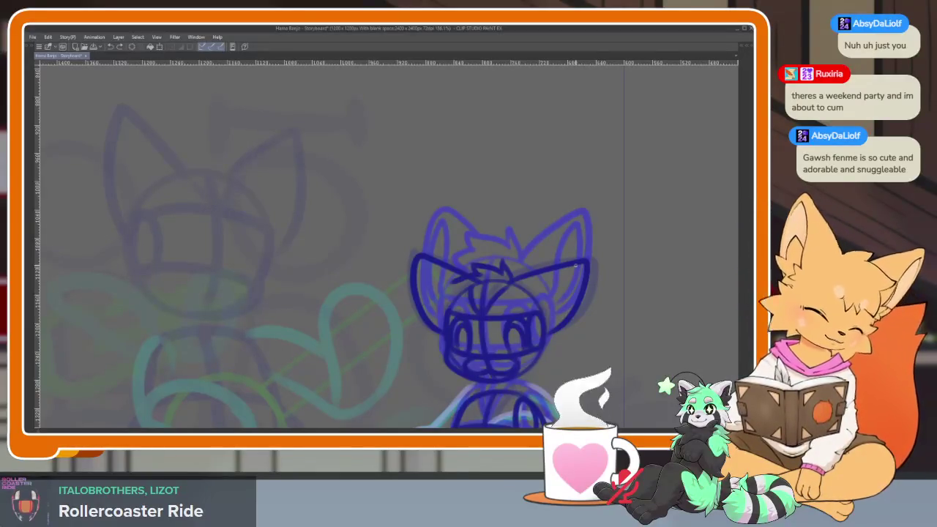
pyautogui.hotkey('ctrl', 'z')
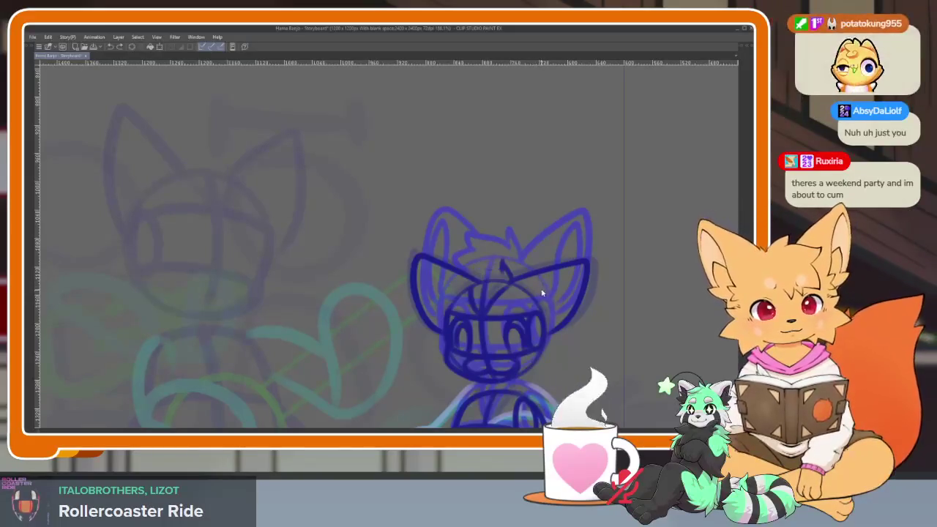
pyautogui.scroll(4, 513, 290)
pyautogui.scroll(3, 513, 308)
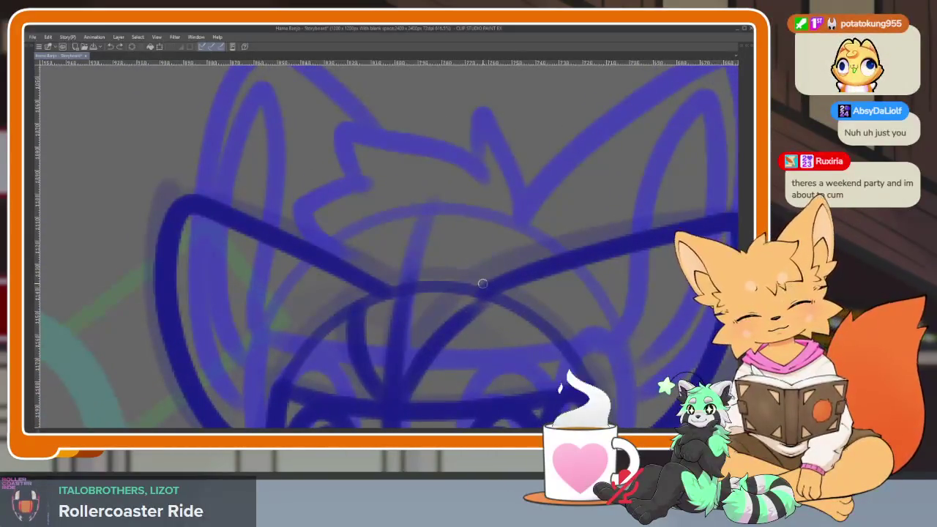
# - Firm up the head's left and right contours with dark blue strokes
pyautogui.moveTo(435, 242); pyautogui.dragTo(313, 222)
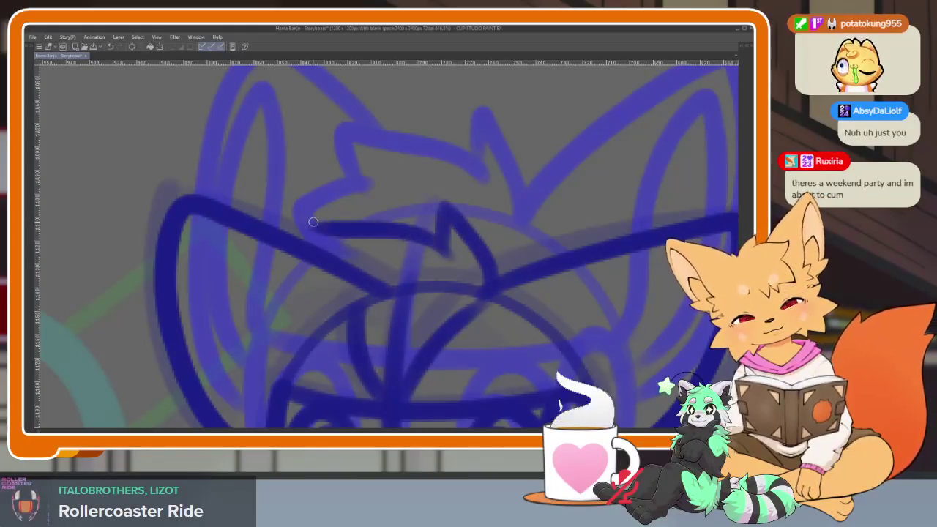
pyautogui.moveTo(350, 275)
pyautogui.mouseDown()
pyautogui.moveTo(295, 322)
pyautogui.moveTo(349, 356)
pyautogui.mouseUp()
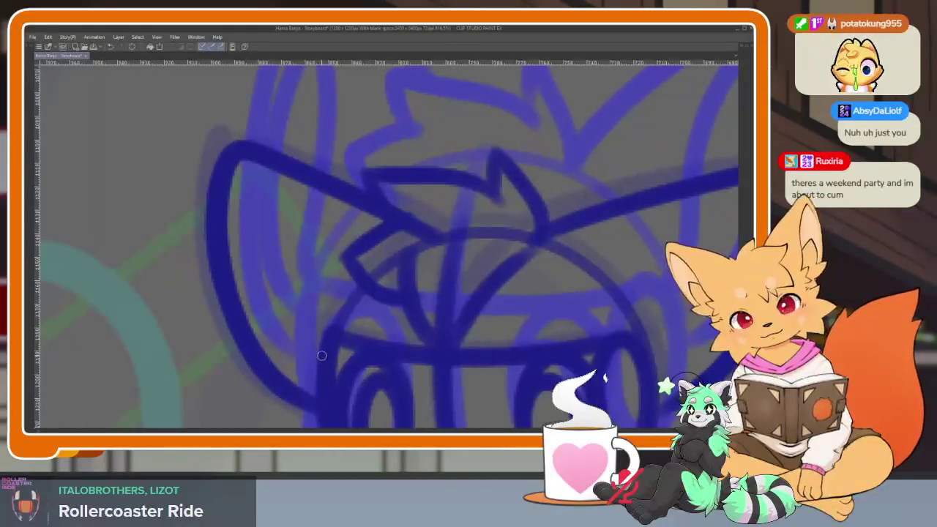
pyautogui.moveTo(293, 317); pyautogui.dragTo(237, 181)
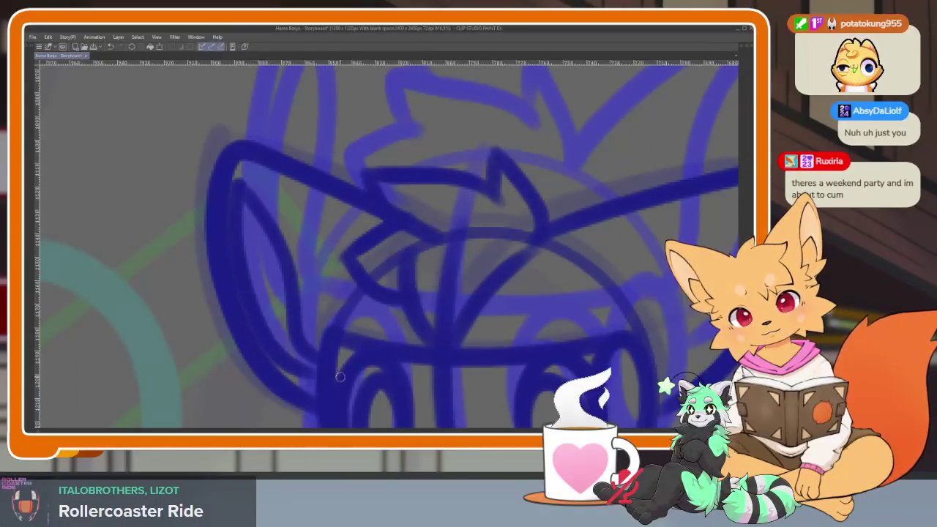
pyautogui.moveTo(233, 228); pyautogui.dragTo(340, 378)
pyautogui.moveTo(438, 334); pyautogui.dragTo(562, 203)
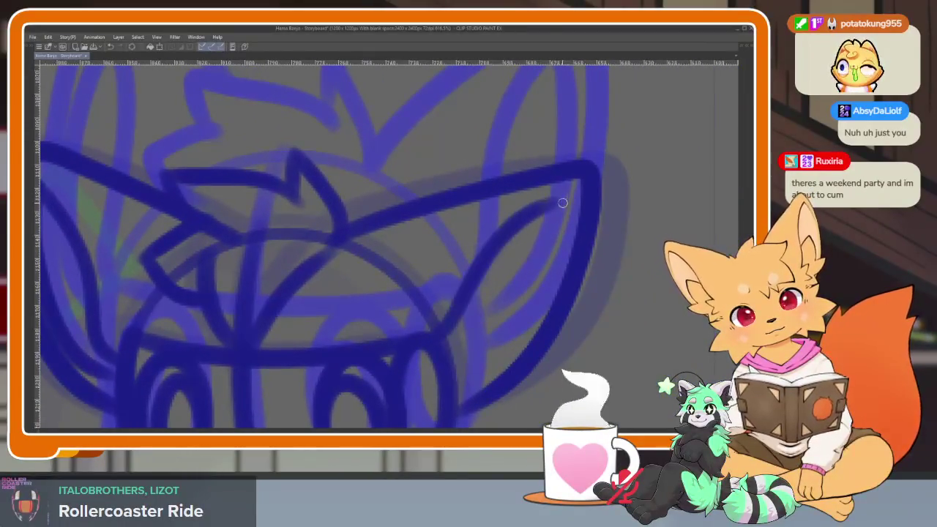
pyautogui.moveTo(551, 273); pyautogui.dragTo(447, 389)
pyautogui.scroll(-5, 504, 347)
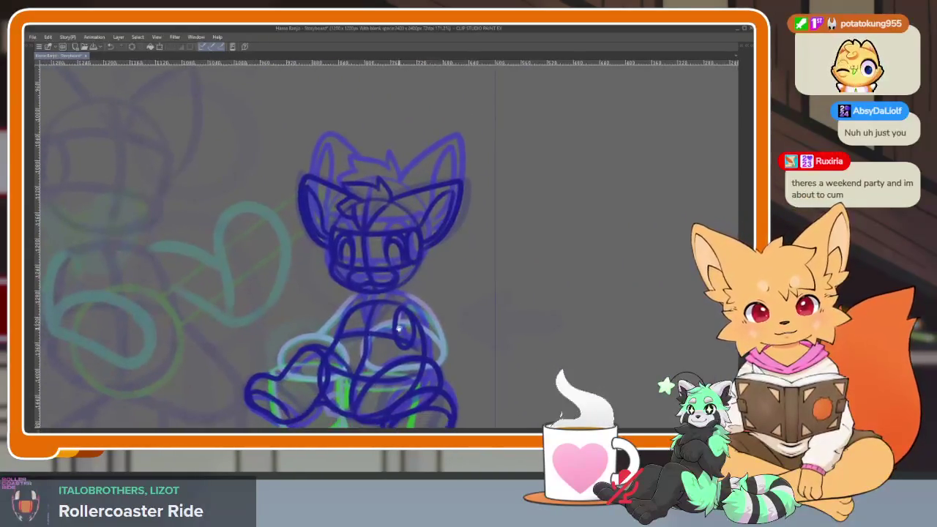
# - Show the palettes, pick cyan as the drawing colour, then hide them again
pyautogui.scroll(3, 397, 331)
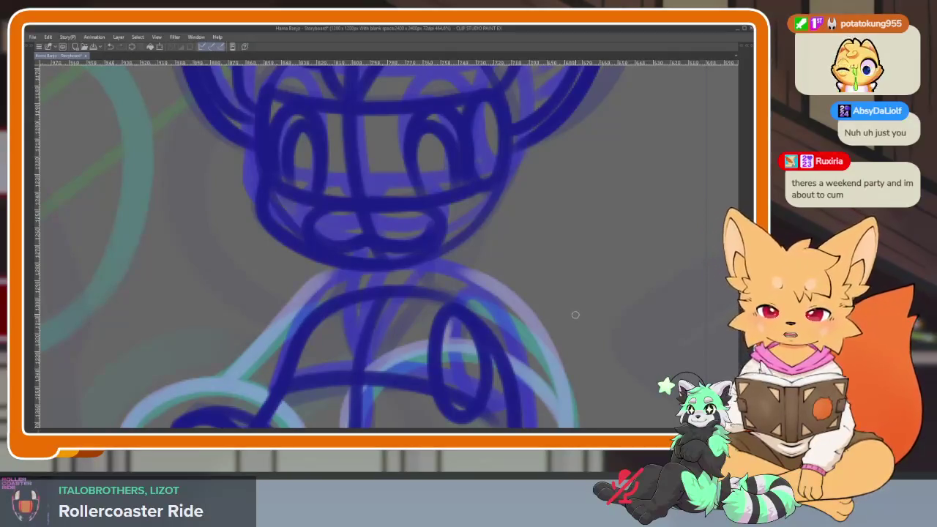
pyautogui.scroll(1, 442, 318)
pyautogui.scroll(2, 366, 298)
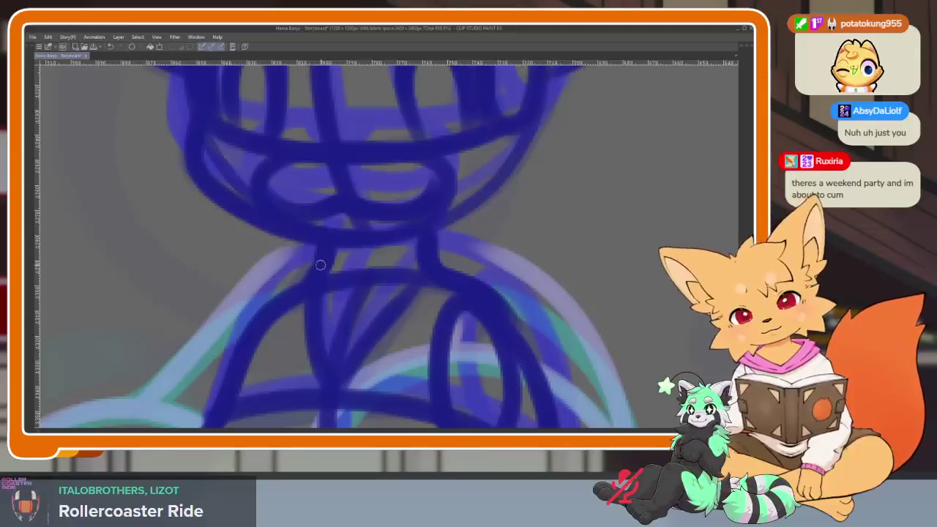
pyautogui.scroll(-5, 518, 293)
pyautogui.scroll(5, 519, 280)
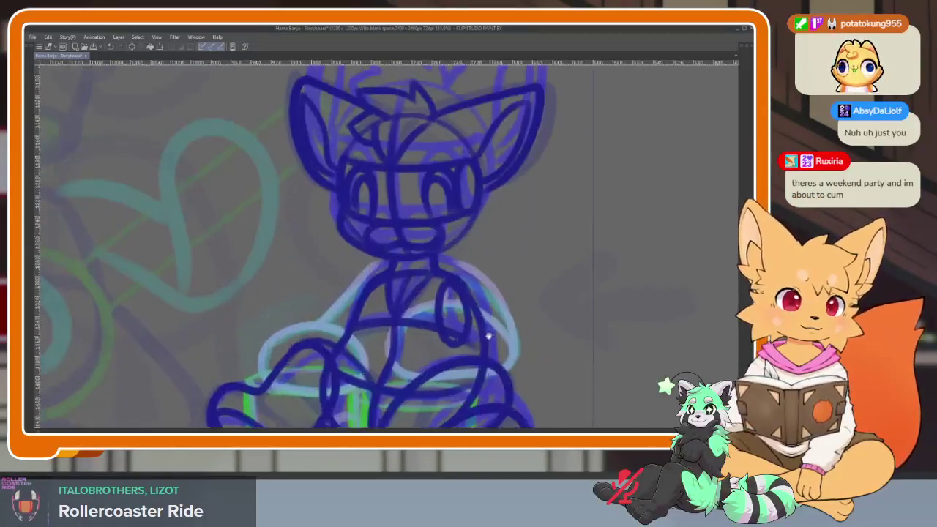
pyautogui.scroll(1, 479, 328)
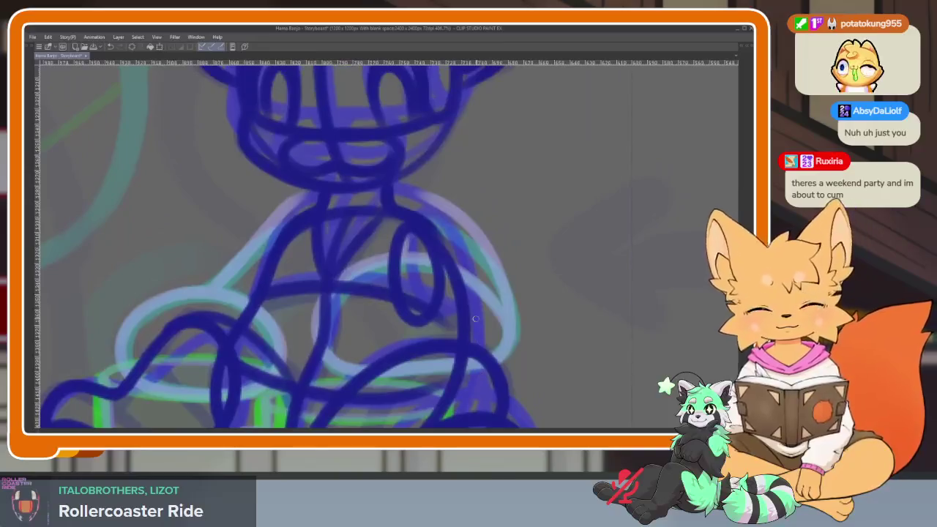
pyautogui.press('Tab')
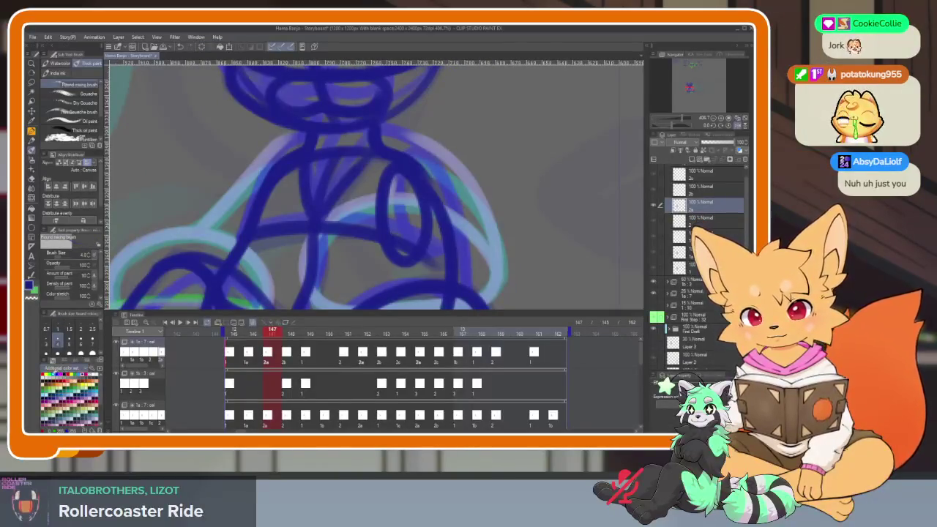
pyautogui.press('Tab')
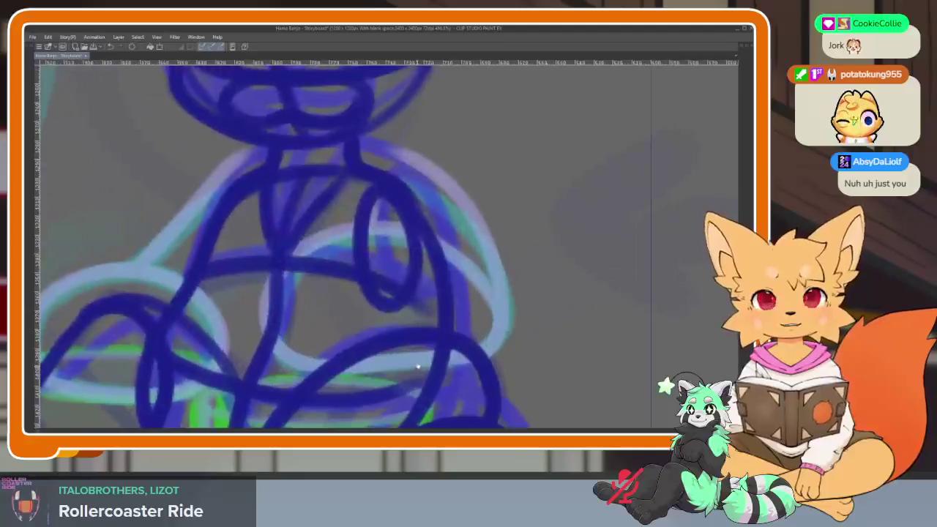
pyautogui.scroll(1, 451, 372)
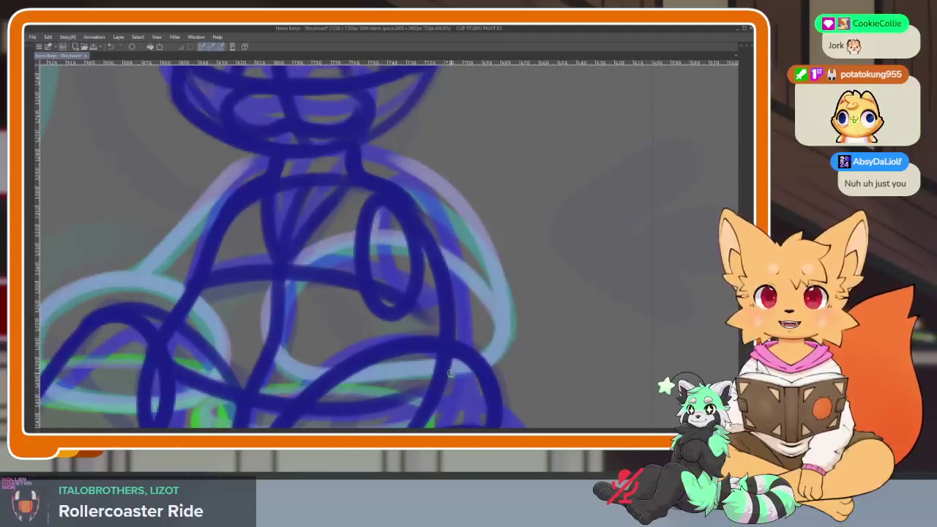
pyautogui.scroll(1, 447, 362)
pyautogui.scroll(3, 447, 317)
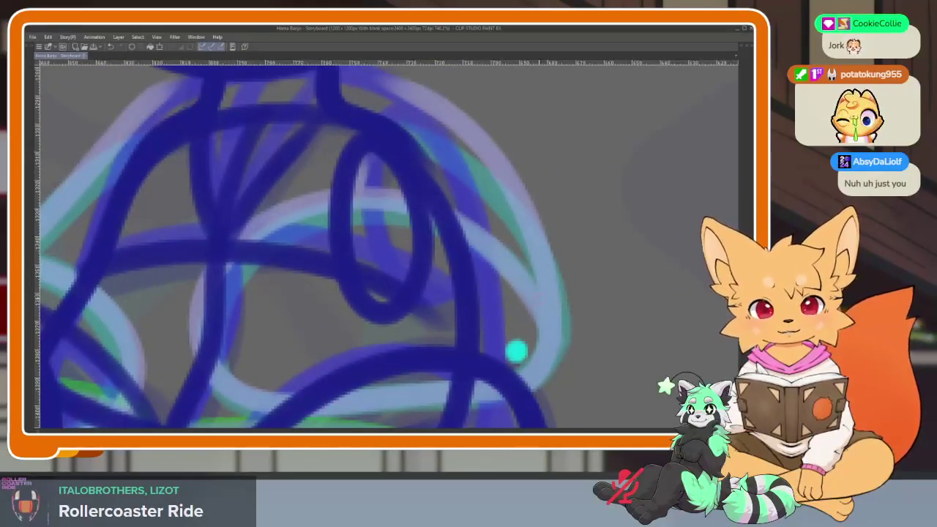
pyautogui.scroll(2, 516, 350)
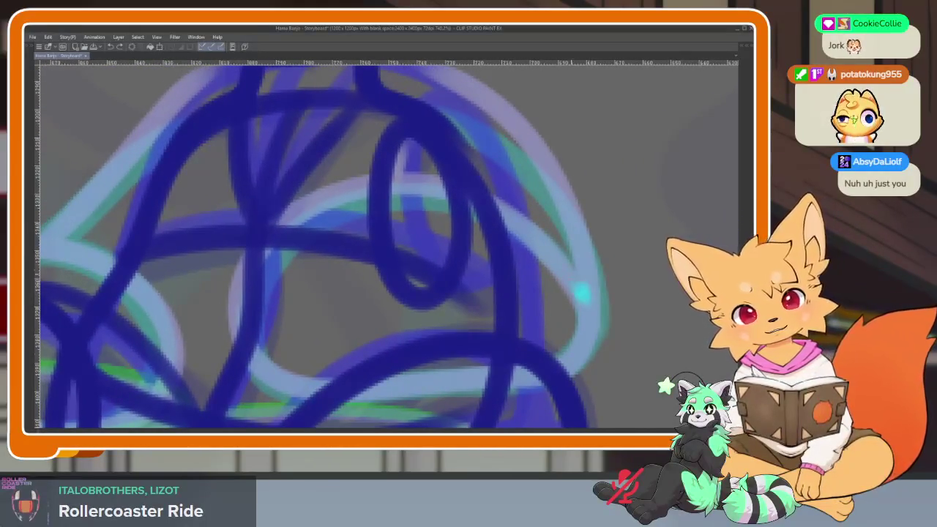
# - Draw the first cyan loop over the fox's body above the mugs
pyautogui.moveTo(582, 293); pyautogui.dragTo(591, 306)
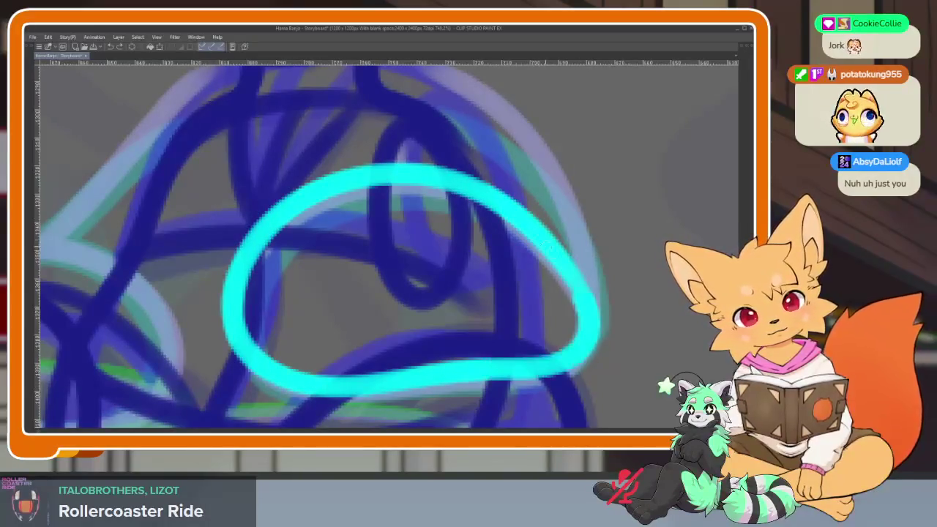
pyautogui.scroll(-2, 547, 208)
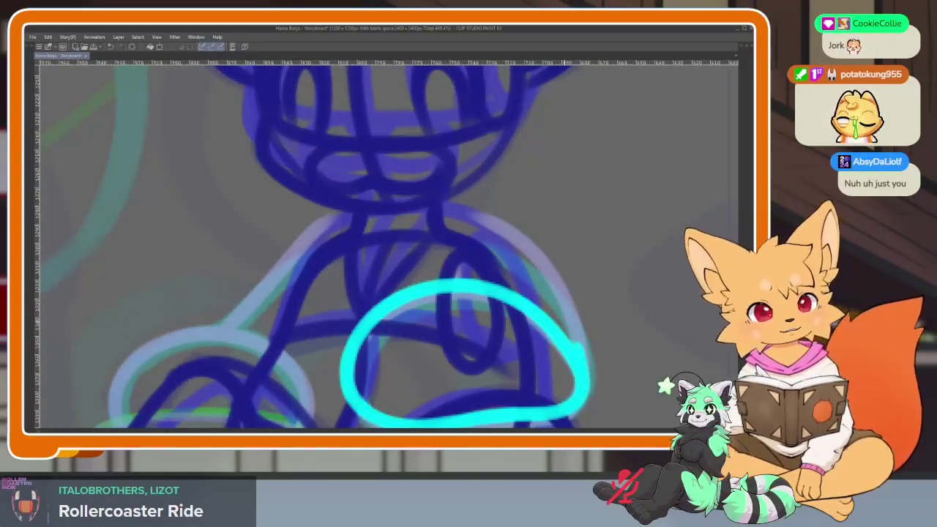
pyautogui.moveTo(579, 343); pyautogui.dragTo(443, 236)
pyautogui.moveTo(410, 308); pyautogui.dragTo(516, 278)
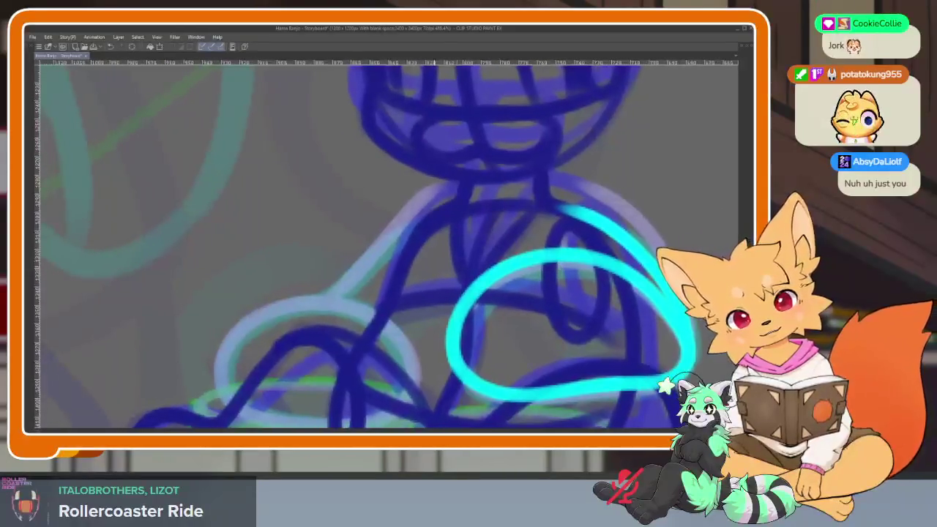
# - Draw a second cyan loop across the lap, zoom out to check, and show the palettes
pyautogui.moveTo(345, 378); pyautogui.dragTo(404, 291)
pyautogui.moveTo(212, 304)
pyautogui.mouseDown()
pyautogui.moveTo(418, 233)
pyautogui.moveTo(212, 293)
pyautogui.mouseUp()
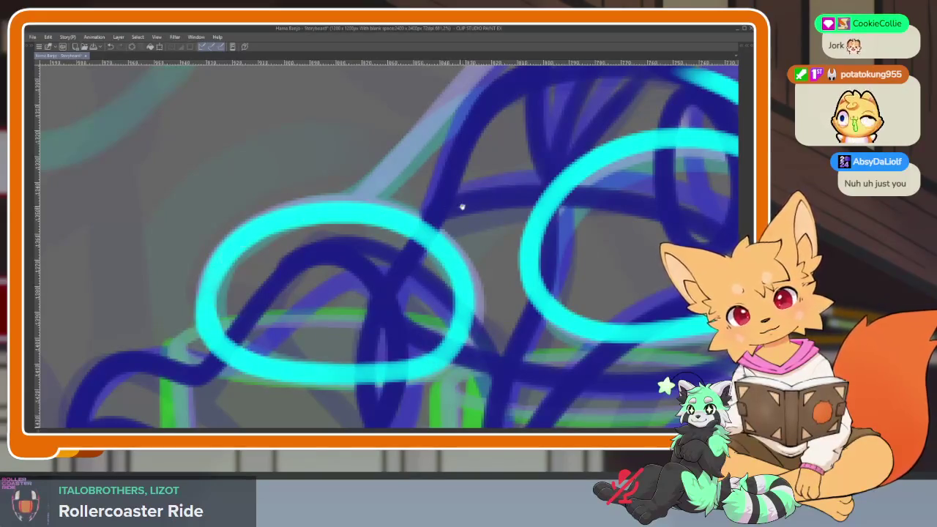
pyautogui.moveTo(460, 205); pyautogui.dragTo(424, 287)
pyautogui.scroll(-3, 557, 303)
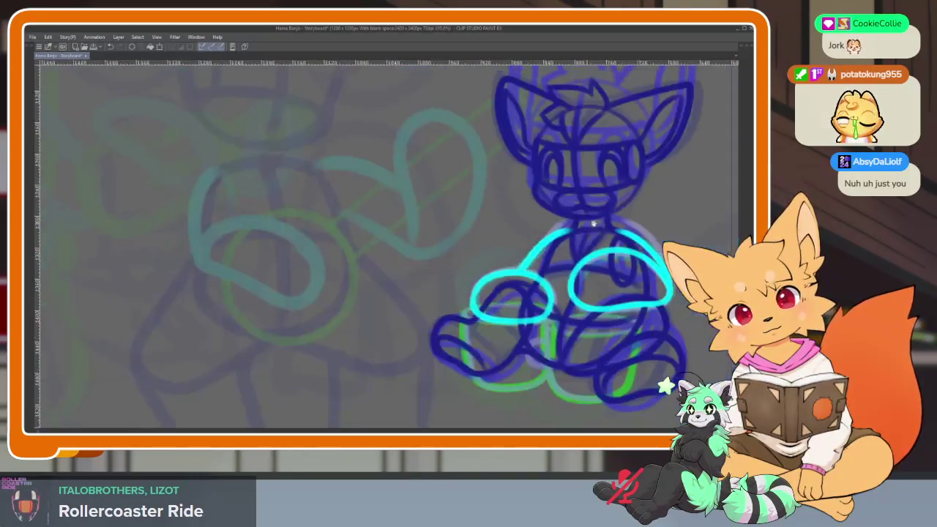
pyautogui.scroll(-3, 557, 302)
pyautogui.scroll(-3, 557, 302)
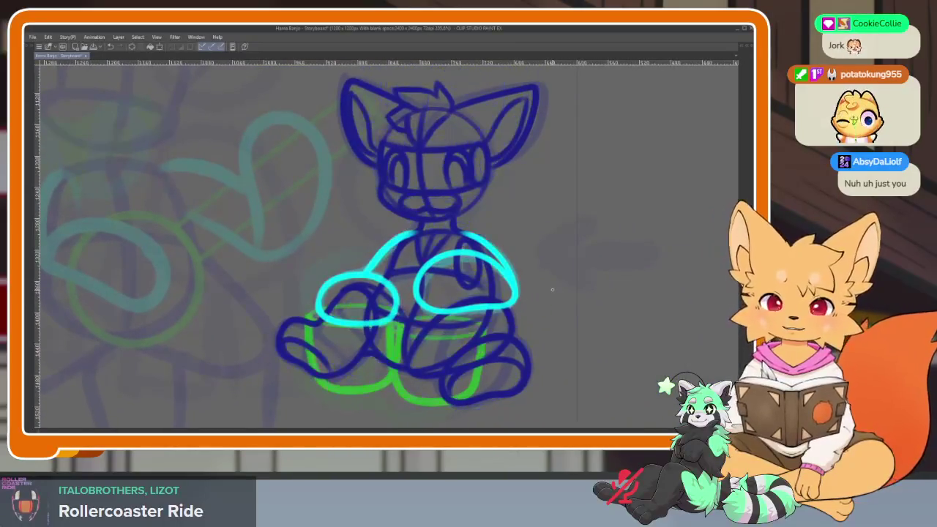
pyautogui.scroll(2, 577, 280)
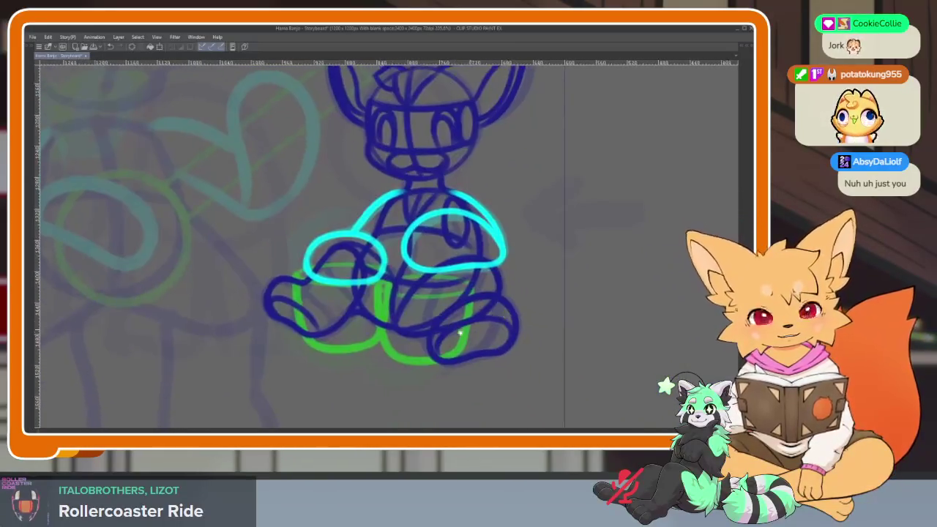
pyautogui.scroll(2, 577, 279)
pyautogui.scroll(2, 577, 280)
pyautogui.press('Tab')
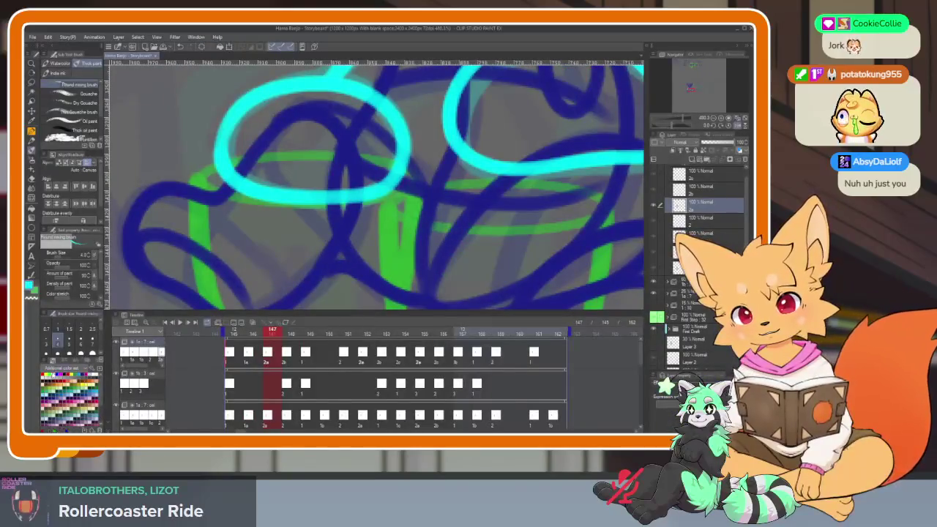
# - Hide the palettes and sketch the green elliptical rims of the two mugs in front of the fox
pyautogui.press('Tab')
pyautogui.scroll(2, 398, 329)
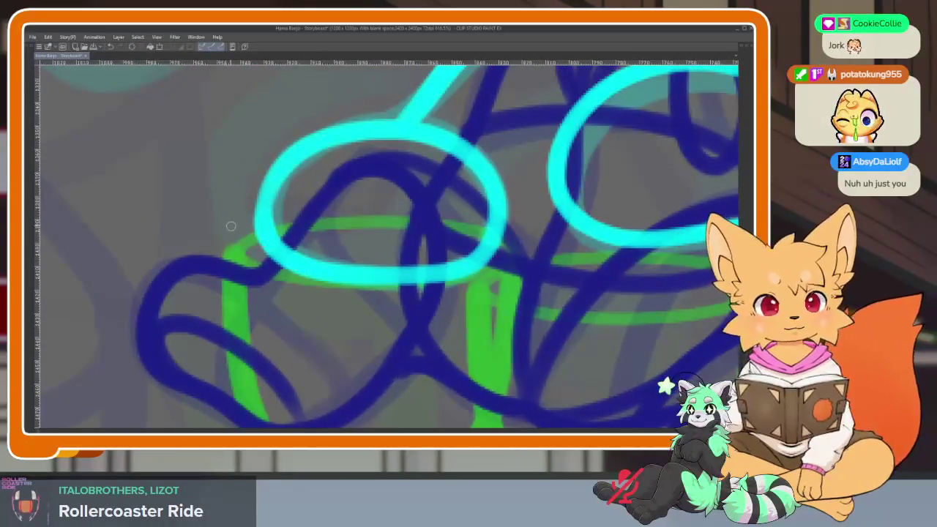
pyautogui.press('Tab')
pyautogui.press('Tab')
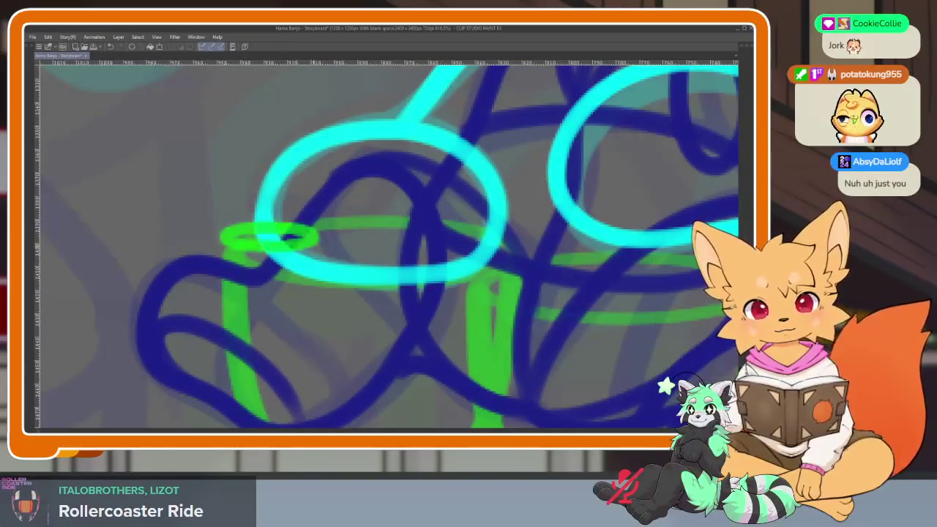
pyautogui.moveTo(320, 223); pyautogui.dragTo(505, 248)
pyautogui.hscroll(3, 386, 244)
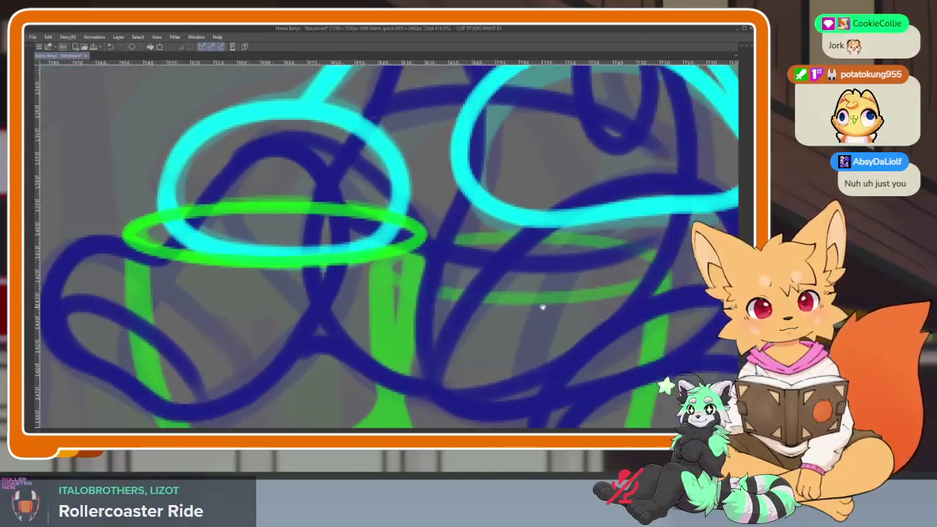
pyautogui.moveTo(326, 248); pyautogui.dragTo(344, 253)
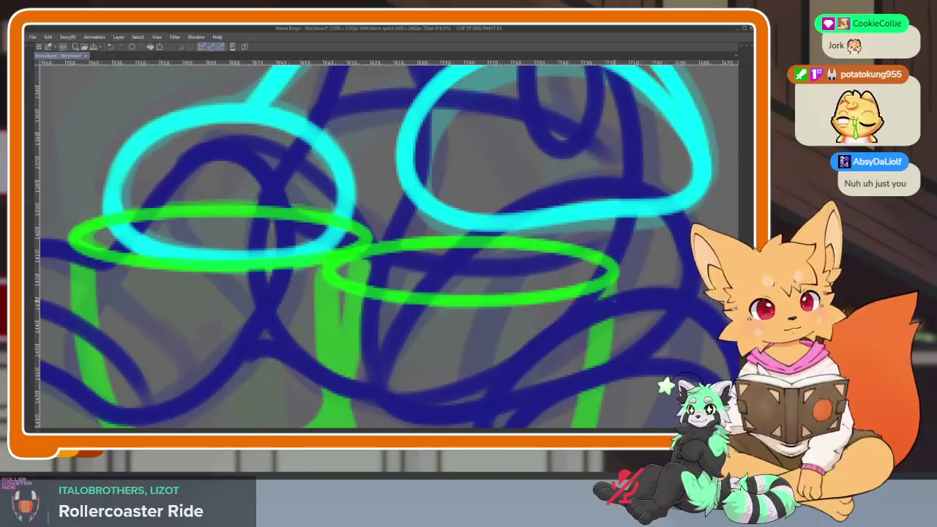
pyautogui.scroll(-2, 385, 243)
pyautogui.hscroll(-2, 386, 244)
# - Draw the green mug walls, close the left mug's bottom, then step to the next frame
pyautogui.moveTo(348, 189); pyautogui.dragTo(542, 414)
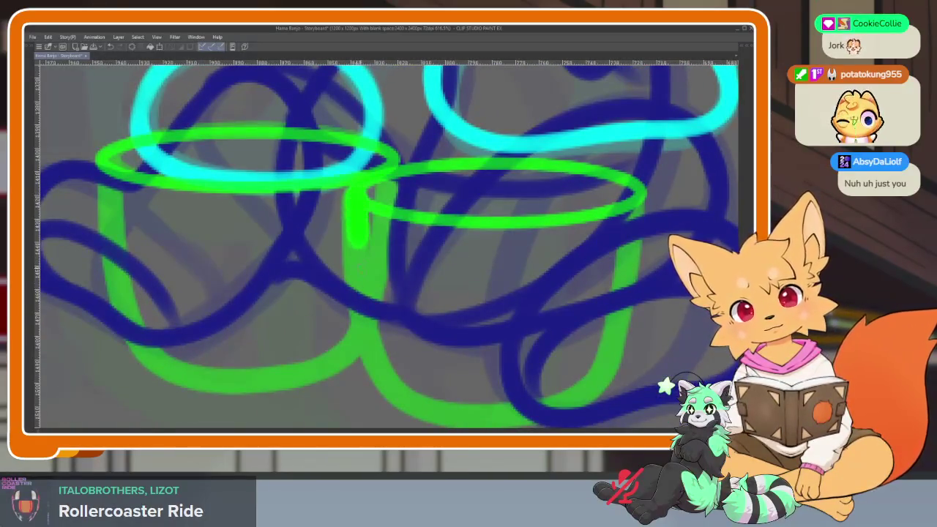
pyautogui.hscroll(-2, 542, 415)
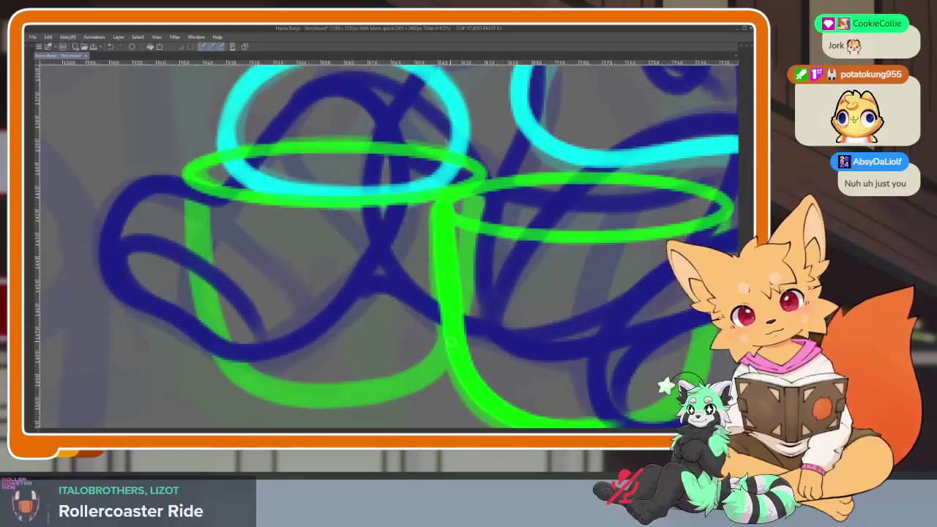
pyautogui.moveTo(424, 378)
pyautogui.mouseDown()
pyautogui.moveTo(282, 399)
pyautogui.moveTo(205, 301)
pyautogui.moveTo(188, 180)
pyautogui.mouseUp()
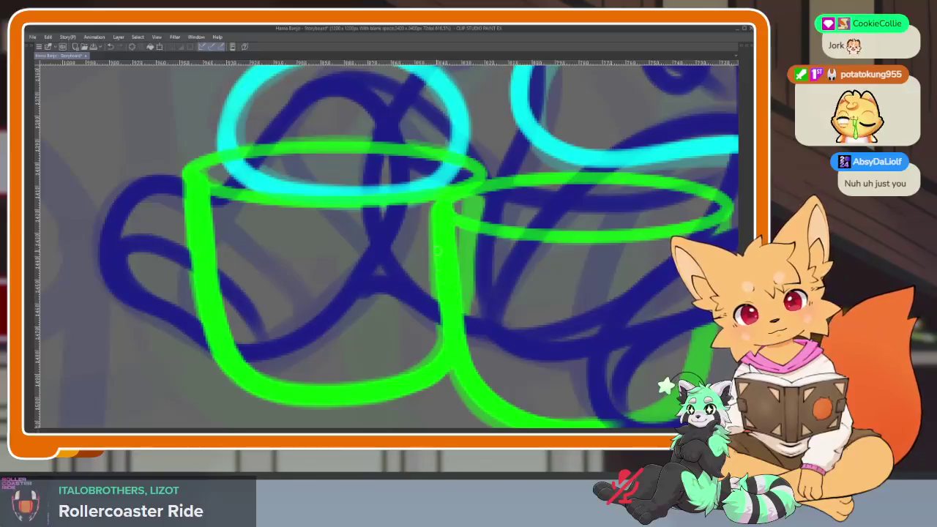
pyautogui.scroll(1, 396, 278)
pyautogui.hscroll(1, 395, 278)
pyautogui.moveTo(406, 241); pyautogui.dragTo(367, 344)
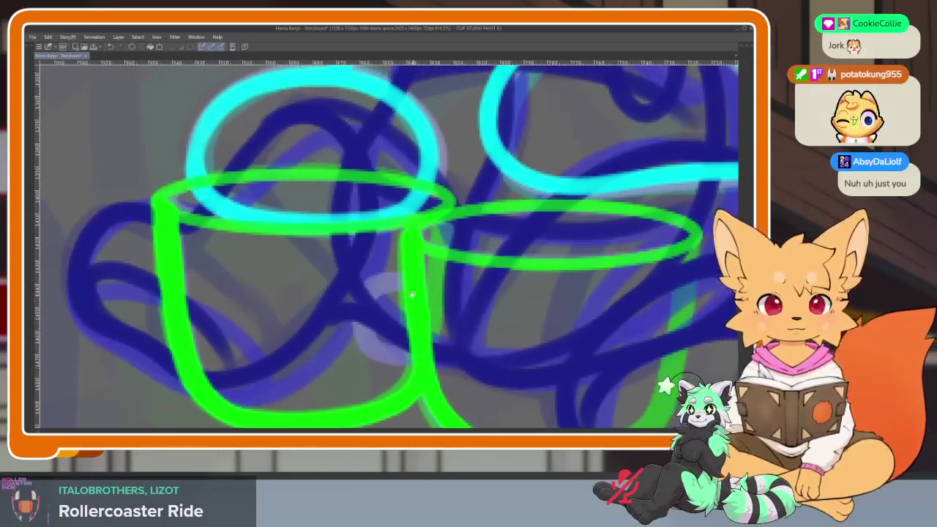
pyautogui.scroll(1, 408, 275)
pyautogui.hscroll(1, 408, 275)
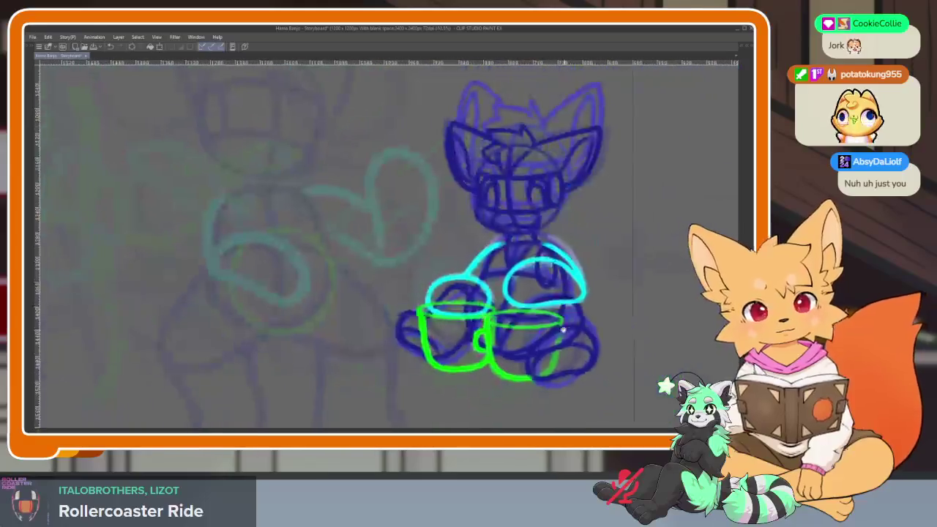
pyautogui.scroll(-5, 445, 354)
pyautogui.scroll(-1, 513, 308)
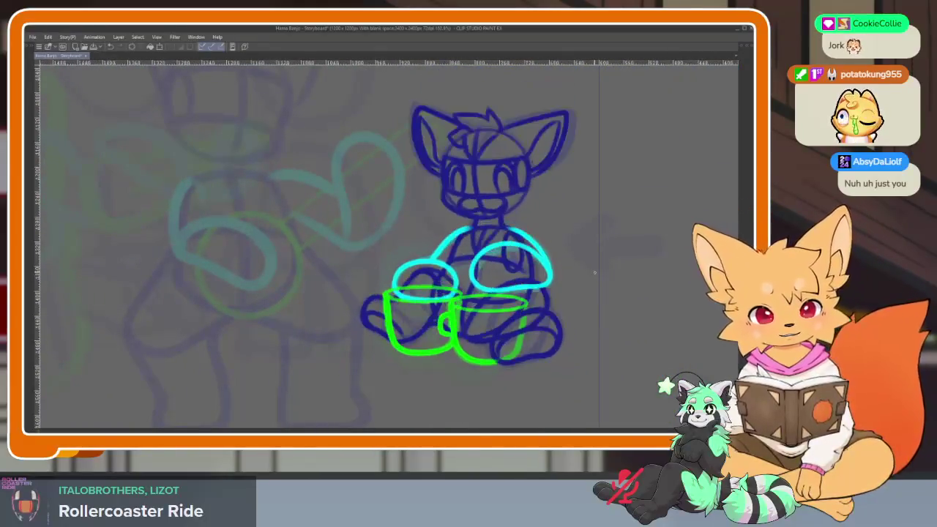
pyautogui.press('Right')
pyautogui.scroll(2, 481, 328)
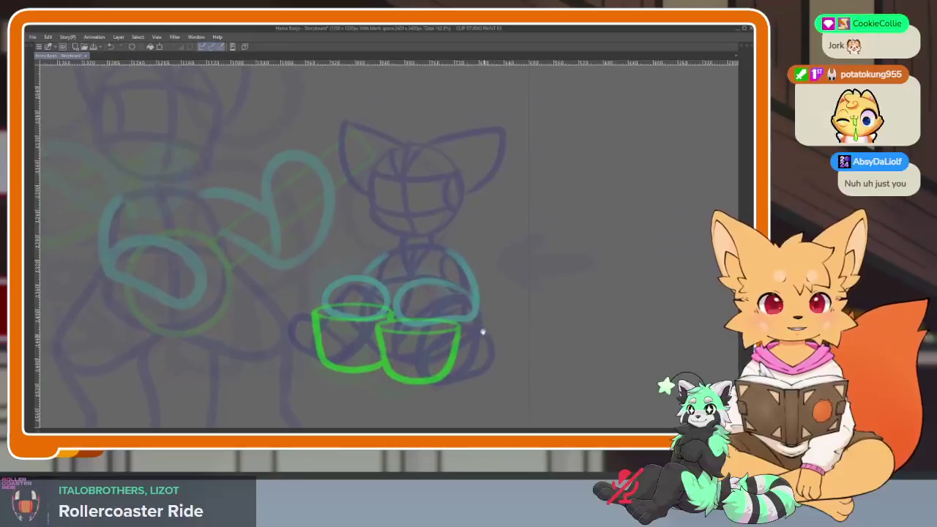
# - Step back through the animation frames to the one for the new head drawing
pyautogui.scroll(3, 417, 358)
pyautogui.press('Tab')
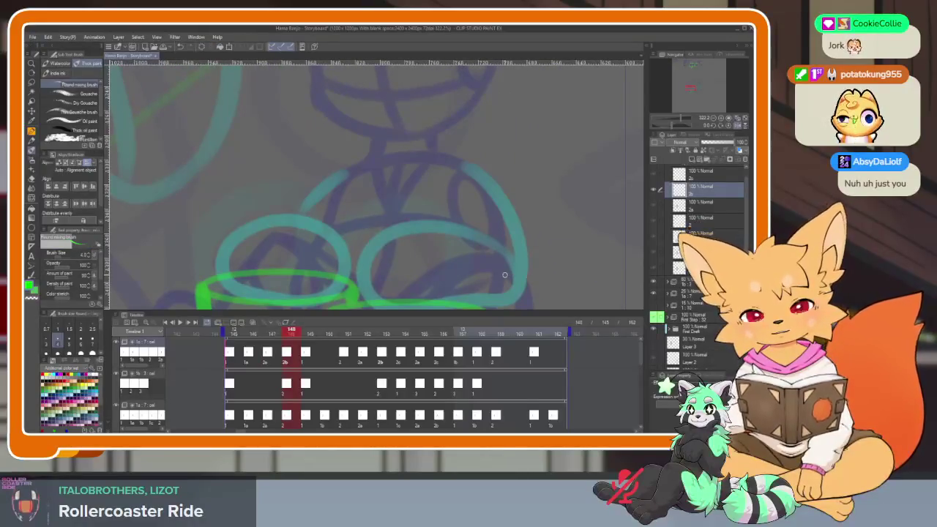
pyautogui.press('Tab')
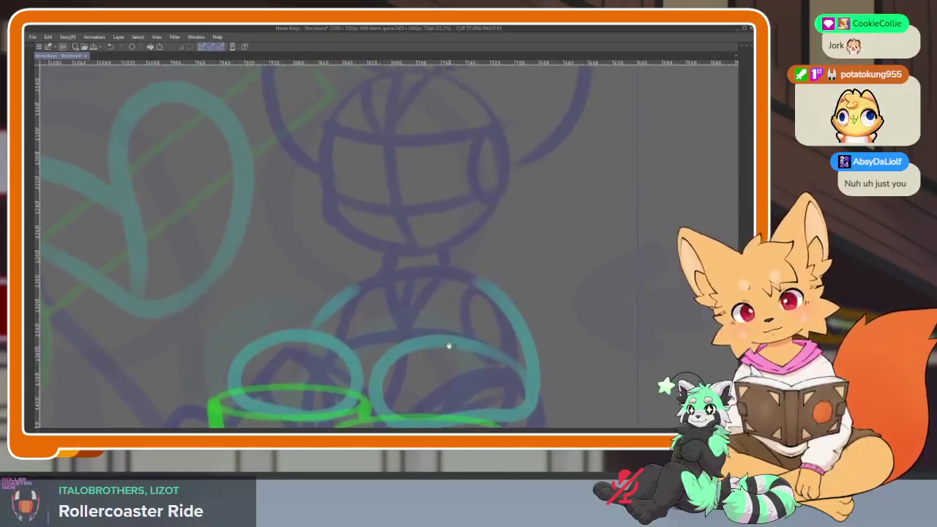
pyautogui.moveTo(446, 345); pyautogui.dragTo(441, 383)
pyautogui.scroll(2, 432, 363)
pyautogui.press('Left')
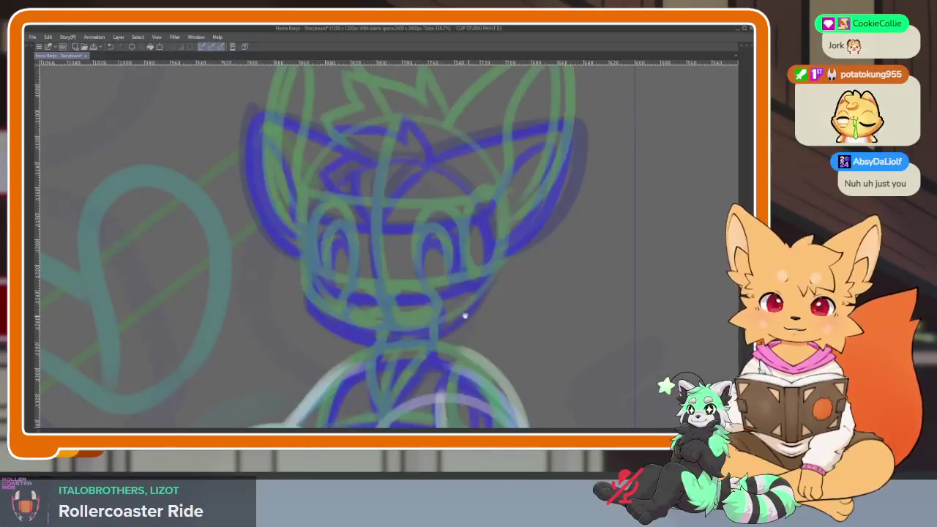
pyautogui.scroll(-2, 465, 313)
pyautogui.scroll(2, 470, 326)
pyautogui.press('Left')
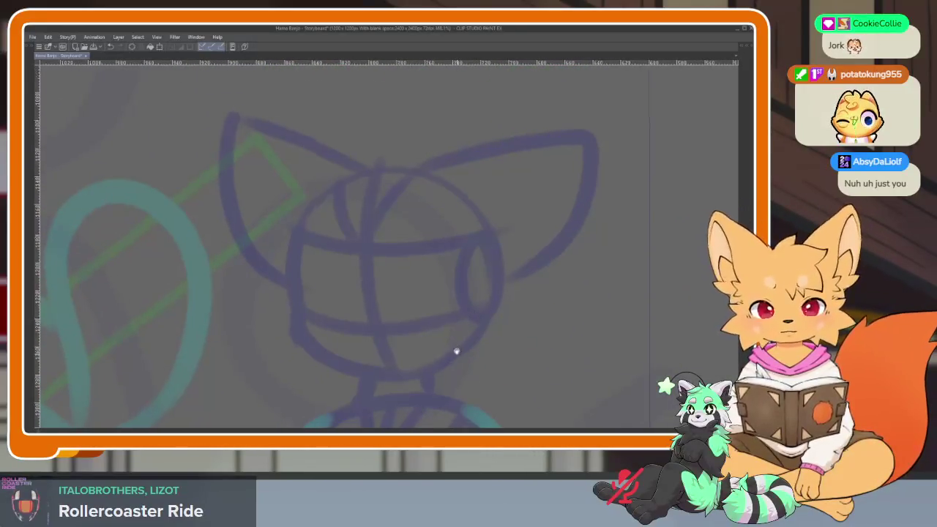
pyautogui.press('Left')
pyautogui.press('Tab')
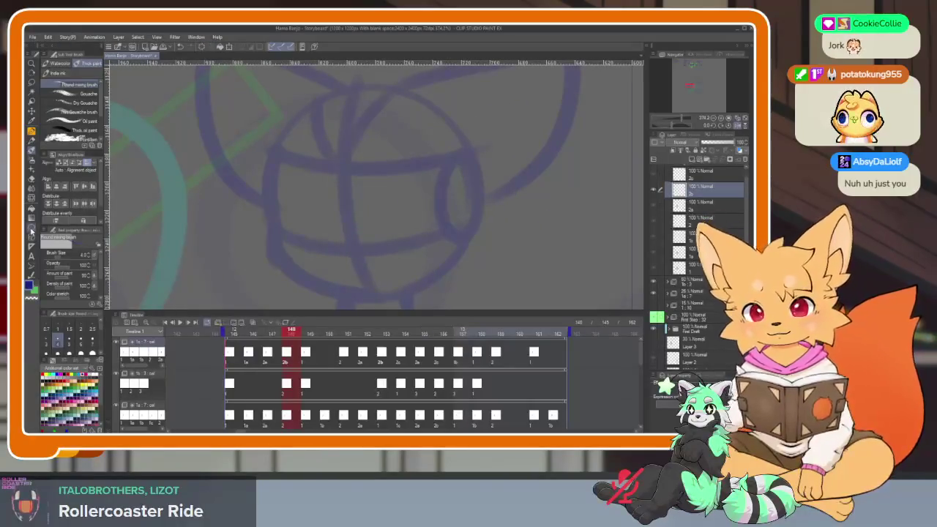
pyautogui.press('Tab')
pyautogui.scroll(1, 419, 318)
# - Draw a bold blue head circle with vertical and horizontal face guide lines
pyautogui.moveTo(272, 171); pyautogui.dragTo(488, 387)
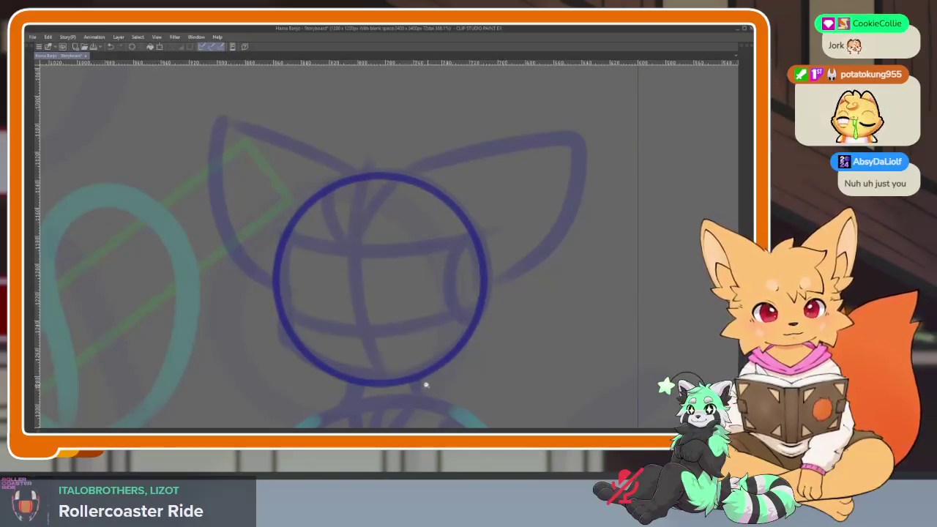
pyautogui.scroll(1, 426, 385)
pyautogui.moveTo(455, 371); pyautogui.dragTo(457, 368)
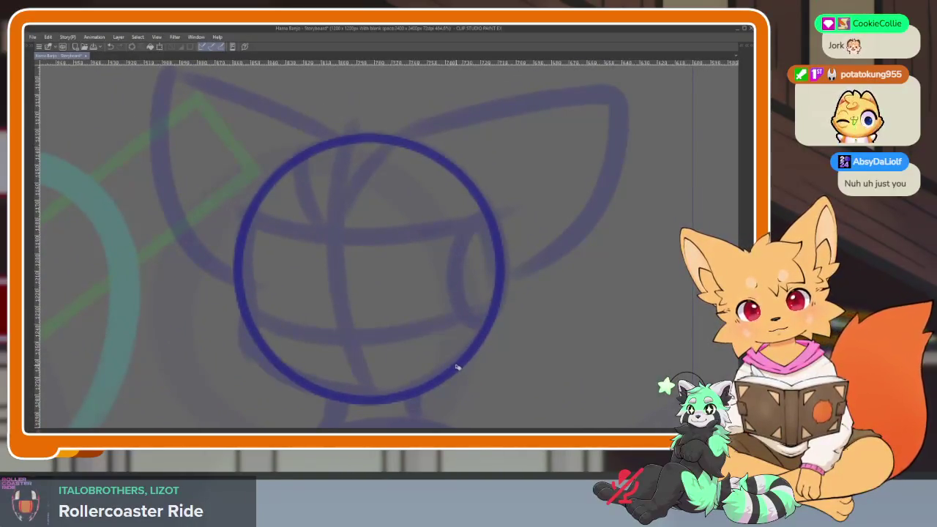
pyautogui.moveTo(350, 138)
pyautogui.mouseDown()
pyautogui.moveTo(343, 359)
pyautogui.moveTo(484, 316)
pyautogui.mouseUp()
pyautogui.moveTo(333, 245); pyautogui.dragTo(502, 232)
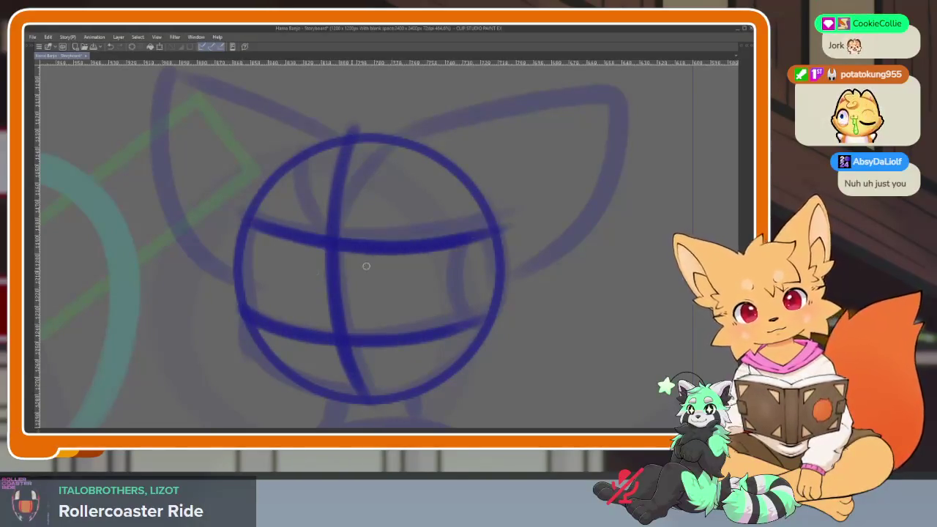
pyautogui.moveTo(248, 229); pyautogui.dragTo(249, 309)
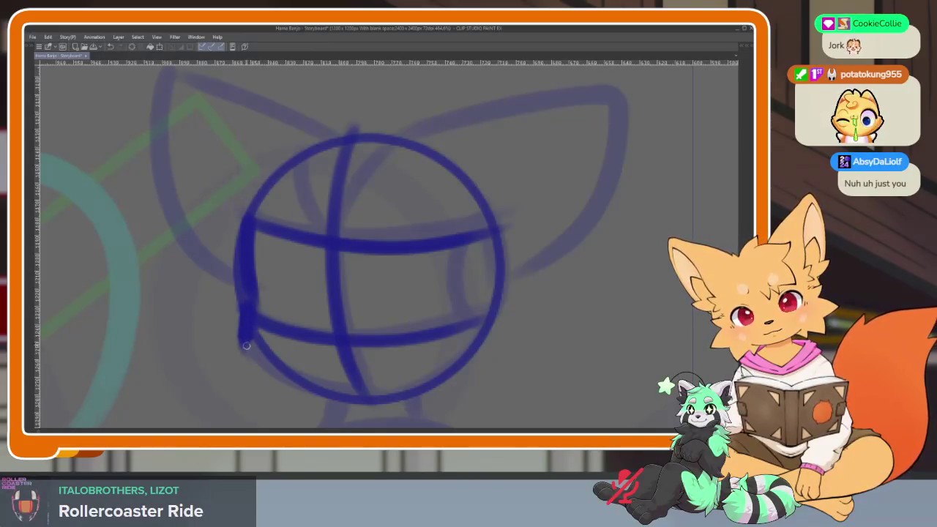
pyautogui.moveTo(247, 345); pyautogui.dragTo(377, 399)
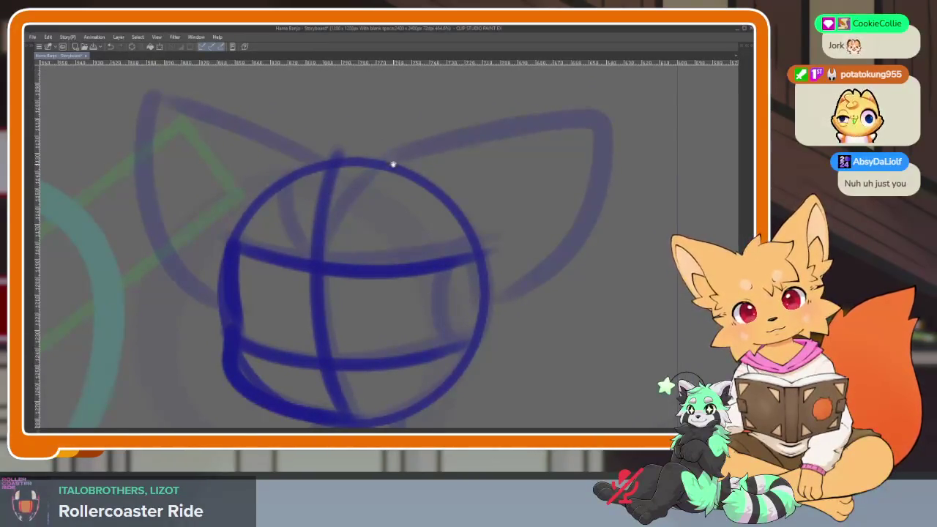
pyautogui.scroll(2, 393, 164)
# - Add the face strokes: cheek ellipse, lower-left curve, mouth line and jaw line, undoing a stray stroke
pyautogui.moveTo(326, 291); pyautogui.dragTo(397, 191)
pyautogui.scroll(-2, 464, 194)
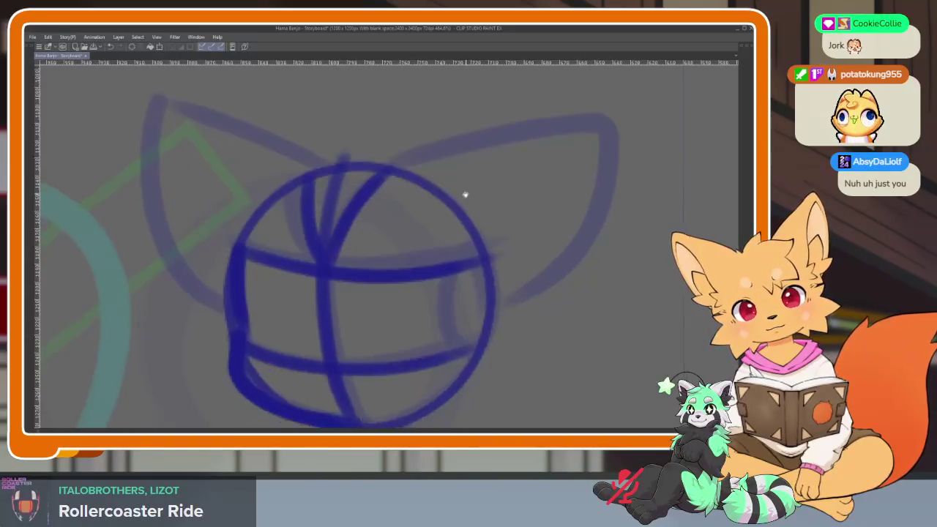
pyautogui.scroll(1, 449, 327)
pyautogui.scroll(-1, 450, 327)
pyautogui.moveTo(498, 314)
pyautogui.mouseDown()
pyautogui.moveTo(447, 289)
pyautogui.moveTo(444, 297)
pyautogui.mouseUp()
pyautogui.scroll(2, 412, 325)
pyautogui.scroll(1, 412, 325)
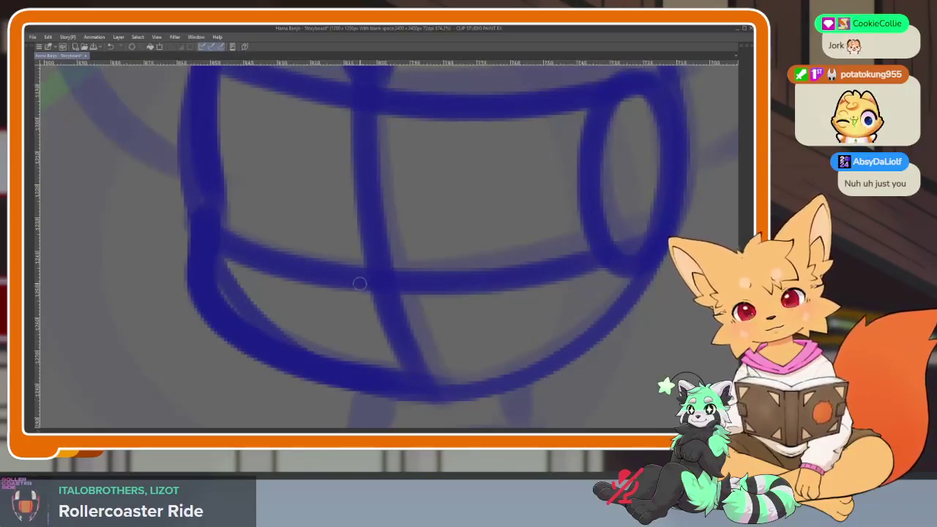
pyautogui.scroll(1, 435, 310)
pyautogui.moveTo(300, 296); pyautogui.dragTo(271, 344)
pyautogui.moveTo(385, 303)
pyautogui.mouseDown()
pyautogui.moveTo(498, 308)
pyautogui.moveTo(357, 398)
pyautogui.mouseUp()
pyautogui.moveTo(290, 341)
pyautogui.mouseDown()
pyautogui.moveTo(410, 366)
pyautogui.moveTo(499, 368)
pyautogui.moveTo(536, 195)
pyautogui.moveTo(568, 267)
pyautogui.mouseUp()
pyautogui.scroll(2, 500, 367)
pyautogui.hotkey('ctrl', 'z')
# - Draw the fox's ear loops over the head, left and right
pyautogui.moveTo(477, 350)
pyautogui.mouseDown()
pyautogui.moveTo(469, 226)
pyautogui.moveTo(566, 349)
pyautogui.mouseUp()
pyautogui.moveTo(298, 340)
pyautogui.mouseDown()
pyautogui.moveTo(292, 205)
pyautogui.moveTo(234, 356)
pyautogui.mouseUp()
pyautogui.moveTo(297, 262); pyautogui.dragTo(241, 335)
pyautogui.moveTo(481, 347)
pyautogui.mouseDown()
pyautogui.moveTo(546, 269)
pyautogui.moveTo(558, 345)
pyautogui.mouseUp()
pyautogui.scroll(-3, 576, 297)
pyautogui.scroll(3, 549, 301)
# - Extend the head outline down its right and left sides
pyautogui.moveTo(549, 302)
pyautogui.mouseDown()
pyautogui.moveTo(374, 245)
pyautogui.moveTo(515, 197)
pyautogui.mouseUp()
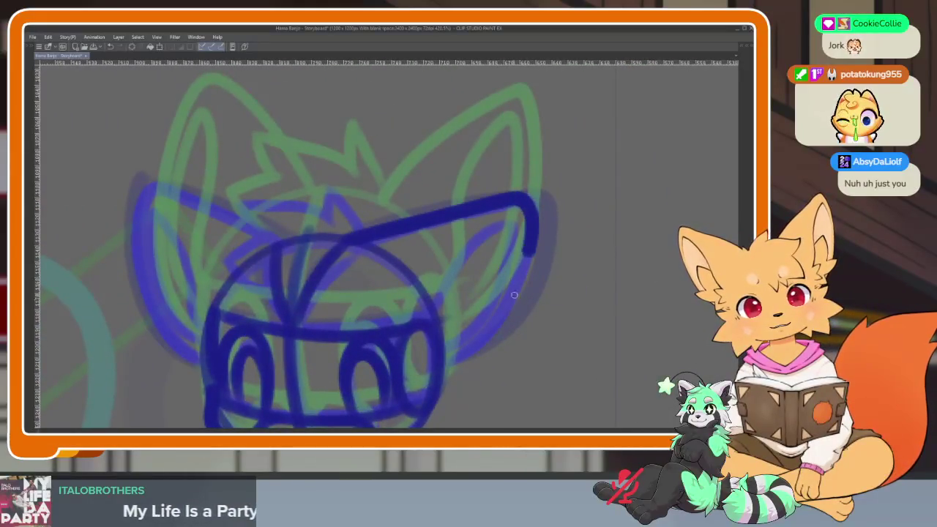
pyautogui.moveTo(514, 295); pyautogui.dragTo(447, 362)
pyautogui.moveTo(283, 248); pyautogui.dragTo(383, 259)
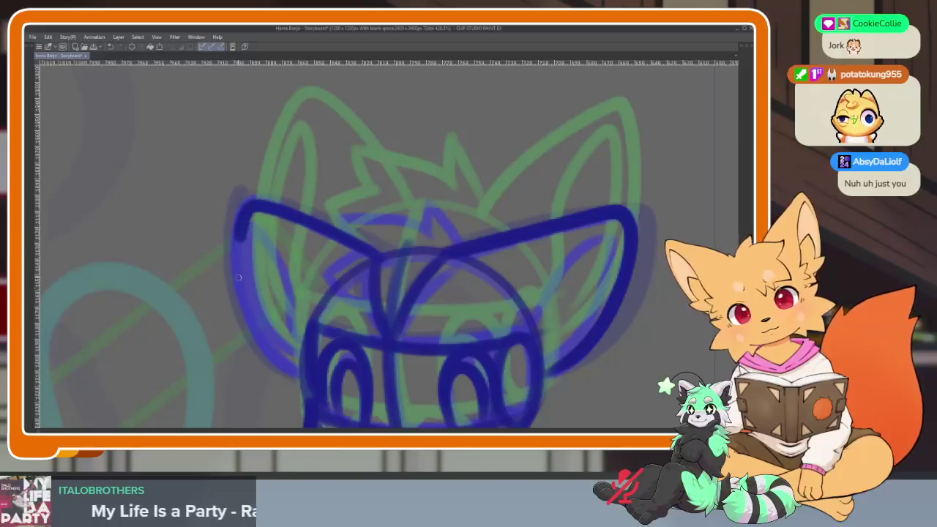
pyautogui.moveTo(238, 276); pyautogui.dragTo(314, 356)
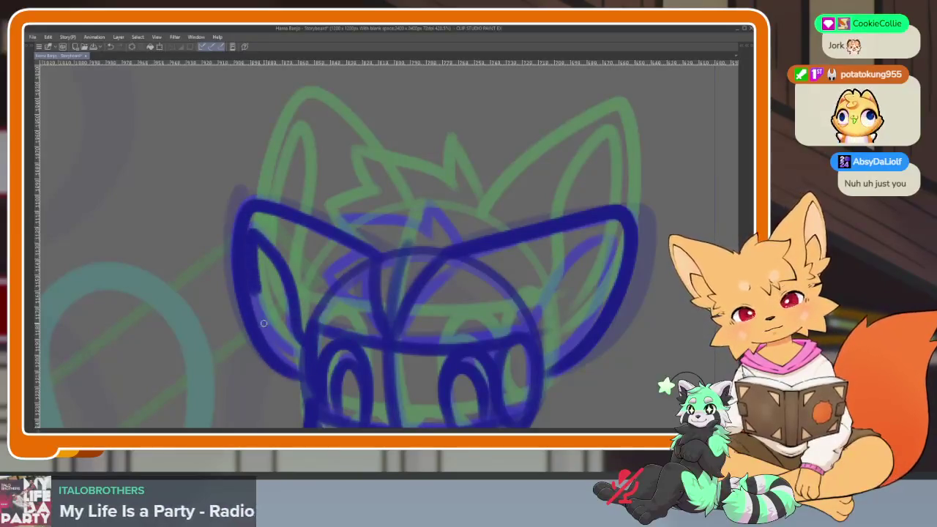
pyautogui.moveTo(517, 333); pyautogui.dragTo(491, 340)
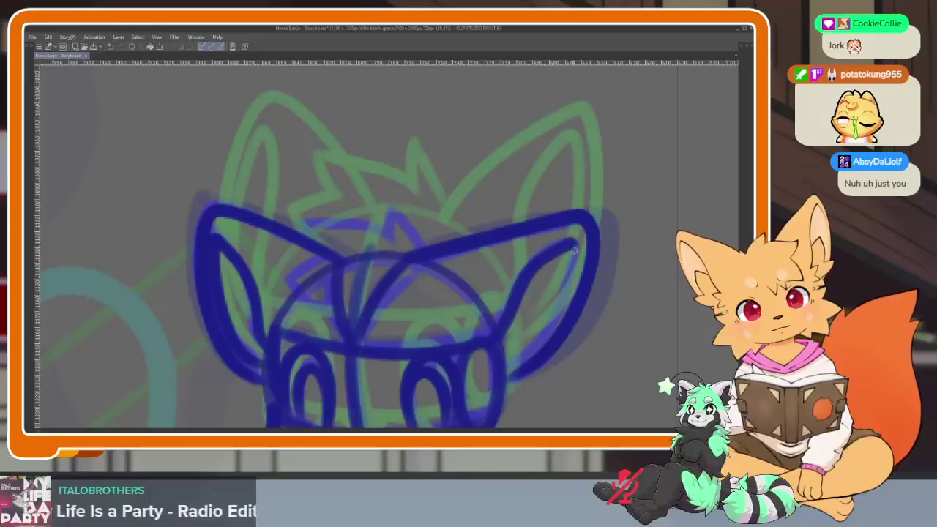
pyautogui.moveTo(574, 250); pyautogui.dragTo(509, 369)
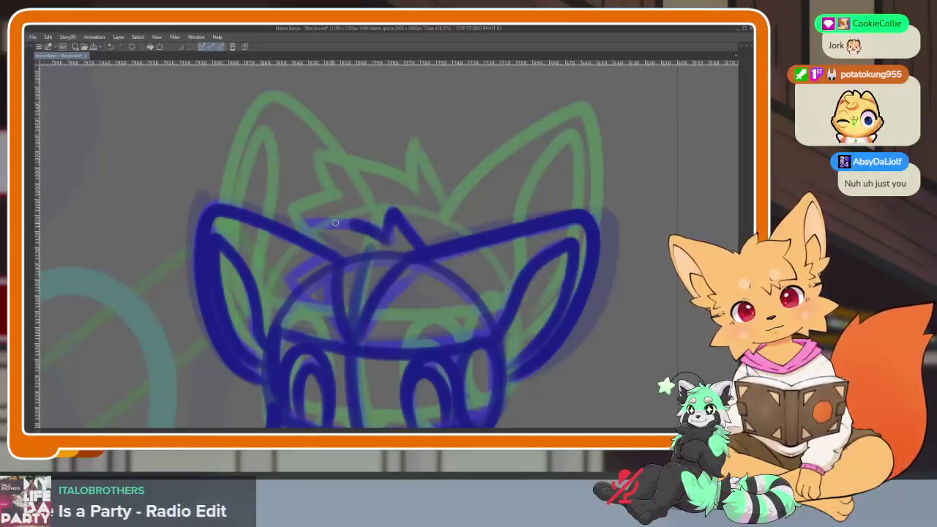
pyautogui.scroll(-5, 476, 319)
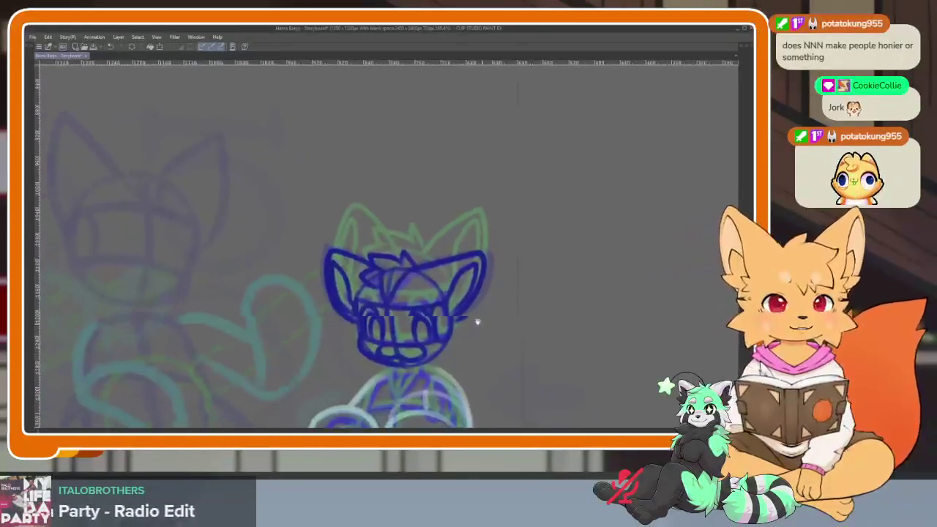
pyautogui.scroll(2, 444, 334)
# - Reframe the view on the whole character and bring the panels and timeline back
pyautogui.moveTo(458, 349)
pyautogui.mouseDown()
pyautogui.moveTo(425, 341)
pyautogui.moveTo(410, 358)
pyautogui.mouseUp()
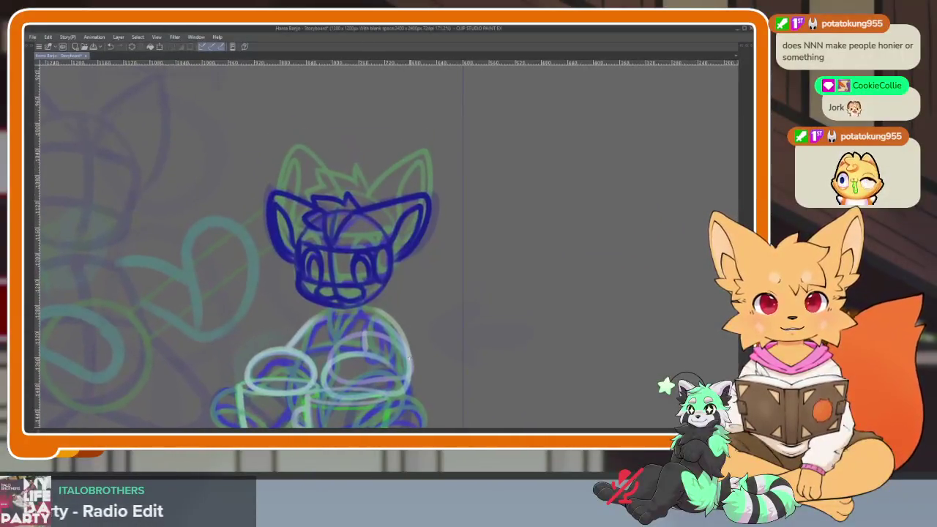
pyautogui.scroll(2, 406, 351)
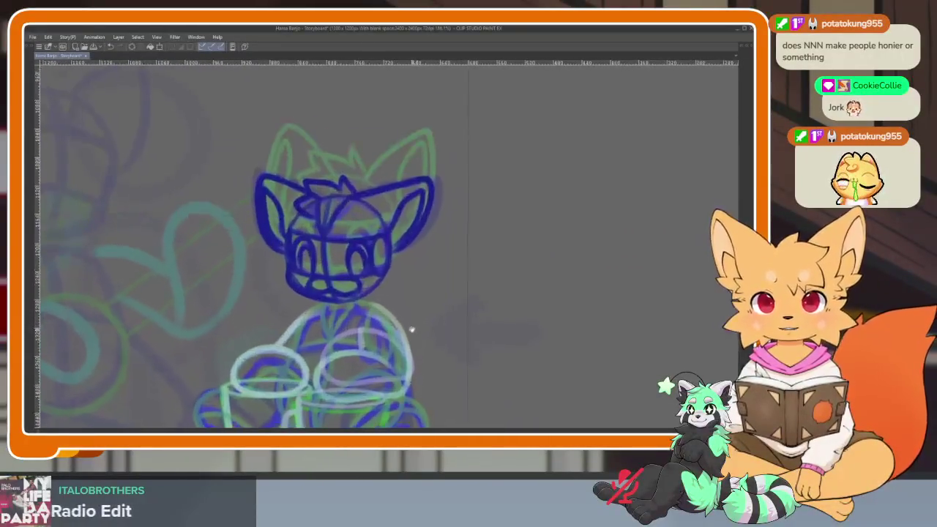
pyautogui.moveTo(396, 334); pyautogui.dragTo(399, 316)
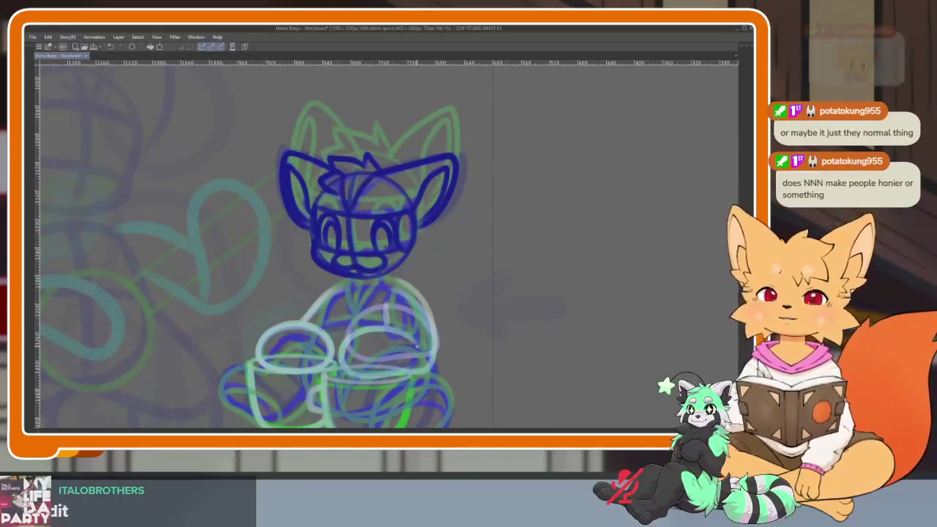
pyautogui.scroll(1, 397, 336)
pyautogui.scroll(3, 381, 342)
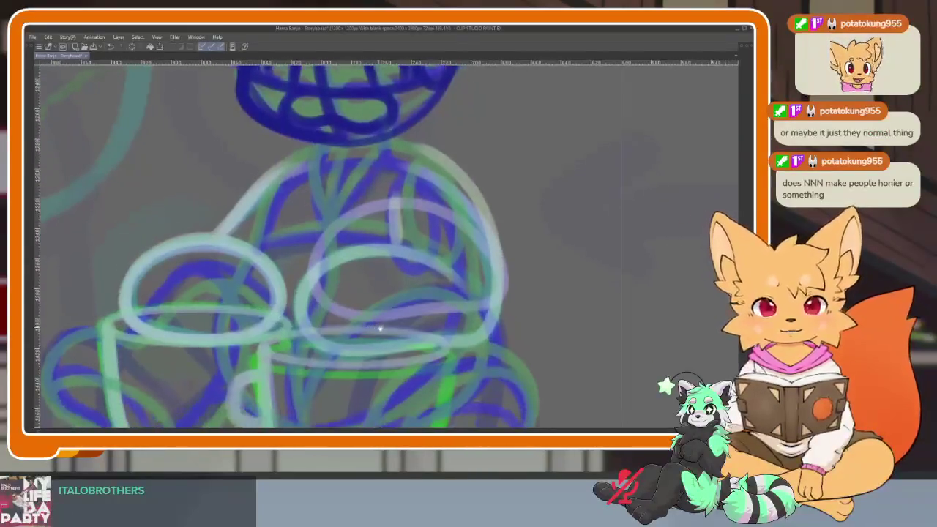
pyautogui.scroll(-2, 381, 342)
pyautogui.scroll(2, 374, 331)
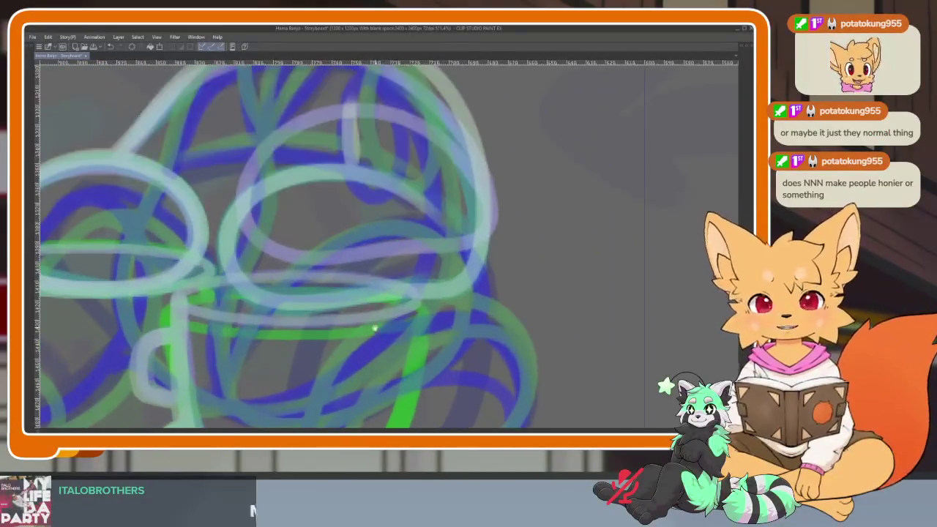
pyautogui.scroll(-2, 381, 335)
pyautogui.press('Tab')
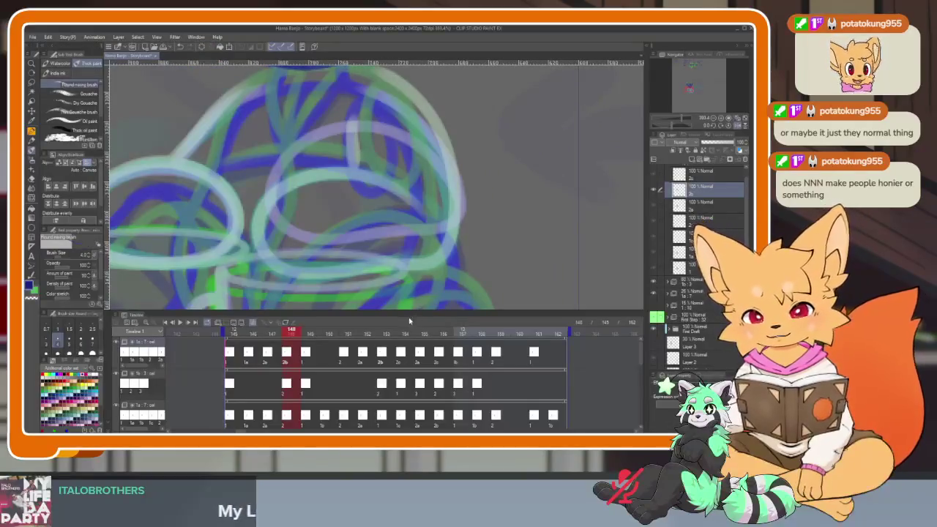
# - Hide the panels and sketch the fox's round body and an arm loop in dark blue
pyautogui.press('Tab')
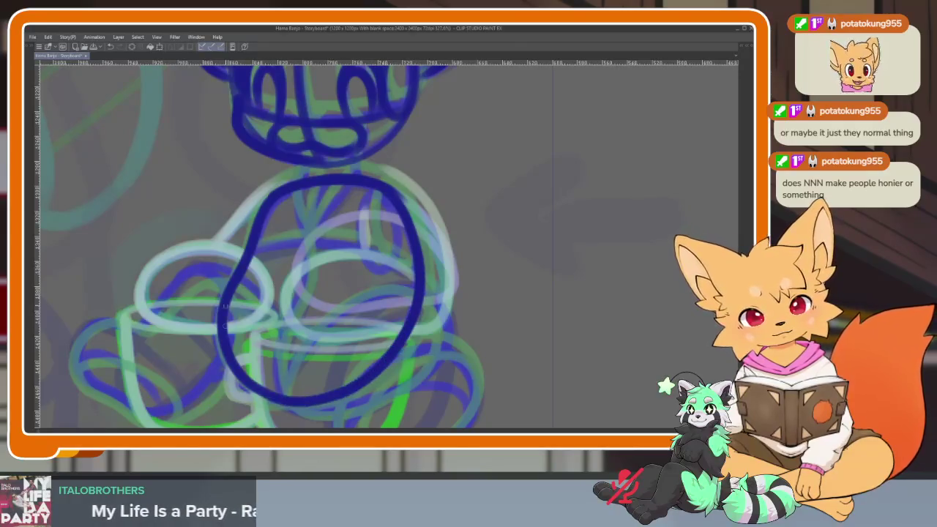
pyautogui.scroll(-5, 225, 307)
pyautogui.scroll(5, 363, 252)
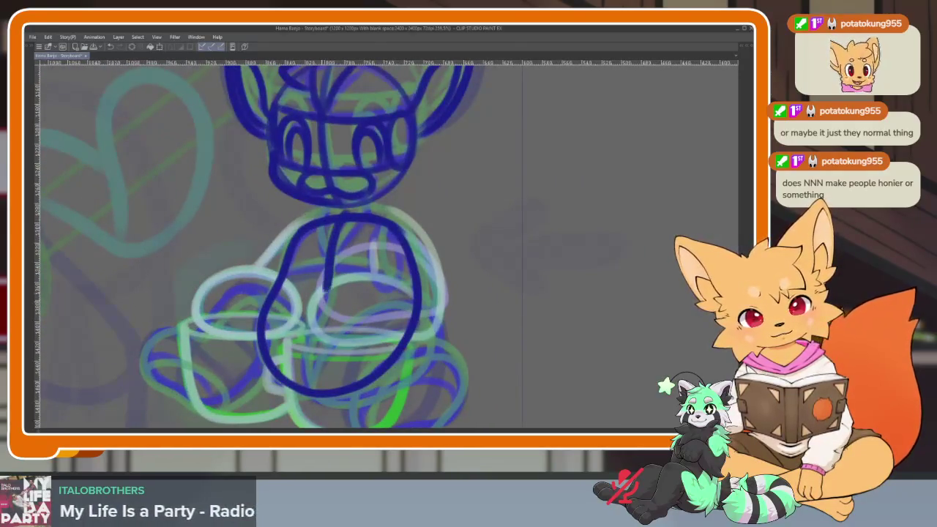
pyautogui.scroll(2, 335, 318)
pyautogui.scroll(2, 258, 255)
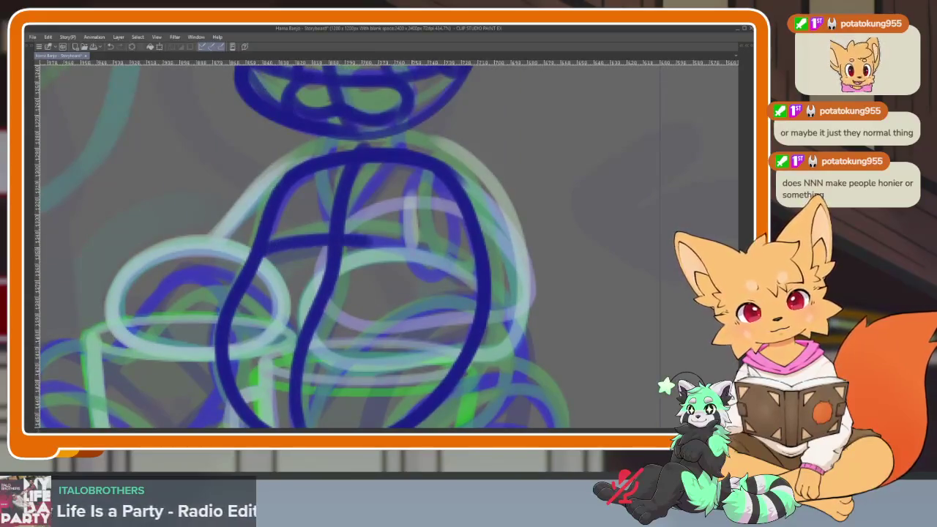
pyautogui.moveTo(366, 242); pyautogui.dragTo(476, 284)
pyautogui.moveTo(227, 315)
pyautogui.mouseDown()
pyautogui.moveTo(308, 355)
pyautogui.moveTo(462, 348)
pyautogui.mouseUp()
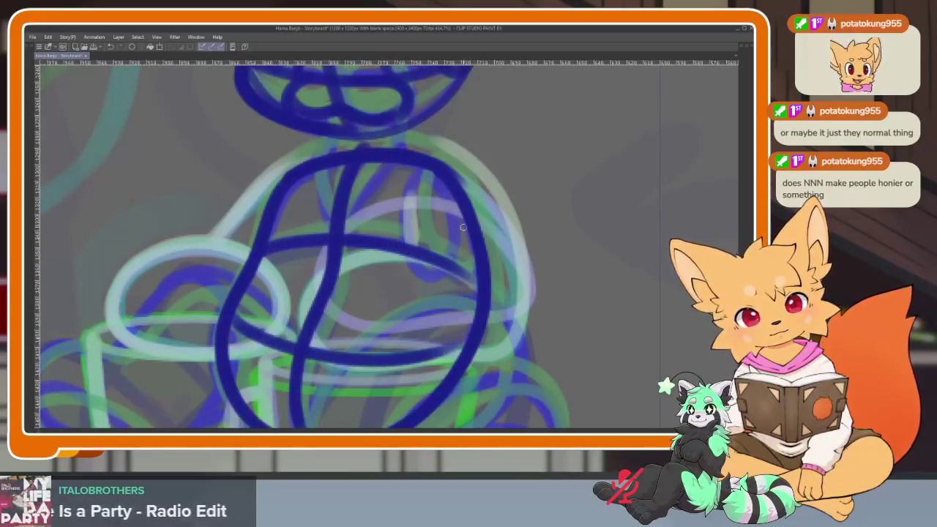
pyautogui.moveTo(429, 169); pyautogui.dragTo(457, 215)
# - Sketch a V-shaped neckline on the torso
pyautogui.scroll(-3, 460, 251)
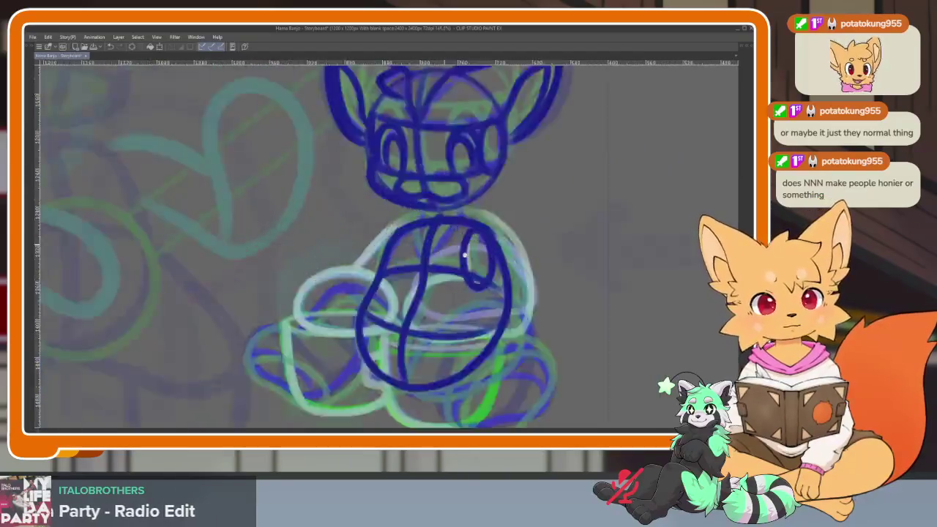
pyautogui.scroll(5, 460, 251)
pyautogui.moveTo(401, 222)
pyautogui.mouseDown()
pyautogui.moveTo(410, 322)
pyautogui.moveTo(503, 218)
pyautogui.mouseUp()
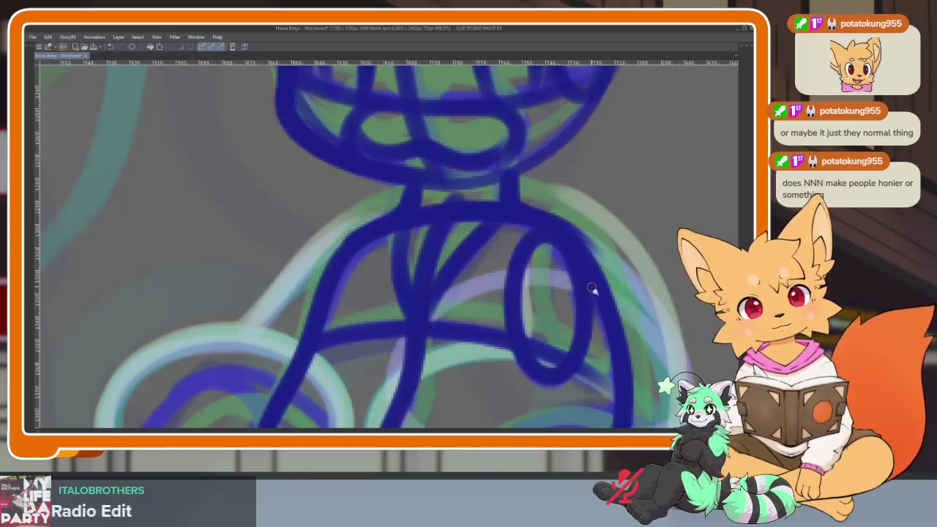
pyautogui.scroll(-3, 593, 290)
pyautogui.scroll(1, 593, 283)
pyautogui.scroll(2, 513, 341)
pyautogui.scroll(2, 419, 357)
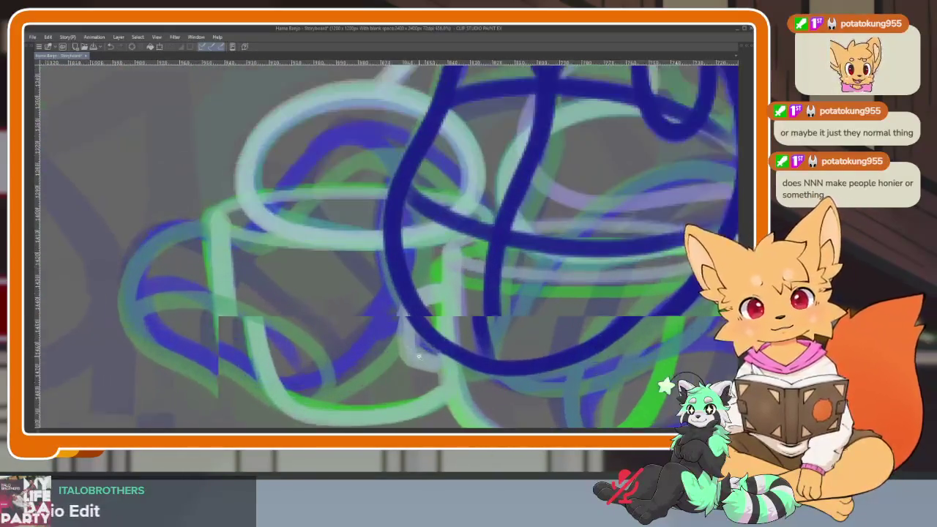
pyautogui.scroll(-1, 418, 356)
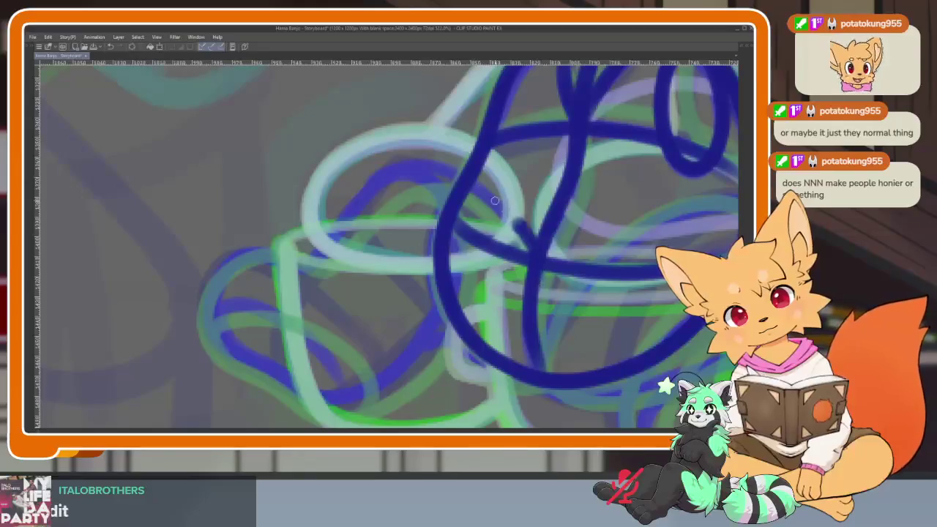
# - Draw the crossed left and right legs with their feet in dark blue
pyautogui.moveTo(396, 168)
pyautogui.mouseDown()
pyautogui.moveTo(284, 378)
pyautogui.moveTo(335, 401)
pyautogui.moveTo(443, 326)
pyautogui.moveTo(393, 168)
pyautogui.mouseUp()
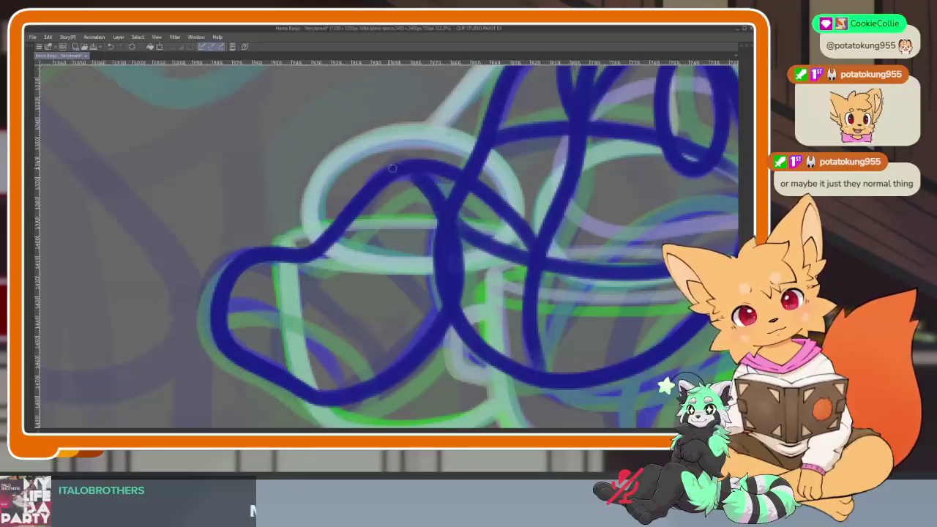
pyautogui.moveTo(229, 303); pyautogui.dragTo(346, 377)
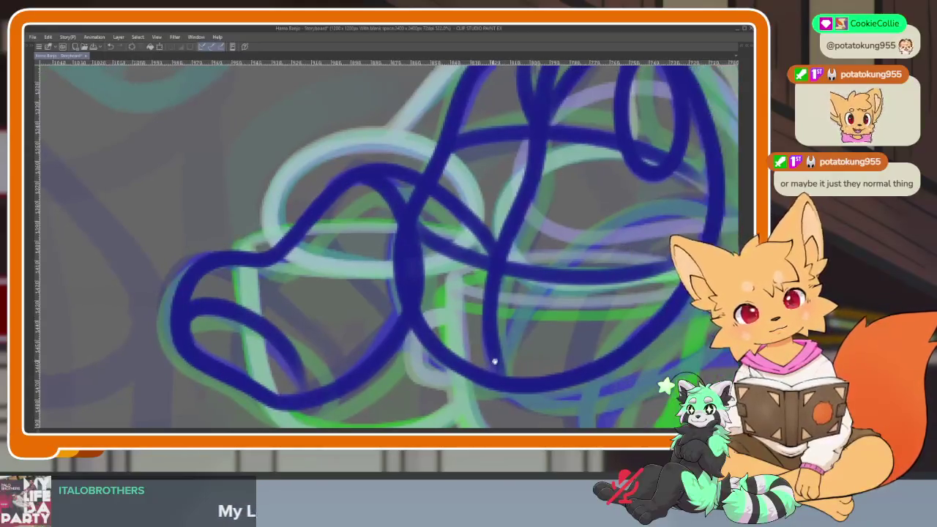
pyautogui.moveTo(425, 353); pyautogui.dragTo(363, 360)
pyautogui.scroll(-5, 425, 314)
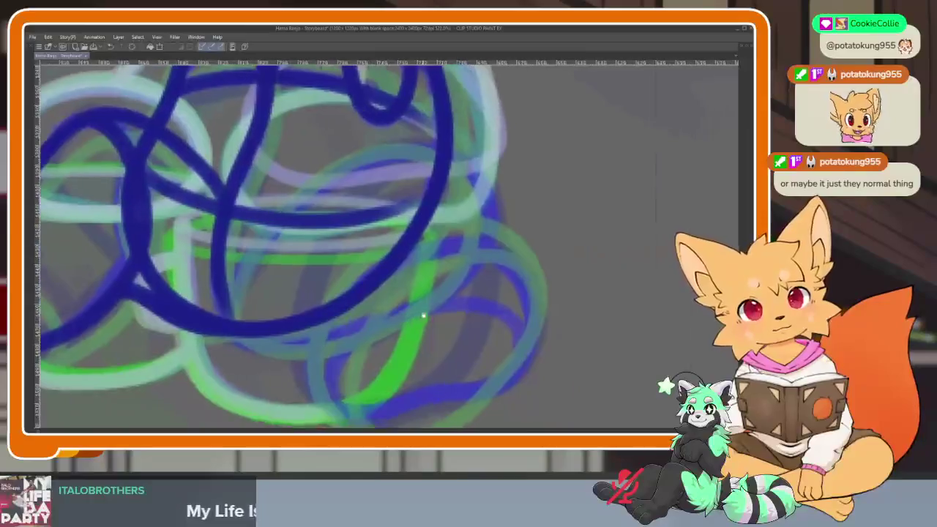
pyautogui.scroll(5, 448, 334)
pyautogui.scroll(-1, 330, 347)
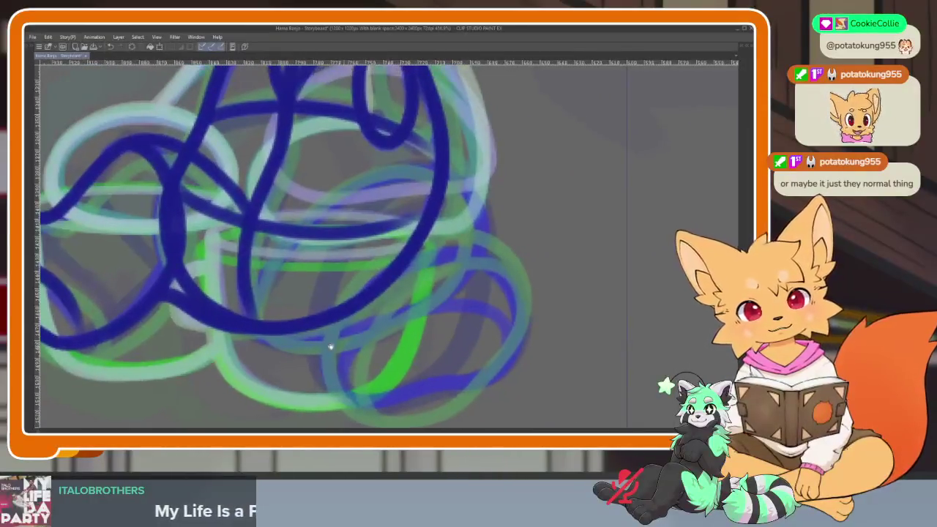
pyautogui.moveTo(250, 323)
pyautogui.mouseDown()
pyautogui.moveTo(315, 216)
pyautogui.moveTo(465, 194)
pyautogui.mouseUp()
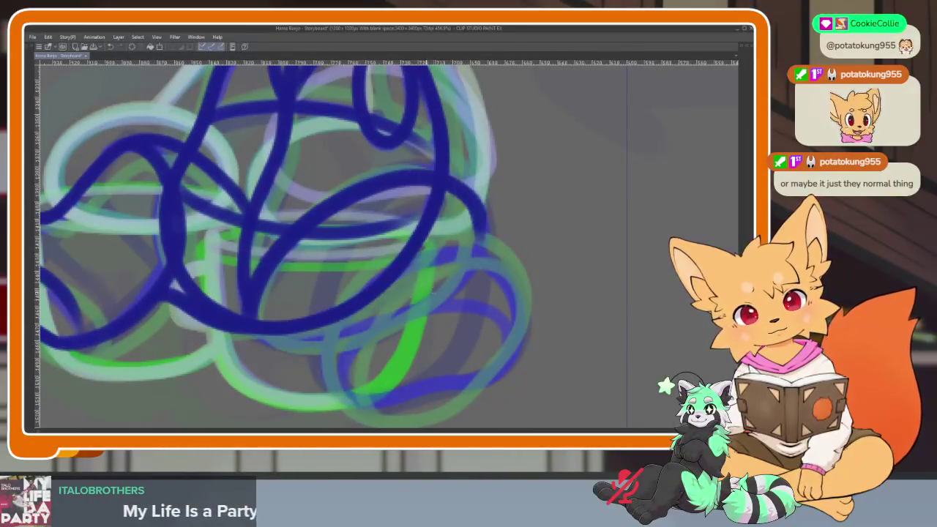
pyautogui.moveTo(437, 250)
pyautogui.mouseDown()
pyautogui.moveTo(521, 315)
pyautogui.moveTo(450, 388)
pyautogui.moveTo(323, 343)
pyautogui.mouseUp()
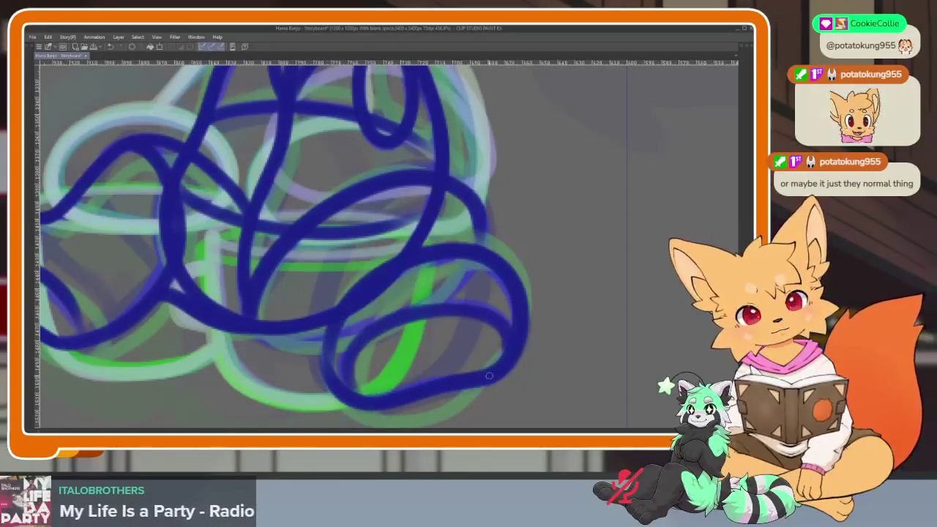
# - Zoom out to review the whole fox sketch and restore the panels
pyautogui.press('Delete')
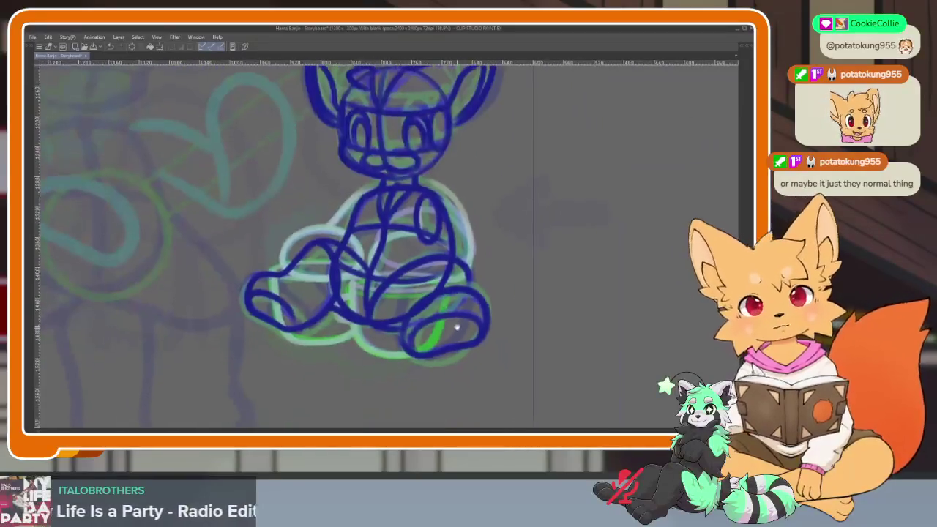
pyautogui.scroll(3, 402, 354)
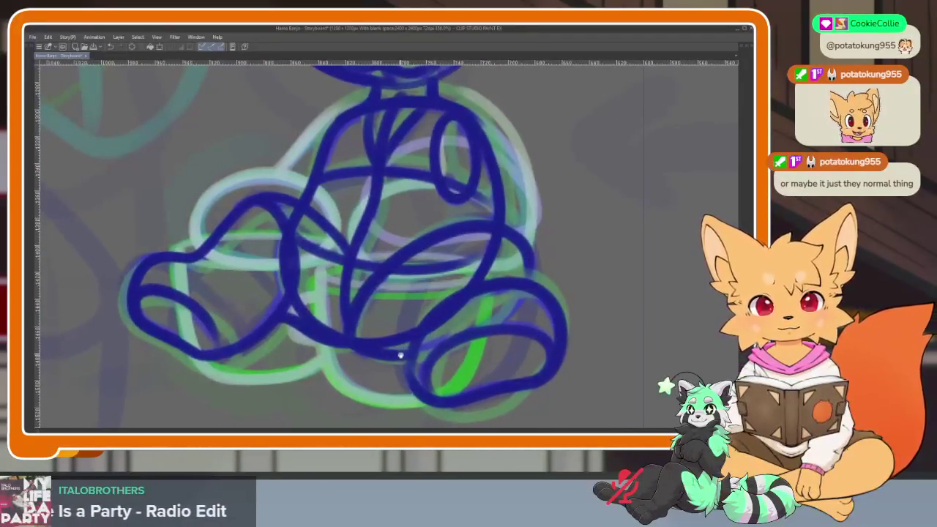
pyautogui.scroll(-4, 443, 333)
pyautogui.scroll(3, 443, 333)
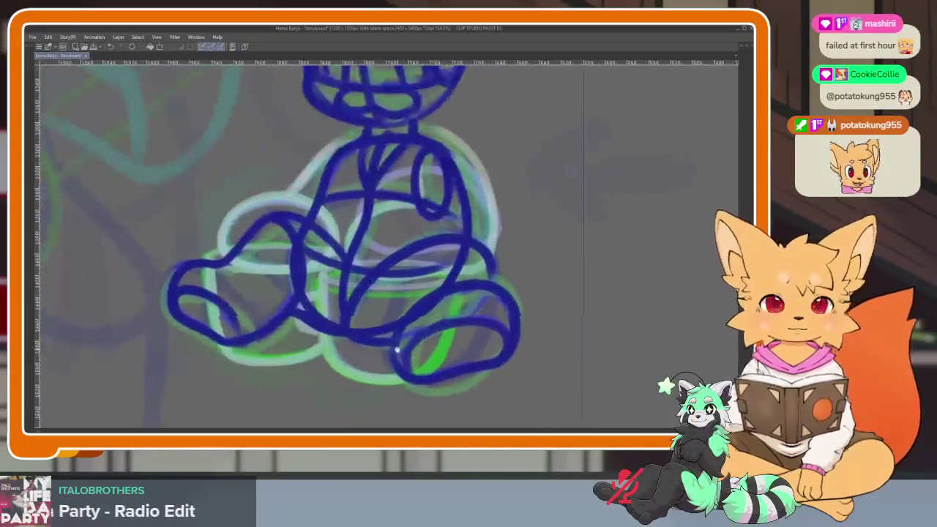
pyautogui.scroll(-2, 388, 351)
pyautogui.scroll(-2, 389, 351)
pyautogui.scroll(2, 388, 351)
pyautogui.press('Tab')
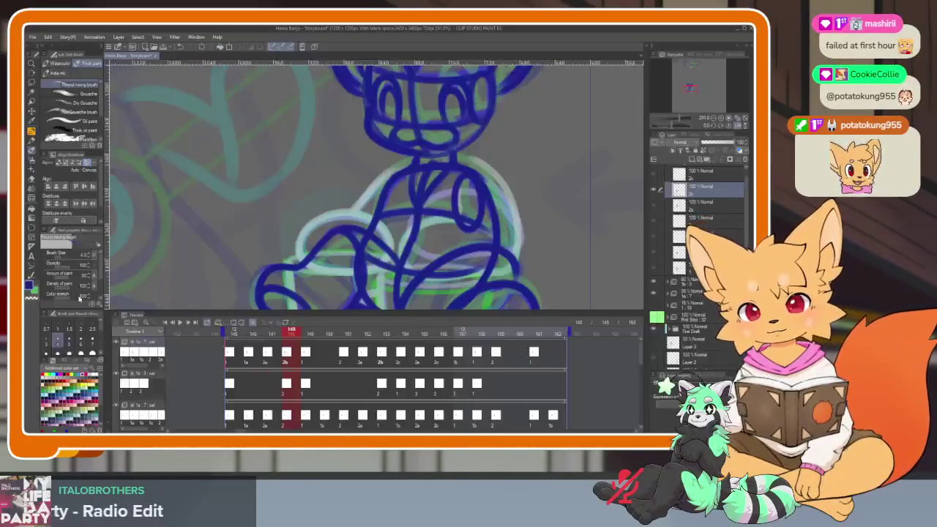
pyautogui.click(32, 230)
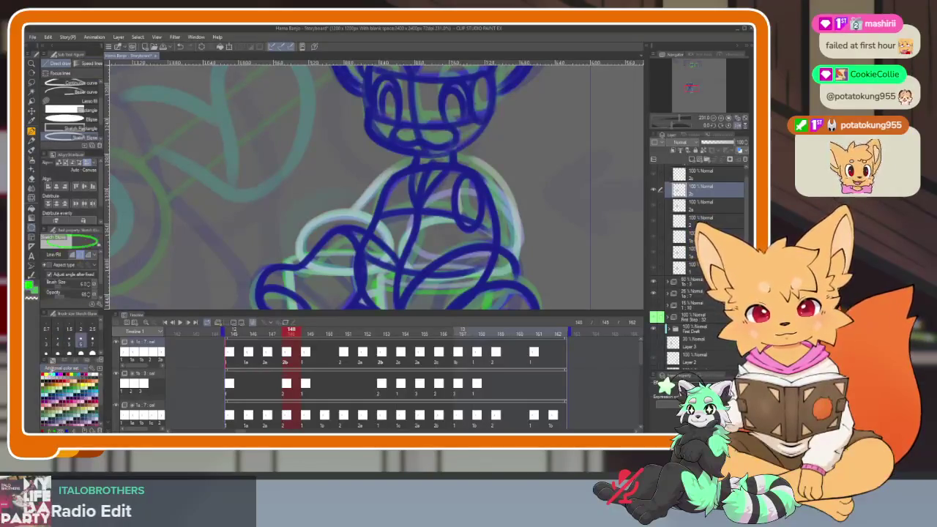
# - Extend the green mug's side down to its base and add a handle to the front mug
pyautogui.press('Tab')
pyautogui.scroll(1, 251, 314)
pyautogui.scroll(1, 252, 314)
pyautogui.scroll(2, 385, 330)
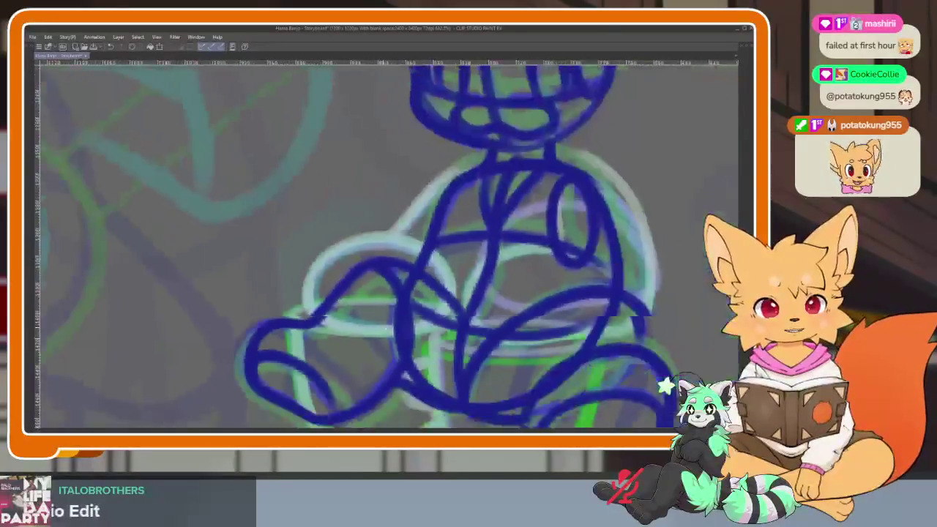
pyautogui.scroll(1, 399, 345)
pyautogui.scroll(-3, 456, 272)
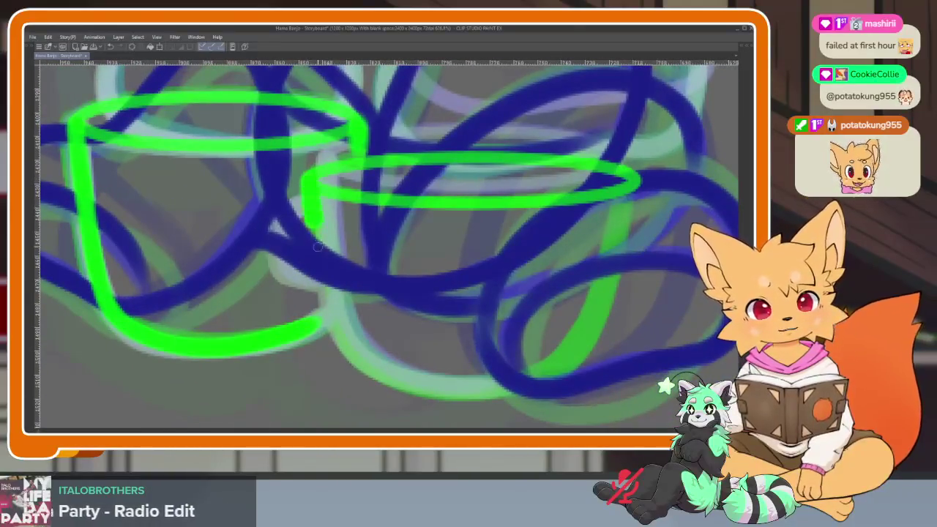
pyautogui.moveTo(318, 247); pyautogui.dragTo(352, 338)
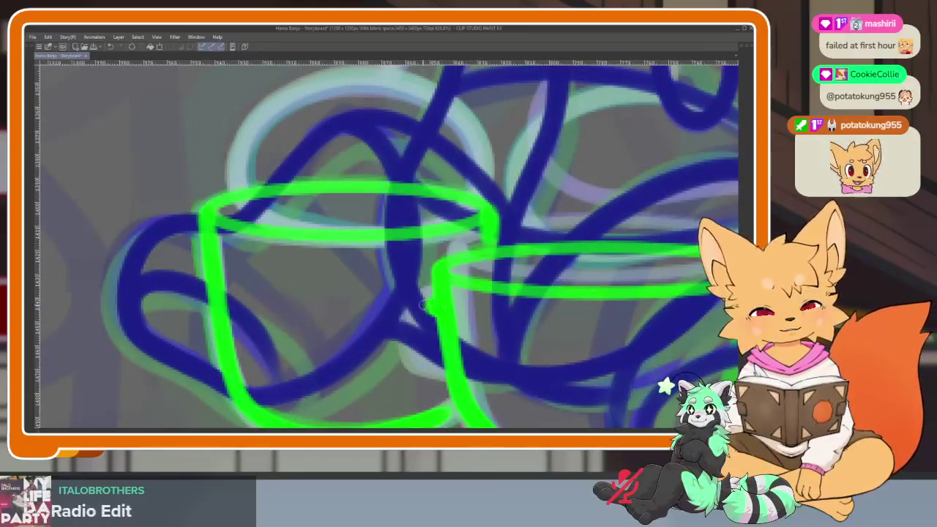
pyautogui.moveTo(428, 306); pyautogui.dragTo(414, 364)
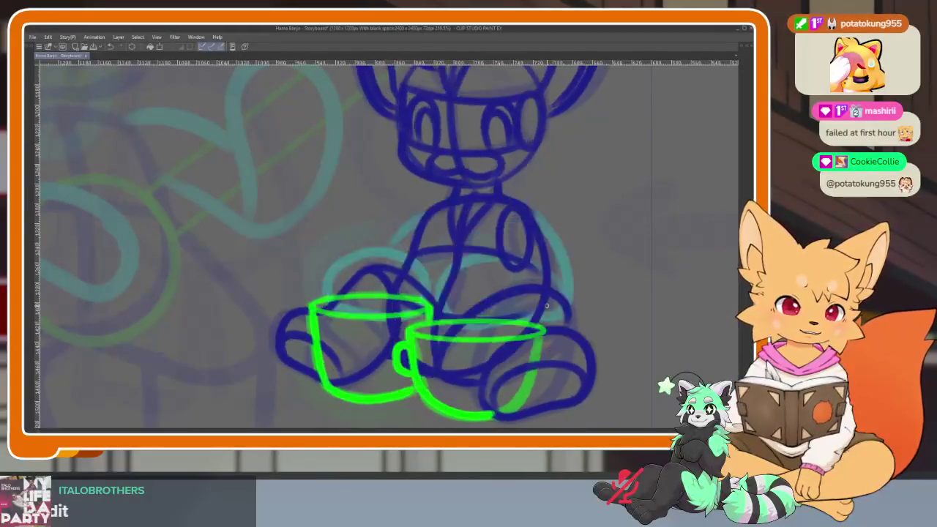
pyautogui.scroll(2, 560, 306)
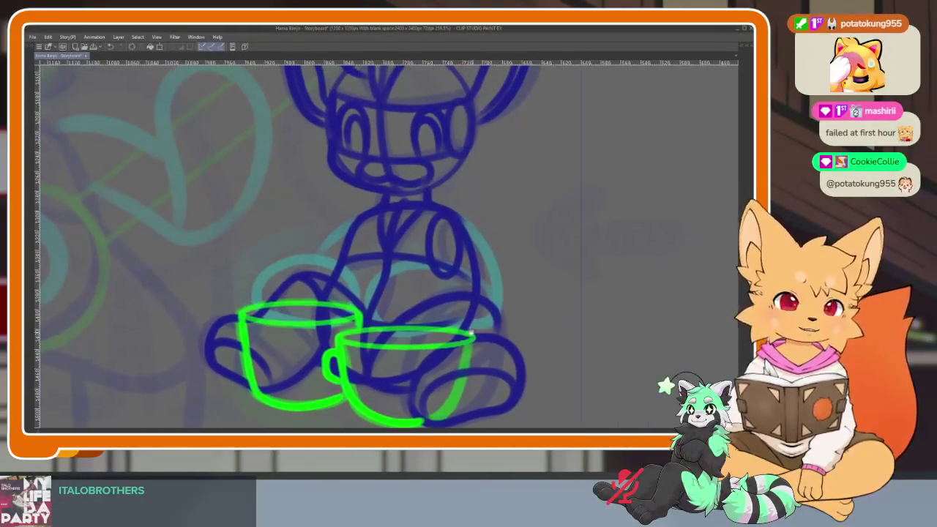
pyautogui.scroll(2, 561, 306)
pyautogui.scroll(2, 560, 306)
pyautogui.press('Tab')
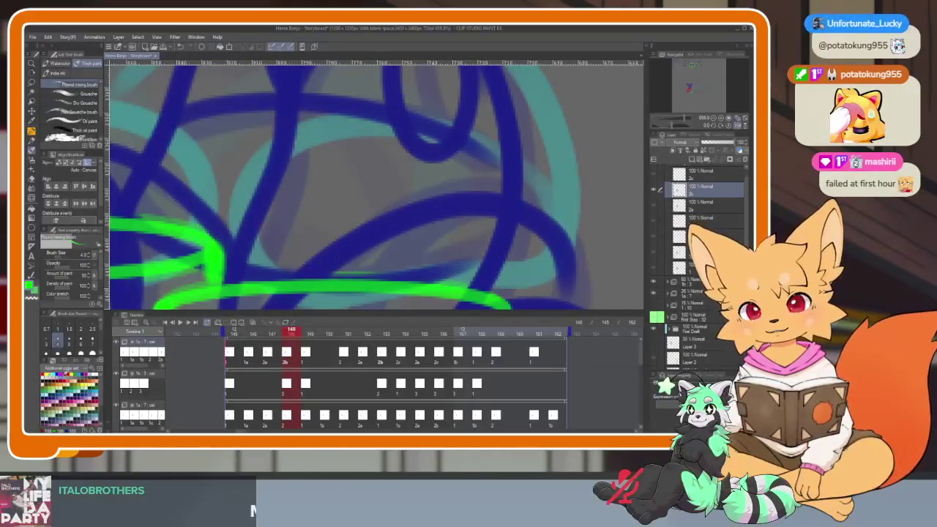
# - With panels hidden, sketch cyan loops behind the fox's body and an ellipse on the left
pyautogui.press('Tab')
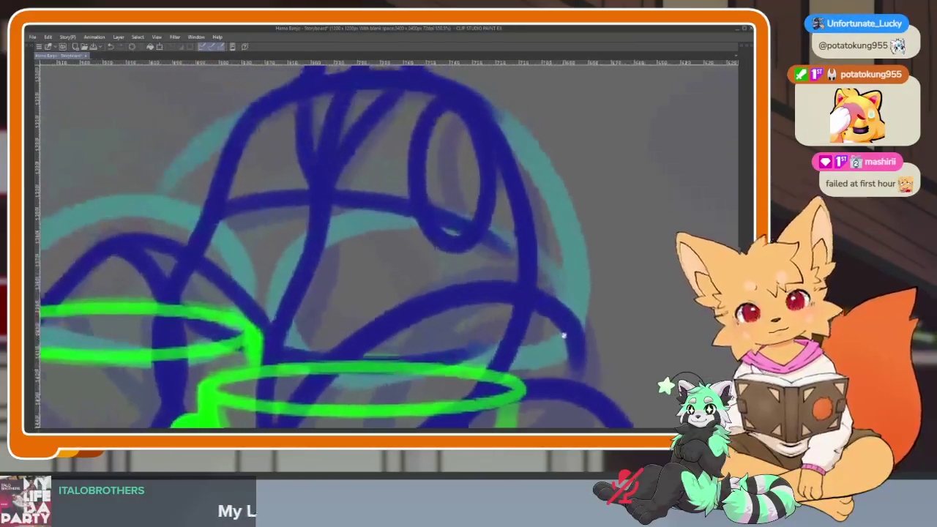
pyautogui.moveTo(578, 307)
pyautogui.mouseDown()
pyautogui.moveTo(538, 264)
pyautogui.moveTo(322, 227)
pyautogui.moveTo(301, 370)
pyautogui.moveTo(491, 357)
pyautogui.moveTo(589, 282)
pyautogui.moveTo(437, 98)
pyautogui.mouseUp()
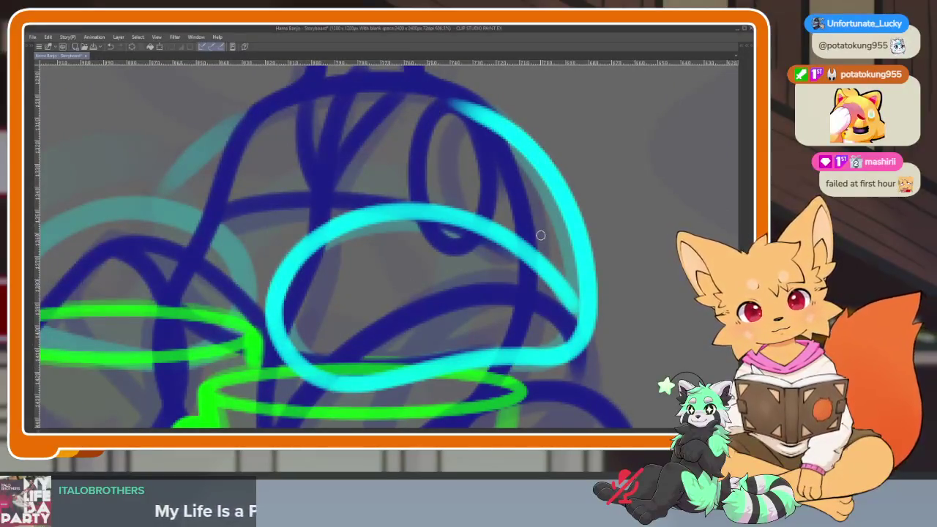
pyautogui.hotkey('ctrl', 'z')
pyautogui.moveTo(567, 309)
pyautogui.mouseDown()
pyautogui.moveTo(454, 233)
pyautogui.moveTo(264, 315)
pyautogui.moveTo(418, 377)
pyautogui.moveTo(575, 338)
pyautogui.moveTo(549, 162)
pyautogui.moveTo(439, 86)
pyautogui.mouseUp()
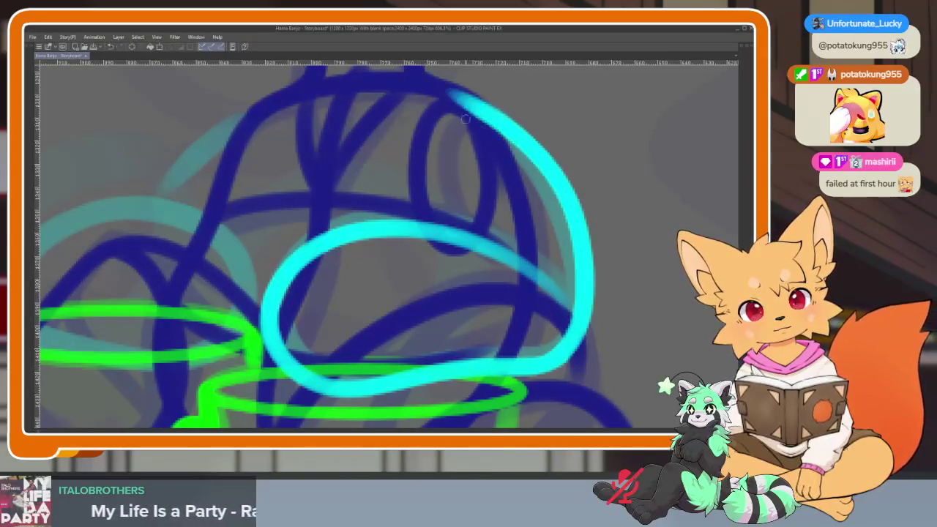
pyautogui.moveTo(439, 194); pyautogui.dragTo(451, 245)
pyautogui.scroll(-5, 450, 245)
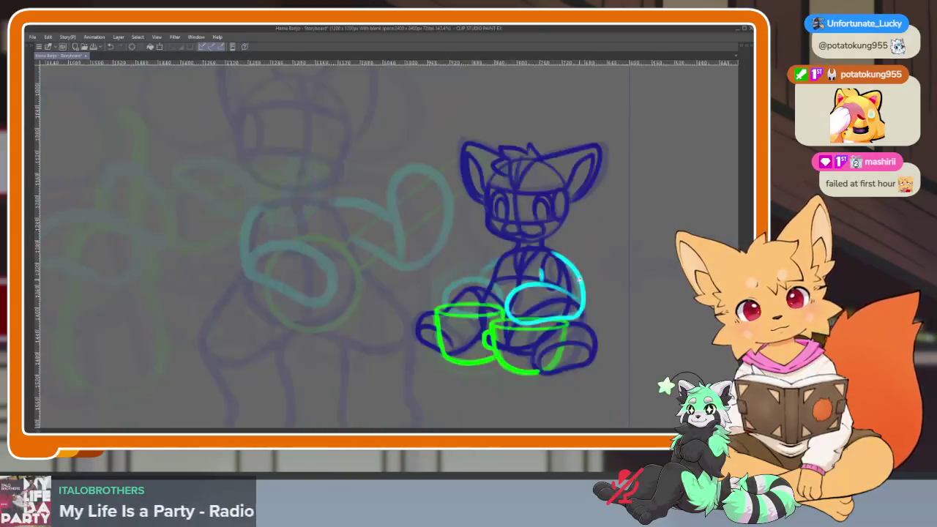
pyautogui.scroll(4, 556, 306)
pyautogui.moveTo(288, 323)
pyautogui.mouseDown()
pyautogui.moveTo(438, 284)
pyautogui.moveTo(432, 375)
pyautogui.moveTo(282, 341)
pyautogui.mouseUp()
pyautogui.moveTo(411, 262); pyautogui.dragTo(479, 190)
pyautogui.scroll(-5, 637, 282)
pyautogui.scroll(3, 570, 311)
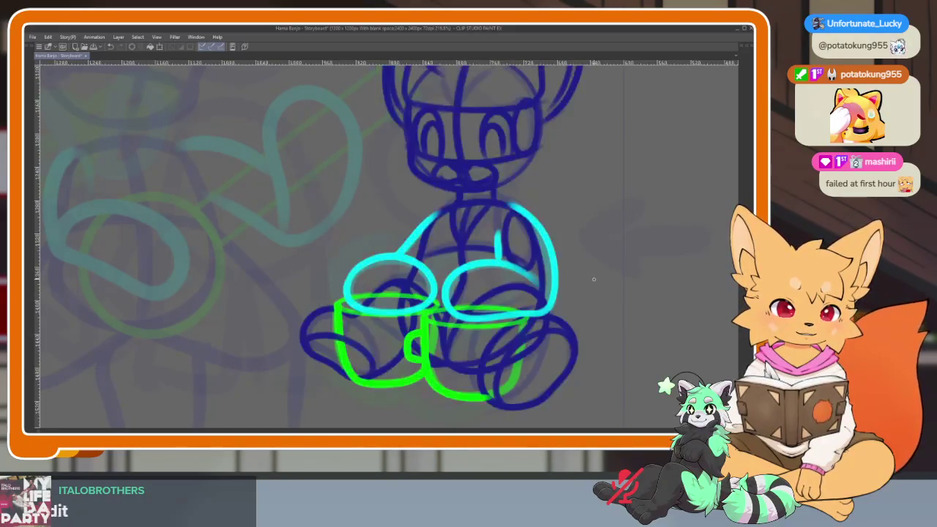
# - Show the panels and timeline, bring the fox's head into view, then hide the panels again
pyautogui.press('Tab')
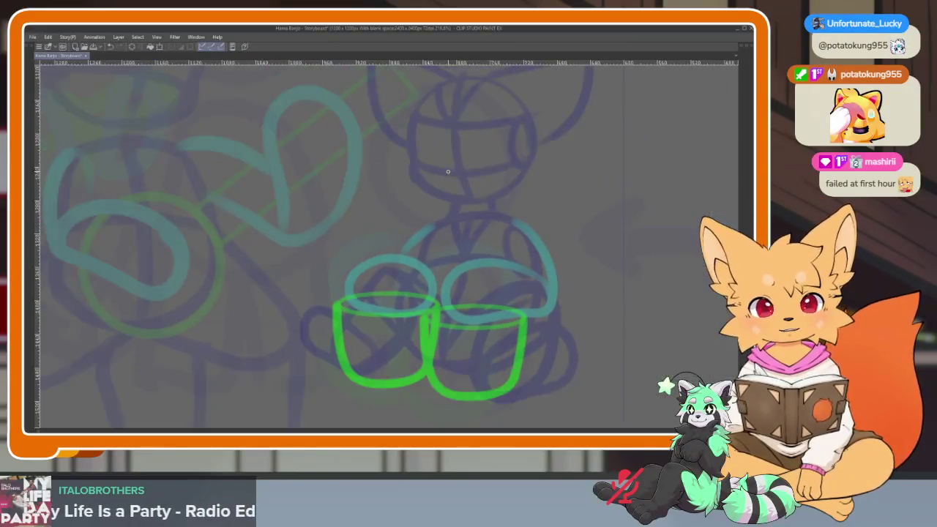
pyautogui.moveTo(441, 168); pyautogui.dragTo(417, 345)
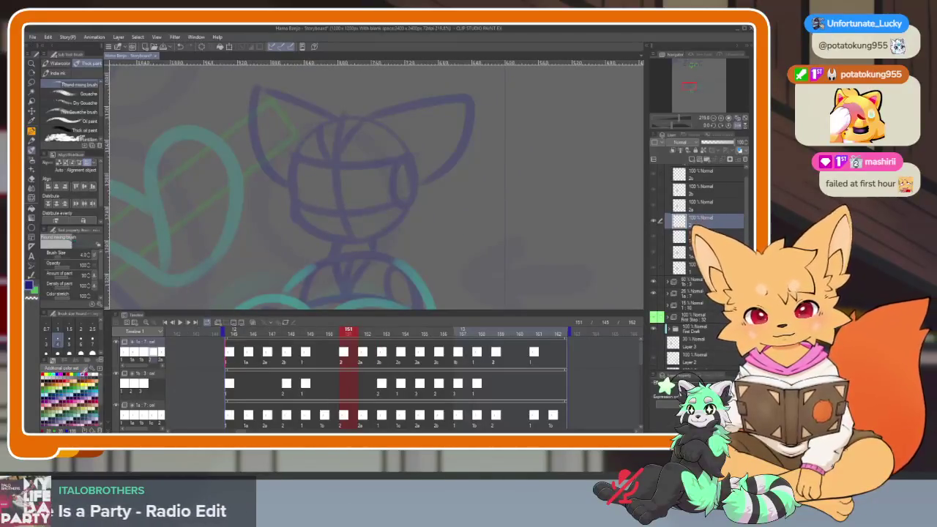
pyautogui.press('Tab')
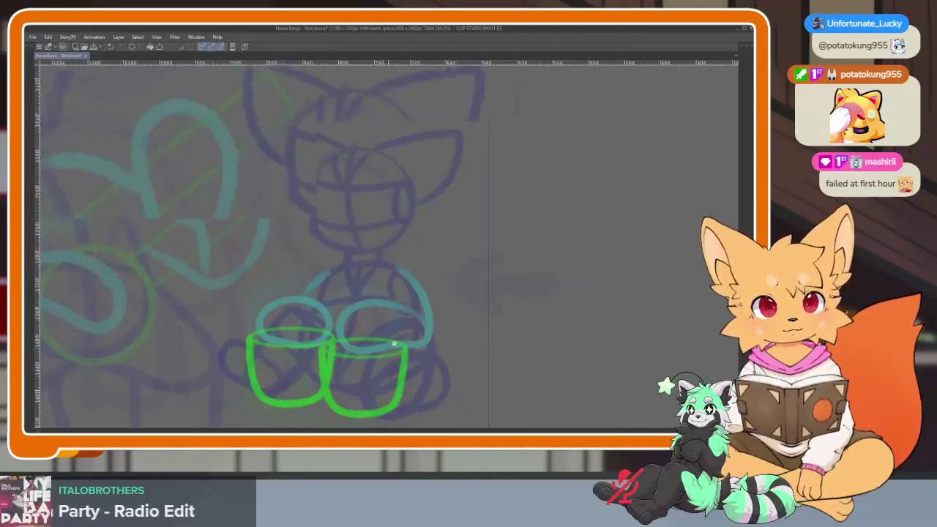
pyautogui.scroll(2, 394, 344)
pyautogui.scroll(1, 385, 341)
pyautogui.press('Tab')
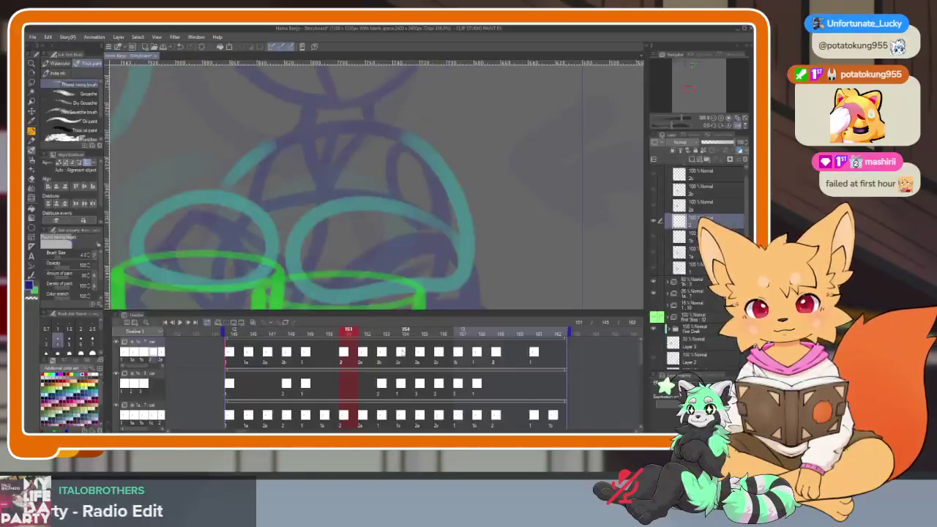
pyautogui.press('Tab')
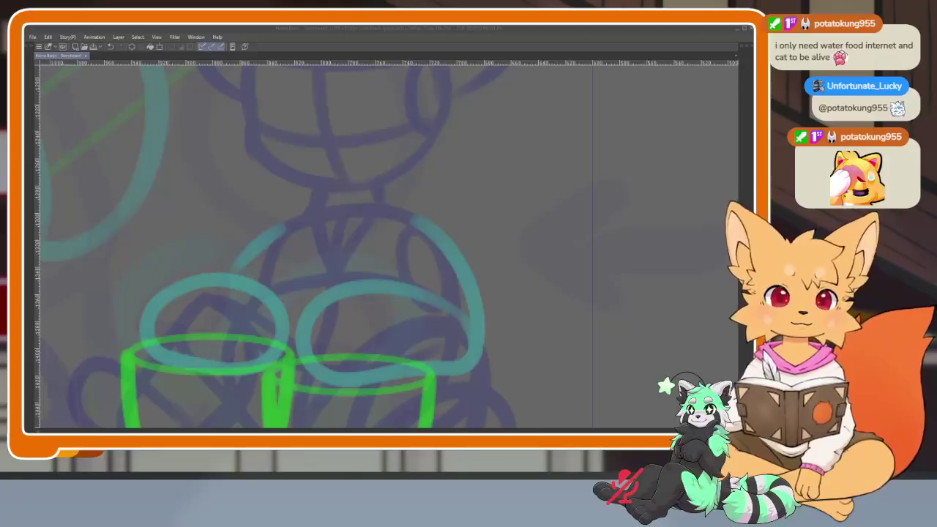
# - Zoom onto the mugs and draw a dark blue arc along the top of the fox's body
pyautogui.click(423, 28)
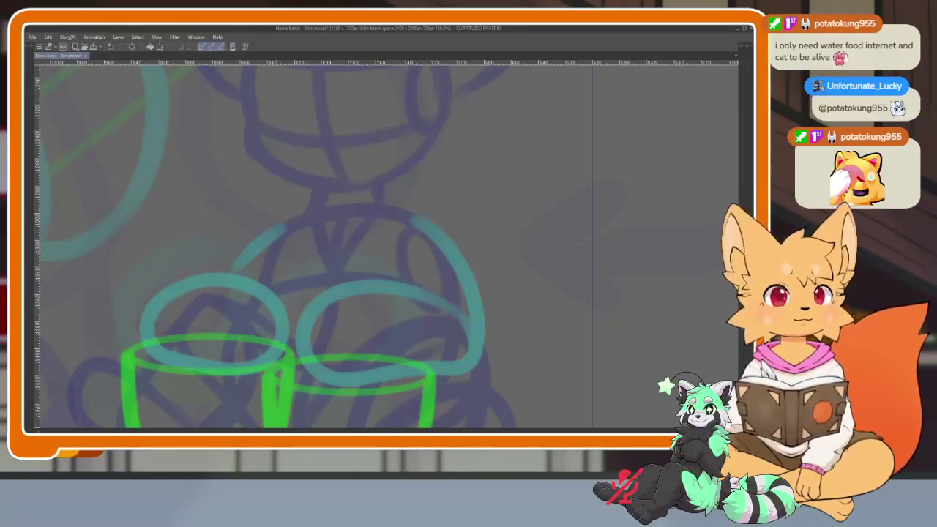
pyautogui.scroll(-1, 402, 257)
pyautogui.scroll(-2, 404, 359)
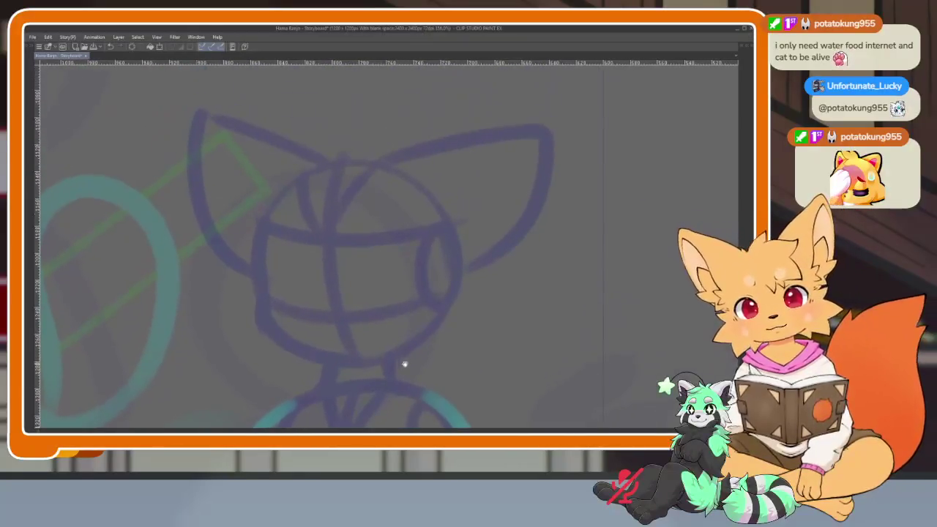
pyautogui.scroll(-1, 410, 324)
pyautogui.scroll(1, 410, 325)
pyautogui.scroll(1, 411, 337)
pyautogui.scroll(1, 410, 345)
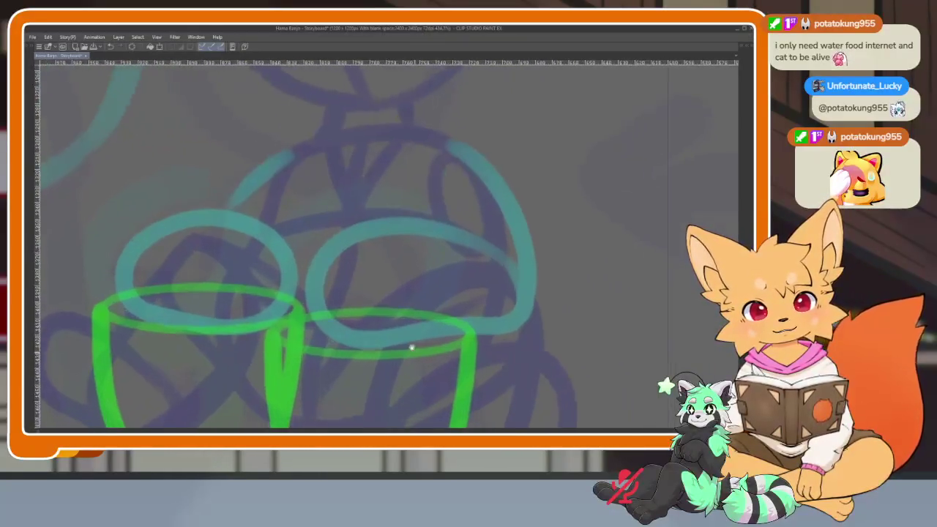
pyautogui.scroll(1, 418, 340)
pyautogui.moveTo(287, 153)
pyautogui.mouseDown()
pyautogui.moveTo(335, 136)
pyautogui.moveTo(437, 162)
pyautogui.mouseUp()
# - Redraw the top arc and close the round dark blue body outline on both sides
pyautogui.hotkey('ctrl', 'z')
pyautogui.moveTo(286, 153)
pyautogui.mouseDown()
pyautogui.moveTo(325, 136)
pyautogui.moveTo(439, 163)
pyautogui.mouseUp()
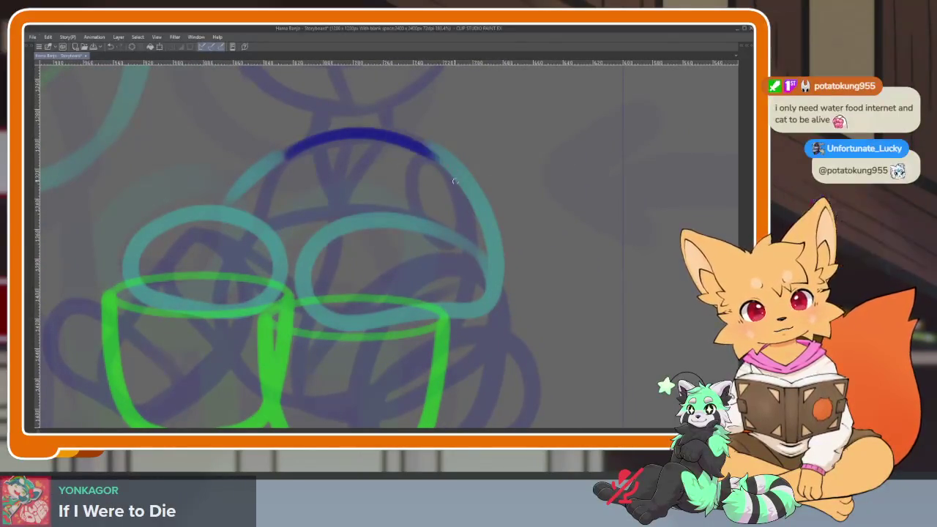
pyautogui.scroll(-1, 474, 242)
pyautogui.scroll(1, 383, 257)
pyautogui.hotkey('ctrl', 'z')
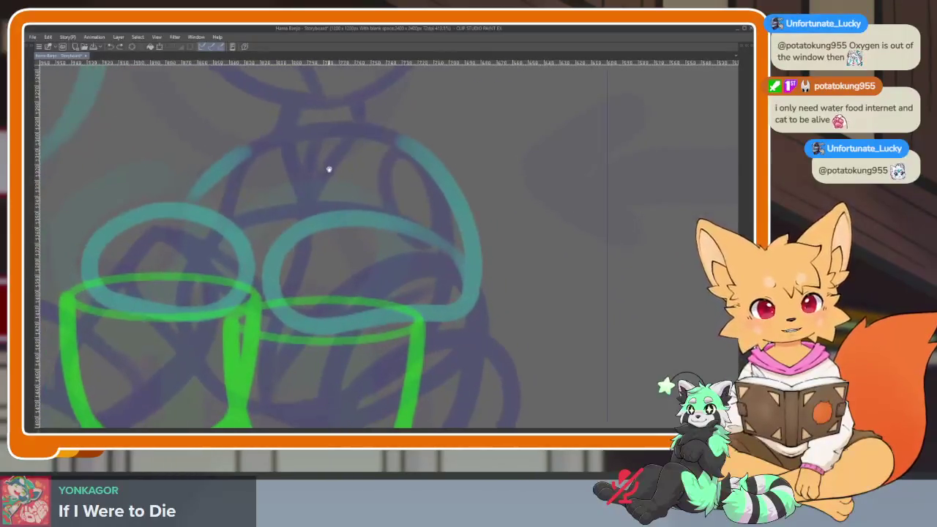
pyautogui.scroll(-1, 325, 173)
pyautogui.moveTo(257, 161)
pyautogui.mouseDown()
pyautogui.moveTo(297, 144)
pyautogui.moveTo(399, 156)
pyautogui.mouseUp()
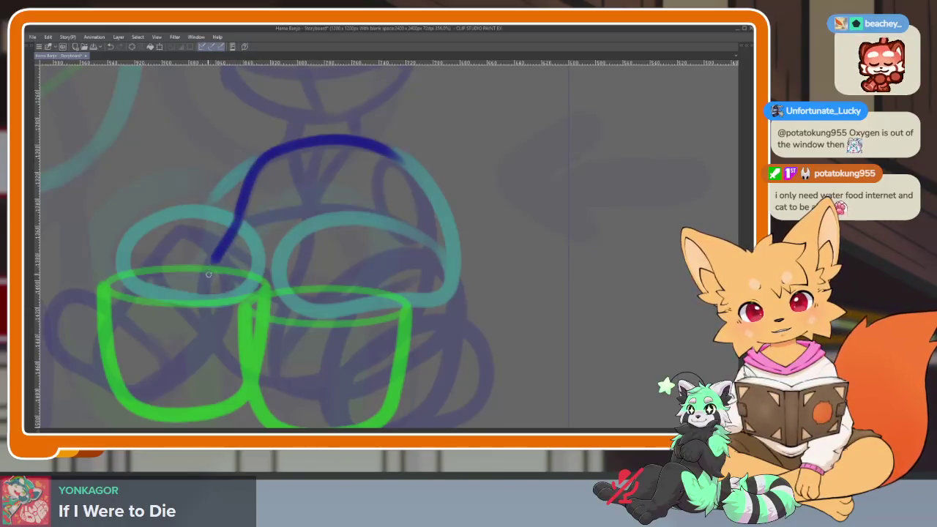
pyautogui.moveTo(209, 275); pyautogui.dragTo(227, 355)
pyautogui.moveTo(388, 151)
pyautogui.mouseDown()
pyautogui.moveTo(432, 235)
pyautogui.moveTo(410, 303)
pyautogui.moveTo(313, 378)
pyautogui.moveTo(260, 379)
pyautogui.mouseUp()
pyautogui.scroll(2, 377, 320)
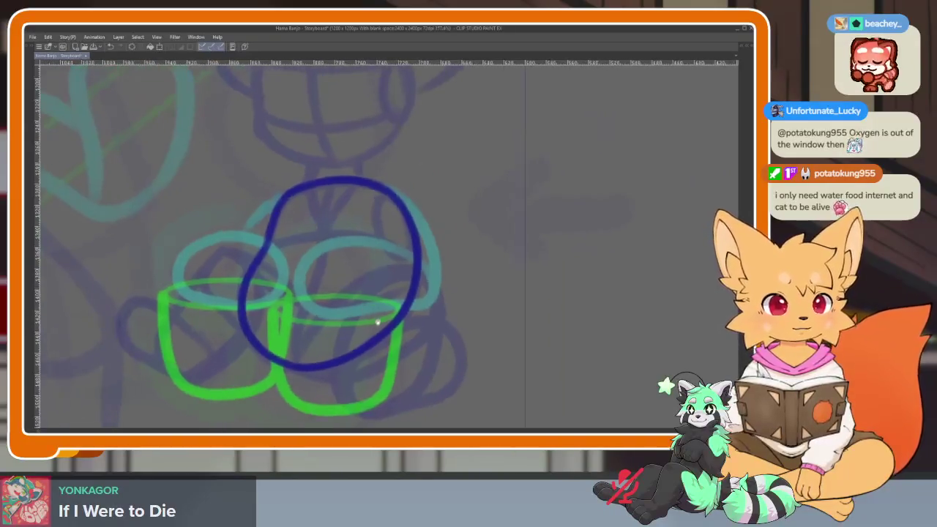
pyautogui.scroll(1, 383, 314)
pyautogui.hotkey('ctrl', 'z')
pyautogui.moveTo(424, 135)
pyautogui.mouseDown()
pyautogui.moveTo(454, 231)
pyautogui.moveTo(395, 359)
pyautogui.moveTo(253, 399)
pyautogui.moveTo(226, 396)
pyautogui.mouseUp()
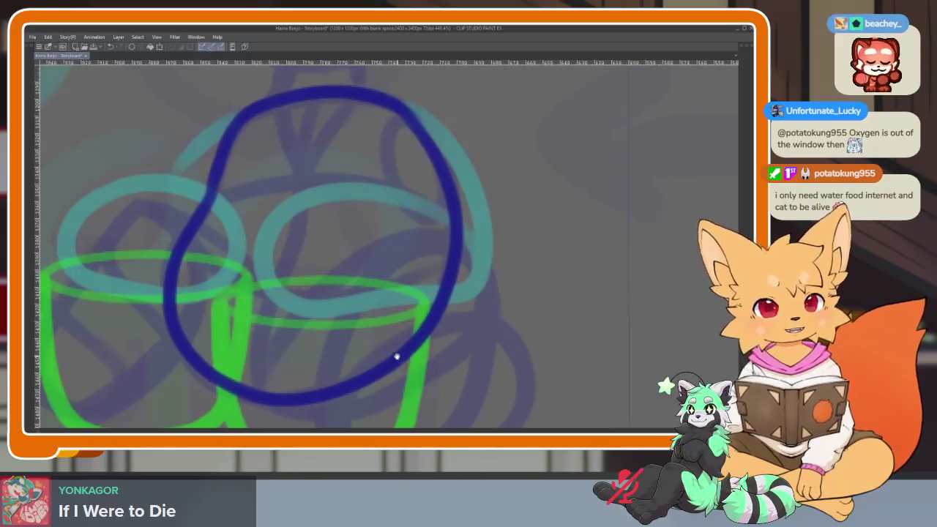
pyautogui.scroll(-1, 322, 148)
# - Add vertical and horizontal guide lines, a bottom curve and an inner right loop across the body
pyautogui.moveTo(320, 121); pyautogui.dragTo(282, 417)
pyautogui.moveTo(208, 222)
pyautogui.mouseDown()
pyautogui.moveTo(315, 202)
pyautogui.moveTo(447, 236)
pyautogui.mouseUp()
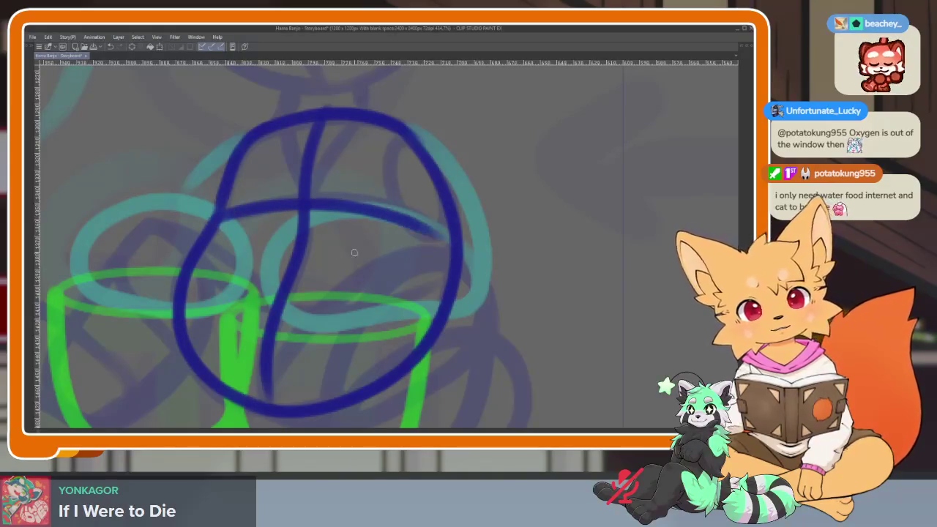
pyautogui.moveTo(188, 278)
pyautogui.mouseDown()
pyautogui.moveTo(274, 316)
pyautogui.moveTo(450, 277)
pyautogui.mouseUp()
pyautogui.scroll(2, 436, 247)
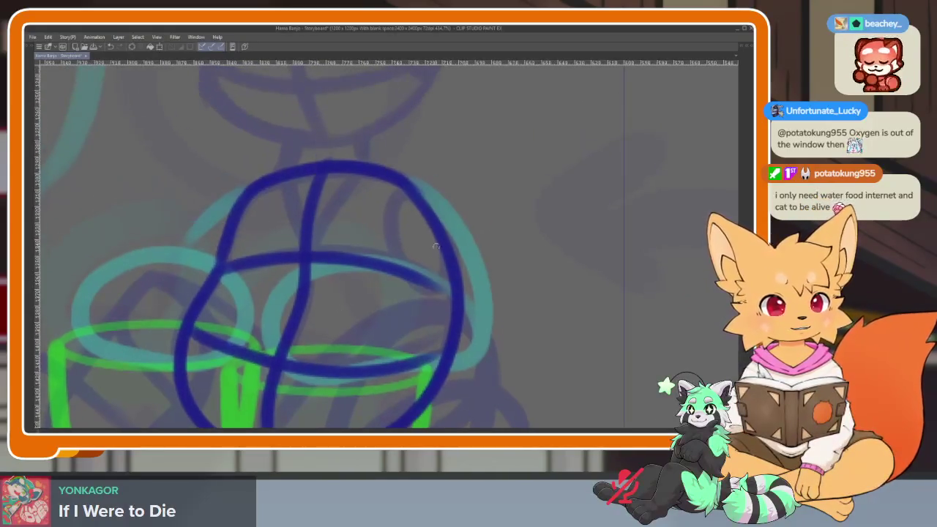
pyautogui.moveTo(390, 179)
pyautogui.mouseDown()
pyautogui.moveTo(417, 293)
pyautogui.moveTo(445, 262)
pyautogui.mouseUp()
pyautogui.scroll(-5, 445, 262)
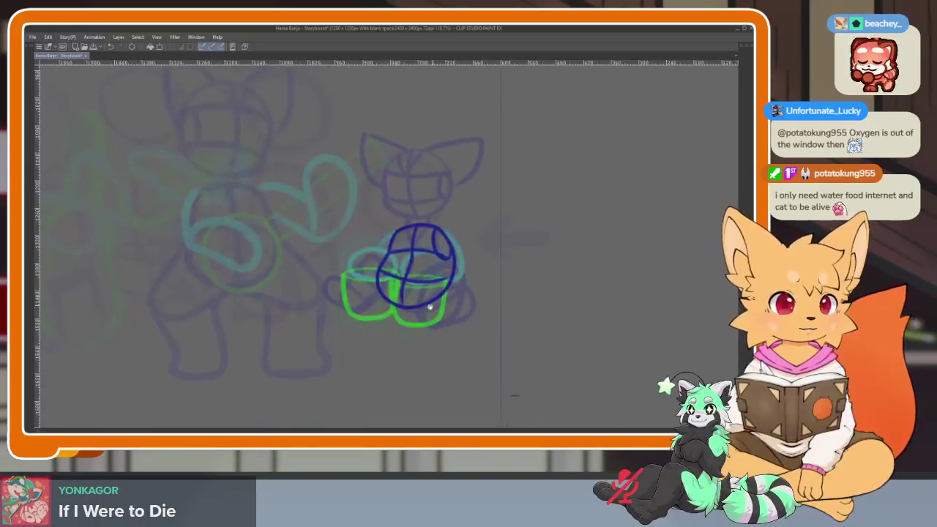
pyautogui.scroll(5, 437, 256)
pyautogui.hotkey('ctrl', 'z')
pyautogui.moveTo(399, 200)
pyautogui.mouseDown()
pyautogui.moveTo(360, 224)
pyautogui.moveTo(449, 331)
pyautogui.mouseUp()
pyautogui.scroll(-5, 442, 274)
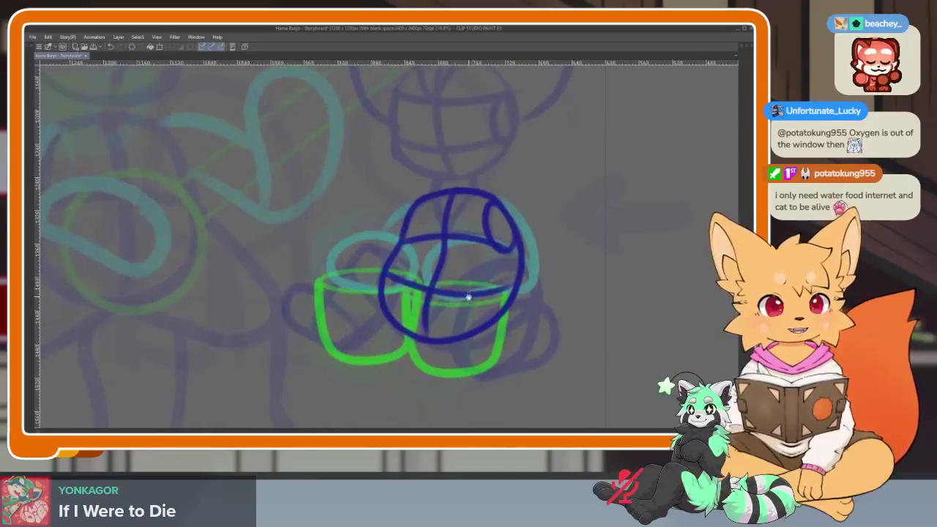
pyautogui.scroll(3, 442, 338)
pyautogui.scroll(-2, 344, 346)
pyautogui.scroll(2, 348, 345)
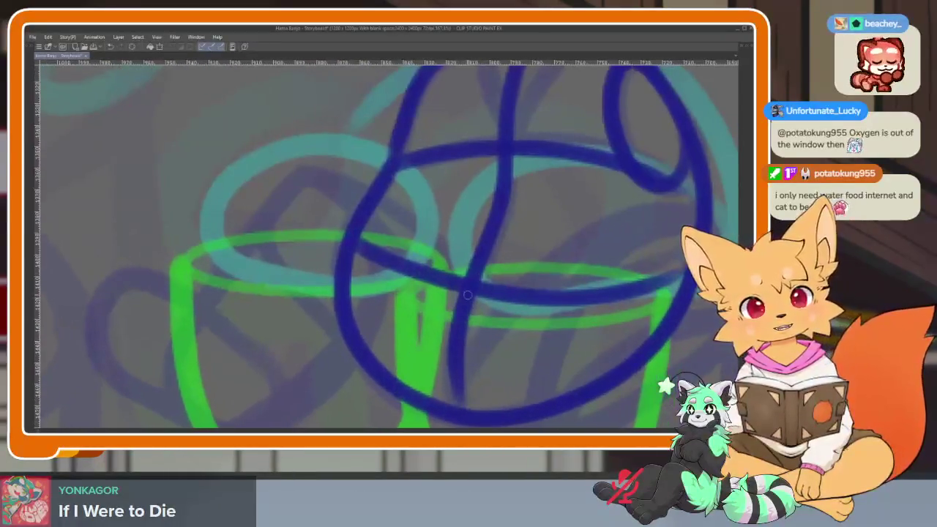
# - Sketch the left leg loop, sweeping from the body centre down and back
pyautogui.moveTo(450, 272)
pyautogui.mouseDown()
pyautogui.moveTo(298, 178)
pyautogui.moveTo(209, 282)
pyautogui.mouseUp()
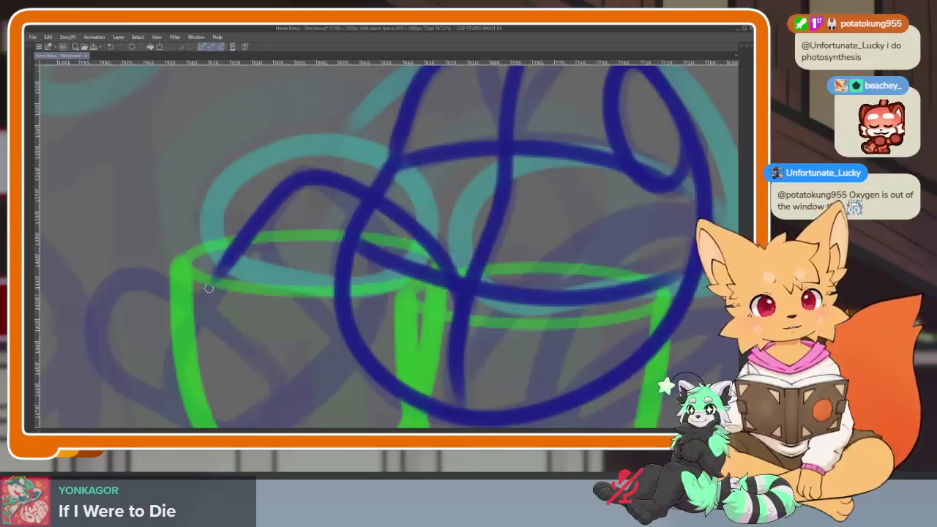
pyautogui.moveTo(234, 314); pyautogui.dragTo(348, 274)
pyautogui.moveTo(331, 233)
pyautogui.mouseDown()
pyautogui.moveTo(211, 265)
pyautogui.moveTo(270, 359)
pyautogui.moveTo(388, 381)
pyautogui.moveTo(429, 351)
pyautogui.mouseUp()
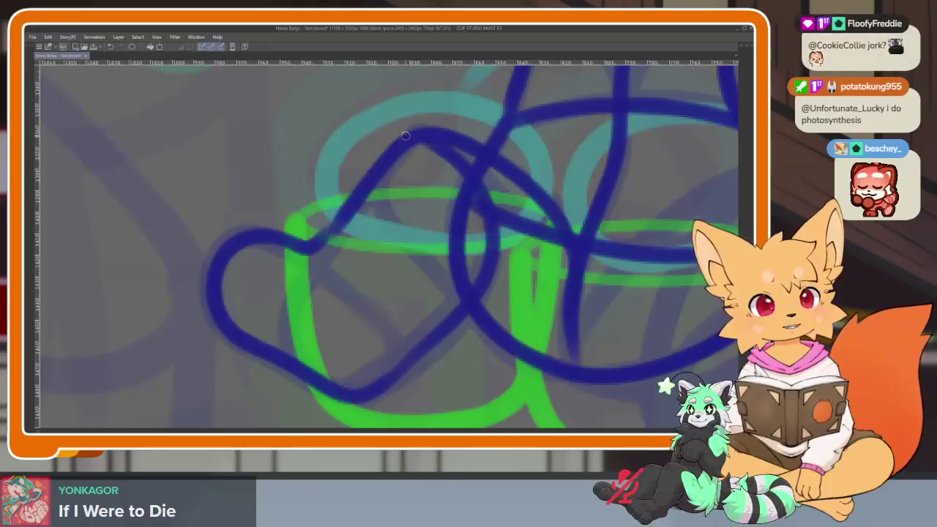
pyautogui.moveTo(535, 264); pyautogui.dragTo(458, 282)
pyautogui.moveTo(460, 382)
pyautogui.mouseDown()
pyautogui.moveTo(410, 368)
pyautogui.moveTo(515, 310)
pyautogui.moveTo(525, 315)
pyautogui.mouseUp()
# - Draw the right leg loop with its bottom edge and inner curve, flipping the view to check proportions
pyautogui.moveTo(265, 319)
pyautogui.mouseDown()
pyautogui.moveTo(286, 247)
pyautogui.moveTo(506, 142)
pyautogui.moveTo(546, 227)
pyautogui.mouseUp()
pyautogui.moveTo(512, 300); pyautogui.dragTo(486, 287)
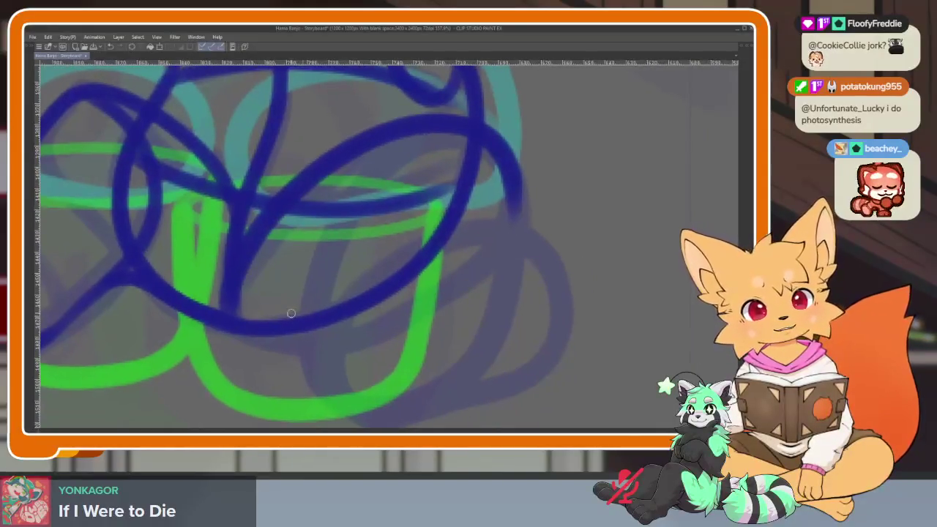
pyautogui.moveTo(243, 321)
pyautogui.mouseDown()
pyautogui.moveTo(377, 314)
pyautogui.moveTo(512, 215)
pyautogui.moveTo(540, 352)
pyautogui.moveTo(398, 410)
pyautogui.moveTo(352, 283)
pyautogui.mouseUp()
pyautogui.scroll(-5, 352, 283)
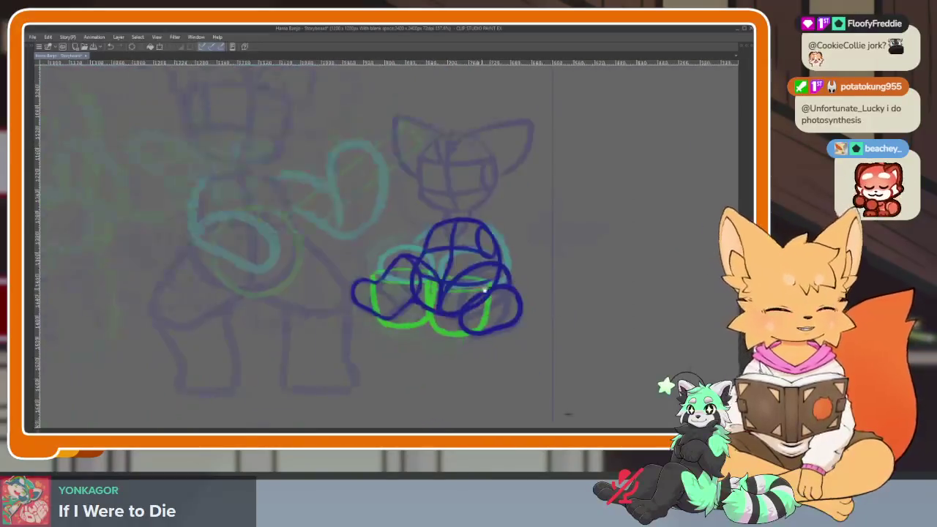
pyautogui.scroll(5, 389, 326)
pyautogui.moveTo(263, 271)
pyautogui.mouseDown()
pyautogui.moveTo(416, 379)
pyautogui.moveTo(430, 373)
pyautogui.mouseUp()
pyautogui.press('h')
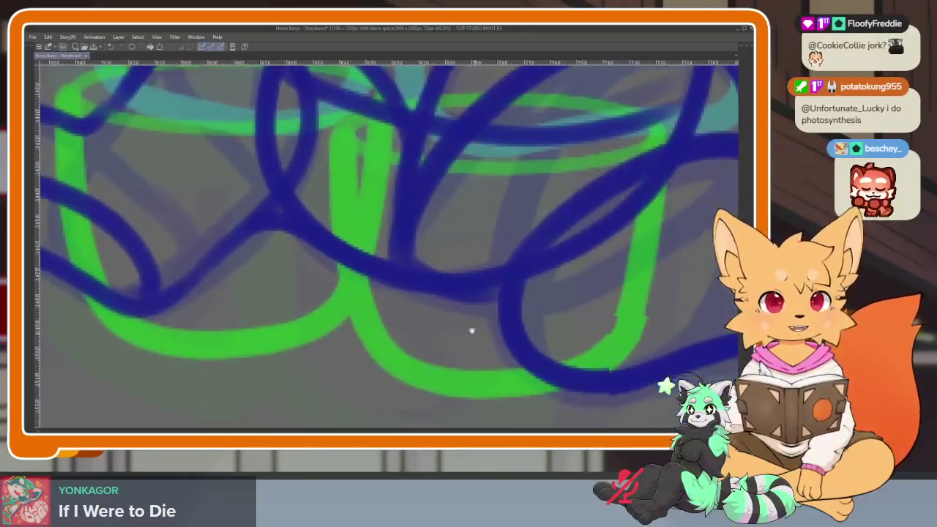
pyautogui.scroll(-3, 475, 356)
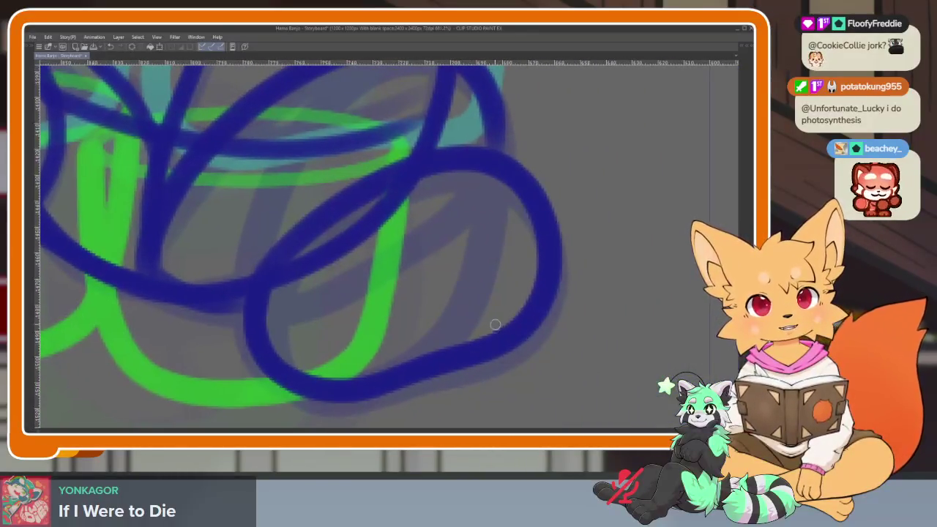
pyautogui.moveTo(534, 314); pyautogui.dragTo(521, 253)
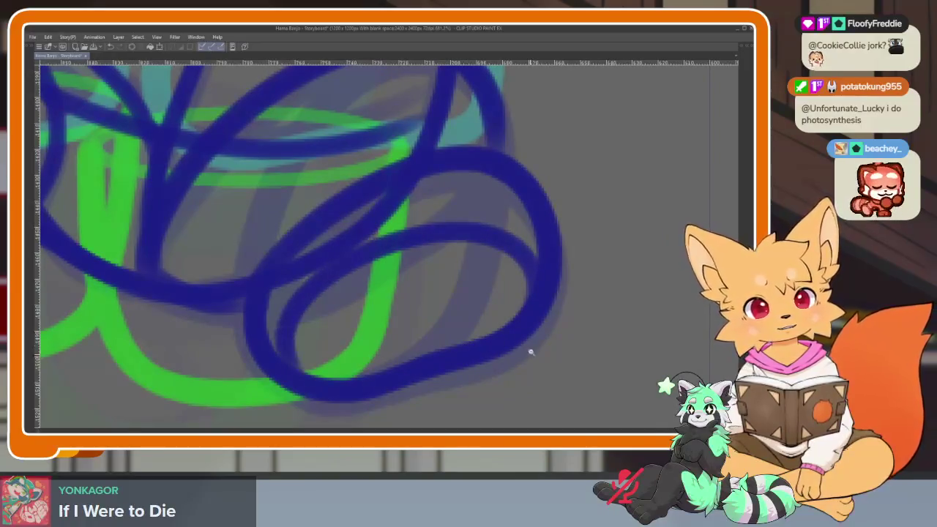
pyautogui.scroll(-5, 532, 353)
pyautogui.scroll(3, 555, 322)
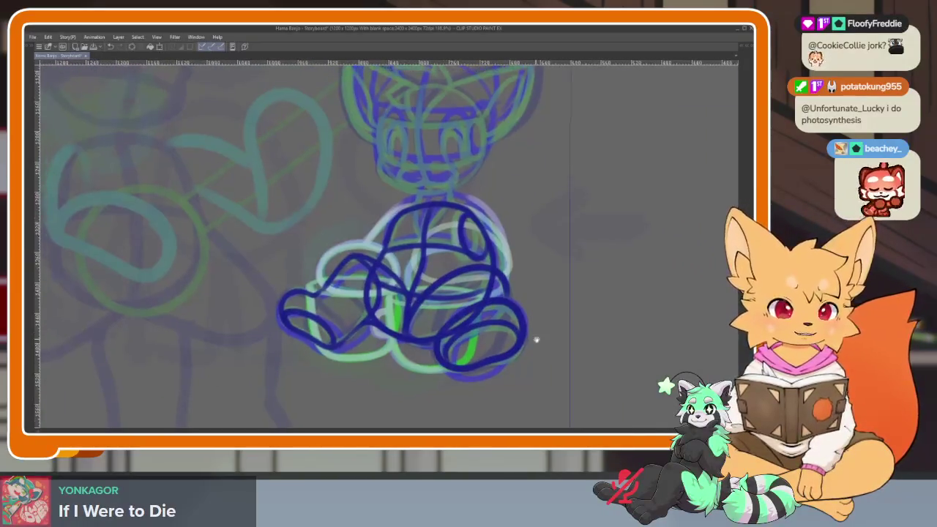
# - Add an inner curve to the right leg loop, then briefly show and hide the palettes
pyautogui.scroll(5, 537, 340)
pyautogui.scroll(1, 551, 324)
pyautogui.moveTo(577, 287); pyautogui.dragTo(428, 255)
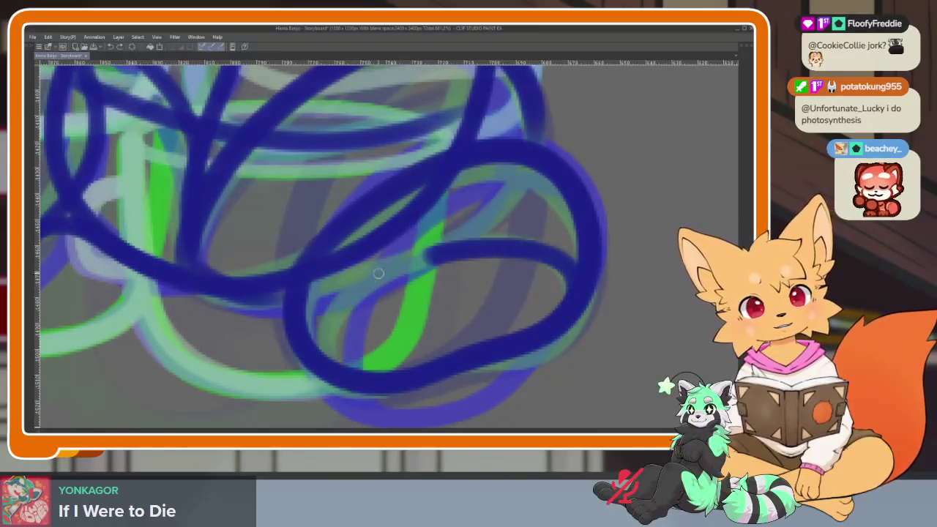
pyautogui.scroll(-4, 483, 364)
pyautogui.scroll(3, 423, 329)
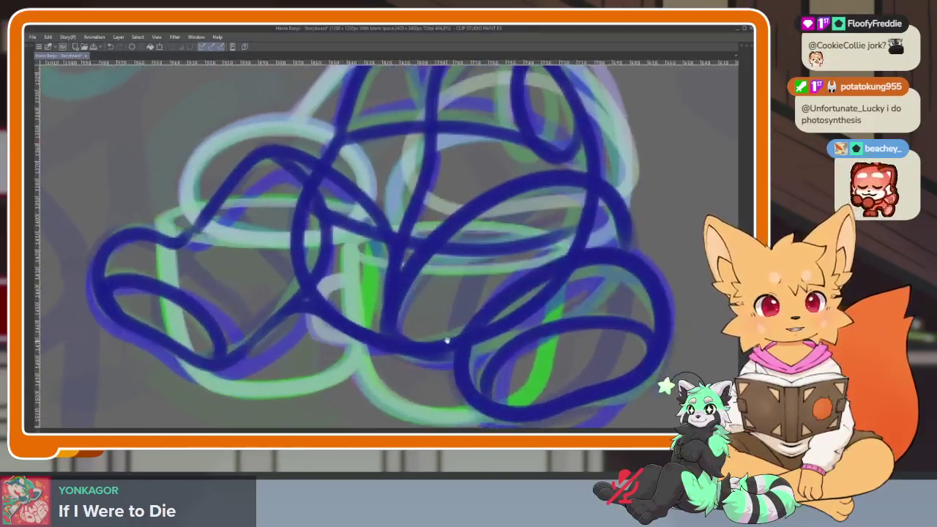
pyautogui.scroll(3, 440, 344)
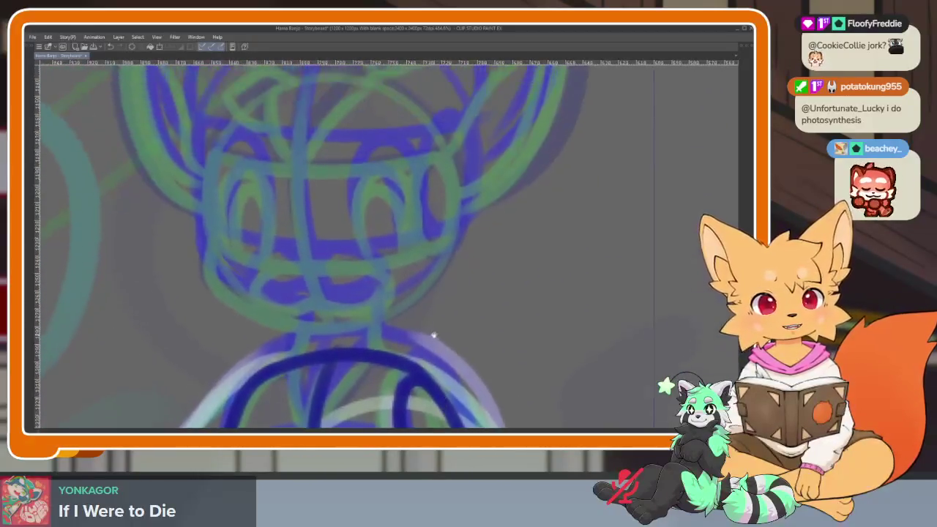
pyautogui.scroll(-2, 429, 351)
pyautogui.scroll(3, 429, 366)
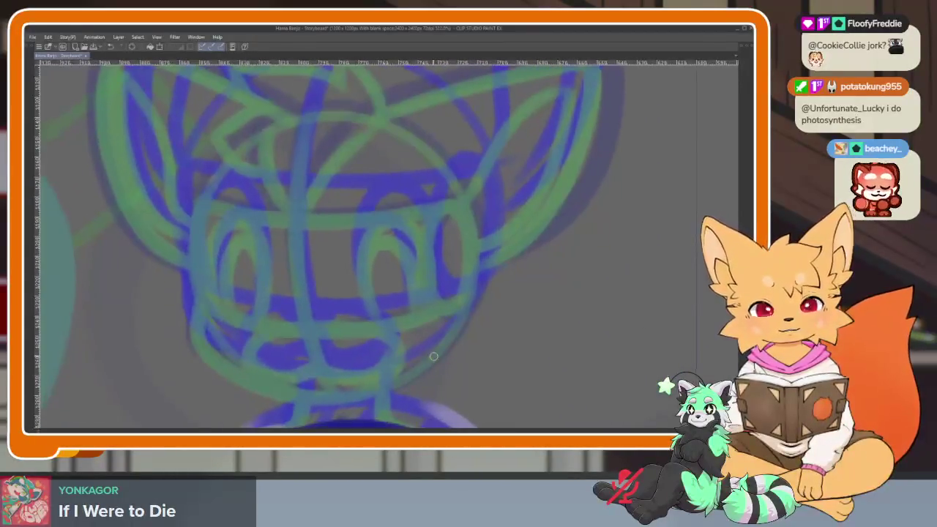
pyautogui.press('Tab')
pyautogui.press('Tab')
pyautogui.scroll(-1, 356, 287)
pyautogui.scroll(-1, 356, 287)
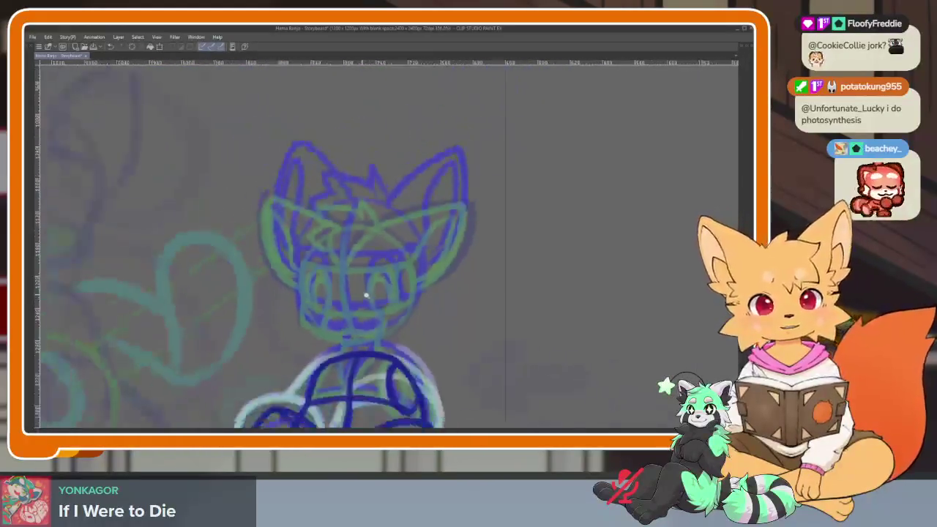
pyautogui.scroll(1, 367, 293)
pyautogui.scroll(1, 360, 293)
pyautogui.scroll(1, 359, 304)
pyautogui.press('Tab')
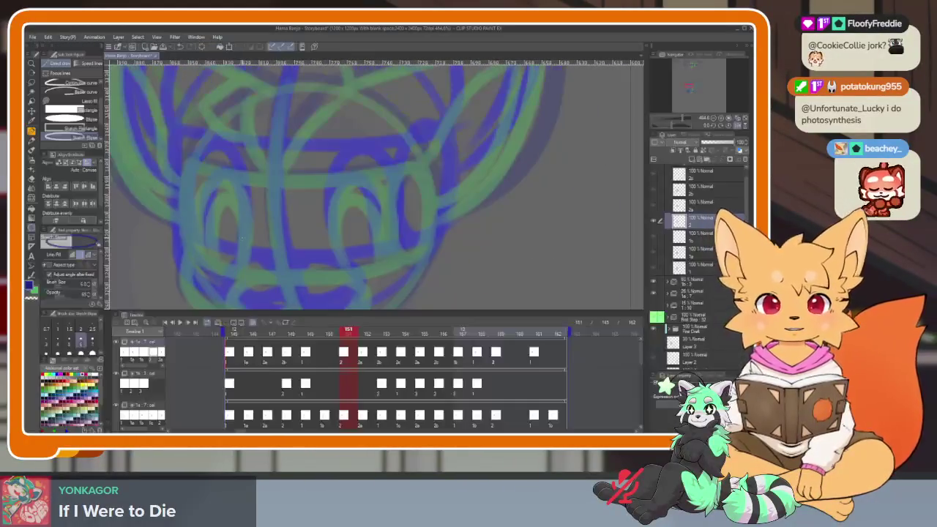
pyautogui.press('Tab')
# - Draw the dark blue head circle with vertical and horizontal cross guides over the face
pyautogui.moveTo(188, 155); pyautogui.dragTo(438, 401)
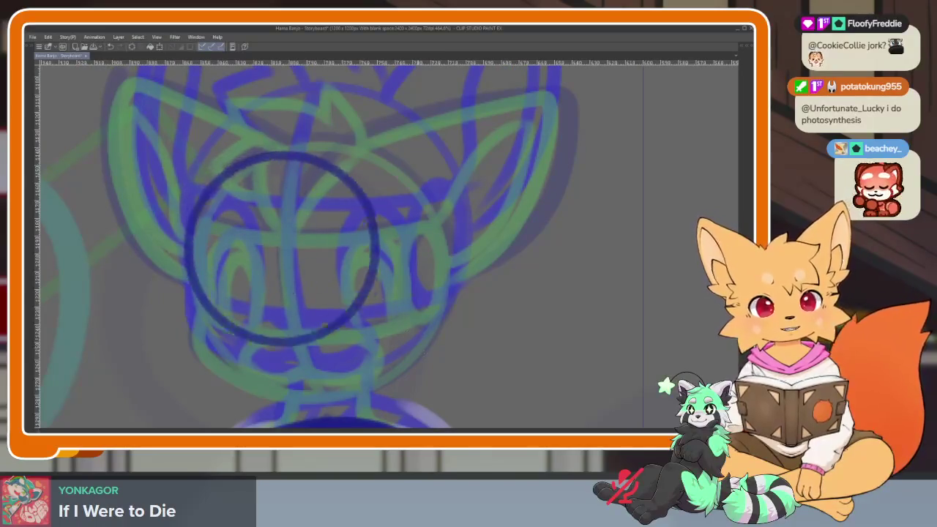
pyautogui.hotkey('ctrl', 'z')
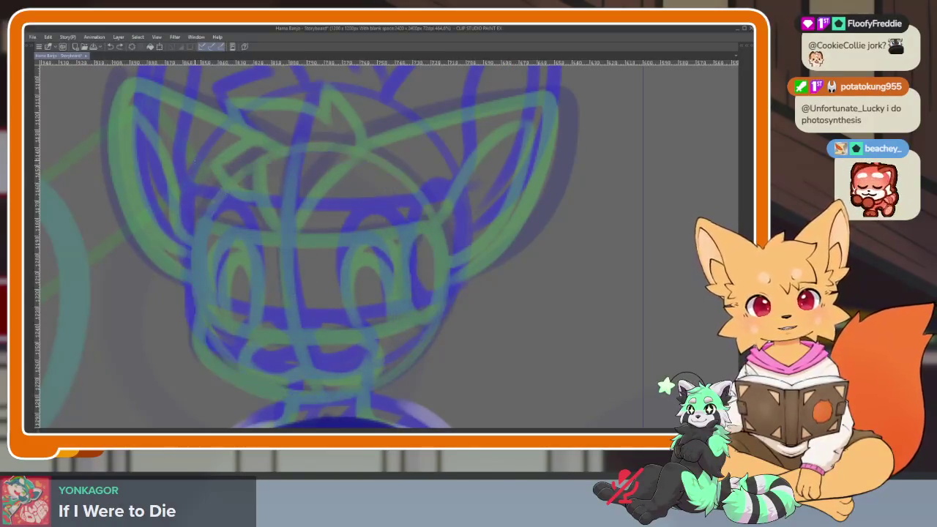
pyautogui.moveTo(189, 154); pyautogui.dragTo(438, 401)
pyautogui.hotkey('ctrl', 'z')
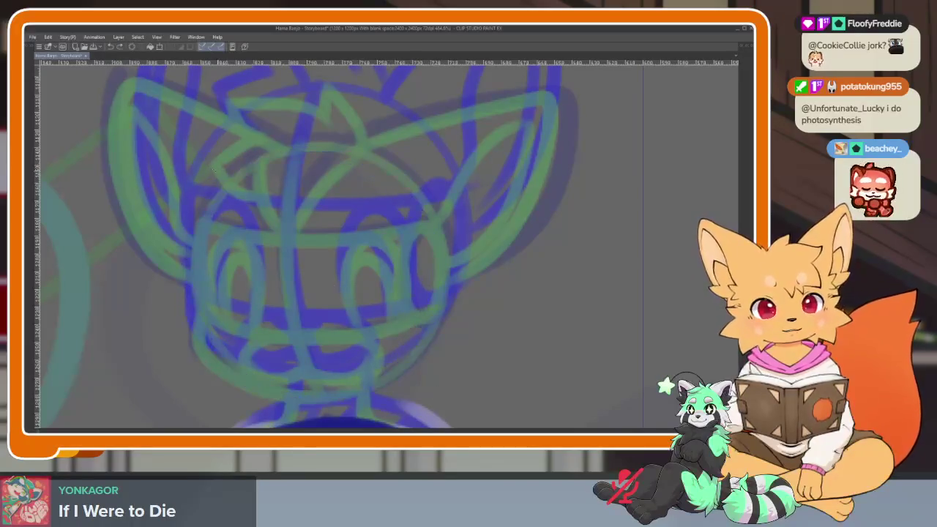
pyautogui.moveTo(191, 148); pyautogui.dragTo(443, 404)
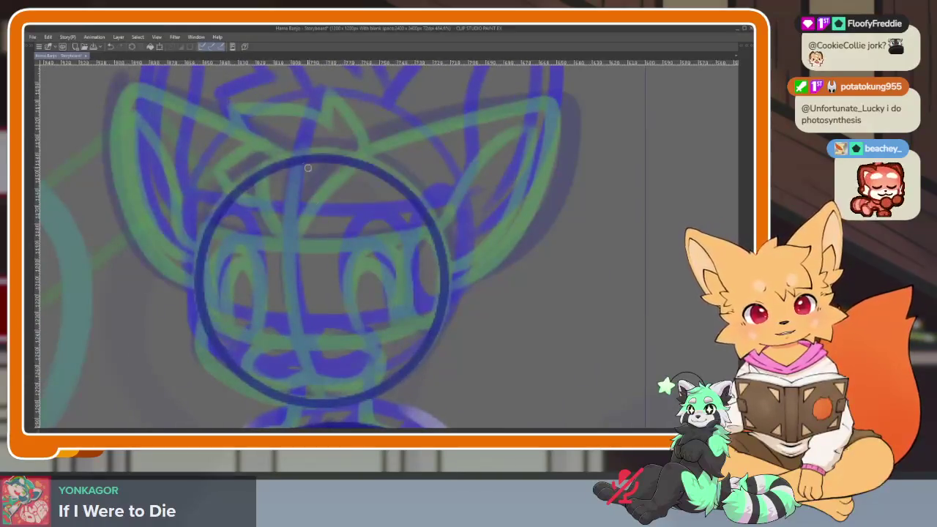
pyautogui.moveTo(301, 160); pyautogui.dragTo(330, 406)
pyautogui.scroll(2, 292, 381)
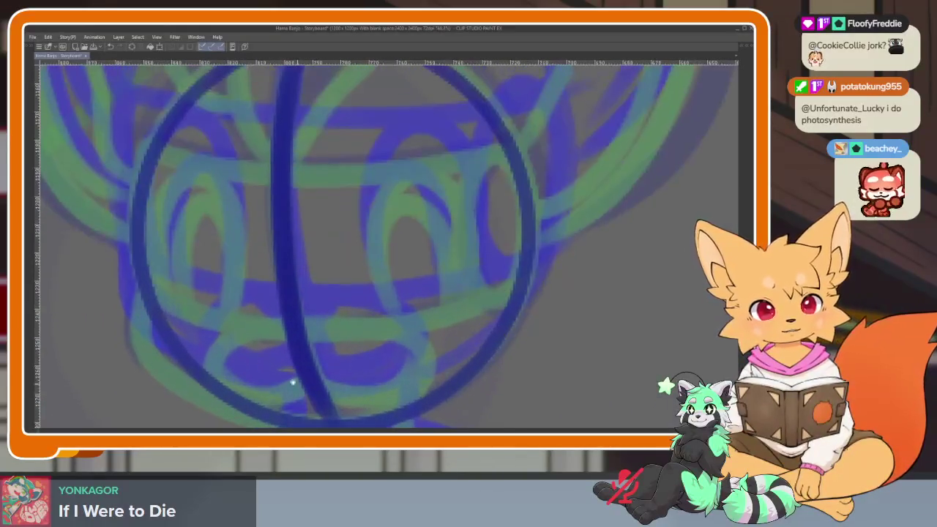
pyautogui.moveTo(145, 292)
pyautogui.mouseDown()
pyautogui.moveTo(337, 334)
pyautogui.moveTo(518, 276)
pyautogui.mouseUp()
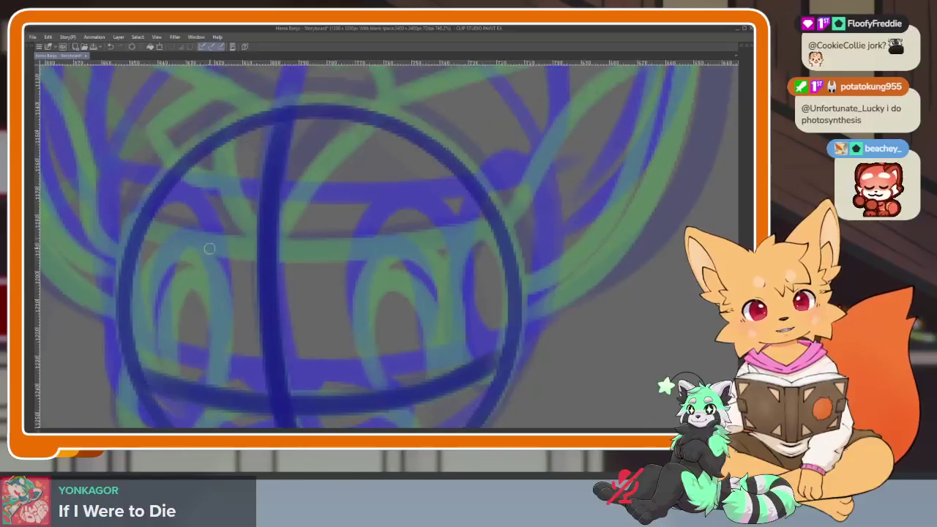
pyautogui.moveTo(168, 233); pyautogui.dragTo(489, 220)
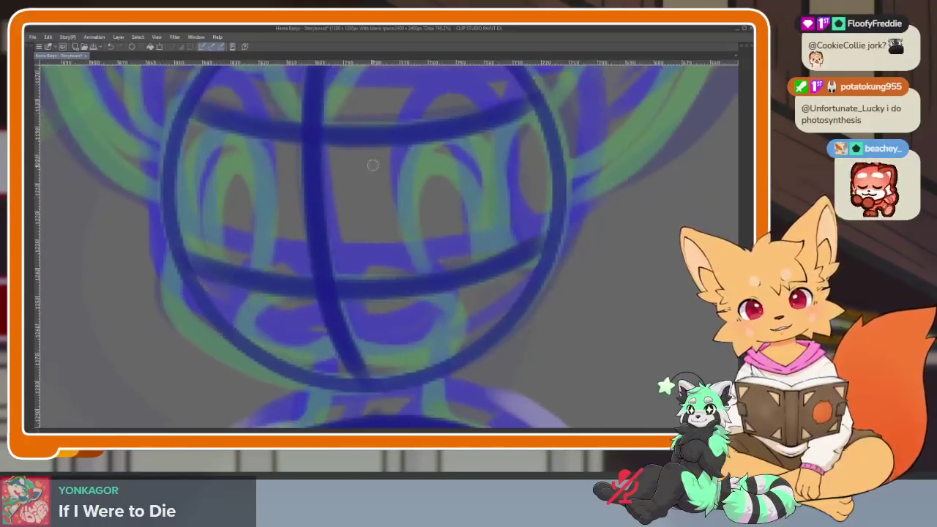
pyautogui.moveTo(182, 114)
pyautogui.mouseDown()
pyautogui.moveTo(197, 286)
pyautogui.moveTo(176, 285)
pyautogui.moveTo(219, 350)
pyautogui.moveTo(388, 389)
pyautogui.mouseUp()
# - Sketch the muzzle loop and a stroke along the head's lower arc
pyautogui.scroll(2, 419, 369)
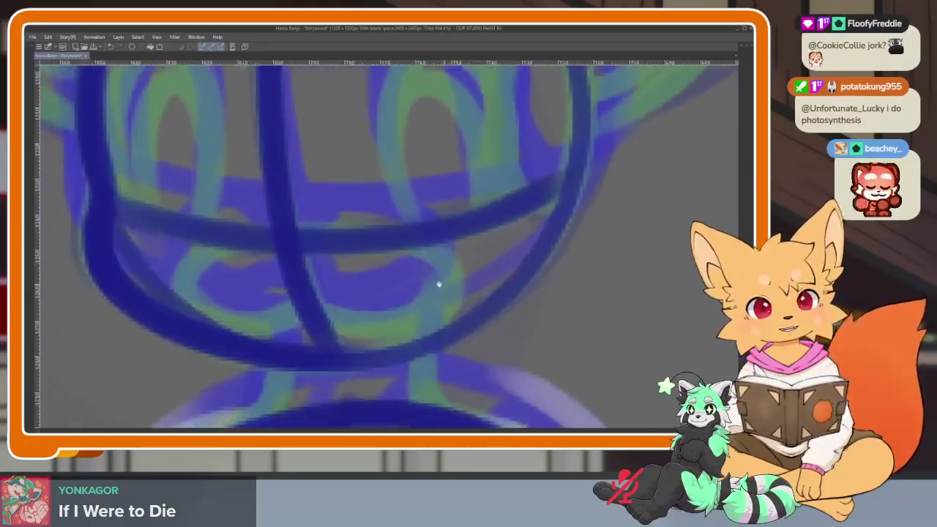
pyautogui.moveTo(244, 238)
pyautogui.mouseDown()
pyautogui.moveTo(188, 320)
pyautogui.moveTo(234, 330)
pyautogui.mouseUp()
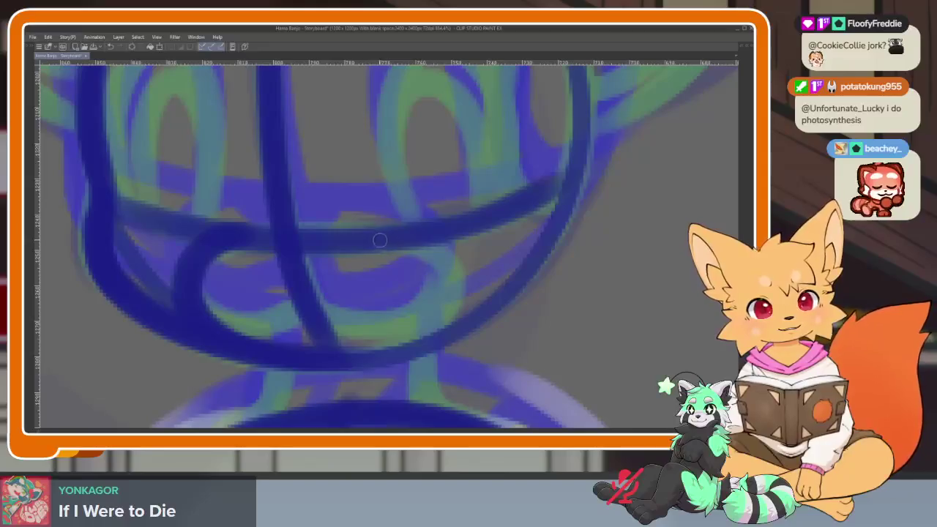
pyautogui.moveTo(380, 240); pyautogui.dragTo(438, 338)
pyautogui.moveTo(272, 320); pyautogui.dragTo(386, 337)
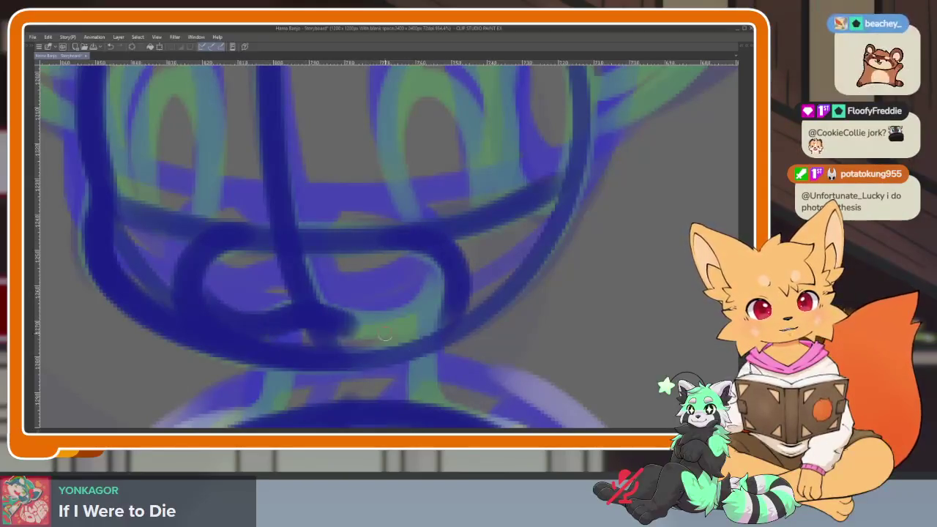
pyautogui.scroll(3, 396, 367)
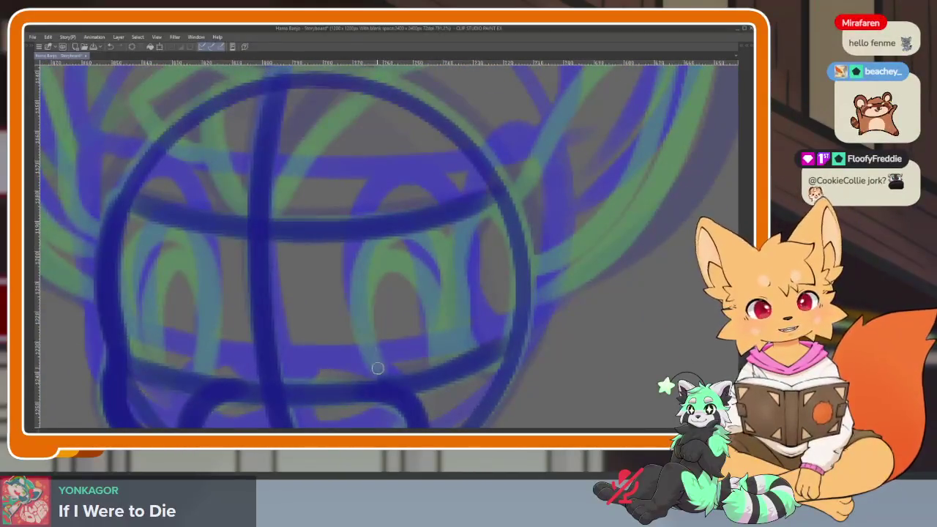
# - Draw and refine the two eye loops on the fox's face
pyautogui.moveTo(378, 368); pyautogui.dragTo(451, 350)
pyautogui.scroll(3, 432, 345)
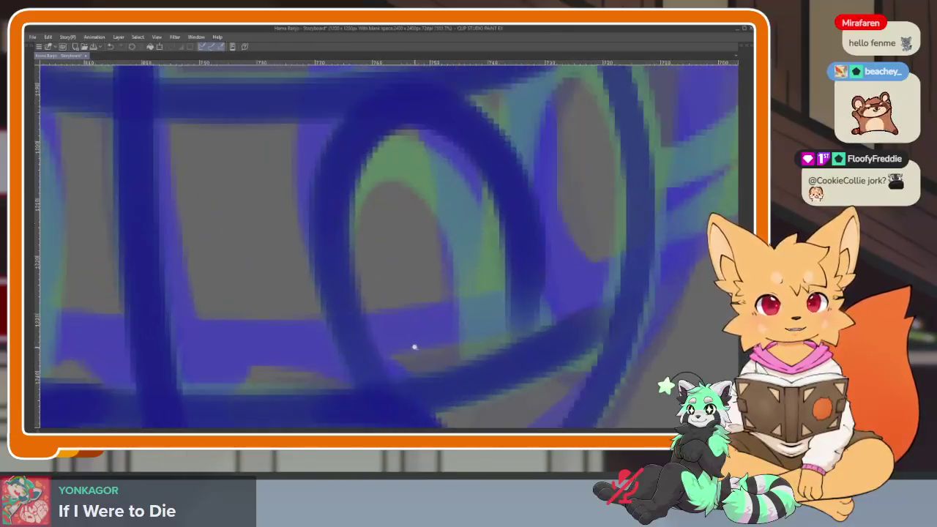
pyautogui.scroll(-2, 415, 347)
pyautogui.moveTo(369, 405); pyautogui.dragTo(436, 378)
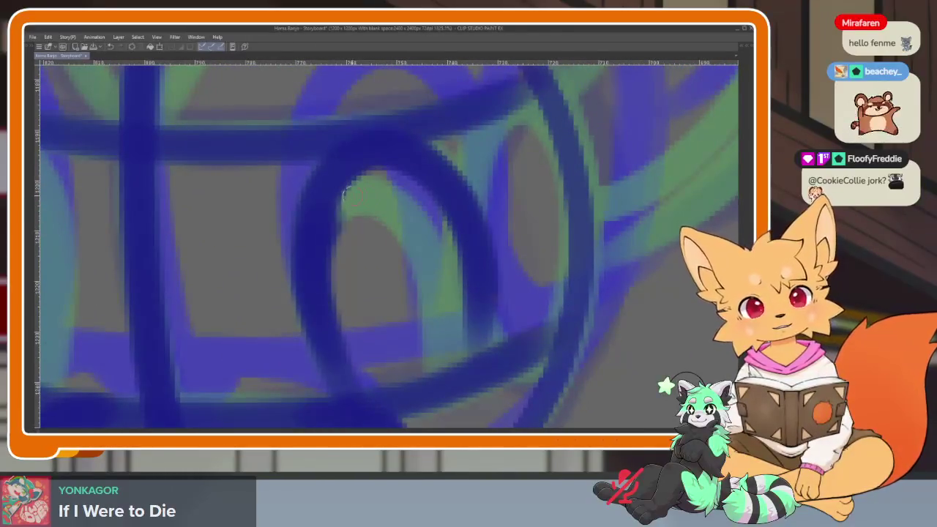
pyautogui.scroll(-5, 439, 348)
pyautogui.scroll(4, 439, 349)
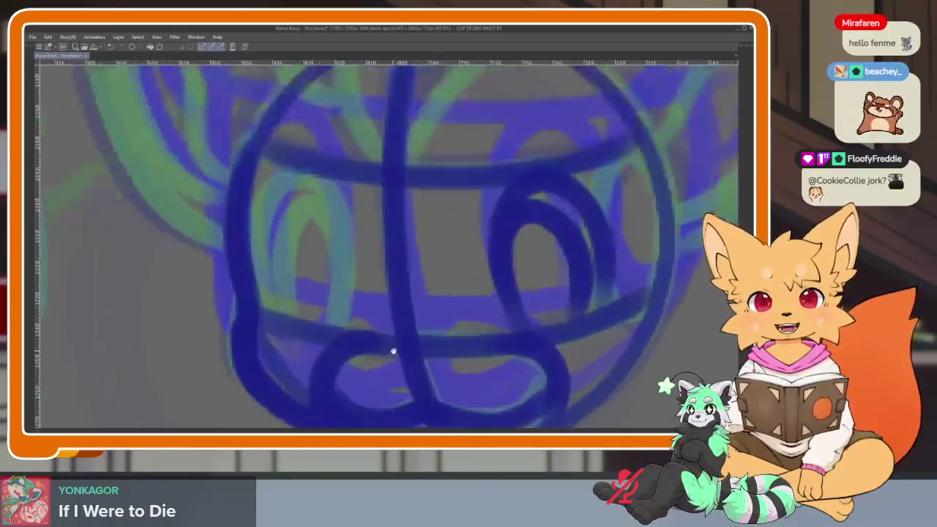
pyautogui.scroll(-2, 391, 352)
pyautogui.scroll(3, 366, 361)
pyautogui.scroll(2, 369, 384)
pyautogui.scroll(1, 364, 384)
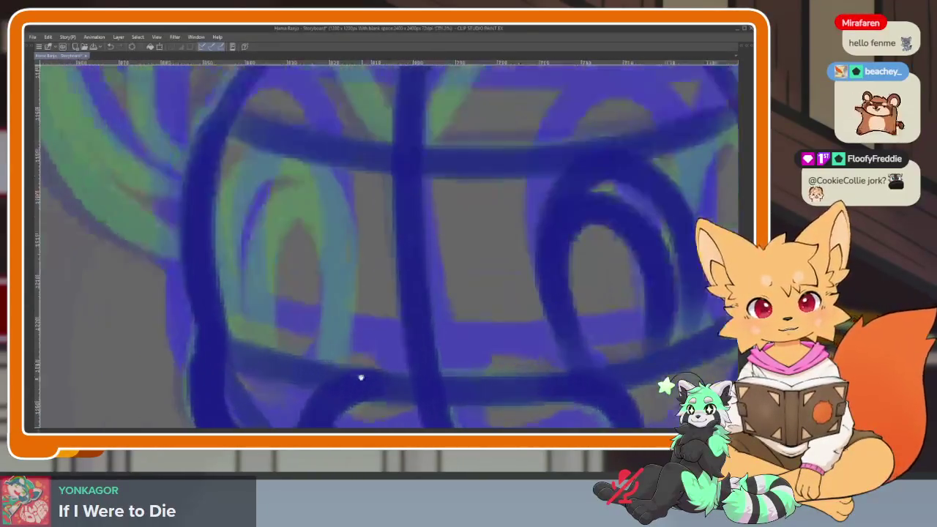
pyautogui.scroll(1, 345, 382)
pyautogui.moveTo(329, 389)
pyautogui.mouseDown()
pyautogui.moveTo(329, 194)
pyautogui.moveTo(214, 303)
pyautogui.moveTo(223, 370)
pyautogui.moveTo(313, 221)
pyautogui.moveTo(288, 391)
pyautogui.mouseUp()
pyautogui.scroll(-3, 288, 391)
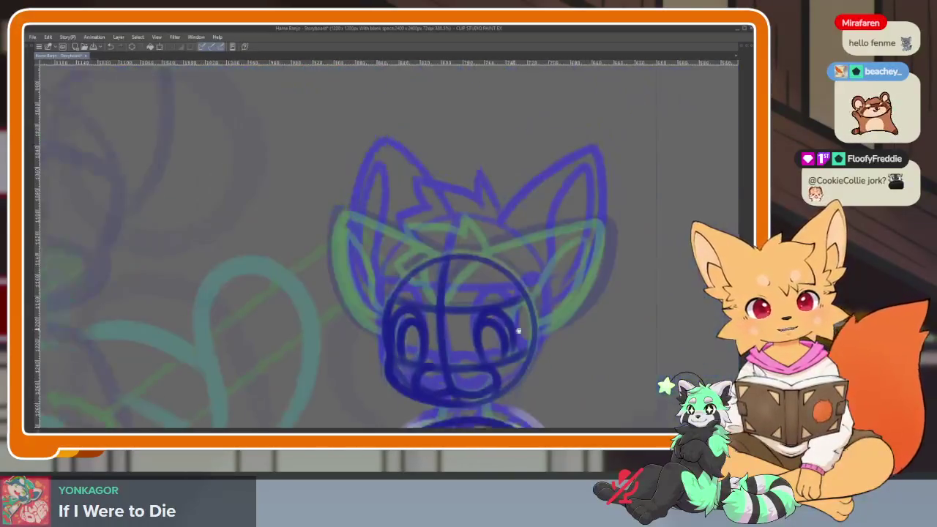
pyautogui.scroll(1, 425, 356)
pyautogui.scroll(3, 402, 323)
pyautogui.scroll(2, 390, 267)
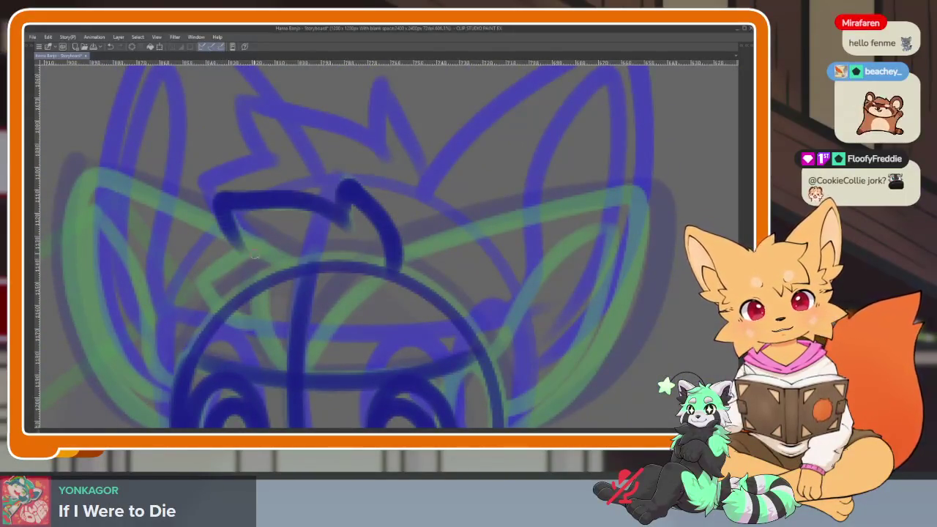
# - Sketch the hair tuft and both ear outlines, then restore the palettes and timeline
pyautogui.moveTo(334, 300); pyautogui.dragTo(238, 270)
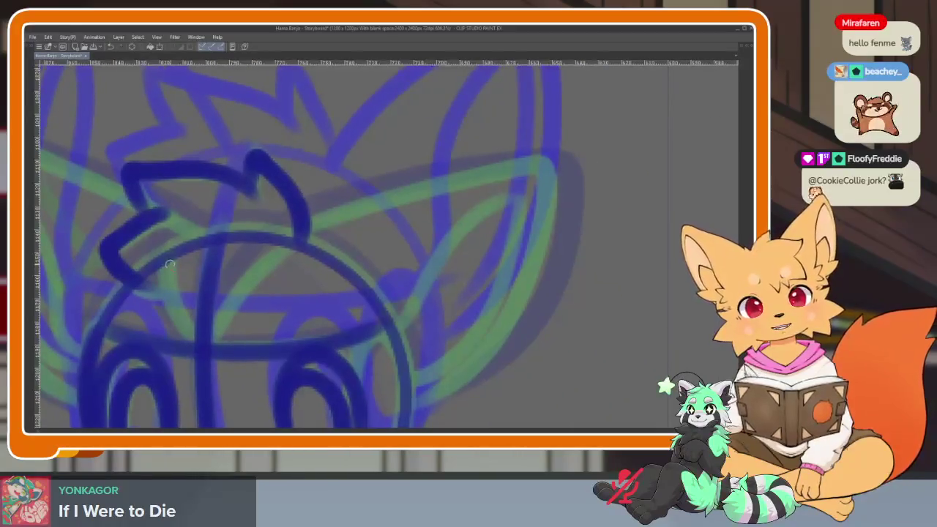
pyautogui.moveTo(168, 249); pyautogui.dragTo(197, 337)
pyautogui.moveTo(269, 249)
pyautogui.mouseDown()
pyautogui.moveTo(250, 235)
pyautogui.moveTo(423, 157)
pyautogui.moveTo(501, 158)
pyautogui.moveTo(460, 301)
pyautogui.moveTo(359, 382)
pyautogui.mouseUp()
pyautogui.moveTo(326, 337)
pyautogui.mouseDown()
pyautogui.moveTo(410, 220)
pyautogui.moveTo(473, 194)
pyautogui.moveTo(344, 377)
pyautogui.moveTo(465, 330)
pyautogui.moveTo(334, 378)
pyautogui.moveTo(379, 342)
pyautogui.moveTo(364, 213)
pyautogui.mouseUp()
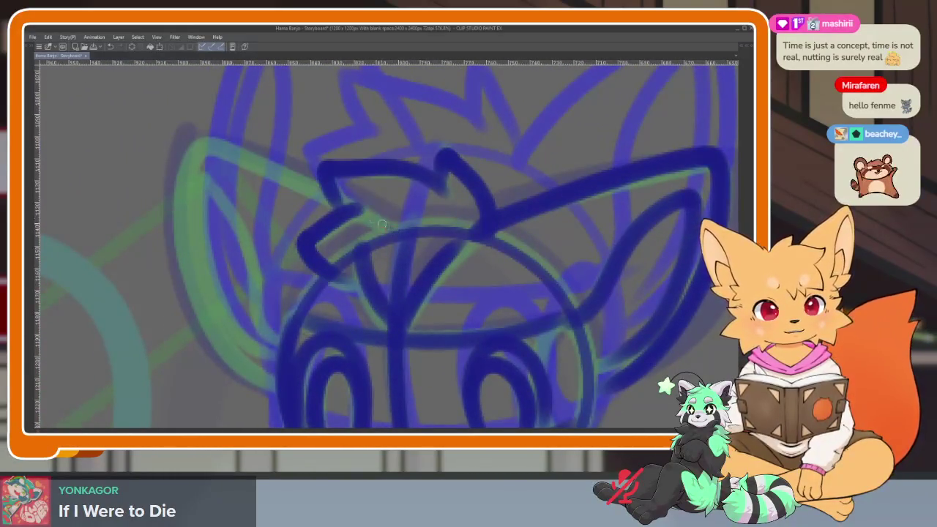
pyautogui.moveTo(185, 166)
pyautogui.mouseDown()
pyautogui.moveTo(182, 289)
pyautogui.moveTo(274, 380)
pyautogui.mouseUp()
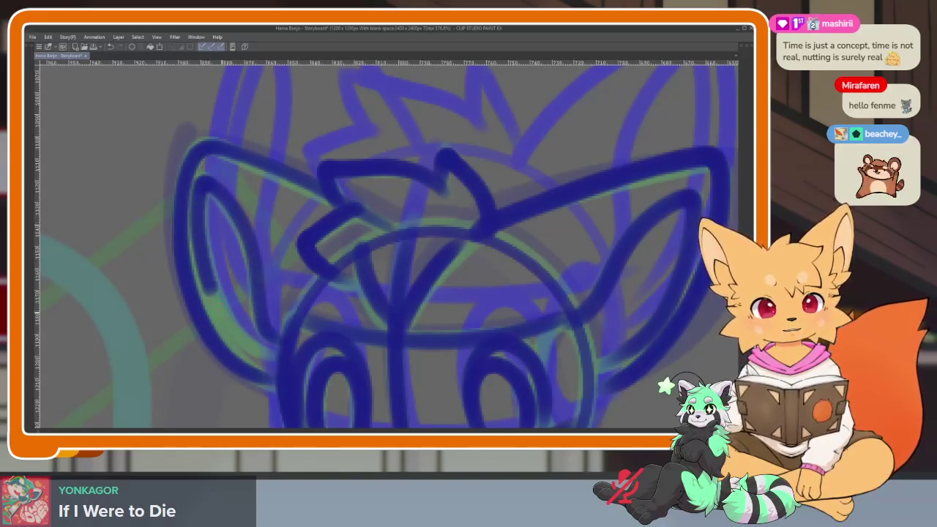
pyautogui.scroll(-3, 439, 337)
pyautogui.scroll(-3, 469, 337)
pyautogui.scroll(-2, 454, 293)
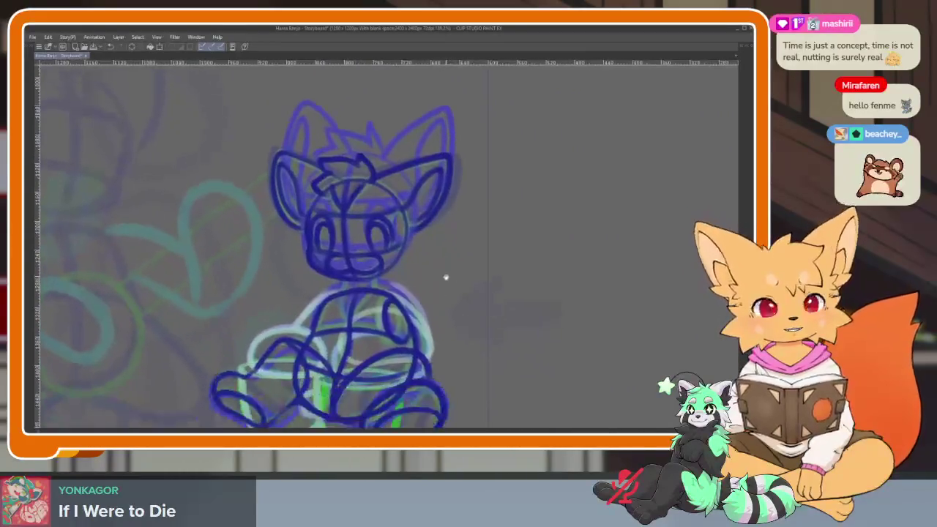
pyautogui.scroll(5, 347, 286)
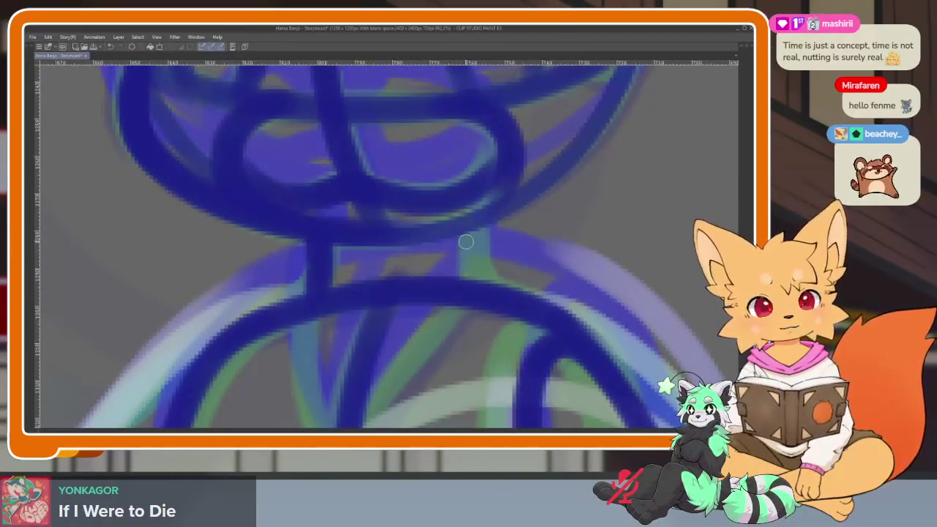
pyautogui.scroll(-5, 512, 315)
pyautogui.scroll(1, 476, 312)
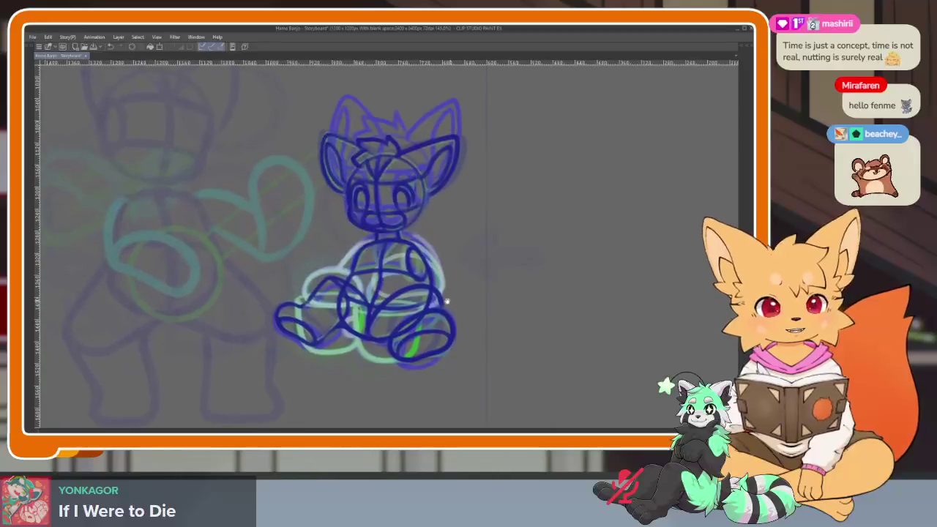
pyautogui.scroll(3, 381, 337)
pyautogui.scroll(-2, 380, 337)
pyautogui.press('Tab')
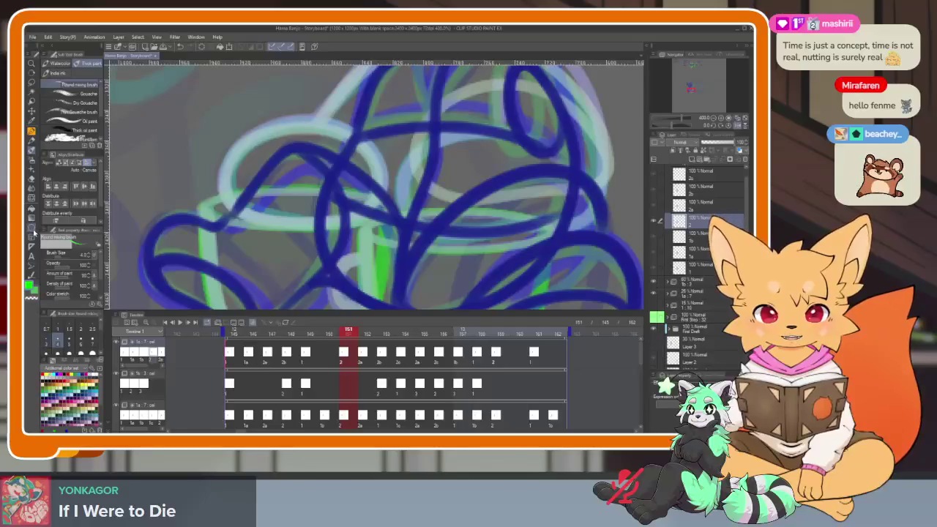
# - With the panels hidden, draw the rims and bodies of the two green mugs
pyautogui.press('Tab')
pyautogui.scroll(2, 439, 337)
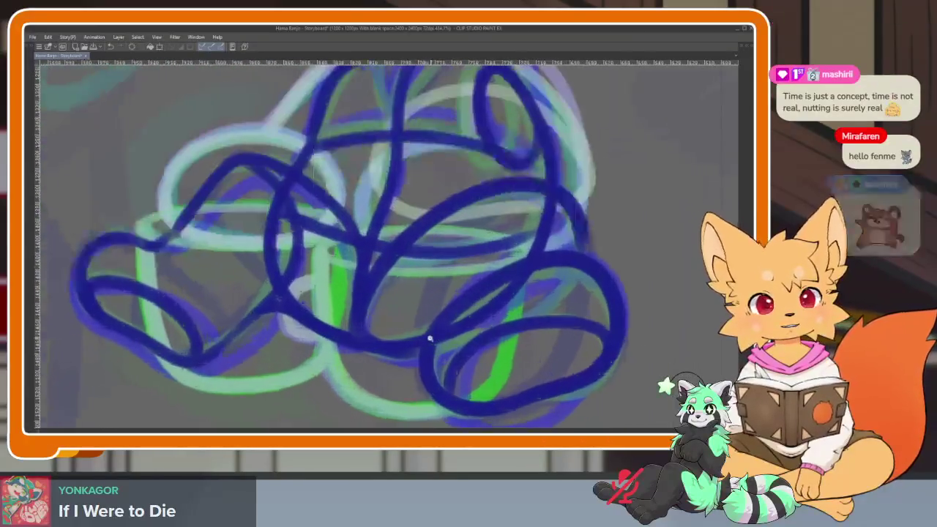
pyautogui.hscroll(-2, 430, 339)
pyautogui.moveTo(189, 223); pyautogui.dragTo(382, 248)
pyautogui.hscroll(2, 516, 309)
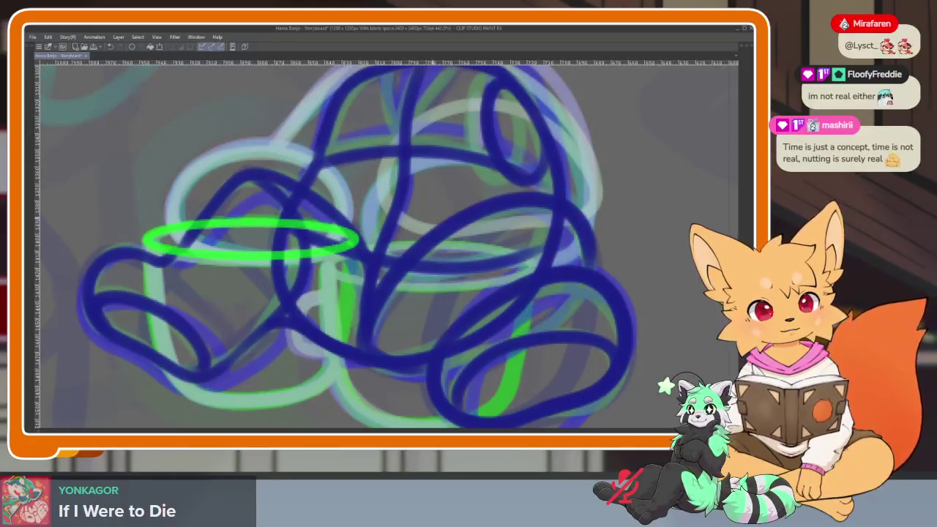
pyautogui.moveTo(328, 248)
pyautogui.mouseDown()
pyautogui.moveTo(495, 253)
pyautogui.moveTo(536, 284)
pyautogui.moveTo(394, 334)
pyautogui.mouseUp()
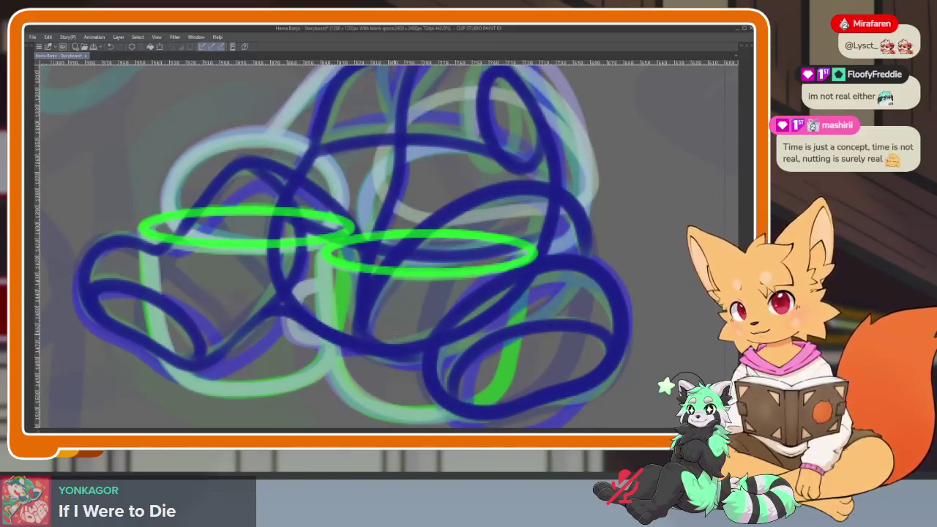
pyautogui.moveTo(394, 335)
pyautogui.mouseDown()
pyautogui.moveTo(376, 335)
pyautogui.moveTo(356, 351)
pyautogui.moveTo(363, 359)
pyautogui.moveTo(270, 303)
pyautogui.mouseUp()
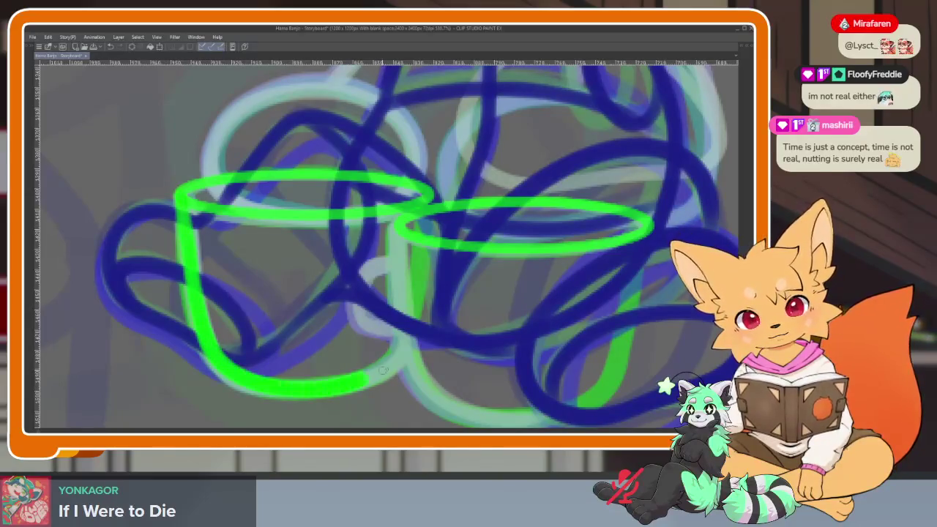
pyautogui.moveTo(383, 369); pyautogui.dragTo(303, 185)
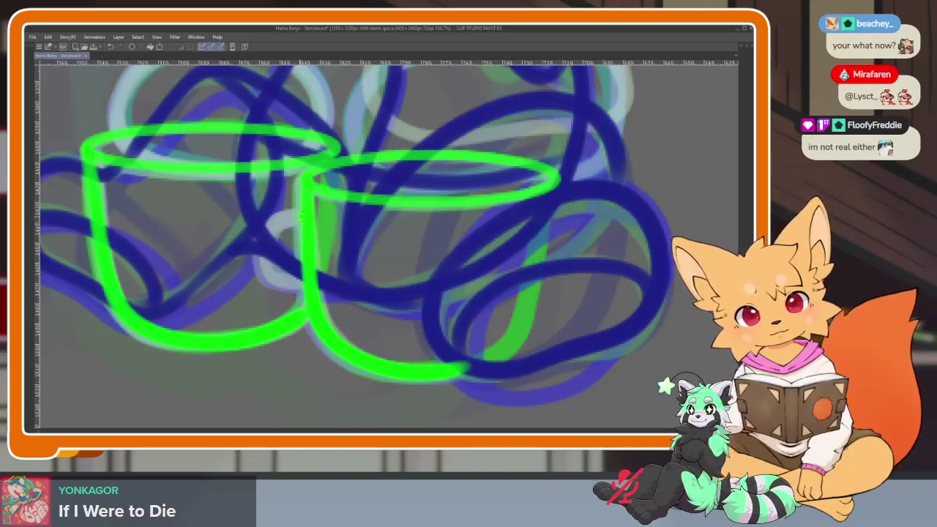
# - Zoom in and out to review the mug outlines, then restore the tool, layer and timeline panels
pyautogui.scroll(-5, 487, 329)
pyautogui.scroll(1, 487, 329)
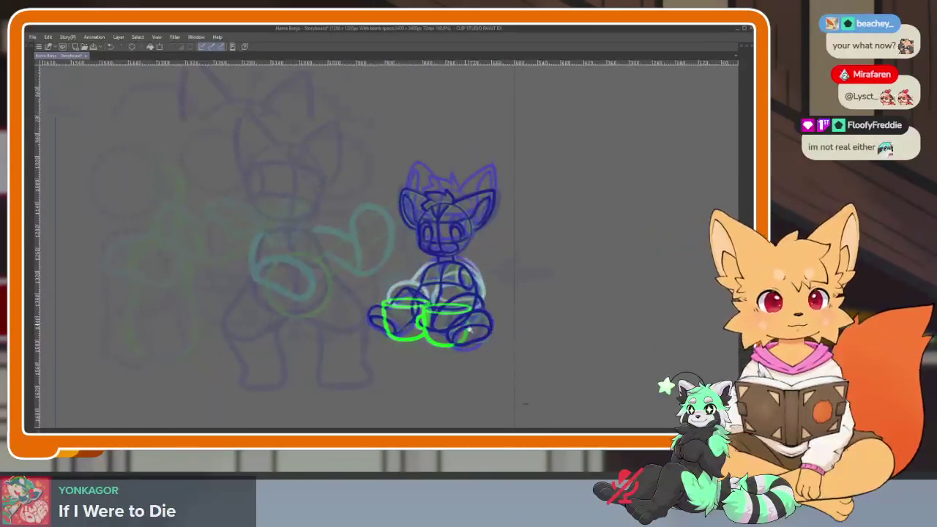
pyautogui.scroll(2, 486, 329)
pyautogui.scroll(1, 486, 329)
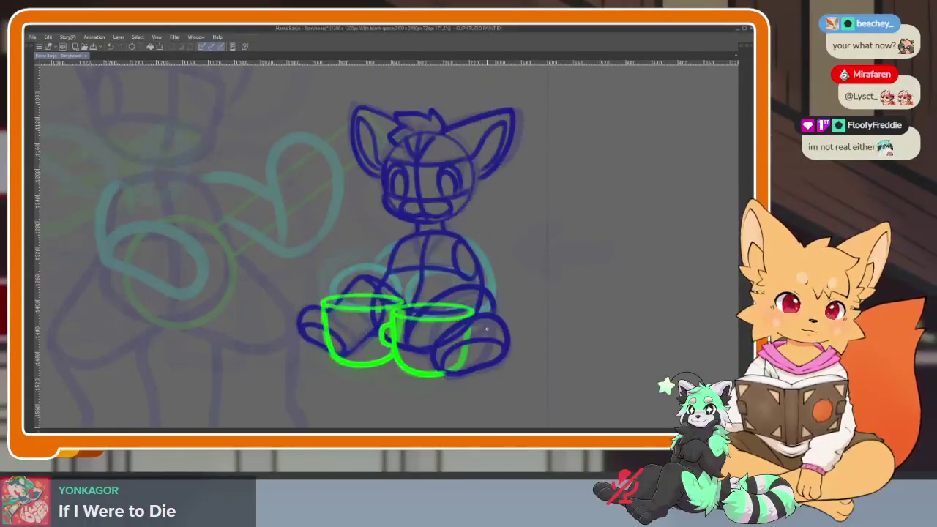
pyautogui.scroll(2, 411, 369)
pyautogui.scroll(-2, 411, 369)
pyautogui.scroll(3, 411, 368)
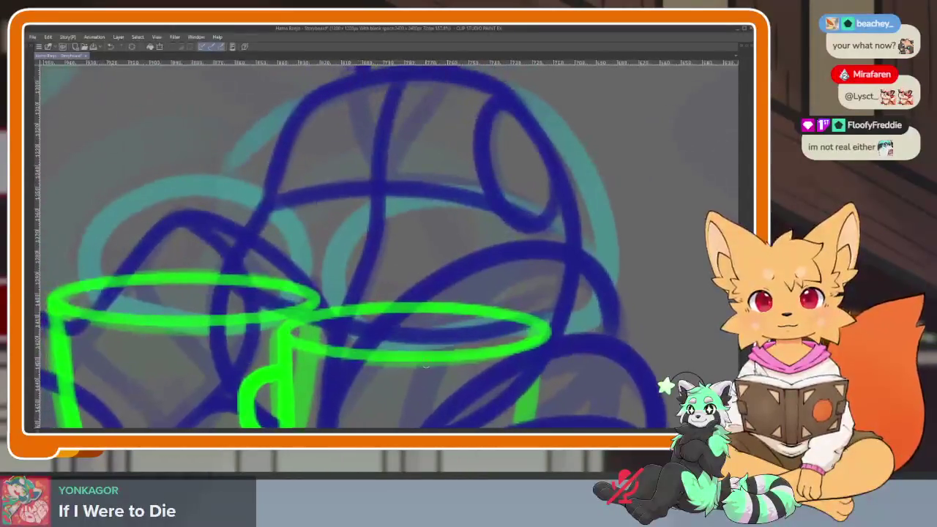
pyautogui.scroll(1, 429, 376)
pyautogui.scroll(1, 430, 378)
pyautogui.scroll(-1, 430, 378)
pyautogui.scroll(-1, 429, 370)
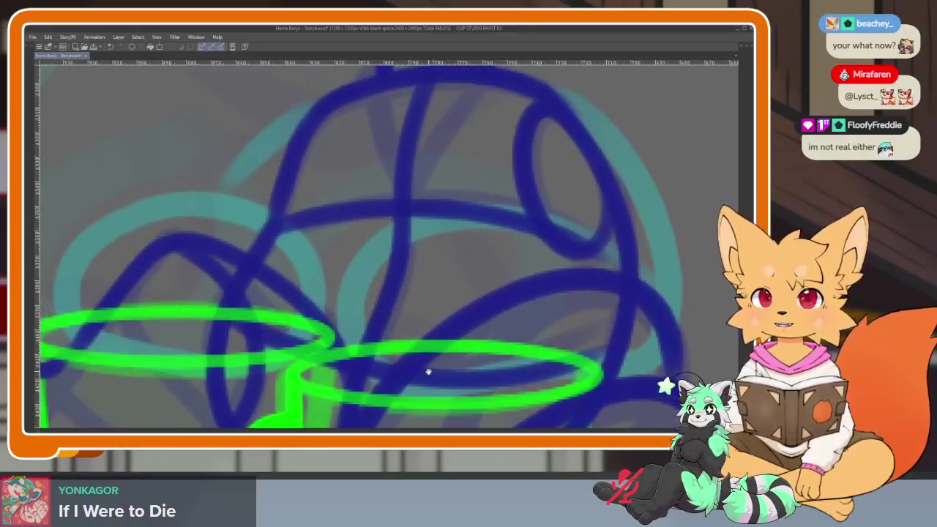
pyautogui.press('Tab')
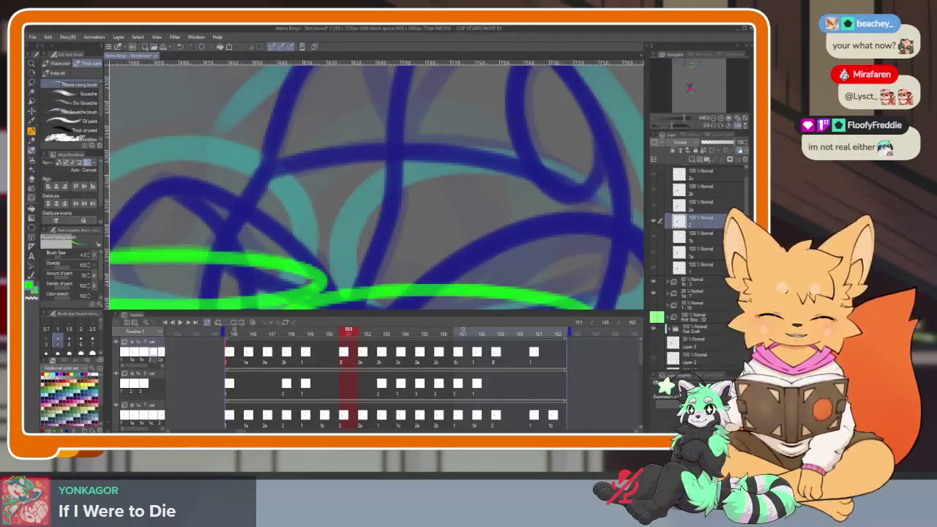
# - Zoom in full-canvas and draw a cyan arm loop over the right mug, extending it up the body
pyautogui.press('Tab')
pyautogui.scroll(1, 491, 325)
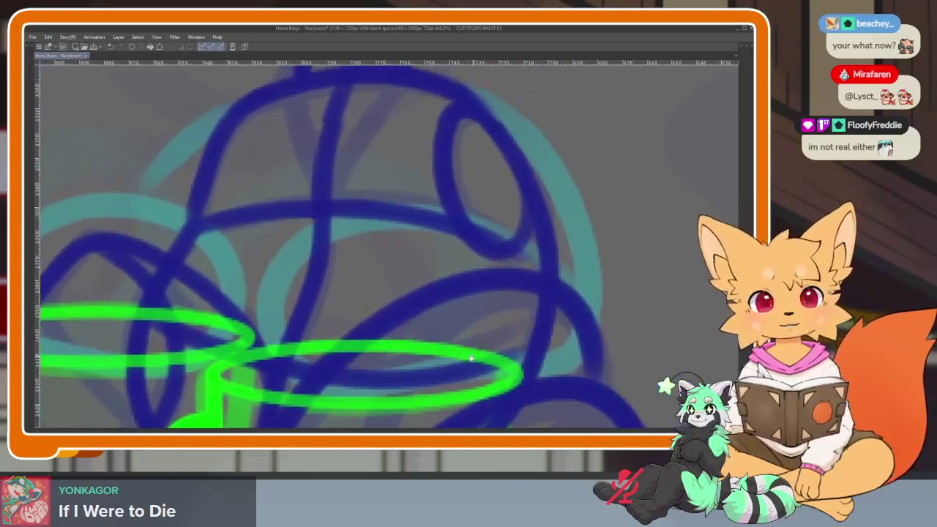
pyautogui.scroll(1, 484, 352)
pyautogui.scroll(1, 546, 313)
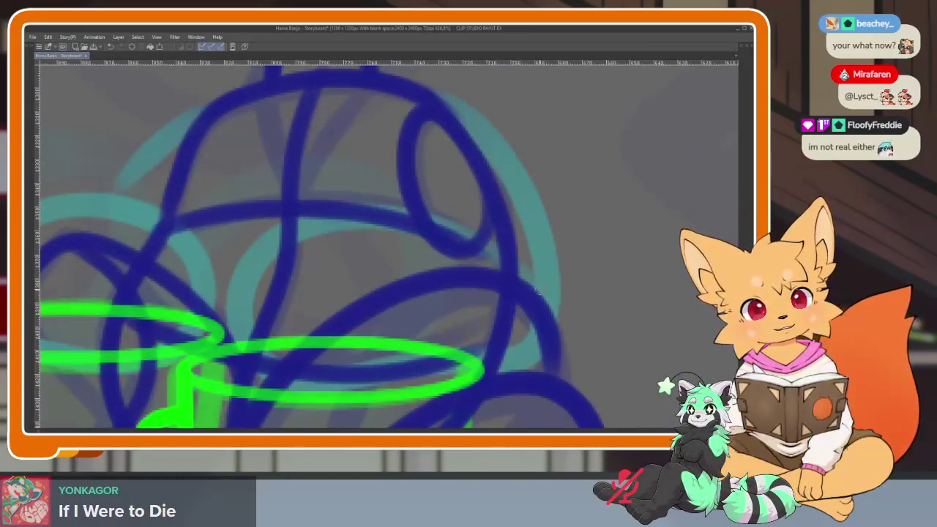
pyautogui.moveTo(492, 242)
pyautogui.mouseDown()
pyautogui.moveTo(293, 210)
pyautogui.moveTo(279, 381)
pyautogui.moveTo(439, 366)
pyautogui.moveTo(554, 334)
pyautogui.moveTo(372, 83)
pyautogui.mouseUp()
pyautogui.moveTo(403, 185); pyautogui.dragTo(490, 229)
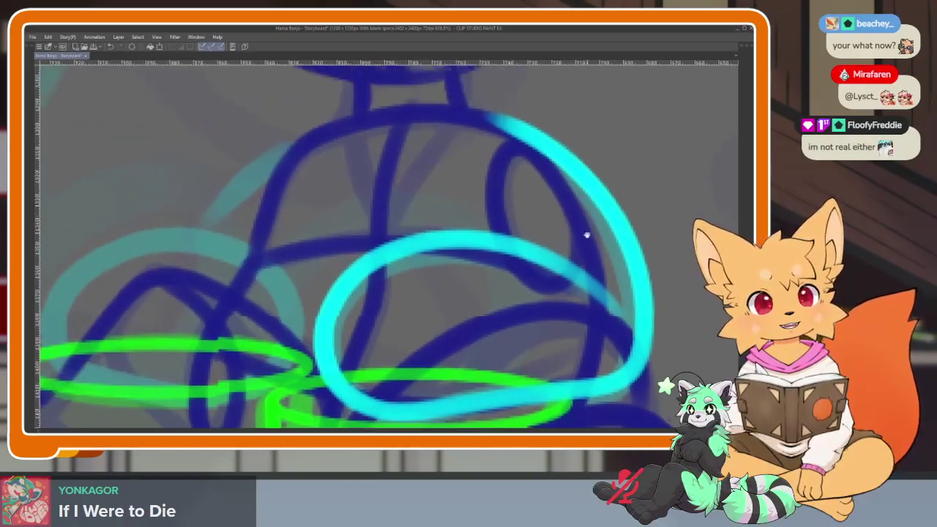
# - Draw and close a second cyan arm loop over the left mug, linking it to the right arc
pyautogui.moveTo(468, 271); pyautogui.dragTo(591, 224)
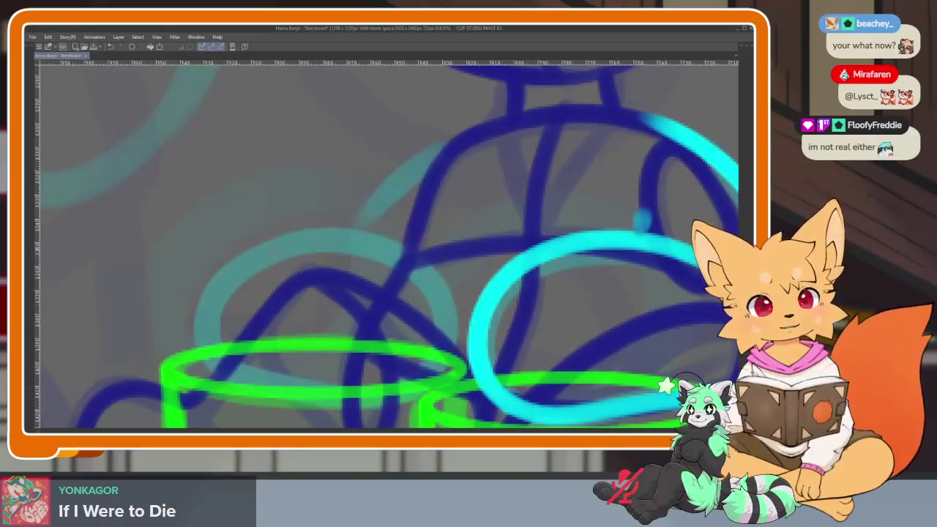
pyautogui.moveTo(205, 326)
pyautogui.mouseDown()
pyautogui.moveTo(326, 243)
pyautogui.moveTo(447, 304)
pyautogui.mouseUp()
pyautogui.moveTo(387, 387); pyautogui.dragTo(205, 326)
pyautogui.moveTo(346, 245); pyautogui.dragTo(315, 291)
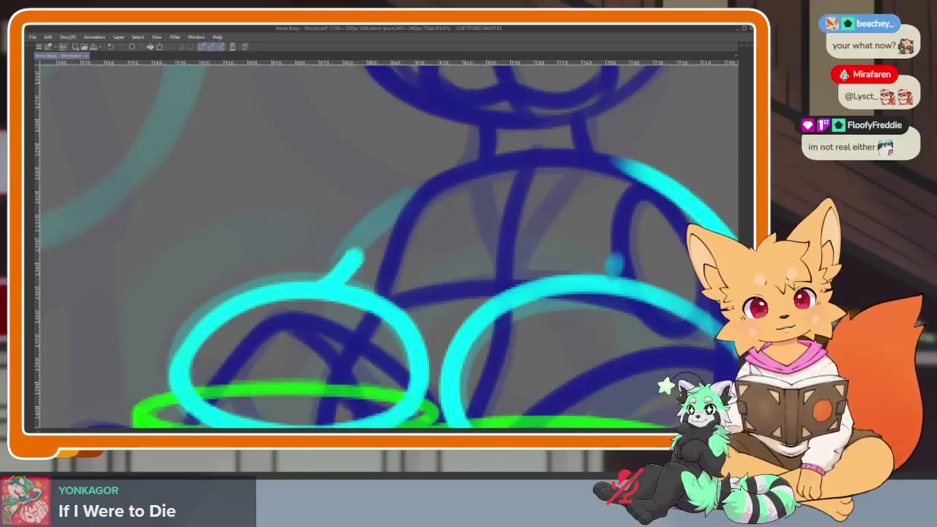
pyautogui.moveTo(358, 255); pyautogui.dragTo(439, 180)
pyautogui.scroll(-5, 530, 247)
pyautogui.scroll(2, 554, 295)
pyautogui.scroll(2, 471, 346)
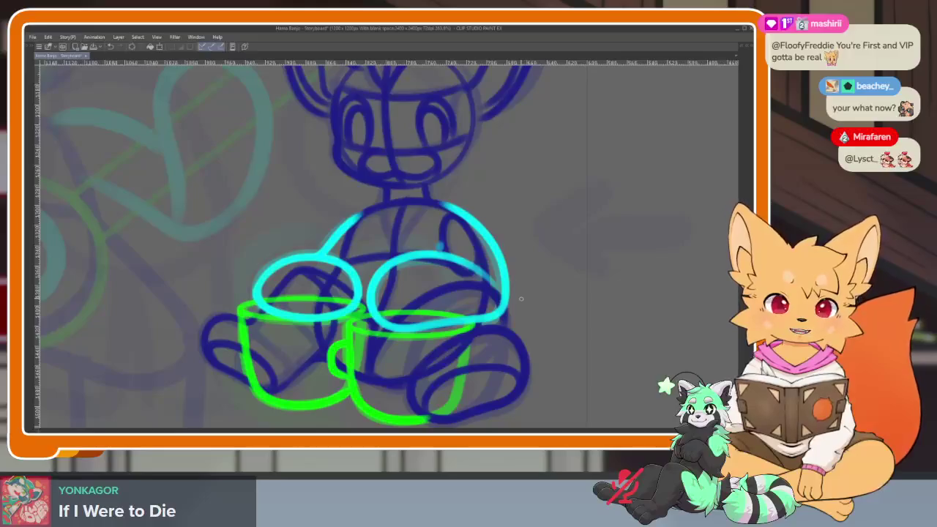
# - Step back twice with Ctrl+Z, zoom out, and show the panels again
pyautogui.hotkey('ctrl', 'z')
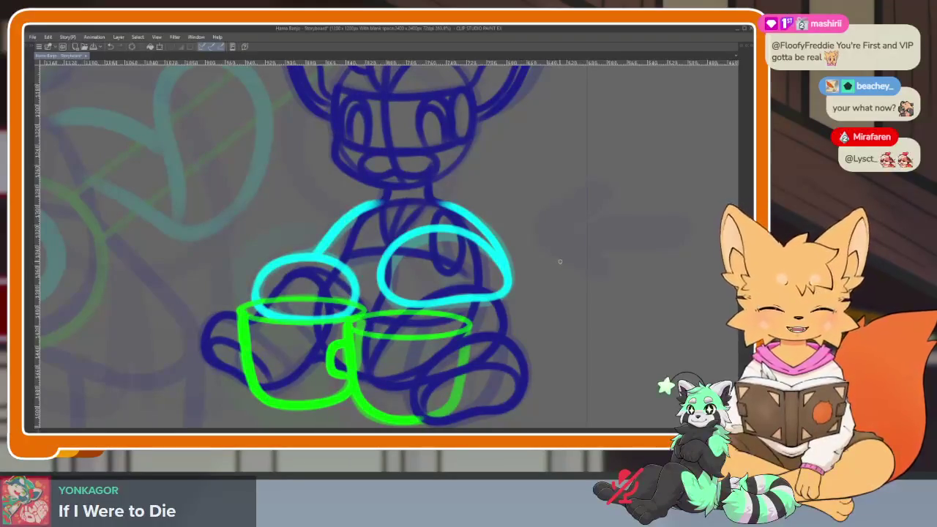
pyautogui.hotkey('ctrl', 'z')
pyautogui.hotkey('ctrl', 'z')
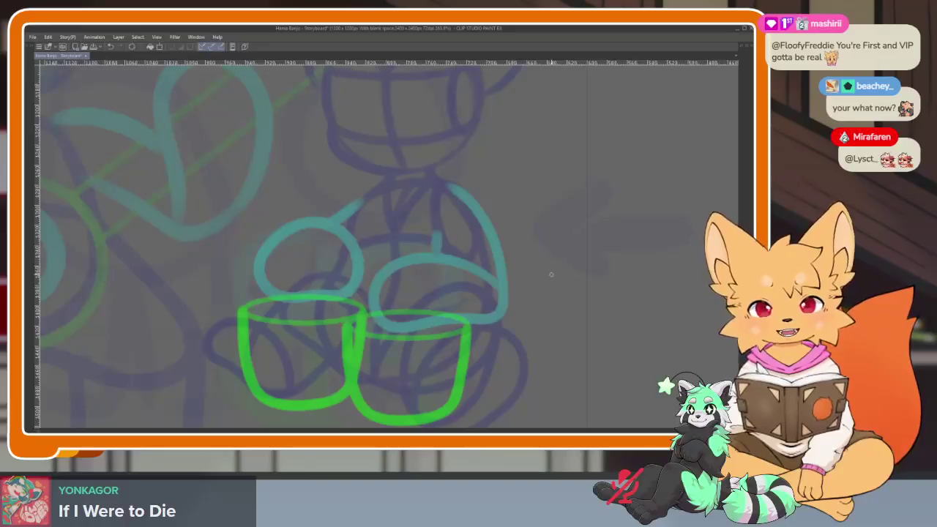
pyautogui.scroll(-1, 479, 331)
pyautogui.scroll(-1, 471, 323)
pyautogui.scroll(-2, 466, 326)
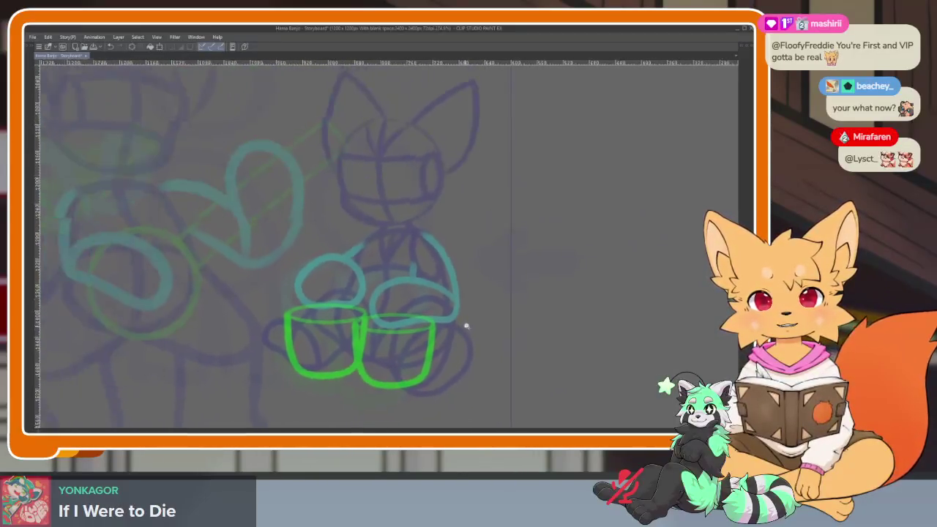
pyautogui.scroll(2, 467, 327)
pyautogui.press('Tab')
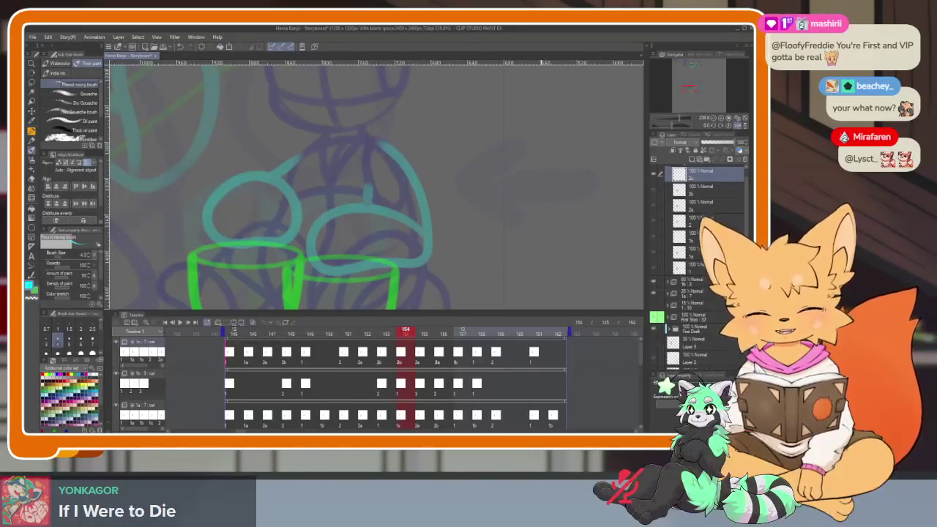
# - Sketch a dark-blue leg curve across the left mug and extend the stroke
pyautogui.press('Tab')
pyautogui.scroll(1, 337, 183)
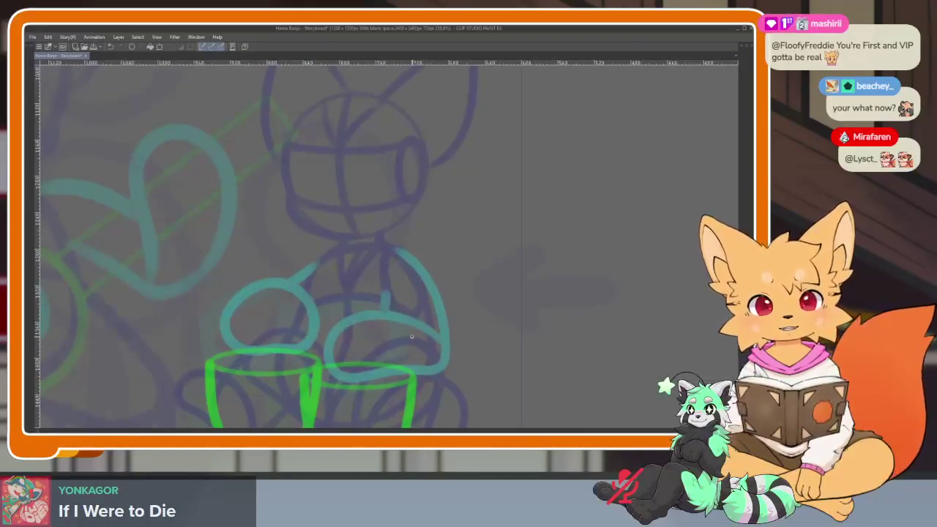
pyautogui.press('Tab')
pyautogui.press('Tab')
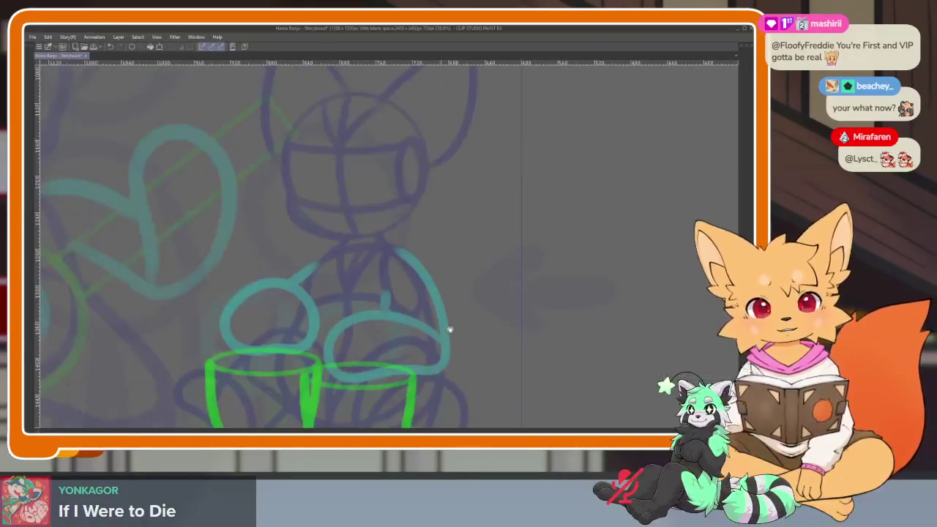
pyautogui.scroll(-1, 447, 322)
pyautogui.scroll(1, 447, 294)
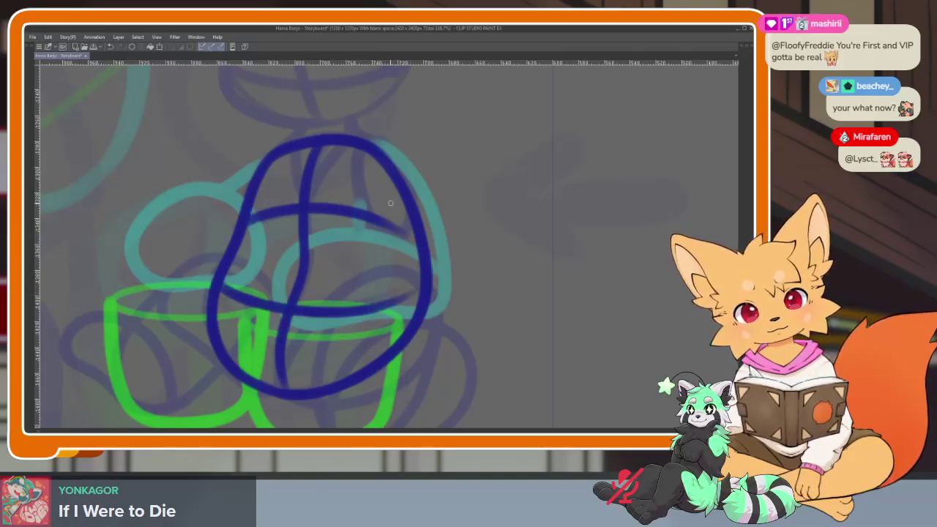
pyautogui.scroll(-2, 405, 195)
pyautogui.scroll(-3, 395, 249)
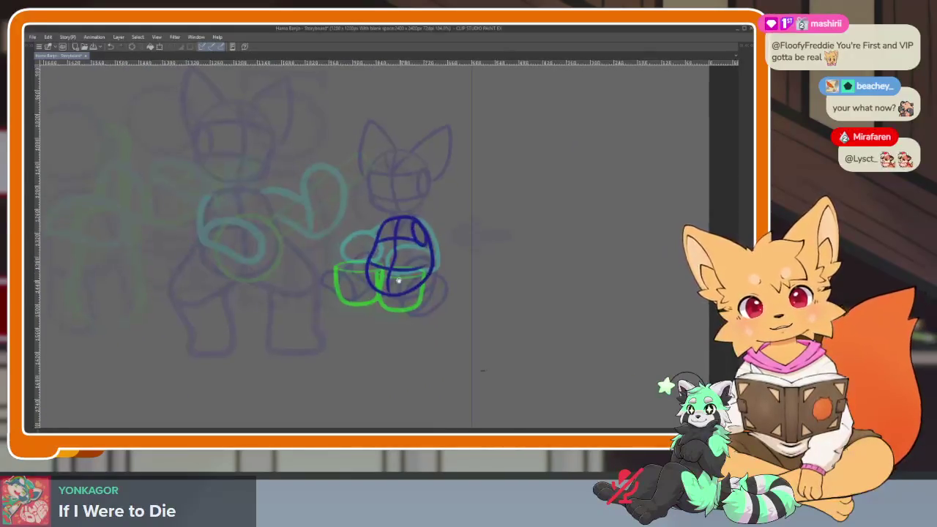
pyautogui.scroll(3, 483, 322)
pyautogui.scroll(1, 363, 317)
pyautogui.scroll(2, 363, 317)
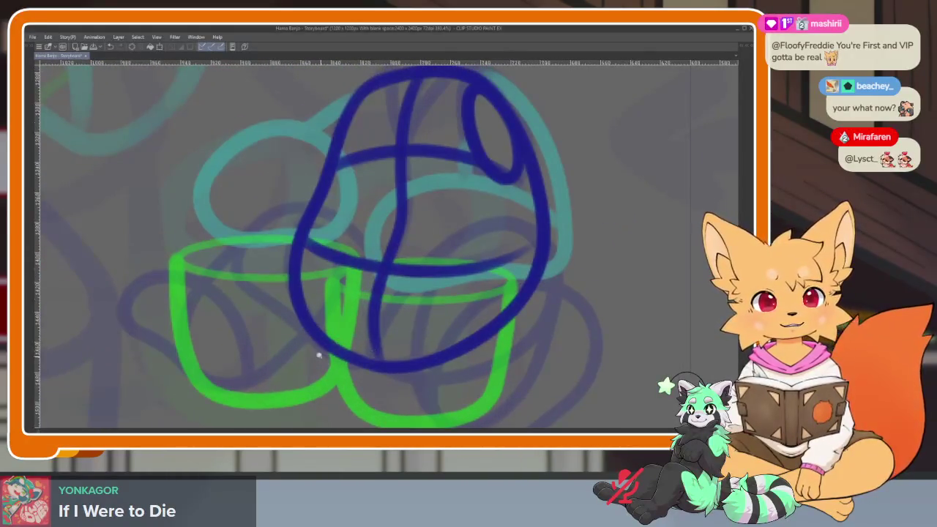
pyautogui.scroll(-1, 319, 355)
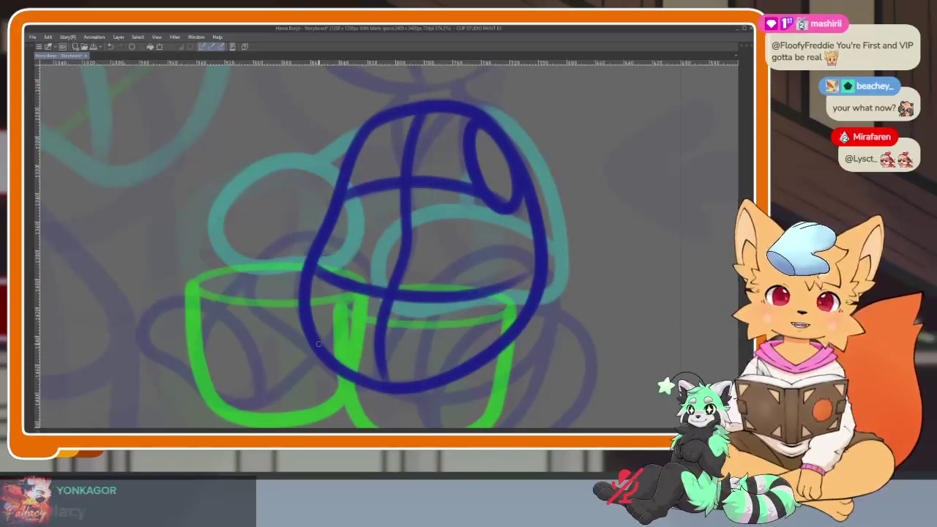
pyautogui.scroll(-1, 325, 356)
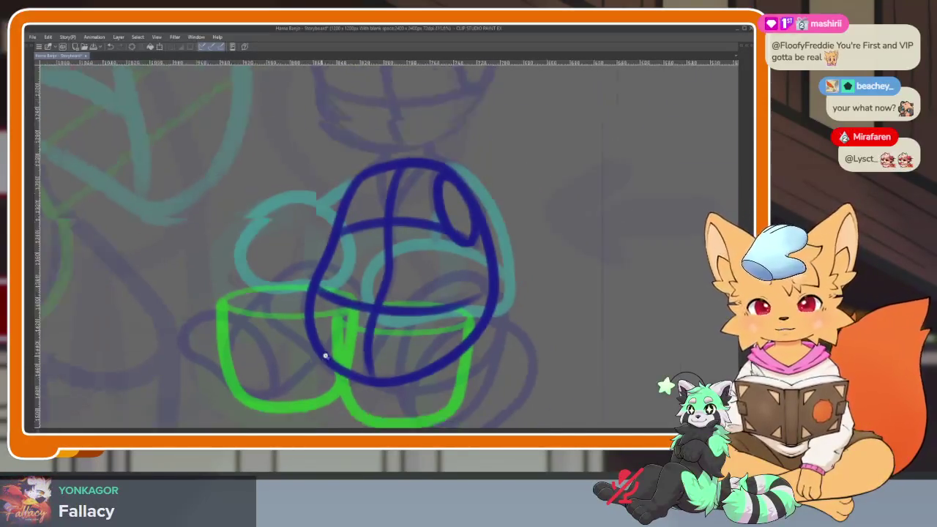
pyautogui.scroll(2, 325, 356)
pyautogui.scroll(1, 345, 356)
pyautogui.scroll(1, 450, 271)
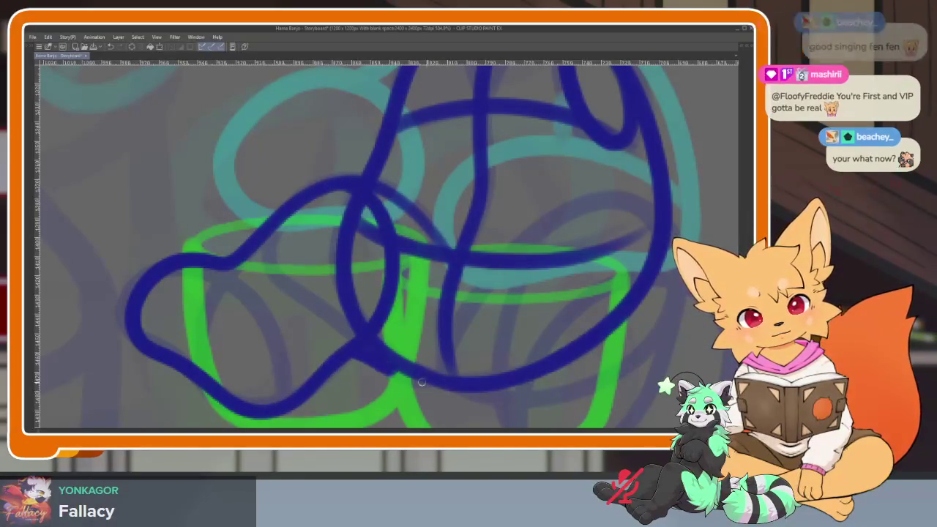
pyautogui.hscroll(3, 353, 351)
pyautogui.hscroll(3, 314, 324)
pyautogui.moveTo(245, 325); pyautogui.dragTo(479, 241)
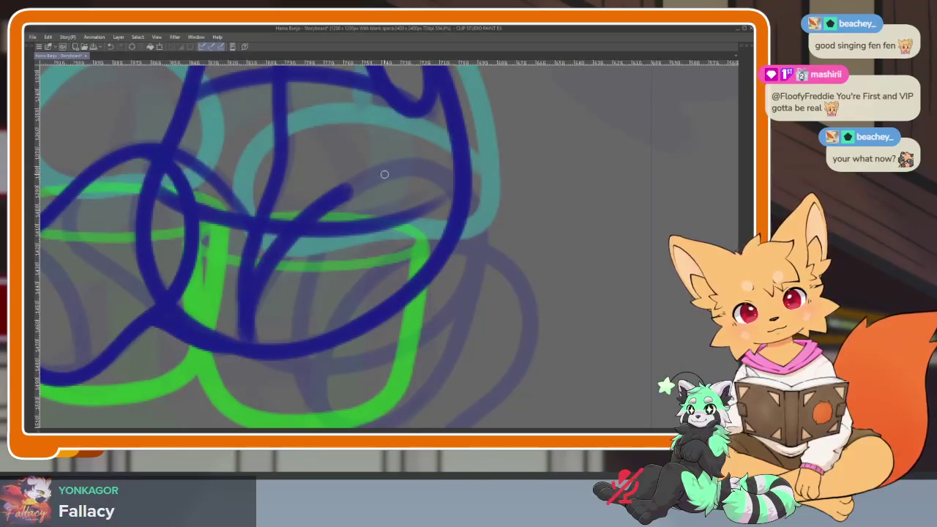
pyautogui.scroll(-1, 452, 282)
pyautogui.scroll(1, 463, 297)
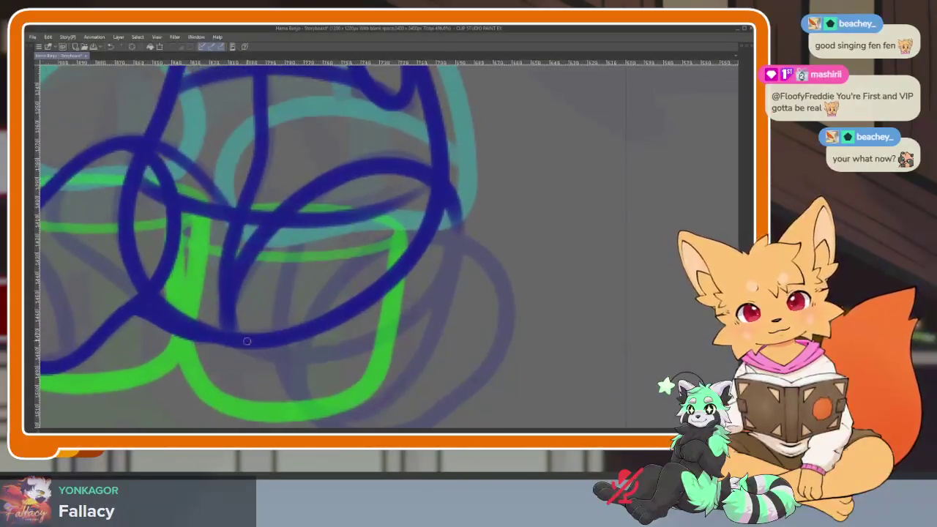
pyautogui.moveTo(229, 336); pyautogui.dragTo(285, 356)
# - Draw the dark-blue right foot curving down and close it up toward the body
pyautogui.scroll(-1, 284, 350)
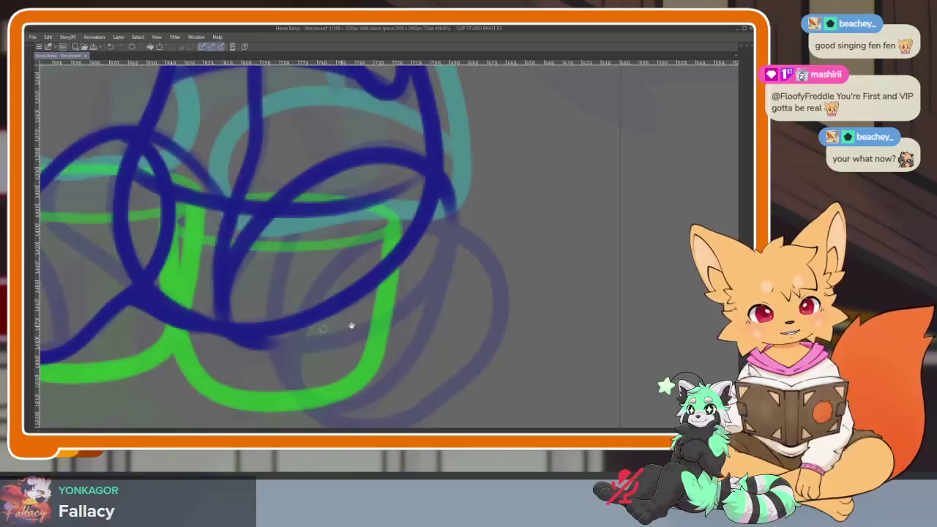
pyautogui.hscroll(1, 352, 326)
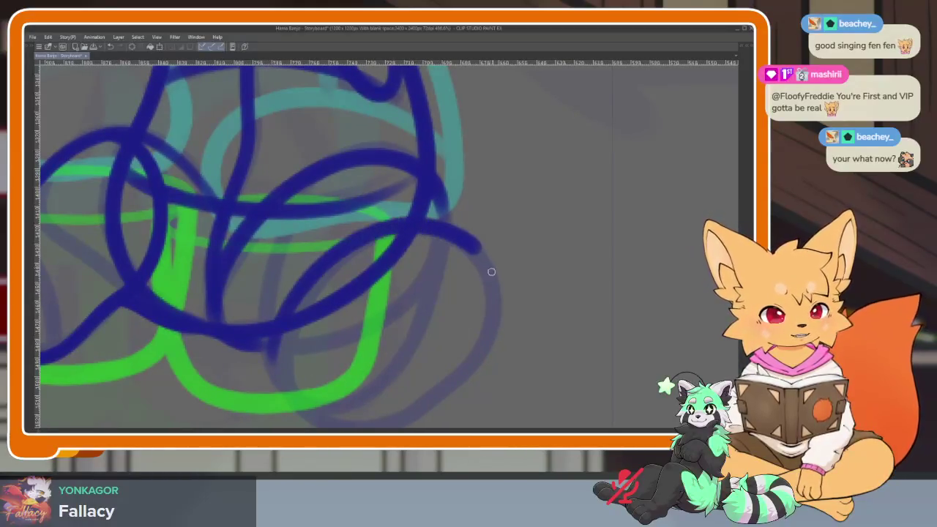
pyautogui.moveTo(492, 272); pyautogui.dragTo(439, 390)
pyautogui.moveTo(307, 413); pyautogui.dragTo(282, 338)
pyautogui.scroll(-5, 461, 366)
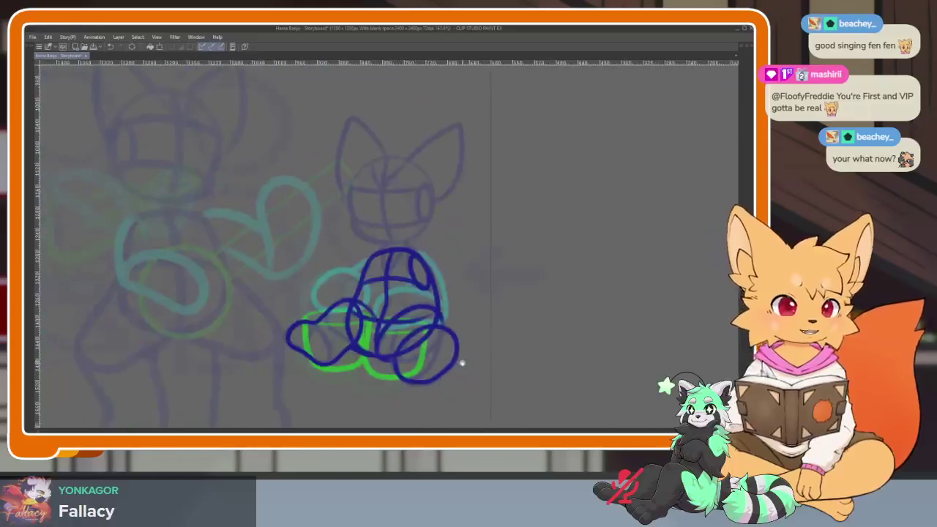
pyautogui.scroll(5, 444, 349)
pyautogui.scroll(-1, 483, 330)
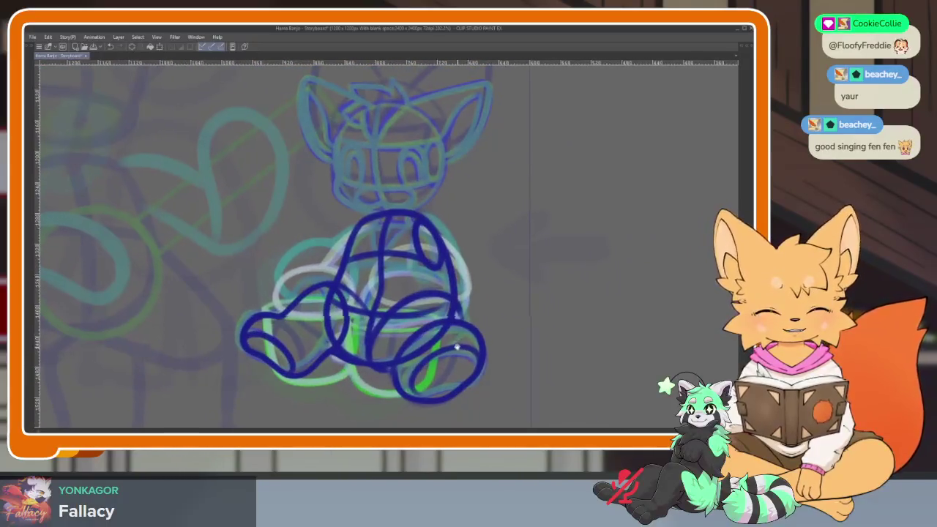
pyautogui.press('Tab')
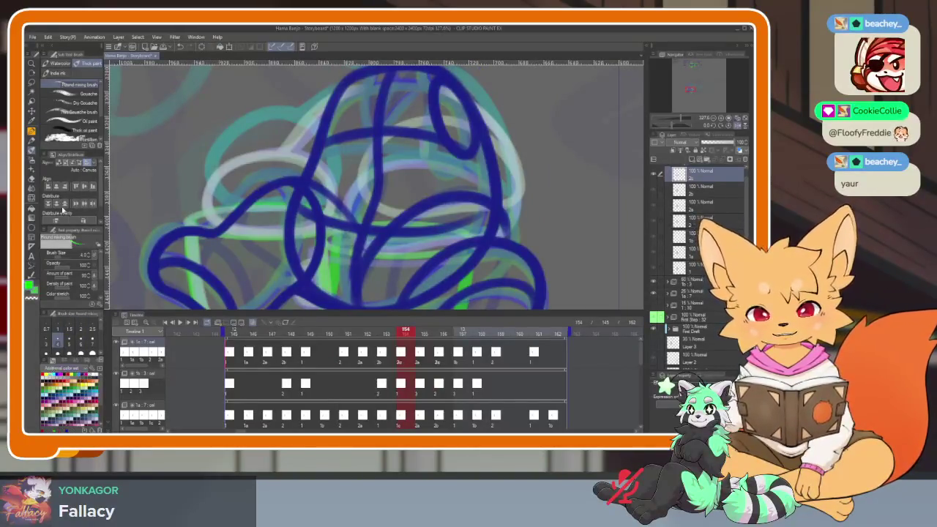
# - Hide the panels for a full-canvas view and zoom to check the seated fox frame
pyautogui.press('Tab')
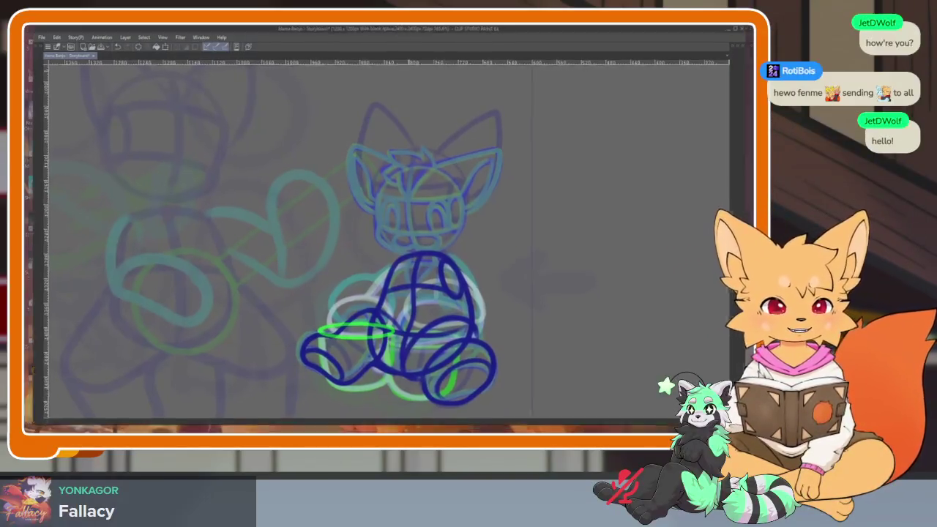
pyautogui.scroll(-5, 461, 300)
pyautogui.scroll(3, 473, 326)
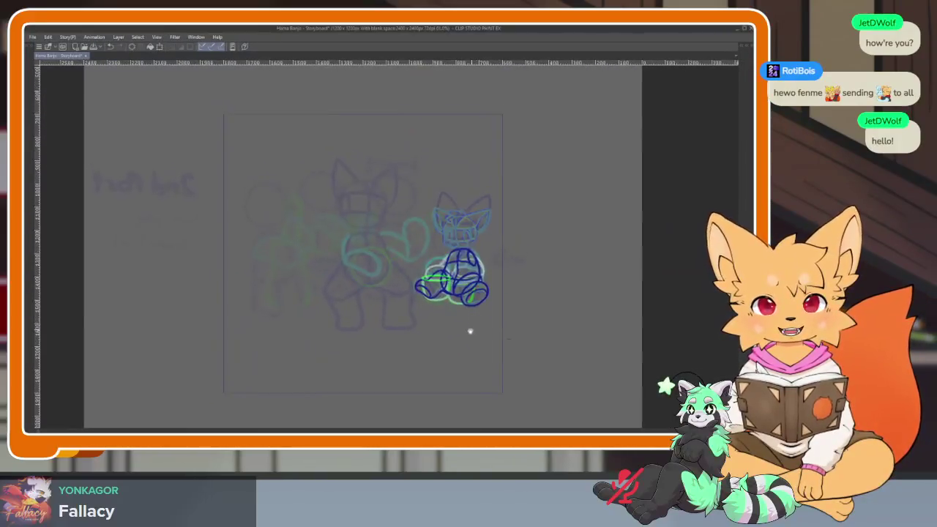
# - Restore the panels and scroll the timeline back to select frame 1's banjo drawing
pyautogui.scroll(2, 465, 322)
pyautogui.press('Tab')
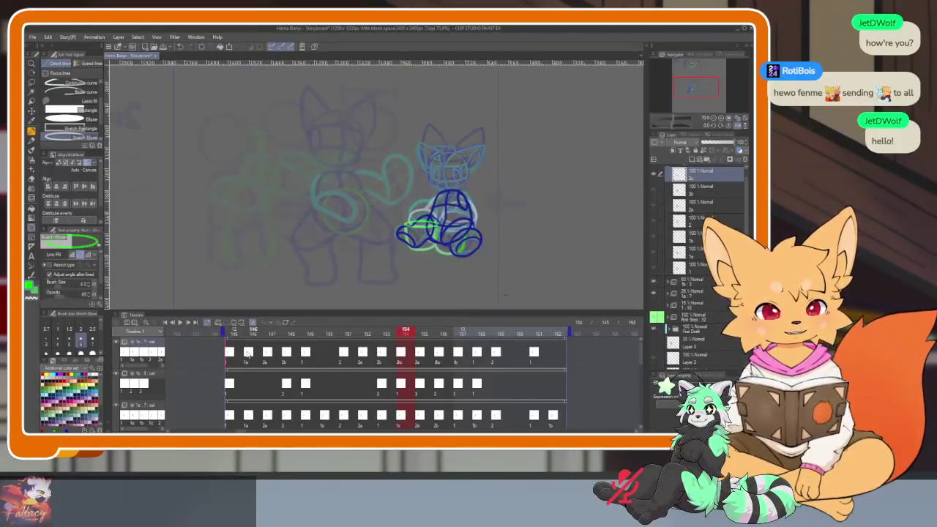
pyautogui.hscroll(-5, 248, 352)
pyautogui.scroll(-1, 513, 366)
pyautogui.hscroll(-1, 582, 352)
pyautogui.hscroll(-3, 163, 326)
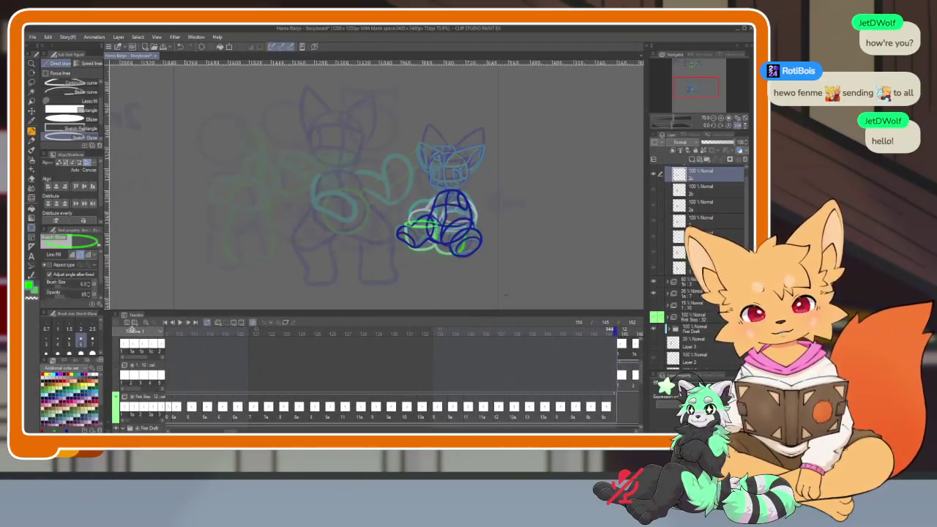
pyautogui.hscroll(-3, 167, 325)
pyautogui.hscroll(-3, 172, 325)
pyautogui.hscroll(-3, 176, 323)
pyautogui.hscroll(-3, 175, 323)
pyautogui.hscroll(-3, 176, 323)
pyautogui.hscroll(-3, 176, 323)
pyautogui.hscroll(-3, 377, 406)
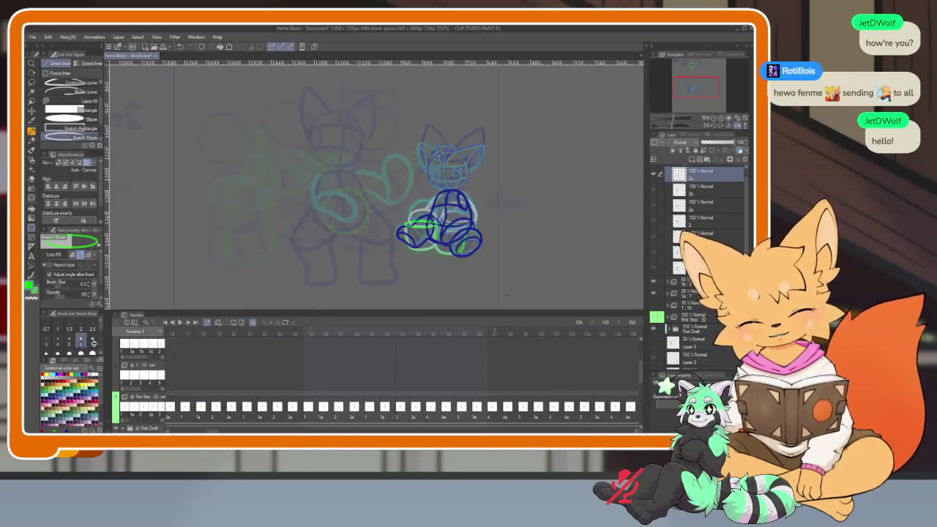
pyautogui.hscroll(-3, 377, 406)
pyautogui.hscroll(-3, 377, 407)
pyautogui.hscroll(-3, 378, 406)
pyautogui.hscroll(-3, 377, 406)
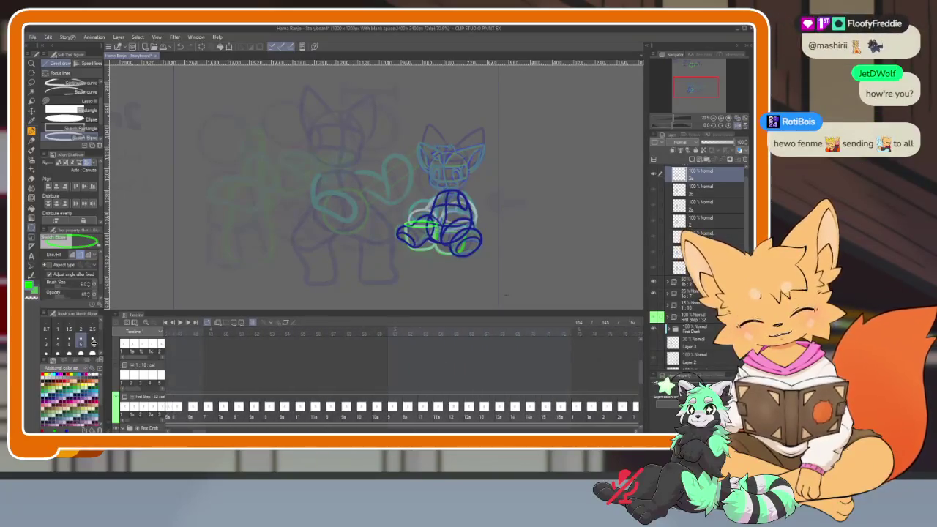
pyautogui.hscroll(-3, 378, 406)
pyautogui.hscroll(-3, 377, 406)
pyautogui.hscroll(-3, 378, 406)
pyautogui.hscroll(-3, 377, 406)
pyautogui.hscroll(-3, 378, 406)
pyautogui.hscroll(-3, 377, 407)
pyautogui.hscroll(-3, 377, 407)
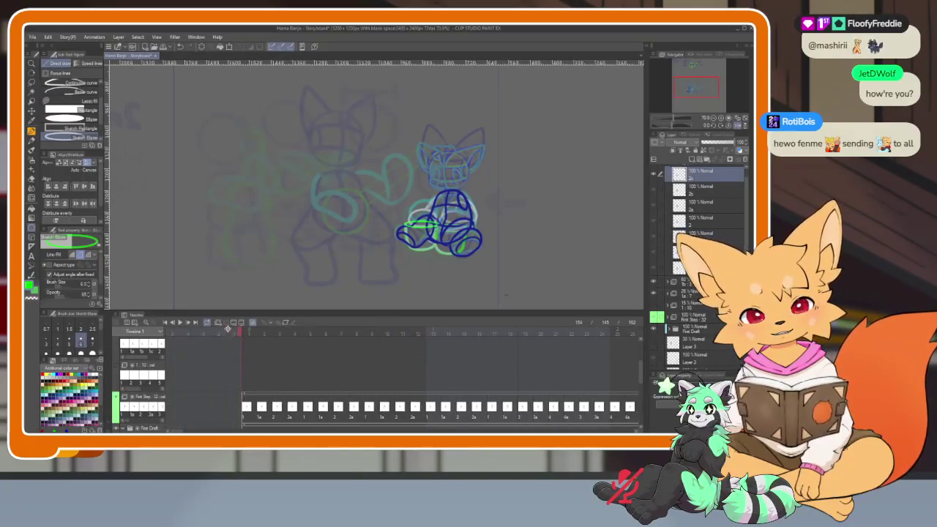
pyautogui.click(236, 330)
pyautogui.click(166, 325)
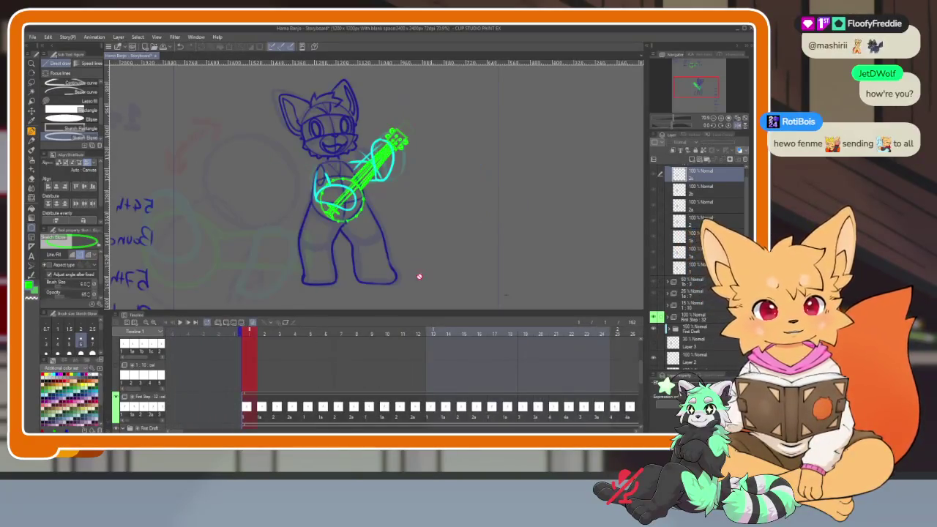
# - Play the animation full-canvas from the banjo frame, stopping and replaying it once
pyautogui.scroll(-2, 522, 278)
pyautogui.press('Tab')
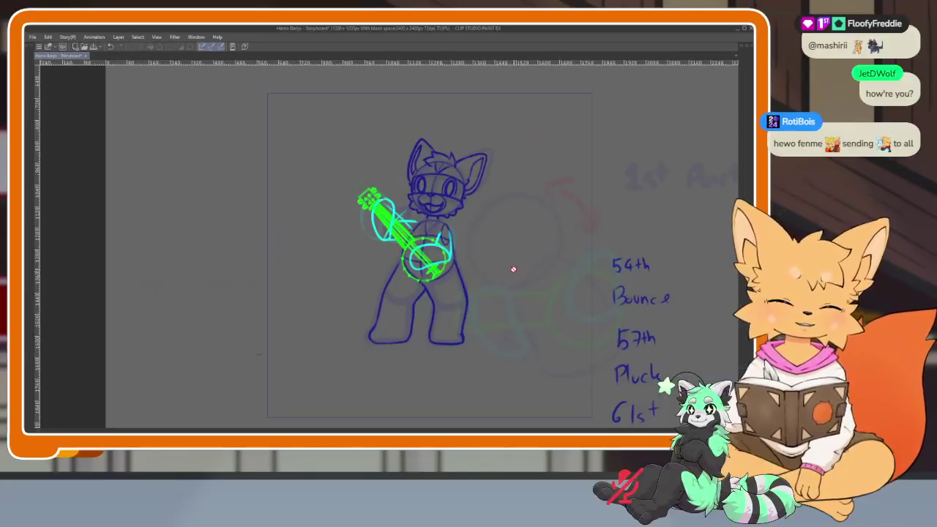
pyautogui.scroll(3, 498, 275)
pyautogui.scroll(1, 440, 300)
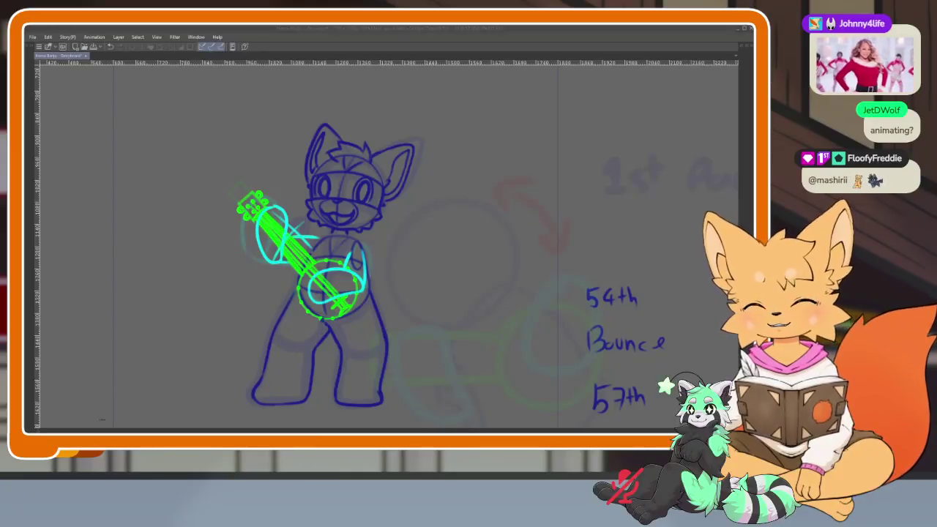
pyautogui.click(399, 31)
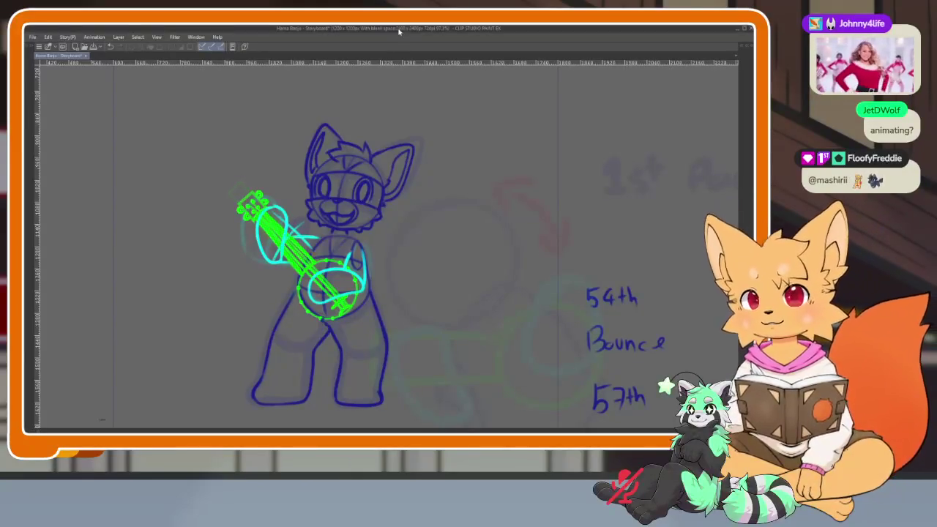
pyautogui.press('space')
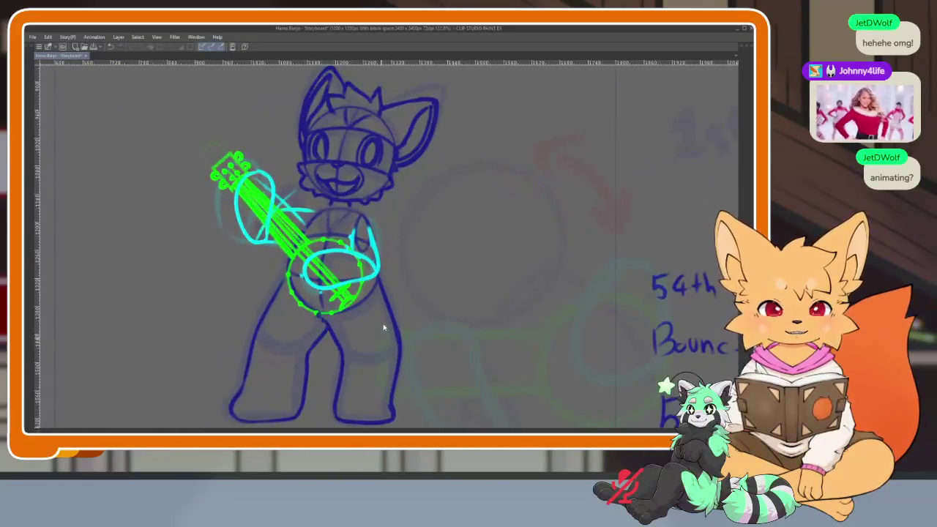
pyautogui.press('Tab')
pyautogui.press('Tab')
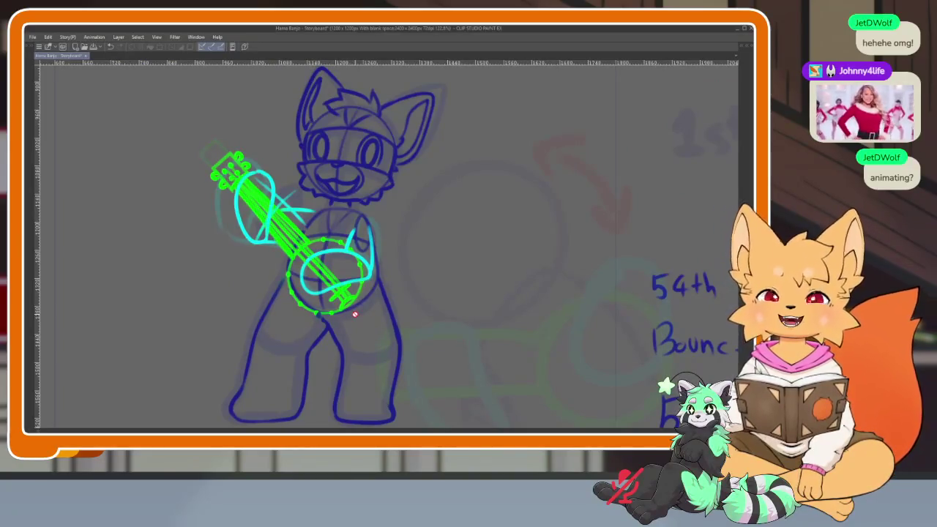
pyautogui.press('space')
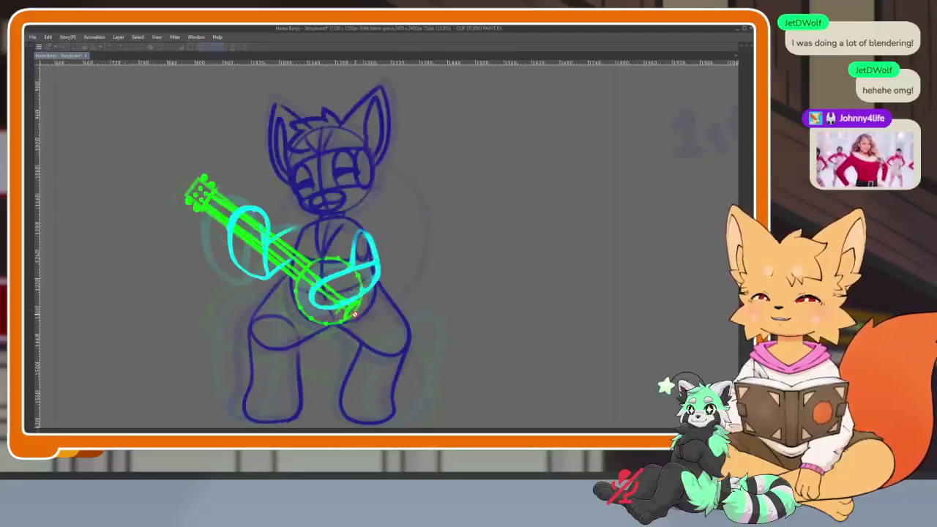
pyautogui.press('space')
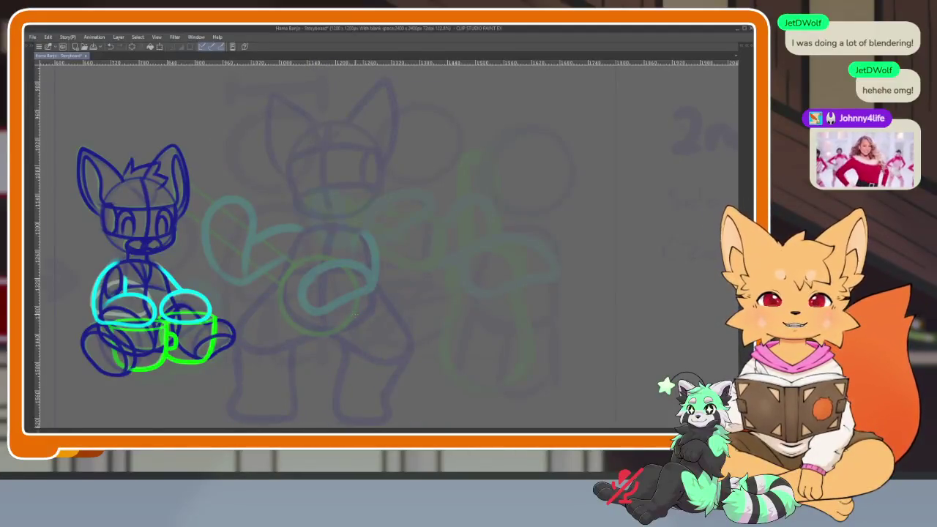
# - Show the panels and compare frame 1 against the mug scene at frame 145
pyautogui.press('Tab')
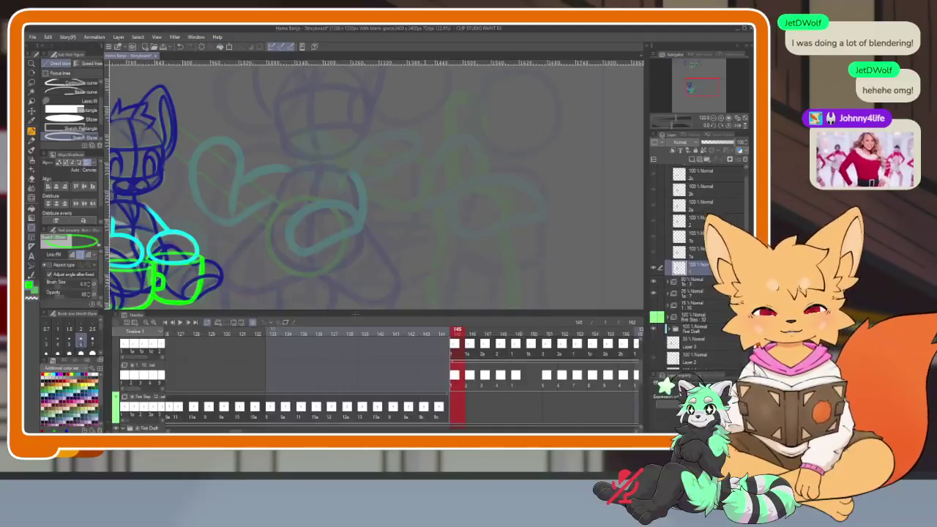
pyautogui.click(166, 324)
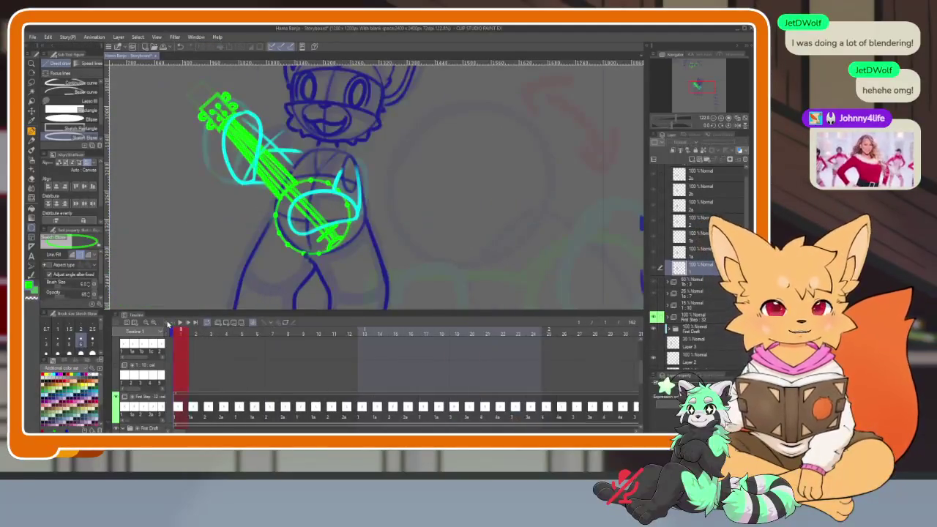
pyautogui.click(572, 322)
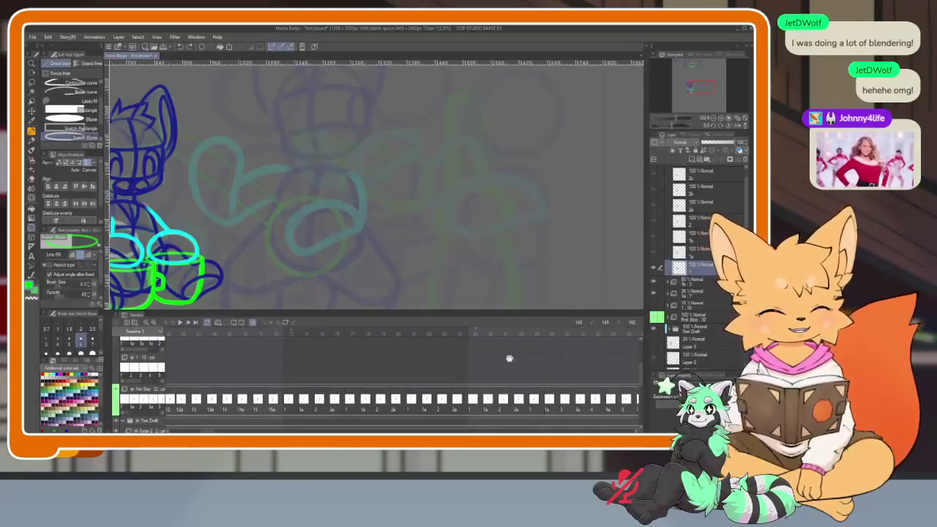
pyautogui.scroll(-5, 509, 366)
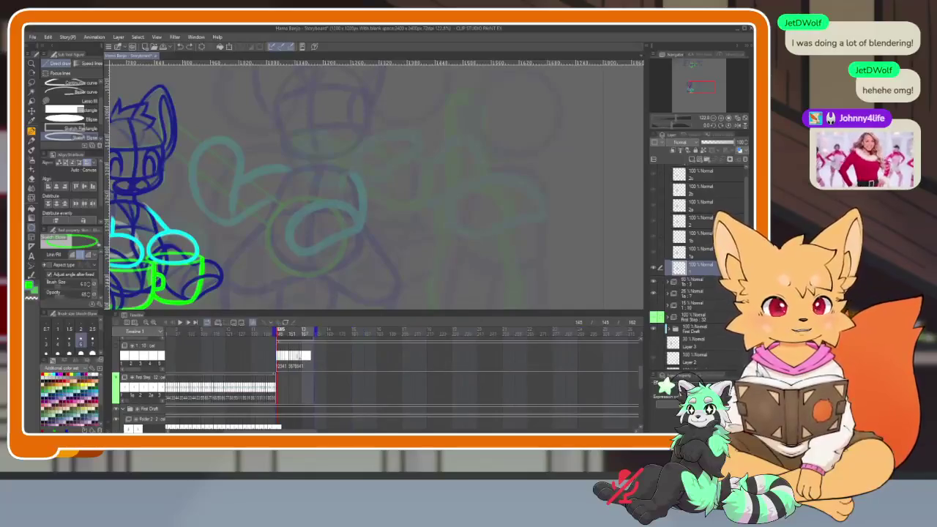
pyautogui.scroll(2, 366, 385)
pyautogui.scroll(3, 366, 384)
pyautogui.scroll(2, 365, 384)
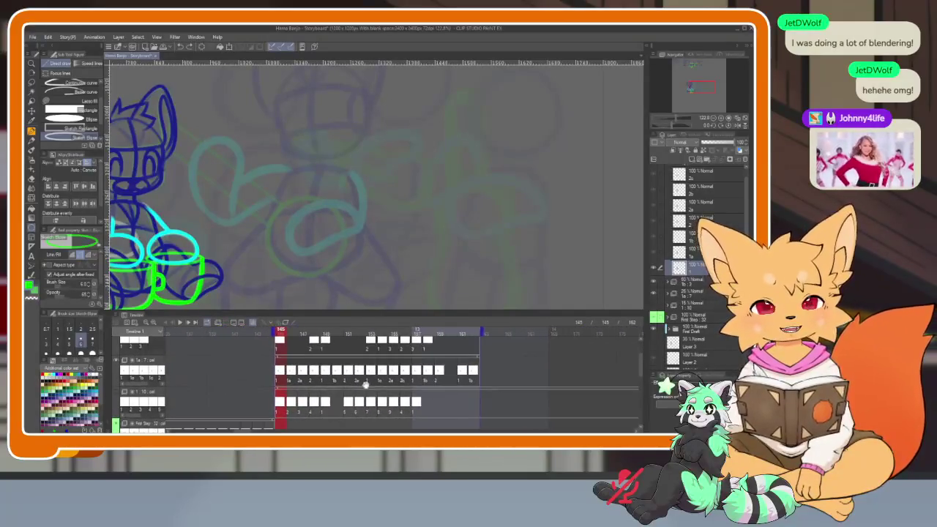
pyautogui.scroll(-1, 365, 385)
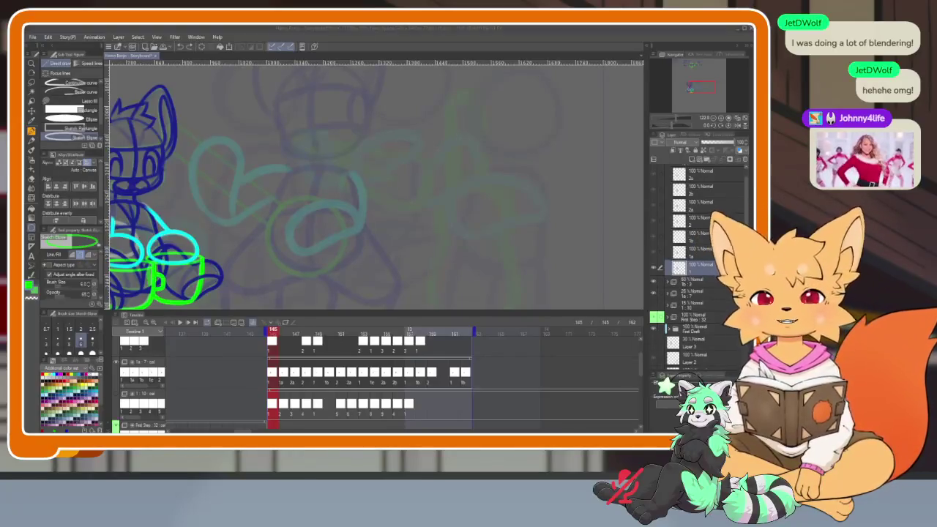
# - Select a cell in the middle timeline track, move to frame 146, and hide the panels
pyautogui.click(393, 364)
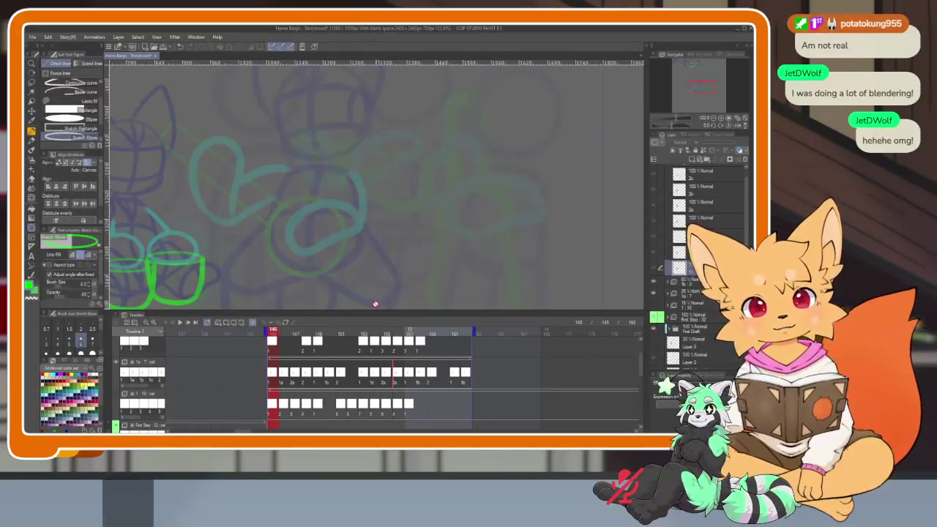
pyautogui.scroll(-3, 348, 382)
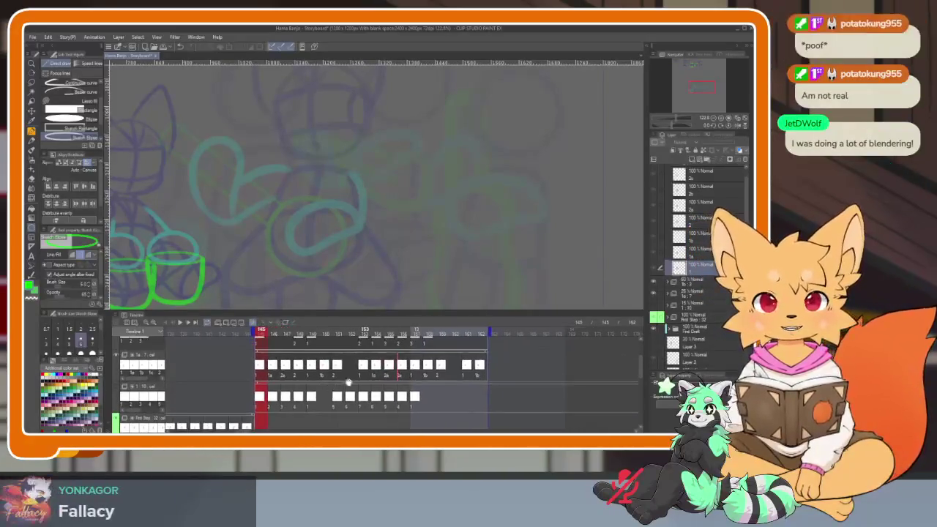
pyautogui.scroll(2, 410, 377)
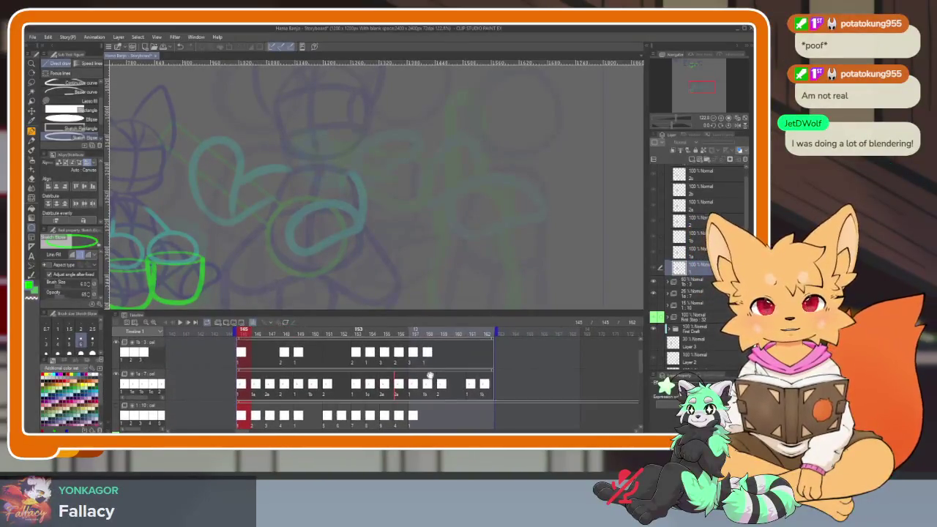
pyautogui.scroll(-2, 299, 345)
pyautogui.scroll(-1, 263, 342)
pyautogui.click(256, 334)
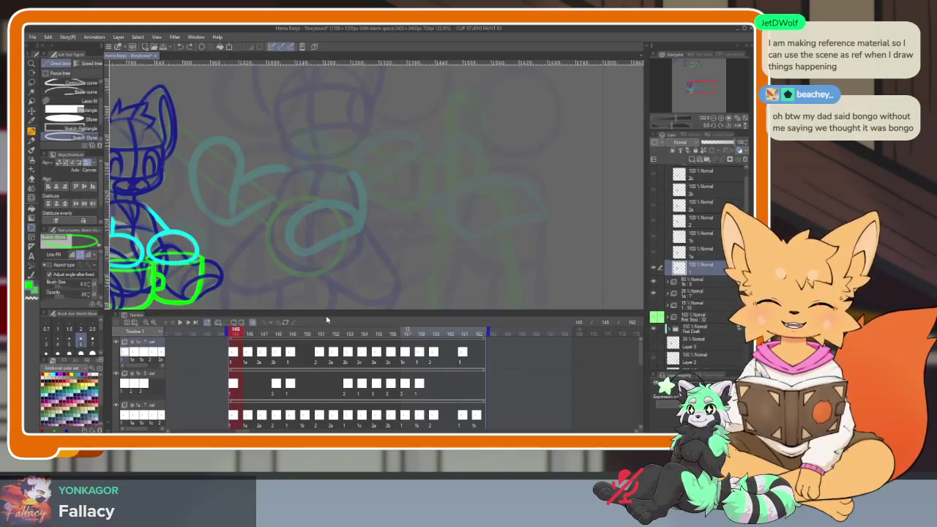
pyautogui.press('Tab')
# - Mirror the canvas horizontally and centre the fox and mugs sketch in view
pyautogui.press('h')
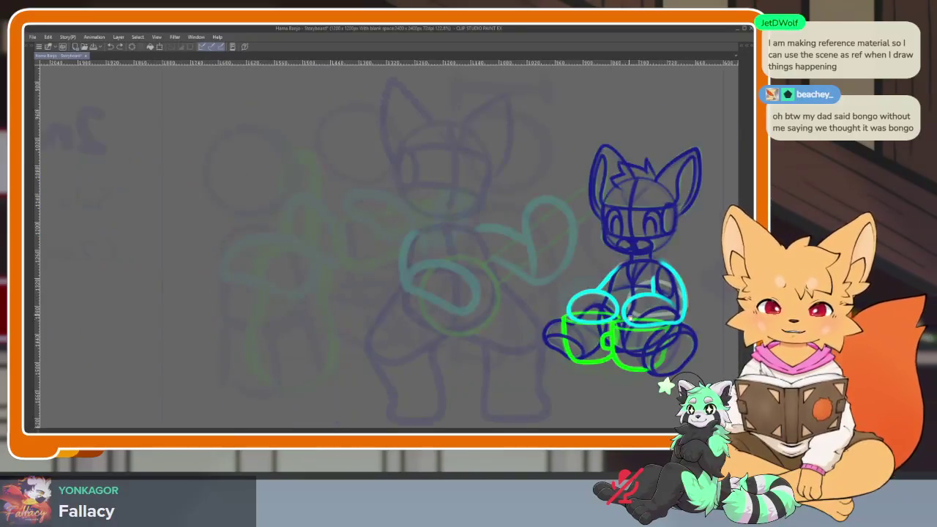
pyautogui.moveTo(630, 316); pyautogui.dragTo(481, 328)
pyautogui.scroll(2, 481, 329)
pyautogui.scroll(2, 454, 329)
pyautogui.scroll(-1, 400, 331)
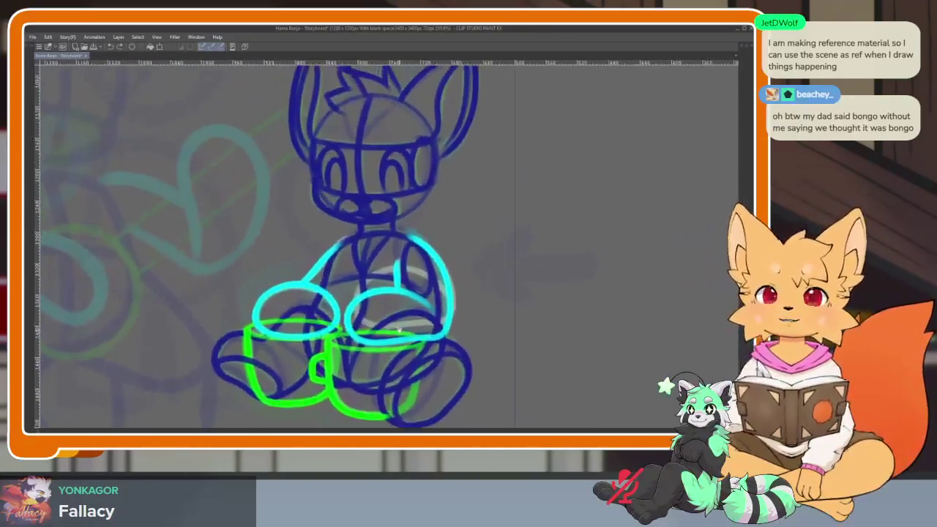
pyautogui.scroll(-1, 400, 331)
pyautogui.scroll(2, 388, 340)
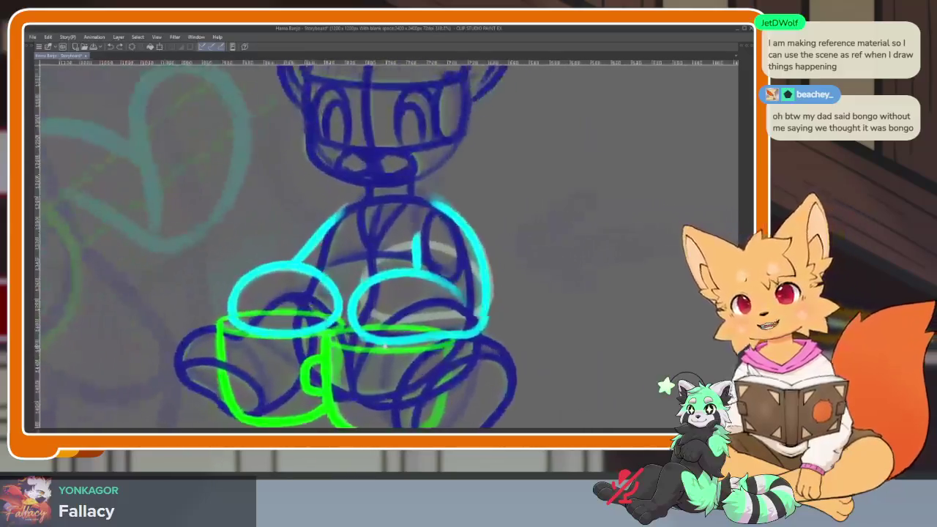
pyautogui.scroll(-2, 362, 360)
# - Play the mug scene animation, stop playback, and bring the panels back
pyautogui.press('space')
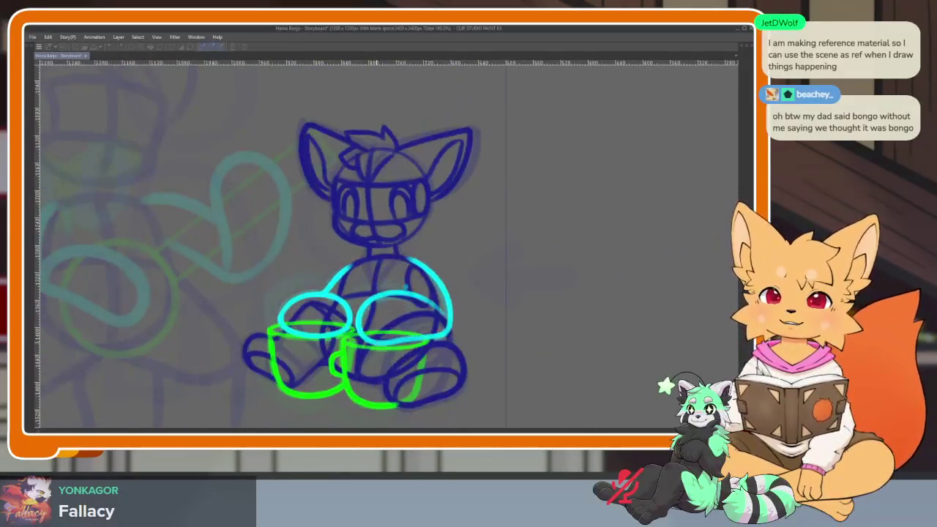
pyautogui.press('space')
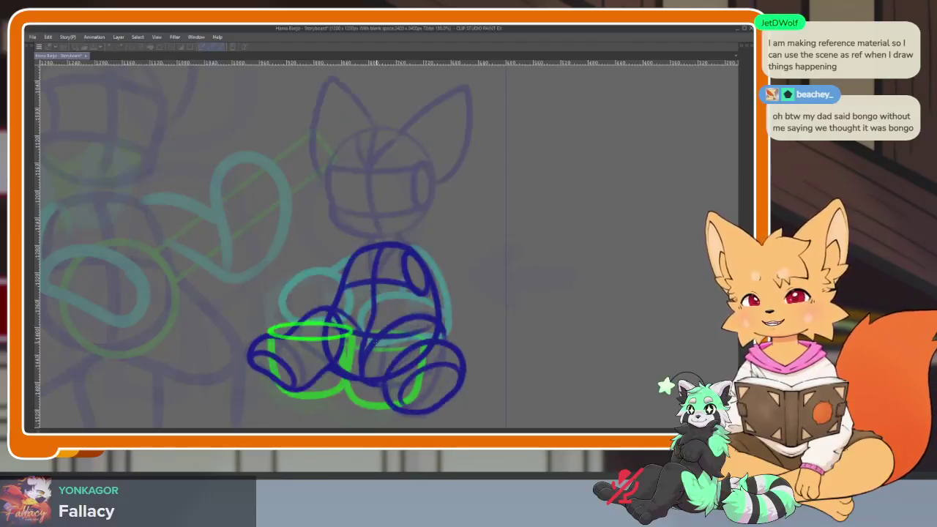
pyautogui.press('Tab')
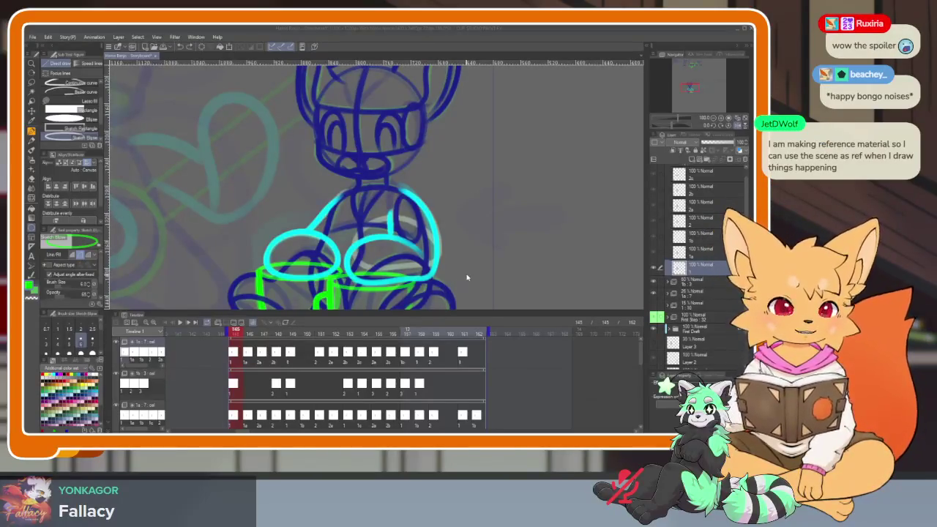
# - Hide the panels again and zoom in on the fox and mugs sketch
pyautogui.press('Tab')
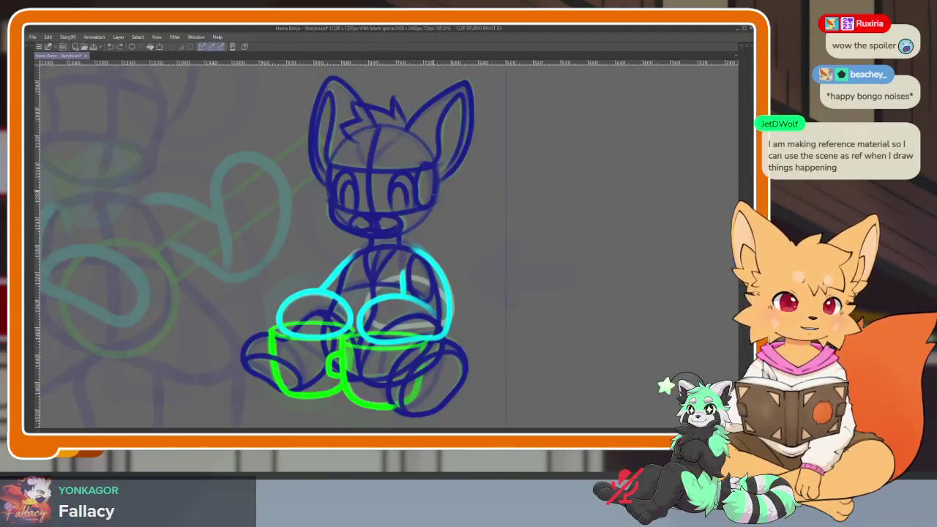
pyautogui.scroll(-5, 369, 293)
pyautogui.scroll(2, 449, 312)
pyautogui.scroll(1, 409, 336)
pyautogui.scroll(2, 409, 335)
pyautogui.scroll(1, 404, 341)
pyautogui.scroll(-2, 406, 339)
pyautogui.scroll(1, 373, 330)
pyautogui.scroll(-1, 503, 344)
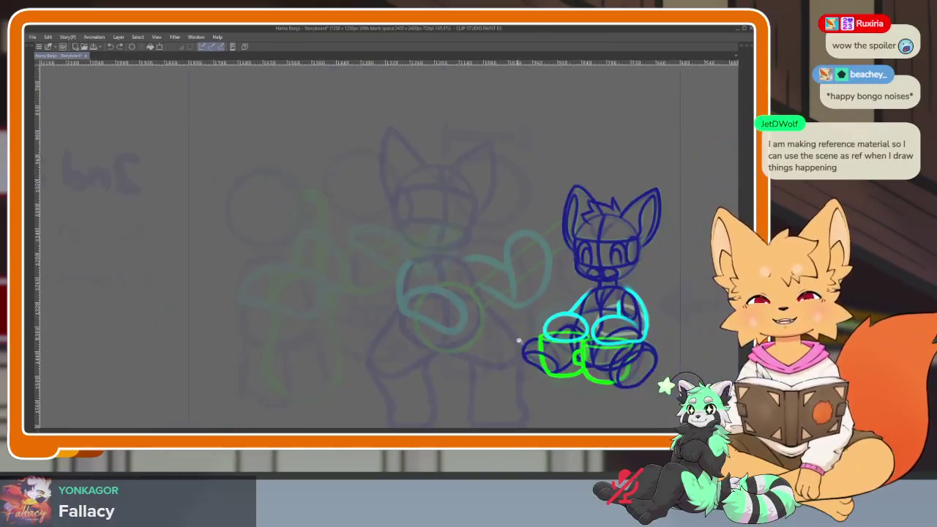
# - Compare the sketch unflipped and mirrored, ending mirrored with the view shifted onto the mugs
pyautogui.press('h')
pyautogui.scroll(1, 476, 293)
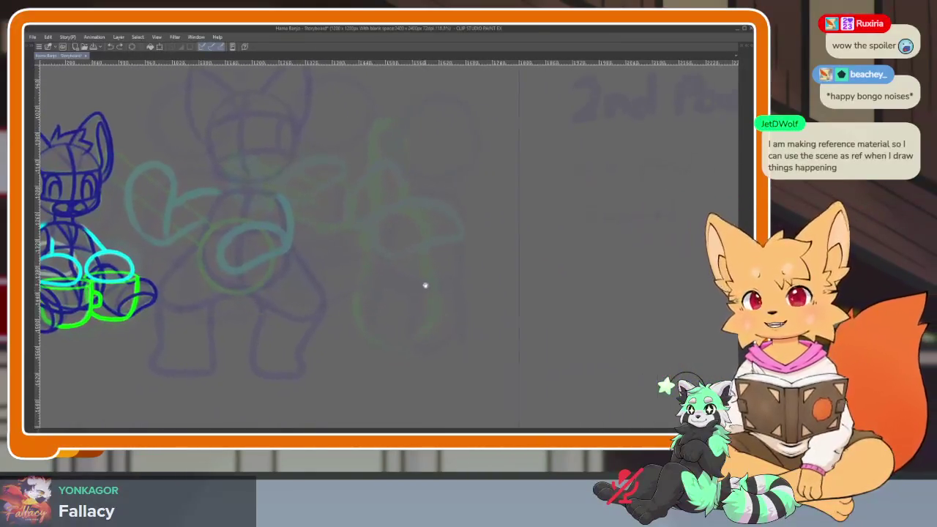
pyautogui.scroll(-1, 454, 322)
pyautogui.press('h')
pyautogui.scroll(1, 447, 341)
pyautogui.scroll(-1, 447, 342)
pyautogui.moveTo(456, 348); pyautogui.dragTo(450, 353)
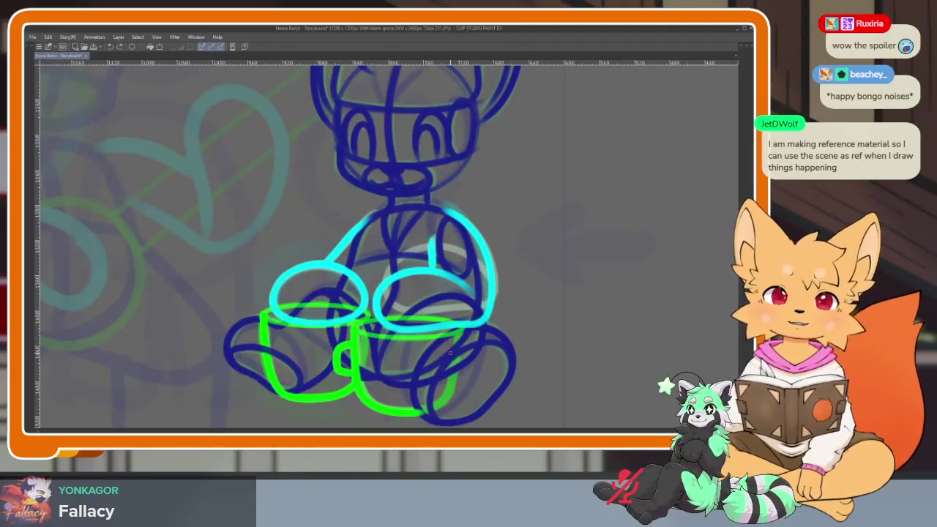
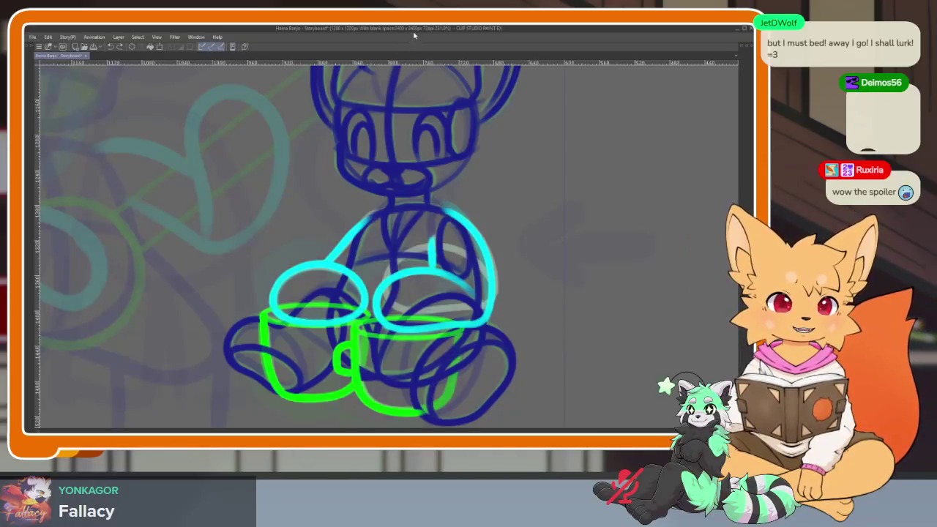
# - Zoom out to review the blue and green animation loop, then stop playback and restore the panels
pyautogui.scroll(-2, 388, 241)
pyautogui.scroll(-2, 388, 241)
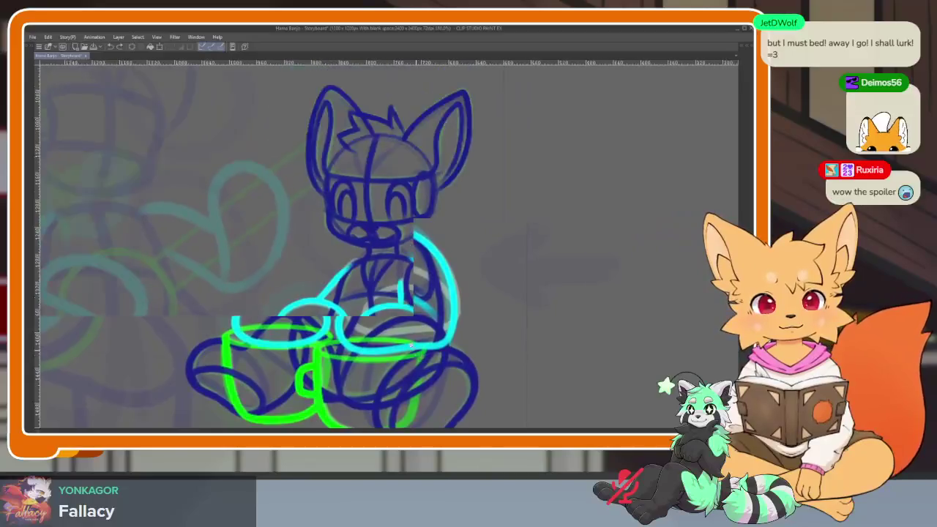
pyautogui.scroll(-2, 388, 242)
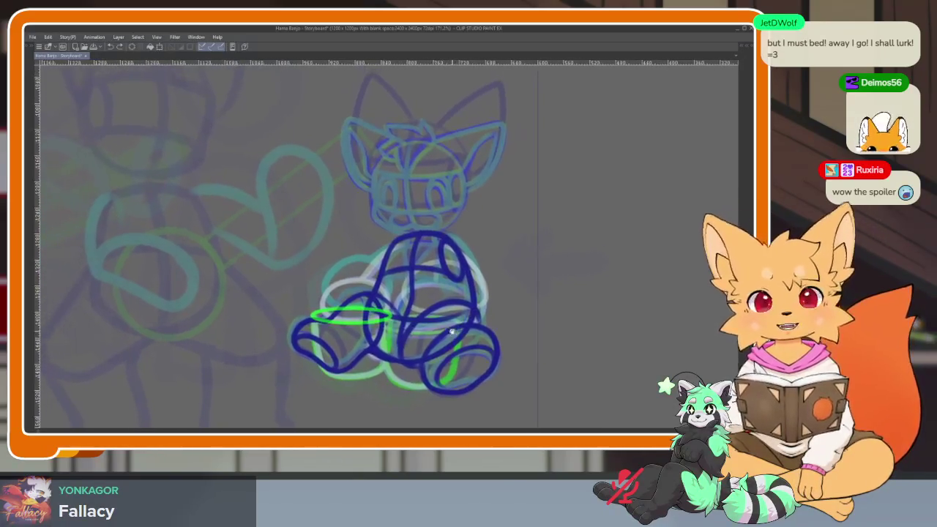
pyautogui.scroll(5, 459, 327)
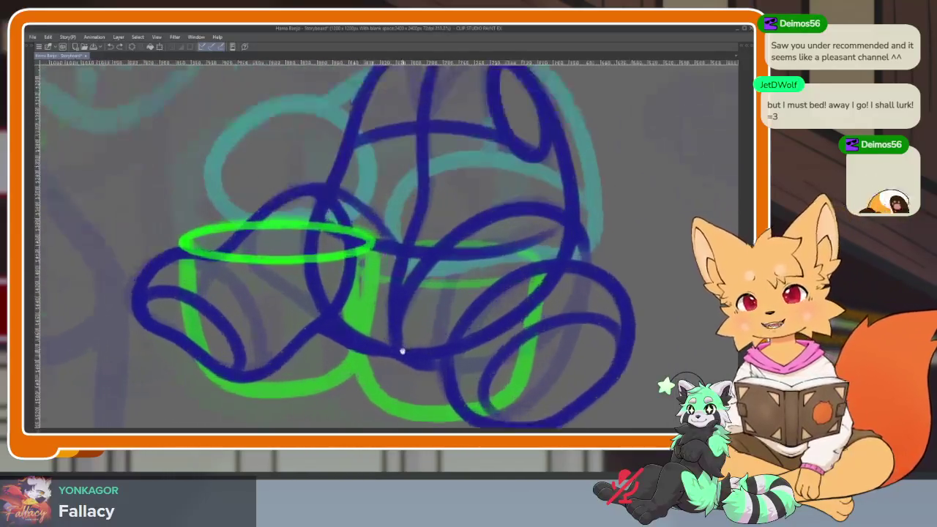
pyautogui.press('Tab')
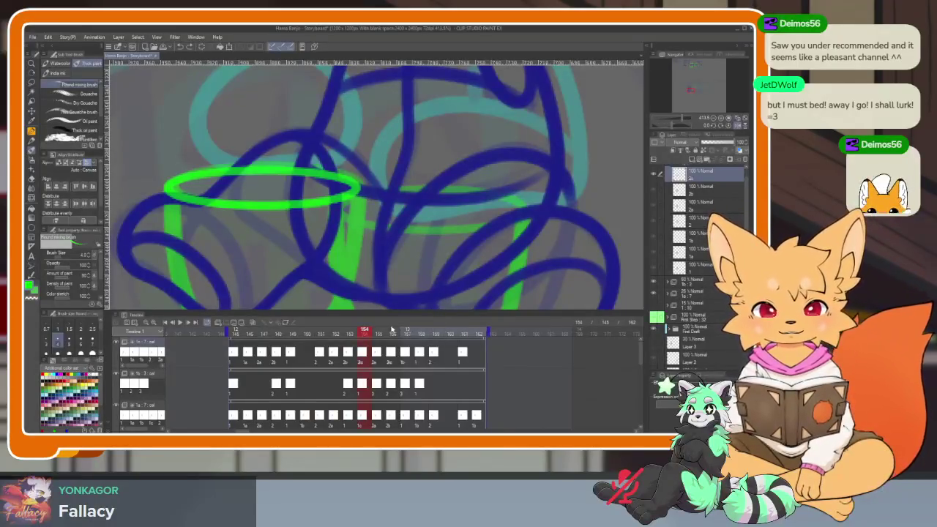
# - Hide the panels, zoom in on the mug rims, and draw a green ellipse for the first rim
pyautogui.press('Tab')
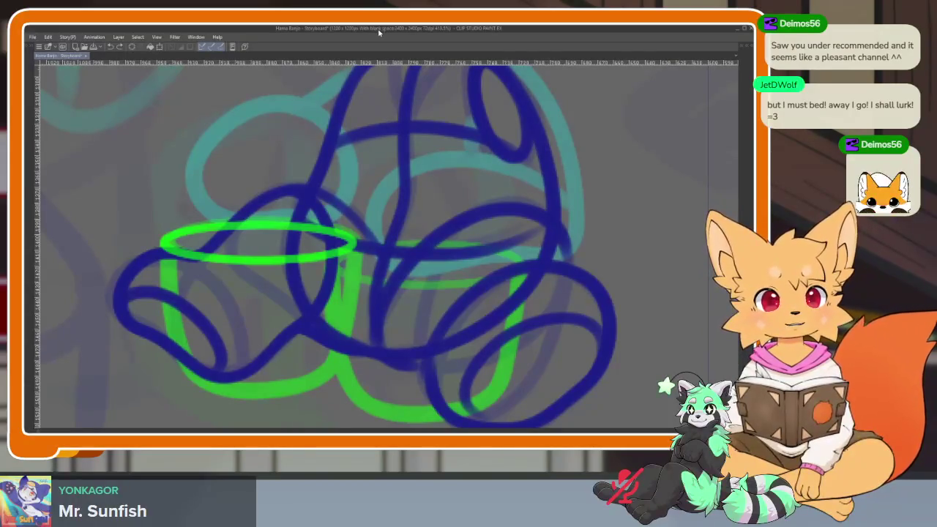
pyautogui.scroll(-3, 425, 320)
pyautogui.scroll(3, 410, 335)
pyautogui.scroll(3, 411, 334)
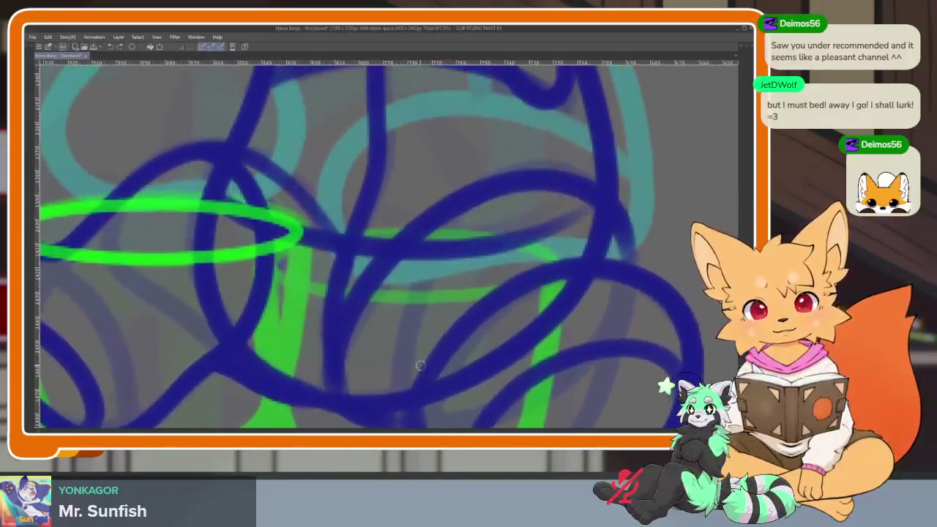
pyautogui.press('Tab')
pyautogui.press('Tab')
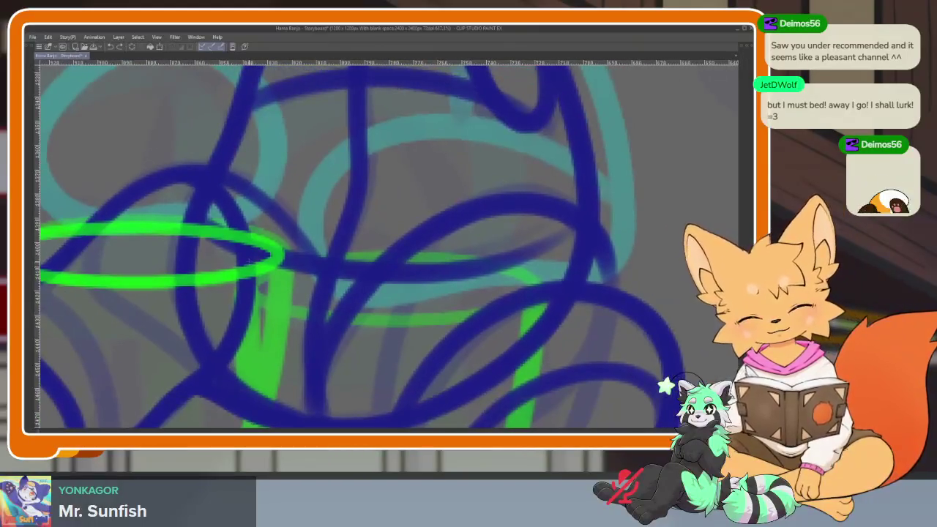
pyautogui.moveTo(351, 257); pyautogui.dragTo(527, 274)
# - Draw the left mug's side and bottom in green
pyautogui.scroll(-5, 359, 244)
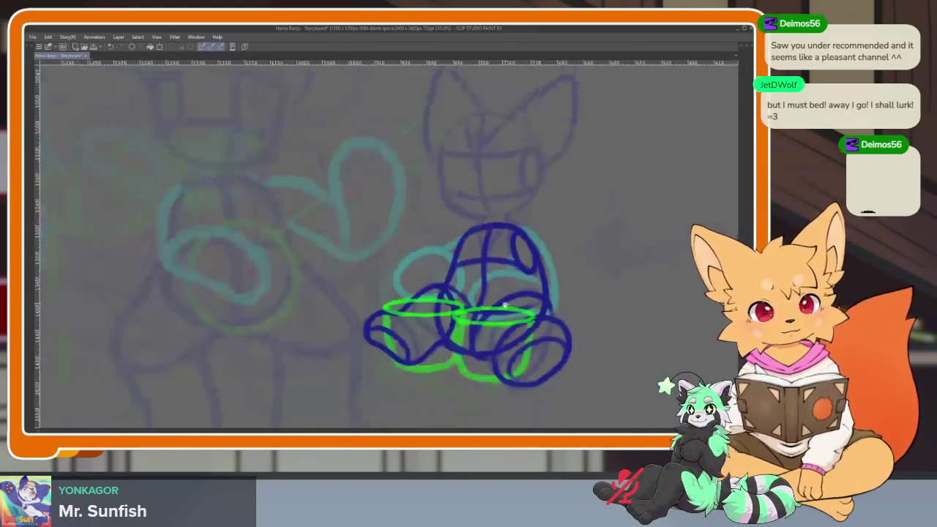
pyautogui.scroll(2, 359, 244)
pyautogui.scroll(2, 359, 244)
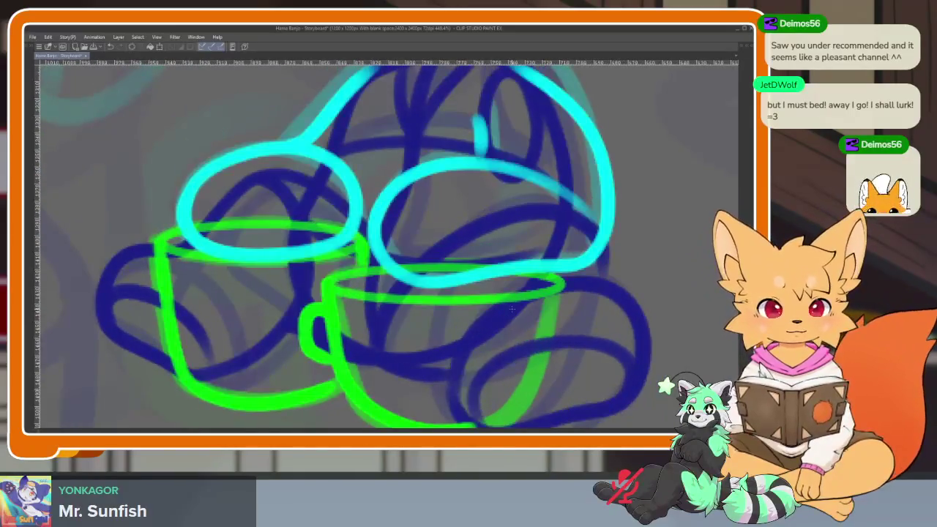
pyautogui.scroll(1, 506, 313)
pyautogui.scroll(1, 251, 345)
pyautogui.scroll(2, 160, 168)
pyautogui.moveTo(160, 168)
pyautogui.mouseDown()
pyautogui.moveTo(180, 315)
pyautogui.moveTo(263, 383)
pyautogui.moveTo(421, 353)
pyautogui.mouseUp()
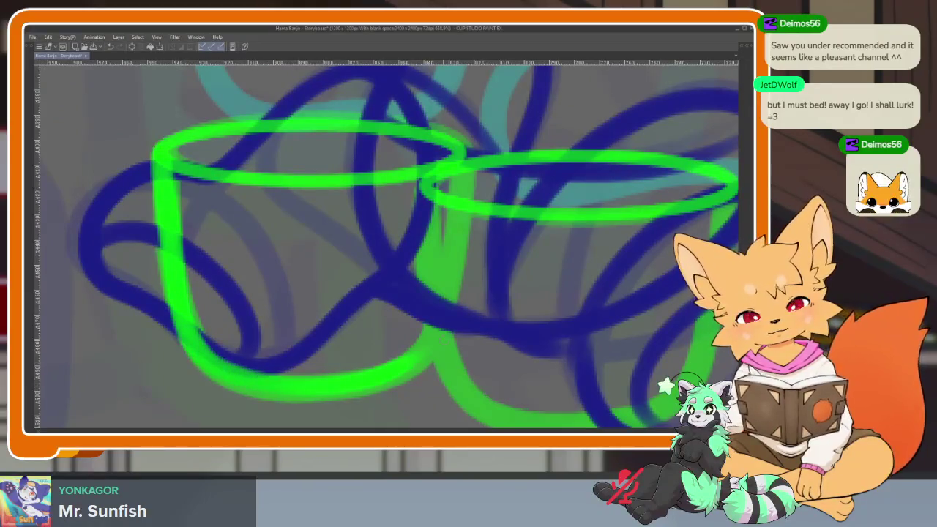
# - Draw the right mug's left side, bottom line and handle in green
pyautogui.moveTo(410, 242); pyautogui.dragTo(353, 222)
pyautogui.moveTo(362, 165)
pyautogui.mouseDown()
pyautogui.moveTo(377, 301)
pyautogui.moveTo(446, 399)
pyautogui.moveTo(556, 407)
pyautogui.moveTo(579, 351)
pyautogui.mouseUp()
pyautogui.moveTo(468, 320); pyautogui.dragTo(473, 330)
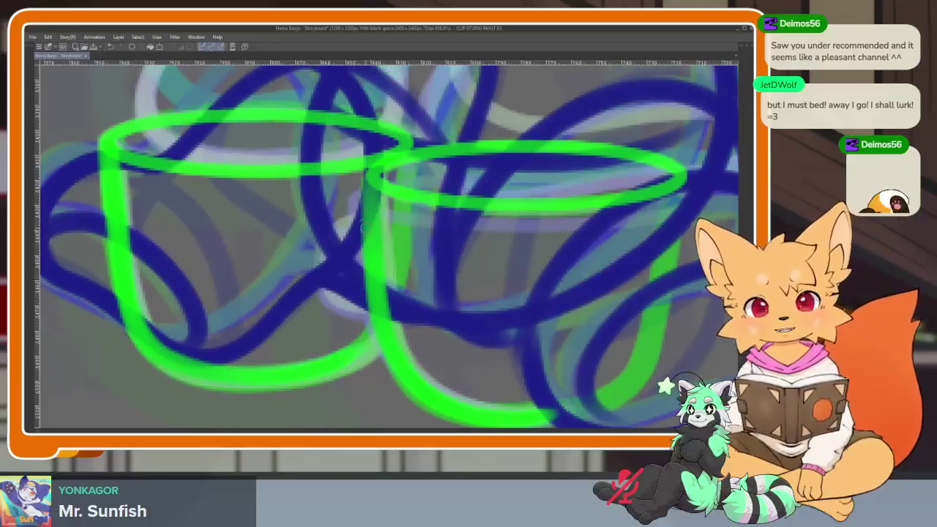
pyautogui.moveTo(366, 220)
pyautogui.mouseDown()
pyautogui.moveTo(325, 253)
pyautogui.moveTo(366, 308)
pyautogui.mouseUp()
# - Zoom around to check both green mugs, then bring the panels back
pyautogui.scroll(-5, 479, 359)
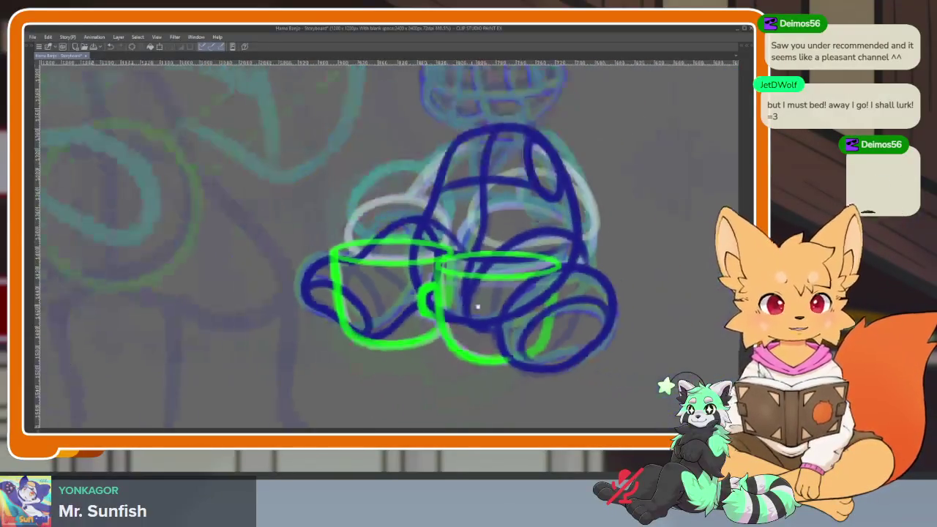
pyautogui.scroll(2, 479, 359)
pyautogui.scroll(1, 479, 358)
pyautogui.scroll(3, 498, 355)
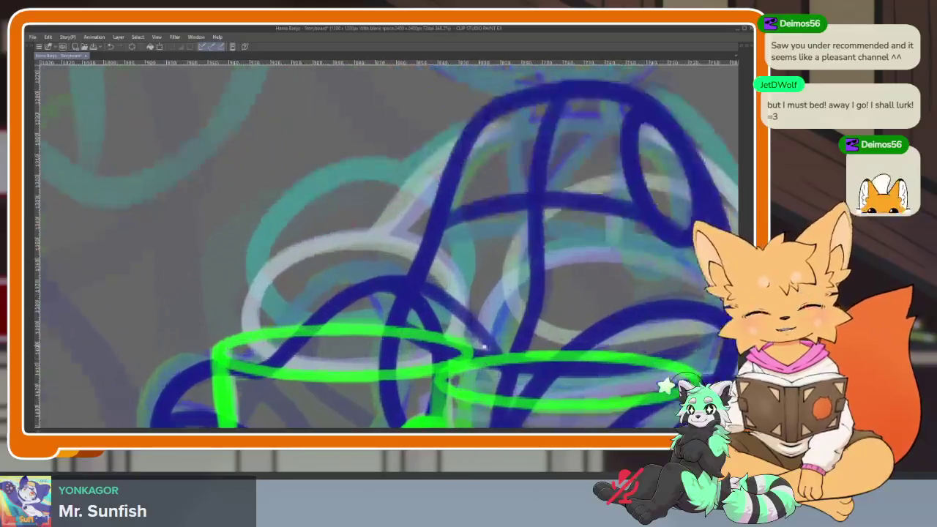
pyautogui.scroll(-2, 555, 348)
pyautogui.scroll(2, 555, 349)
pyautogui.scroll(1, 516, 335)
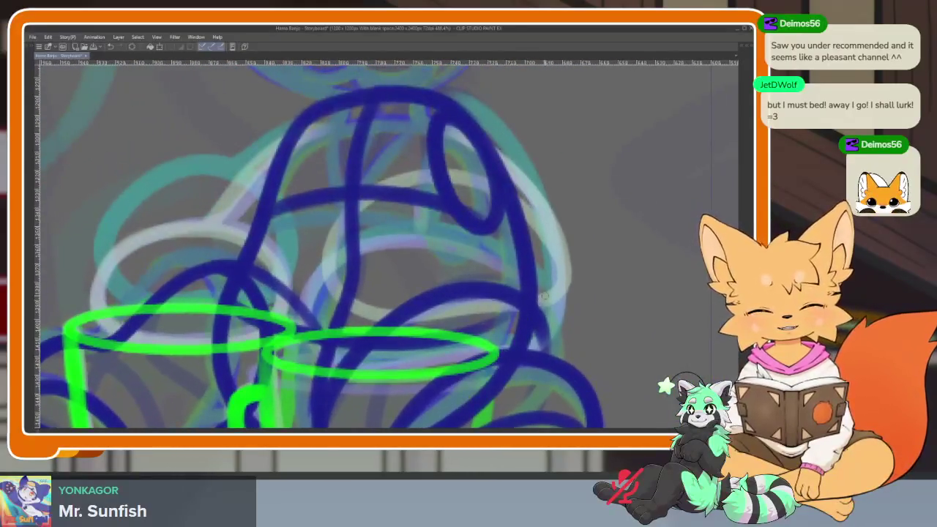
pyautogui.scroll(1, 521, 317)
pyautogui.scroll(1, 520, 317)
pyautogui.press('Tab')
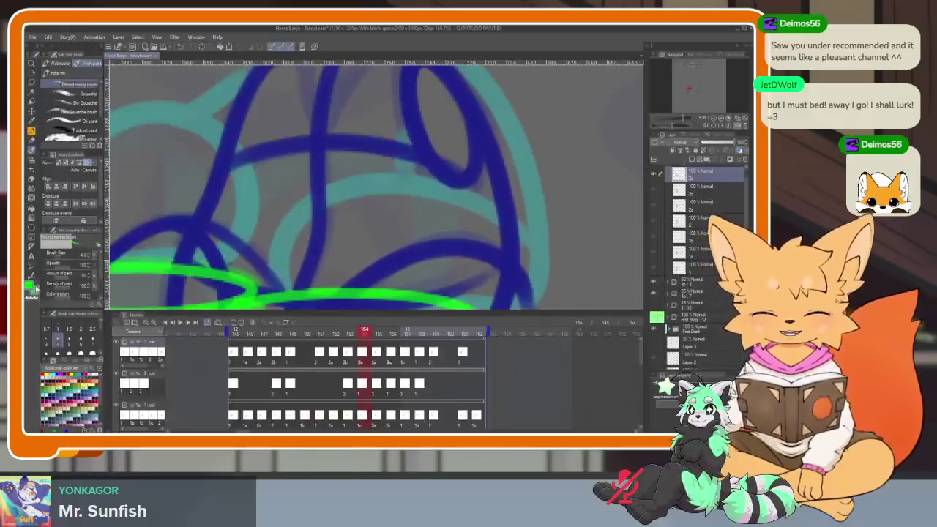
# - Loop a cyan arm over the right mug and trace it up the body's right side
pyautogui.press('Tab')
pyautogui.scroll(1, 489, 341)
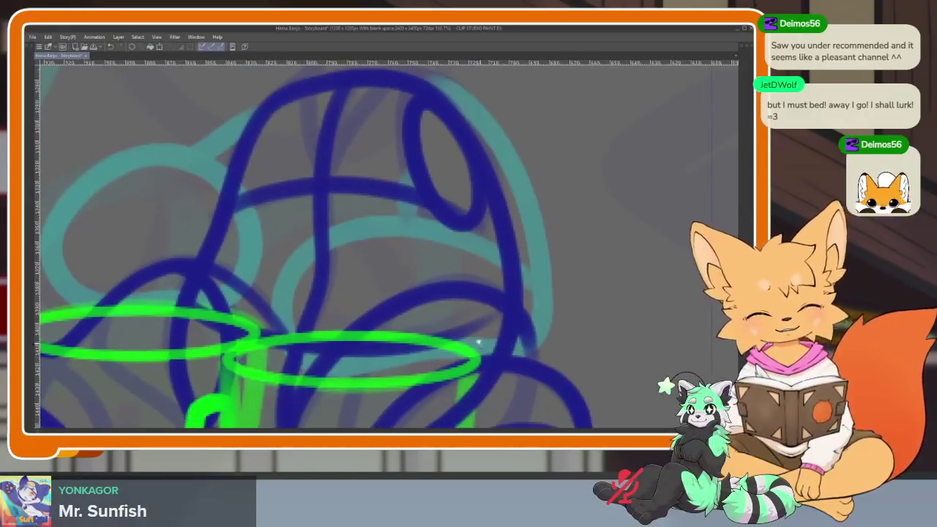
pyautogui.scroll(1, 488, 340)
pyautogui.scroll(1, 489, 340)
pyautogui.moveTo(570, 308)
pyautogui.mouseDown()
pyautogui.moveTo(462, 228)
pyautogui.moveTo(253, 262)
pyautogui.moveTo(565, 308)
pyautogui.mouseUp()
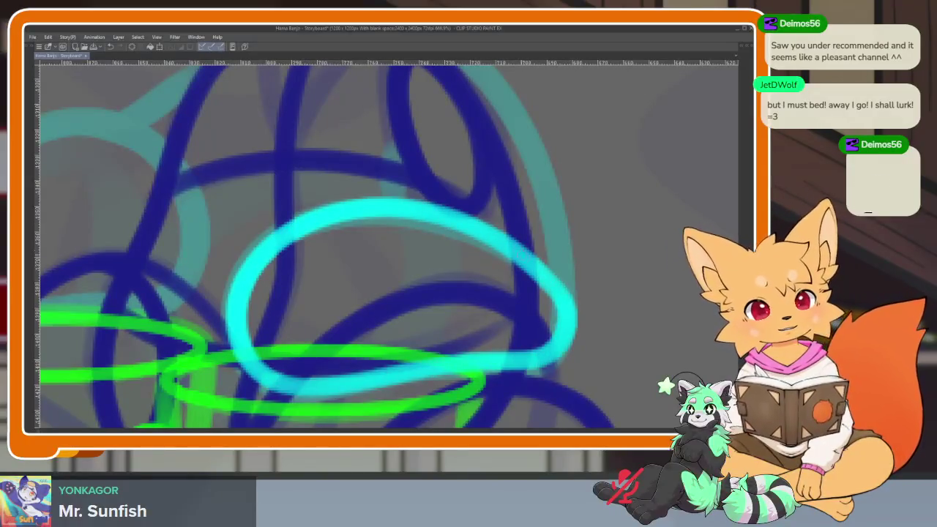
pyautogui.scroll(2, 566, 375)
pyautogui.scroll(-2, 566, 375)
pyautogui.moveTo(562, 387)
pyautogui.mouseDown()
pyautogui.moveTo(529, 268)
pyautogui.moveTo(465, 218)
pyautogui.mouseUp()
# - Draw the second cyan arm loop over the left mug and join it to the shoulder
pyautogui.scroll(2, 456, 272)
pyautogui.scroll(-1, 456, 309)
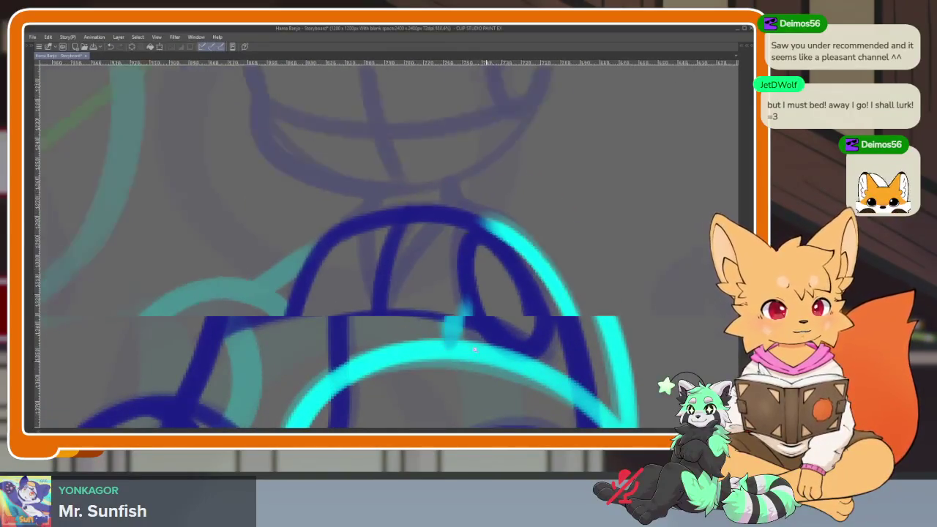
pyautogui.scroll(-2, 492, 318)
pyautogui.scroll(2, 447, 335)
pyautogui.scroll(1, 382, 300)
pyautogui.moveTo(283, 301)
pyautogui.mouseDown()
pyautogui.moveTo(366, 208)
pyautogui.moveTo(490, 257)
pyautogui.moveTo(454, 360)
pyautogui.moveTo(291, 338)
pyautogui.moveTo(283, 300)
pyautogui.mouseUp()
pyautogui.scroll(2, 402, 324)
pyautogui.moveTo(384, 270); pyautogui.dragTo(512, 175)
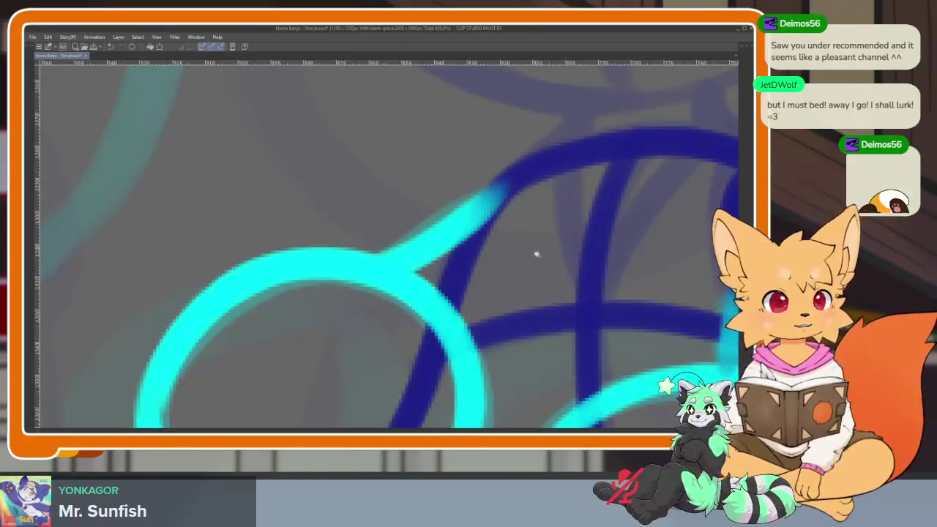
pyautogui.scroll(-2, 538, 253)
pyautogui.scroll(1, 512, 315)
pyautogui.scroll(1, 513, 315)
pyautogui.press('Right')
pyautogui.press('Left')
pyautogui.press('Right')
pyautogui.press('Left')
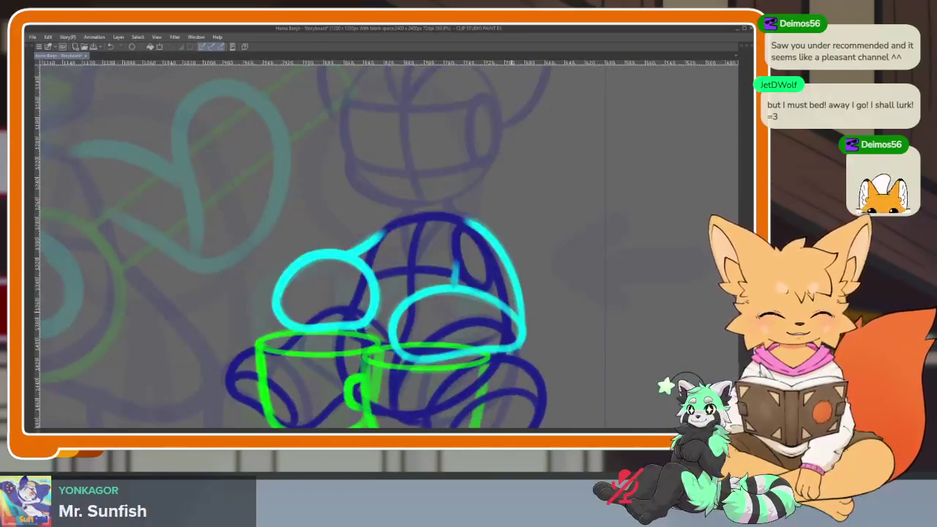
pyautogui.press('Right')
pyautogui.press('Left')
pyautogui.press('Left')
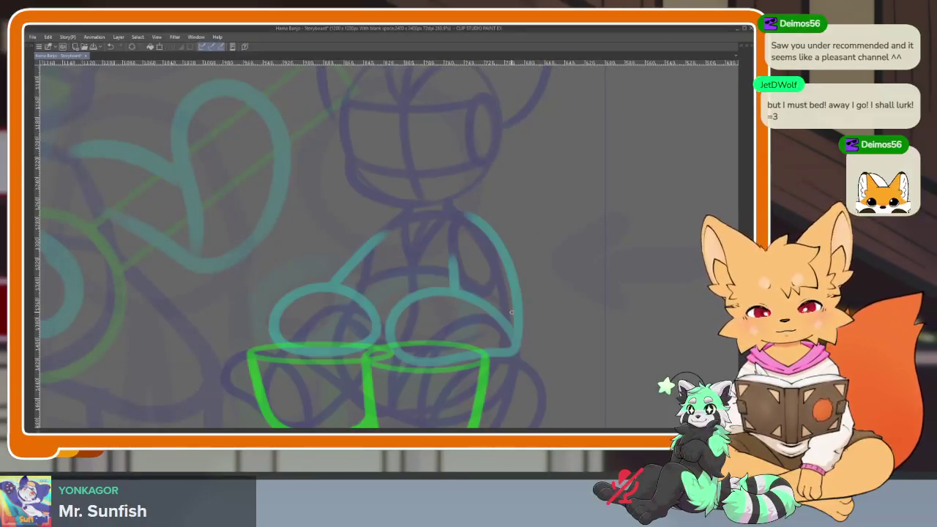
pyautogui.press('Right')
pyautogui.press('Left')
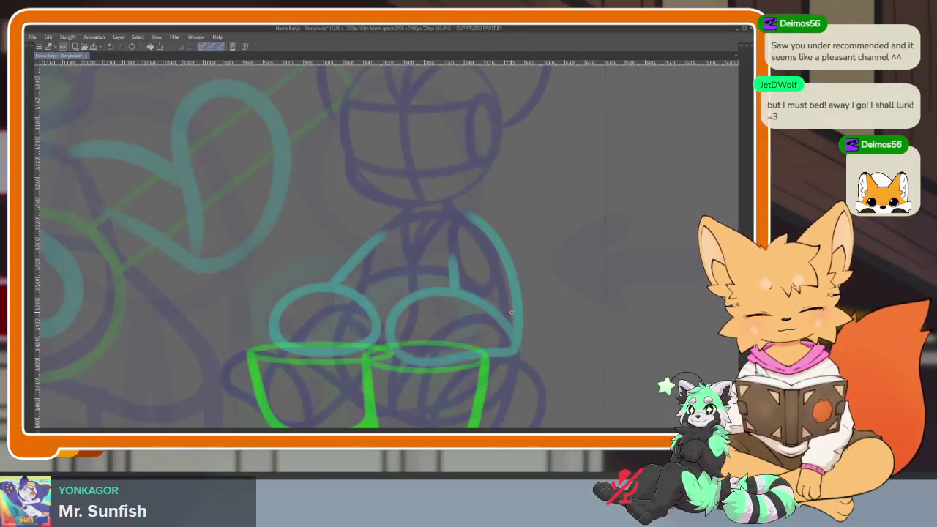
pyautogui.scroll(-2, 460, 330)
pyautogui.press('Right')
pyautogui.press('Right')
pyautogui.press('Left')
pyautogui.press('Right')
pyautogui.press('Right')
pyautogui.press('Left')
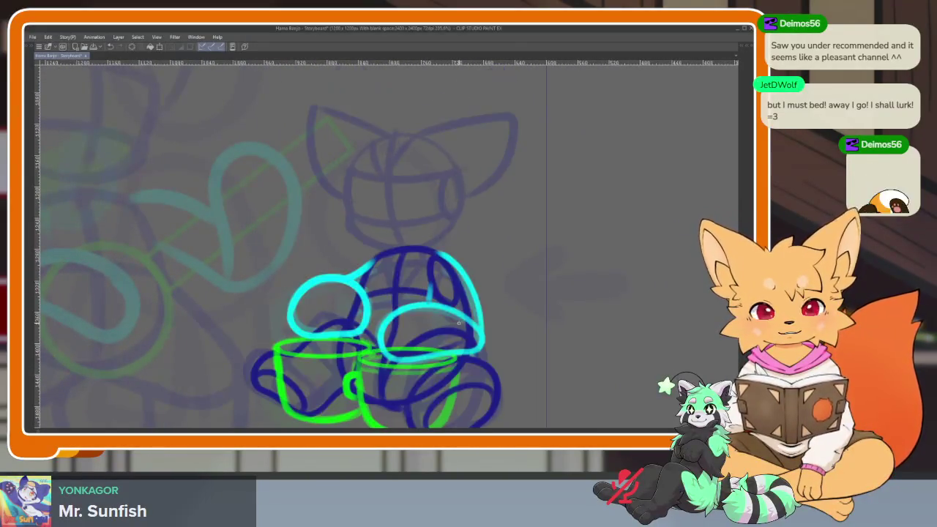
pyautogui.press('Right')
pyautogui.press('Right')
pyautogui.press('Right')
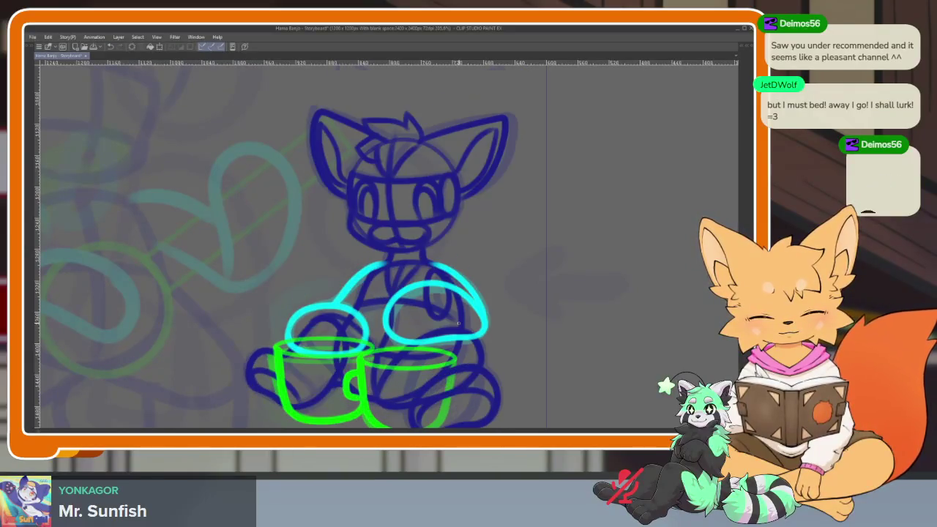
pyautogui.press('Right')
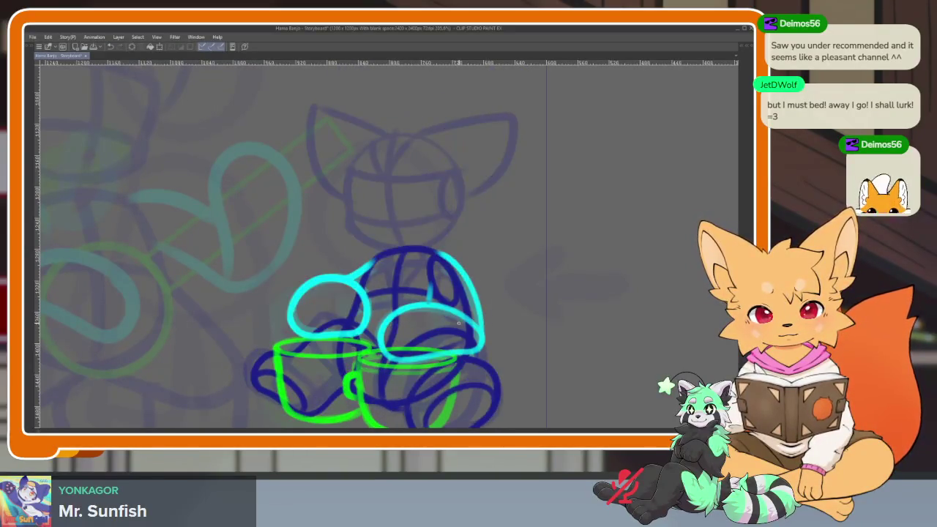
pyautogui.press('Right')
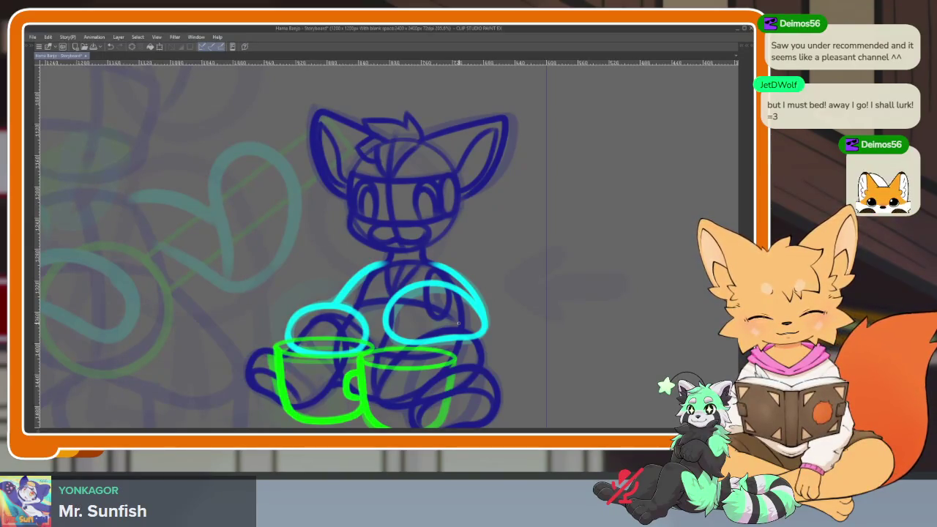
pyautogui.scroll(3, 380, 350)
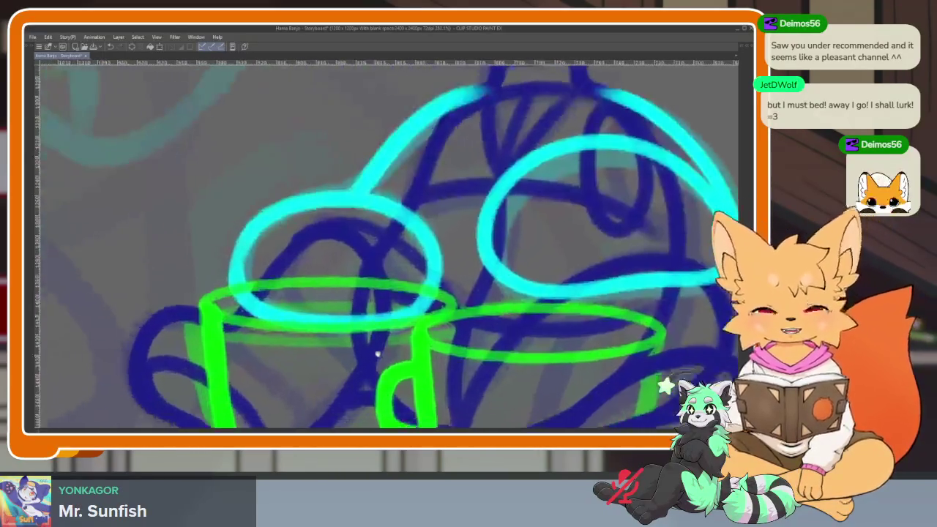
pyautogui.scroll(-1, 392, 349)
pyautogui.scroll(-1, 491, 335)
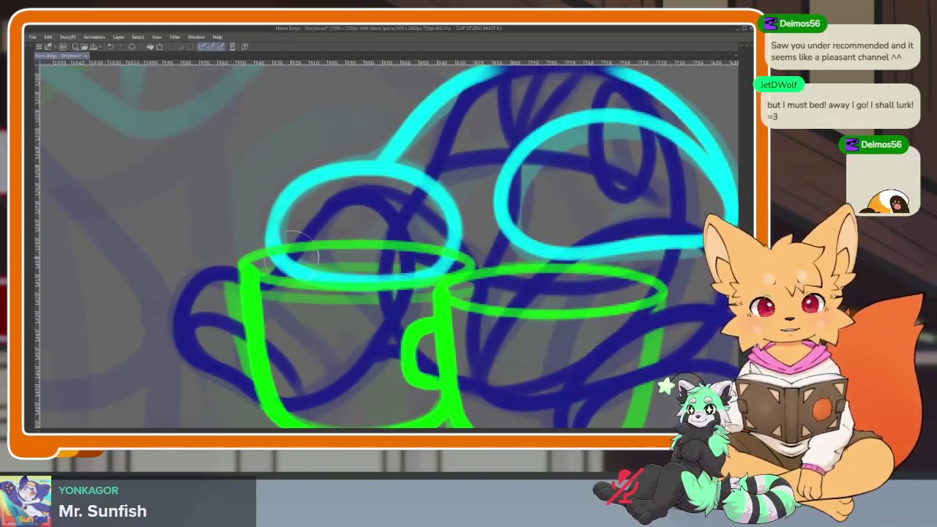
# - Redraw the left mug's green rim arc slightly lower after undoing the first attempt
pyautogui.press('Tab')
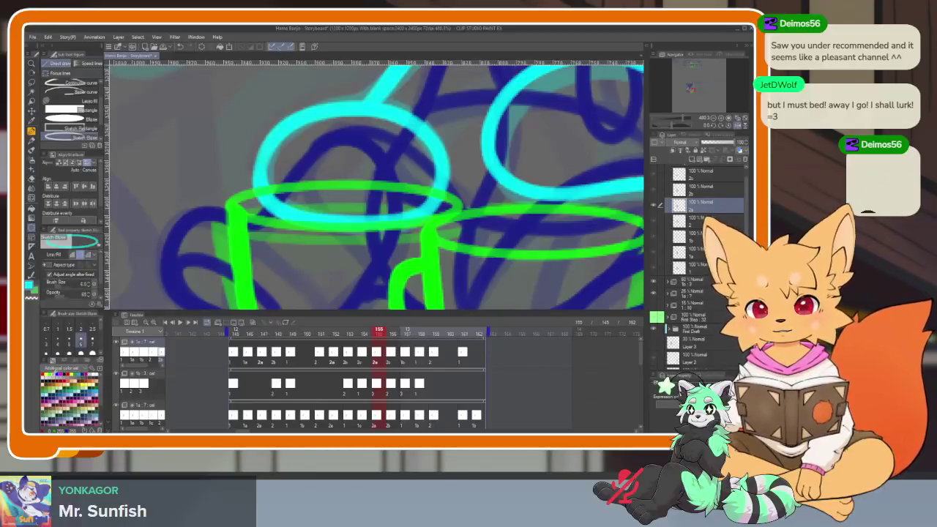
pyautogui.press('Tab')
pyautogui.scroll(1, 313, 382)
pyautogui.moveTo(209, 291)
pyautogui.mouseDown()
pyautogui.moveTo(219, 326)
pyautogui.moveTo(410, 339)
pyautogui.moveTo(491, 322)
pyautogui.moveTo(506, 306)
pyautogui.mouseUp()
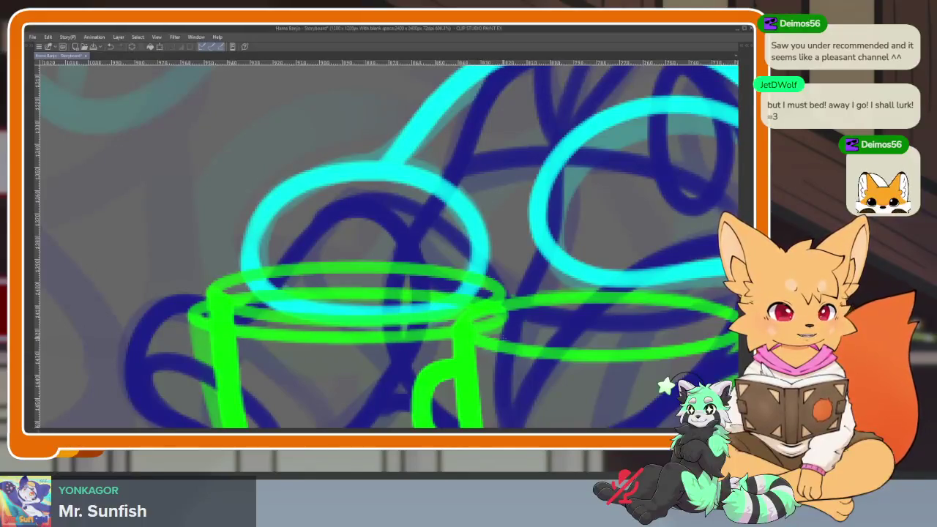
pyautogui.hotkey('ctrl', 'z')
pyautogui.moveTo(192, 315); pyautogui.dragTo(509, 319)
pyautogui.moveTo(466, 357); pyautogui.dragTo(423, 313)
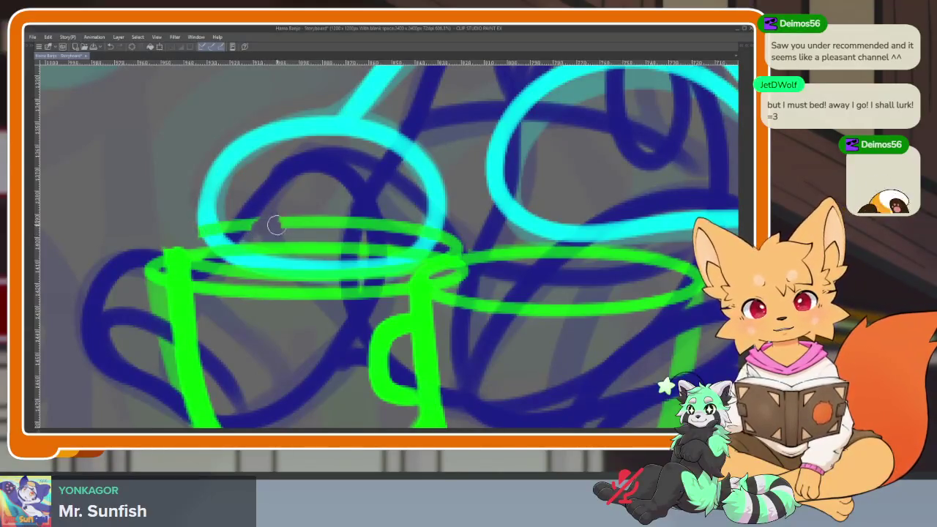
# - Erase the stray green rim pieces and redraw the left mug's left side as a curve
pyautogui.moveTo(276, 226); pyautogui.dragTo(311, 224)
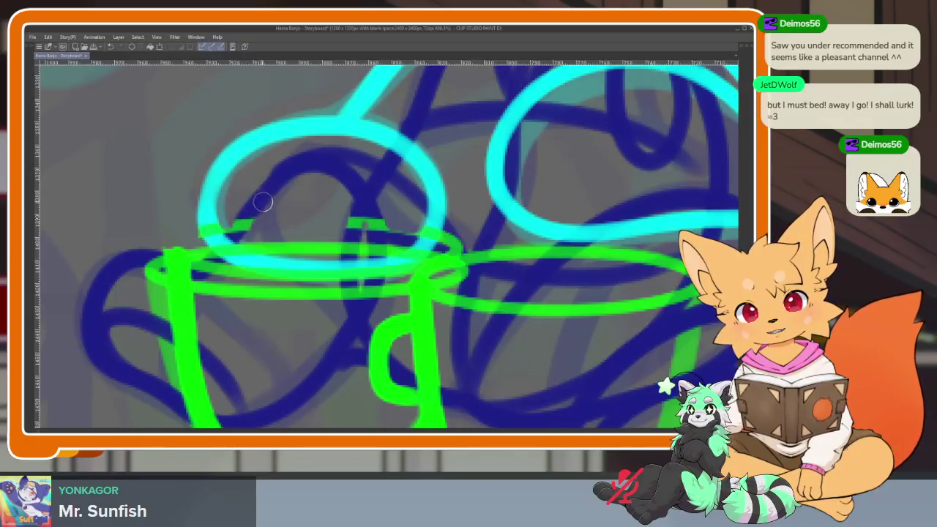
pyautogui.moveTo(350, 220)
pyautogui.mouseDown()
pyautogui.moveTo(370, 223)
pyautogui.moveTo(375, 241)
pyautogui.mouseUp()
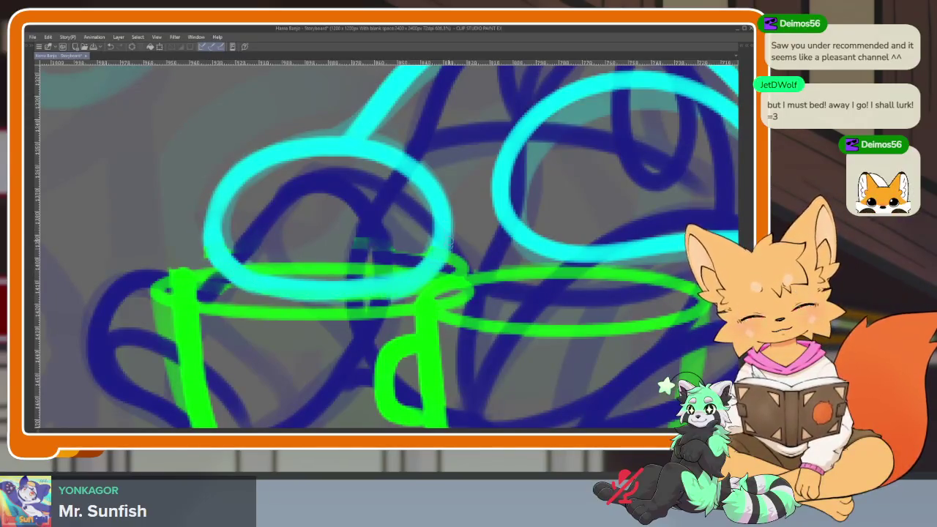
pyautogui.scroll(-10, 414, 319)
pyautogui.scroll(5, 413, 318)
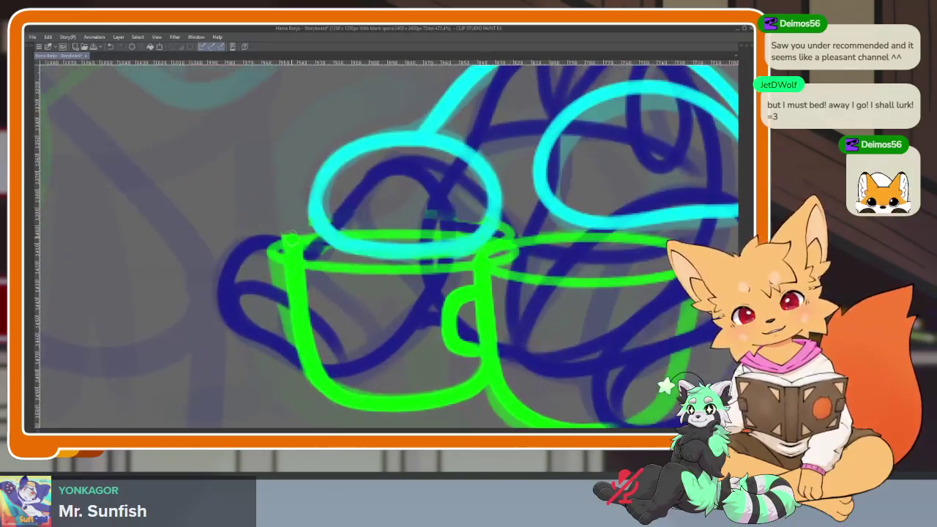
pyautogui.scroll(1, 292, 251)
pyautogui.scroll(1, 297, 247)
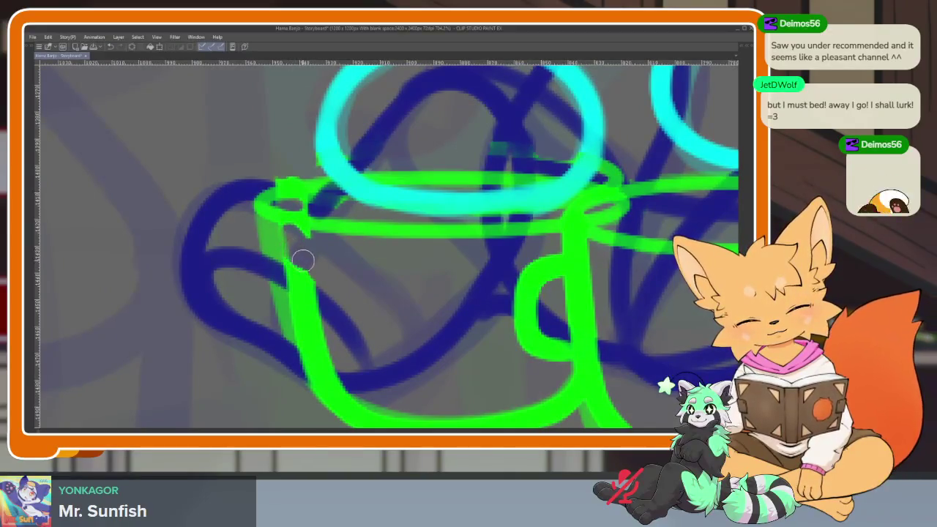
pyautogui.moveTo(325, 337); pyautogui.dragTo(296, 293)
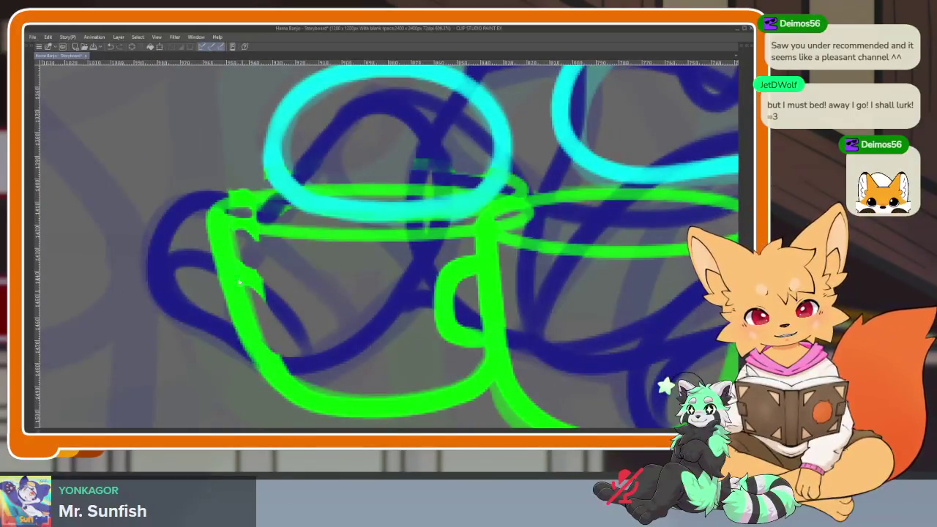
pyautogui.scroll(-5, 398, 335)
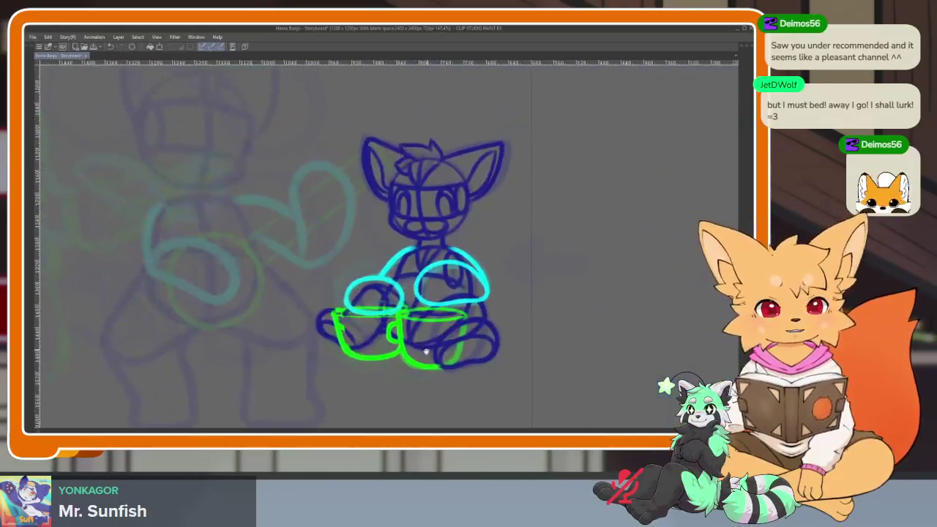
# - Preview the neighbouring animation frames to compare the onion-skin drawings
pyautogui.scroll(5, 380, 377)
pyautogui.scroll(2, 305, 341)
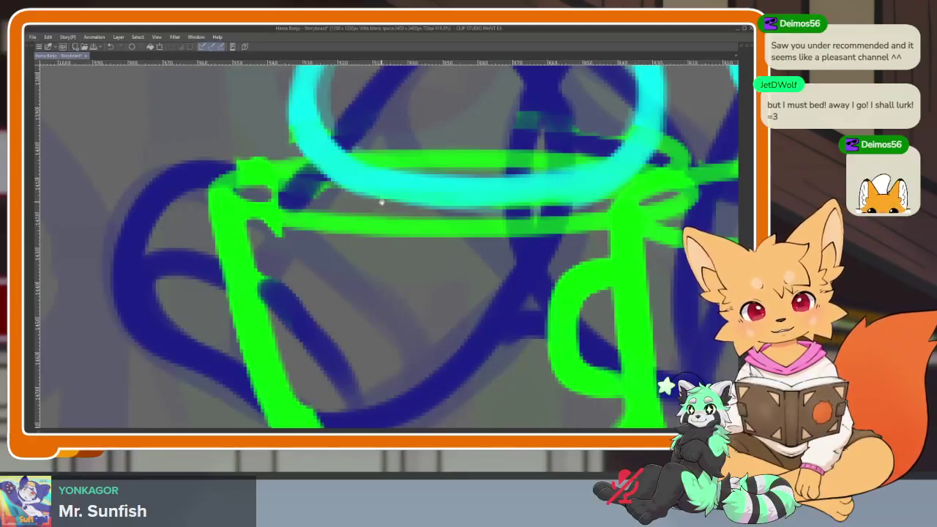
pyautogui.scroll(2, 381, 202)
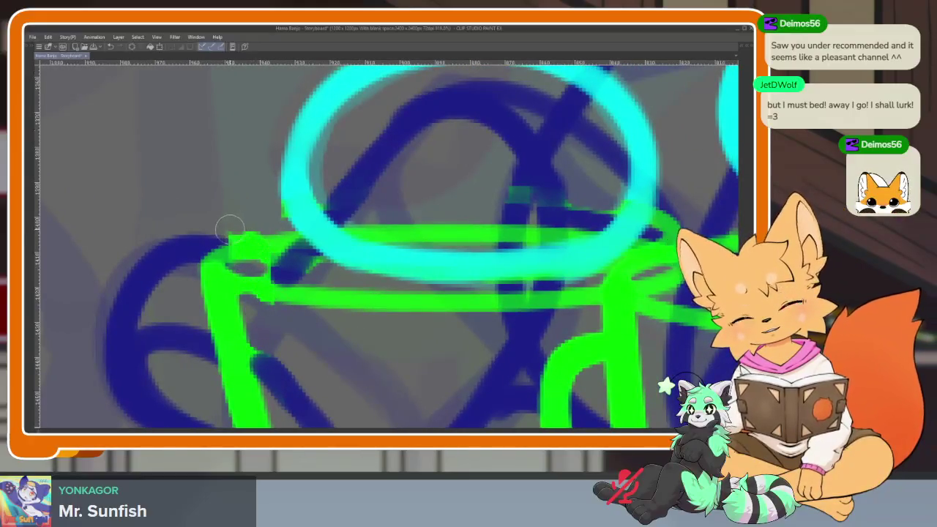
pyautogui.scroll(-5, 473, 289)
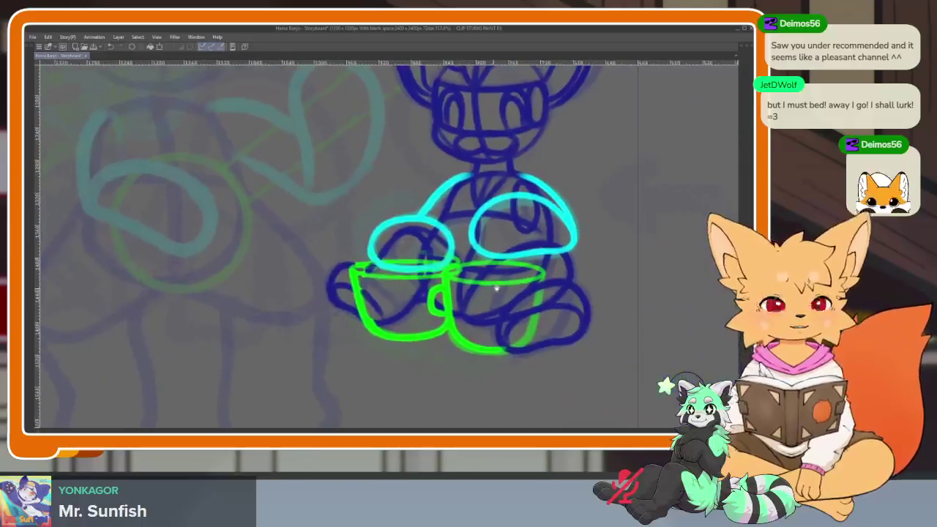
pyautogui.press('space')
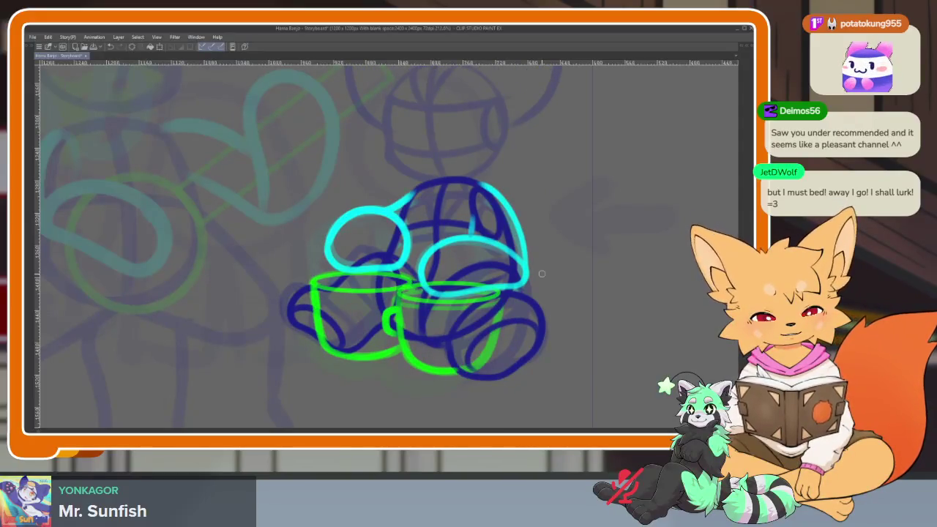
# - Erase the extra green rim line on the right mug beneath the cyan hand
pyautogui.scroll(5, 443, 316)
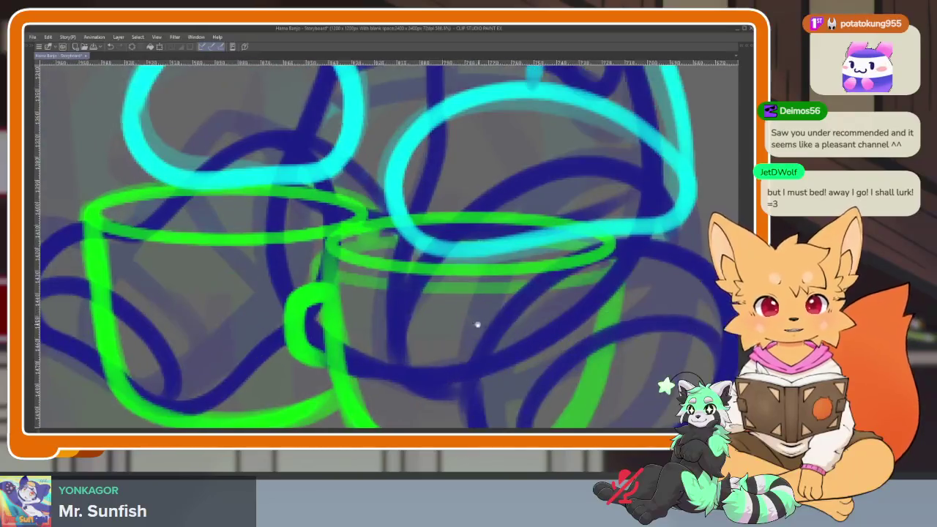
pyautogui.scroll(2, 430, 346)
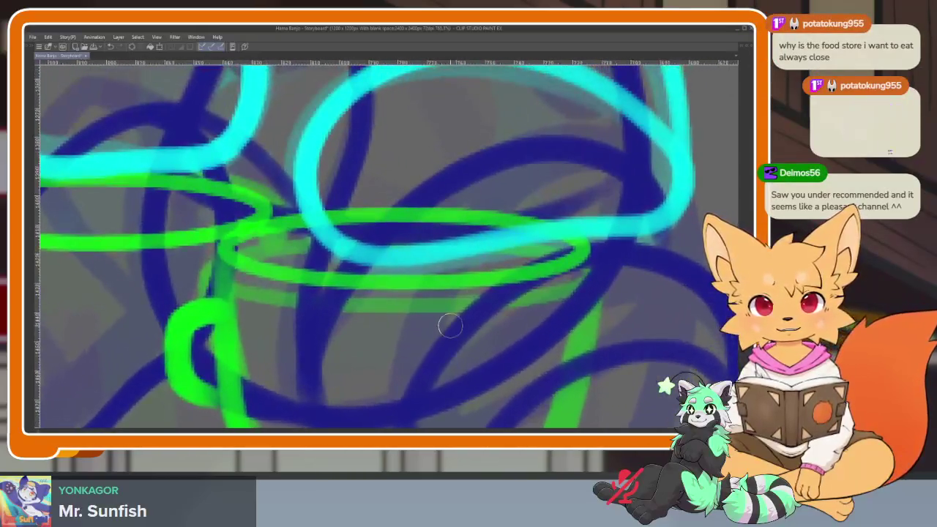
pyautogui.scroll(-2, 469, 308)
pyautogui.scroll(-4, 454, 337)
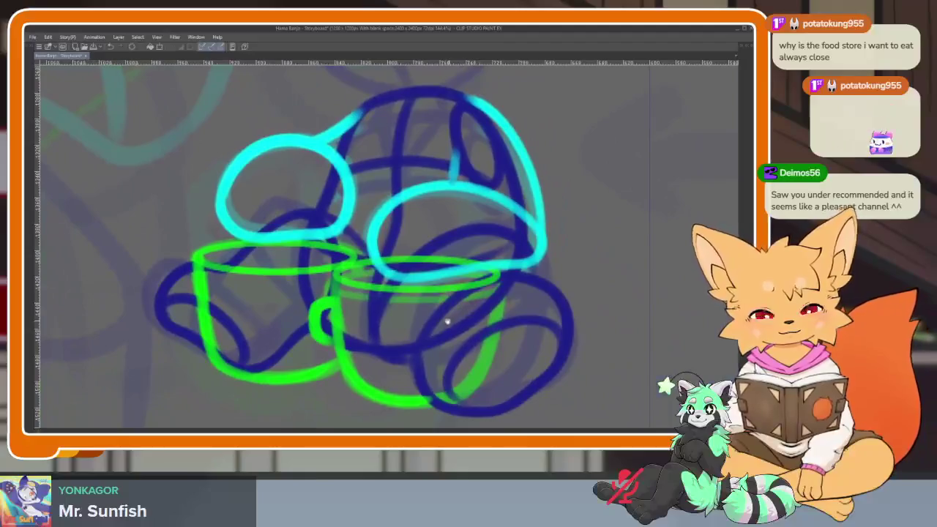
pyautogui.scroll(5, 432, 320)
pyautogui.scroll(-2, 421, 319)
pyautogui.scroll(-2, 440, 329)
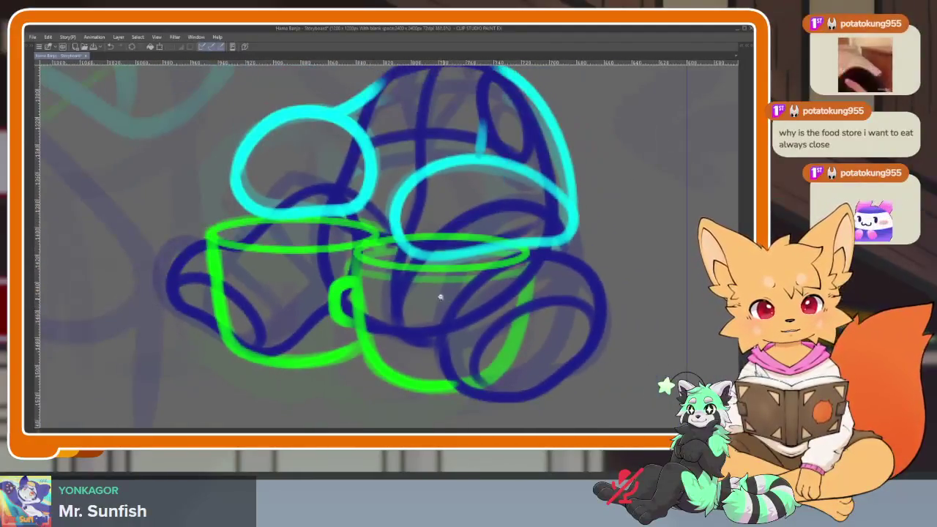
pyautogui.scroll(3, 439, 293)
pyautogui.scroll(-1, 430, 331)
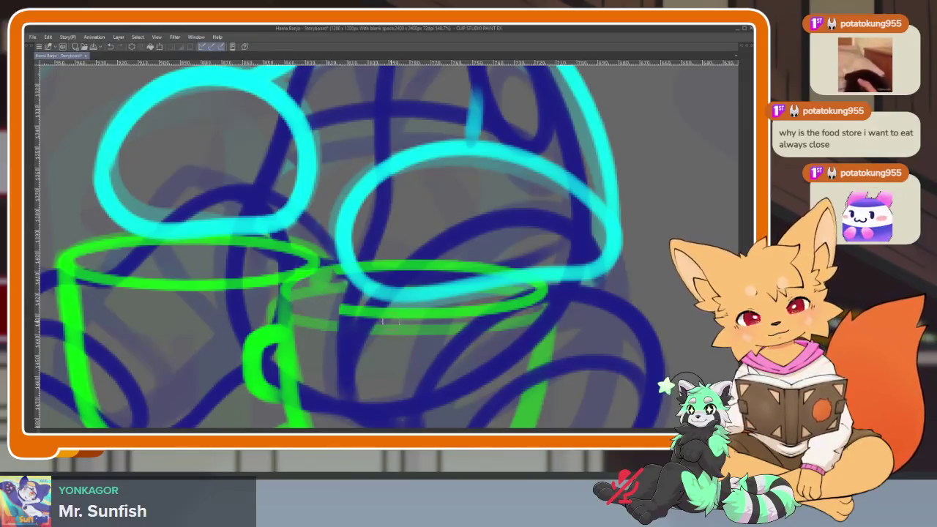
pyautogui.moveTo(387, 315); pyautogui.dragTo(472, 313)
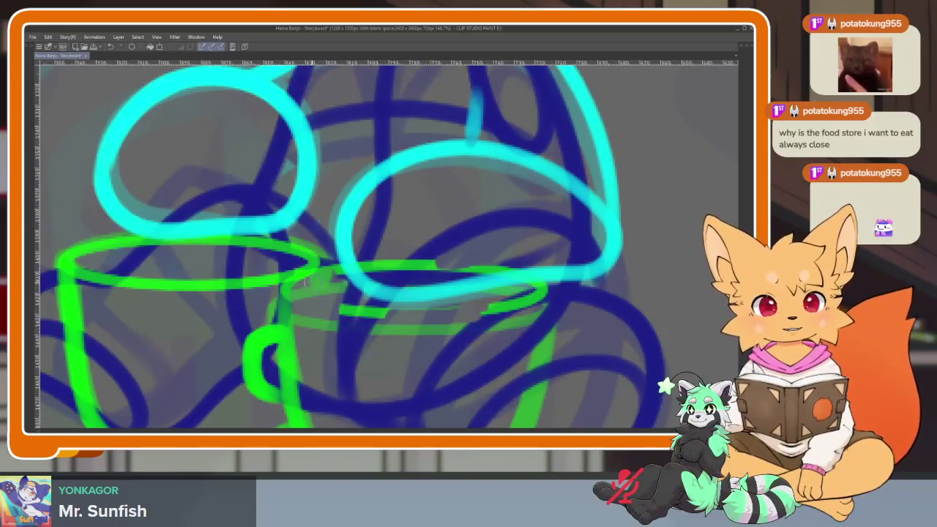
pyautogui.press('Tab')
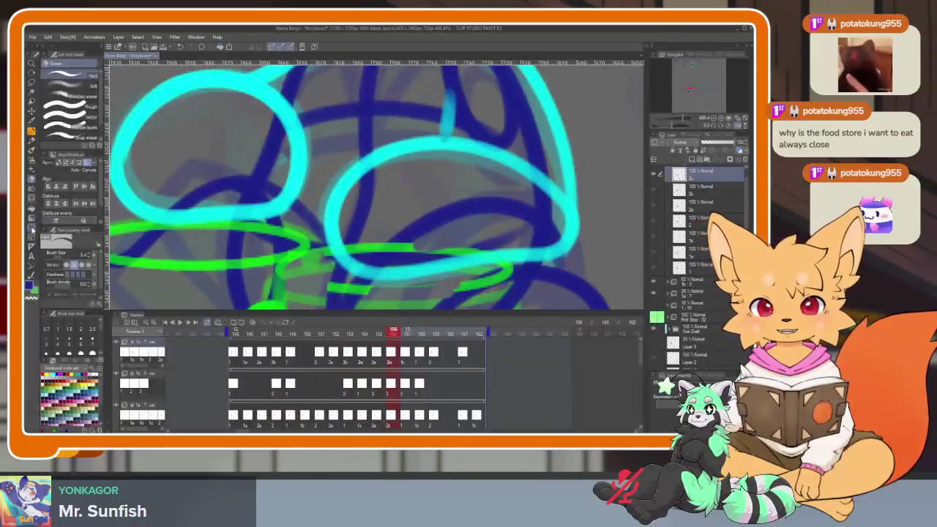
# - Draw a green ellipse with the Ellipse figure tool over the right mug's rim
pyautogui.click(32, 229)
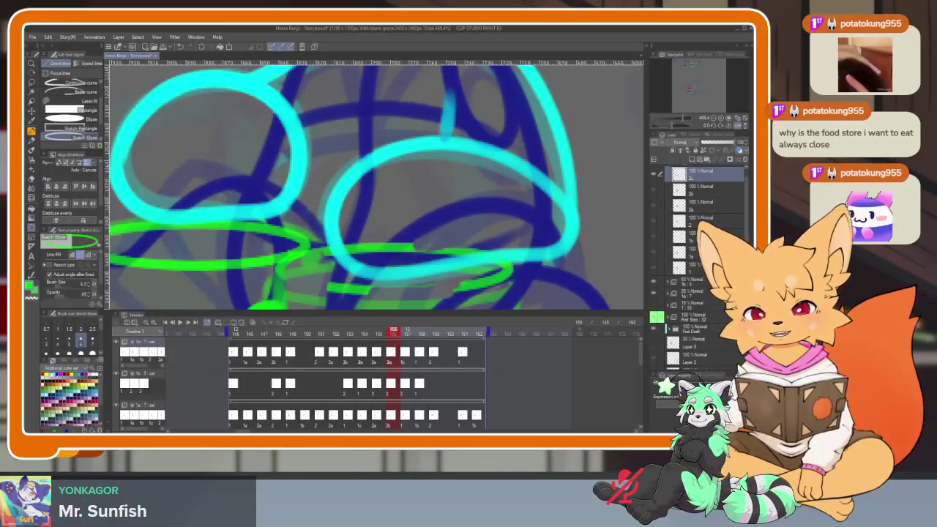
pyautogui.press('Tab')
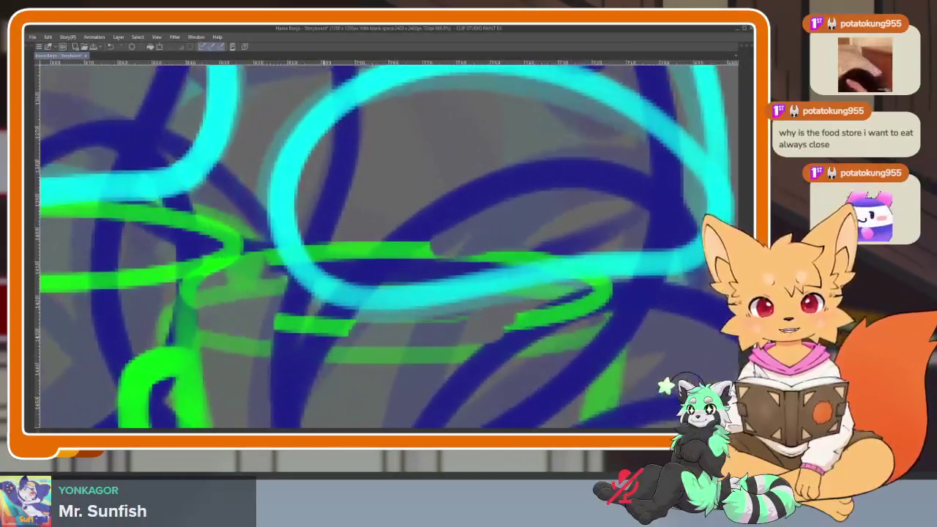
pyautogui.moveTo(160, 278); pyautogui.dragTo(621, 359)
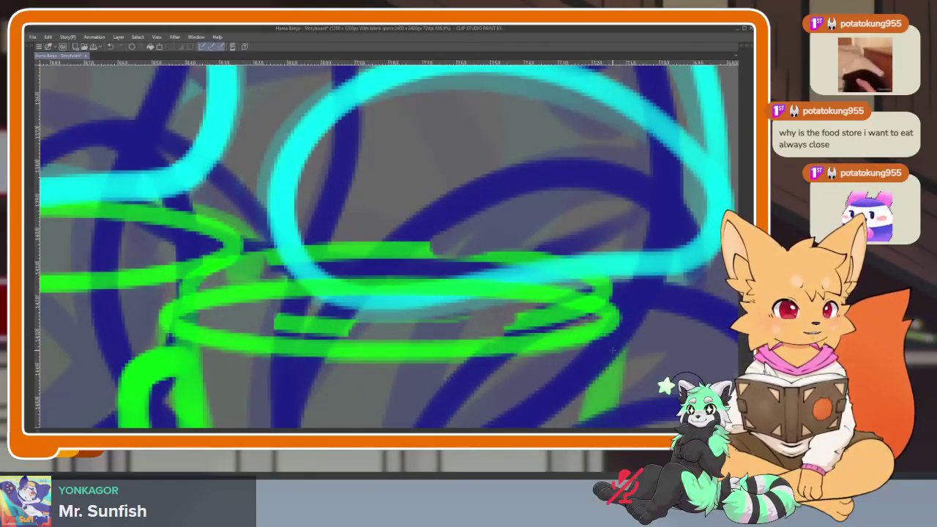
pyautogui.scroll(-3, 325, 288)
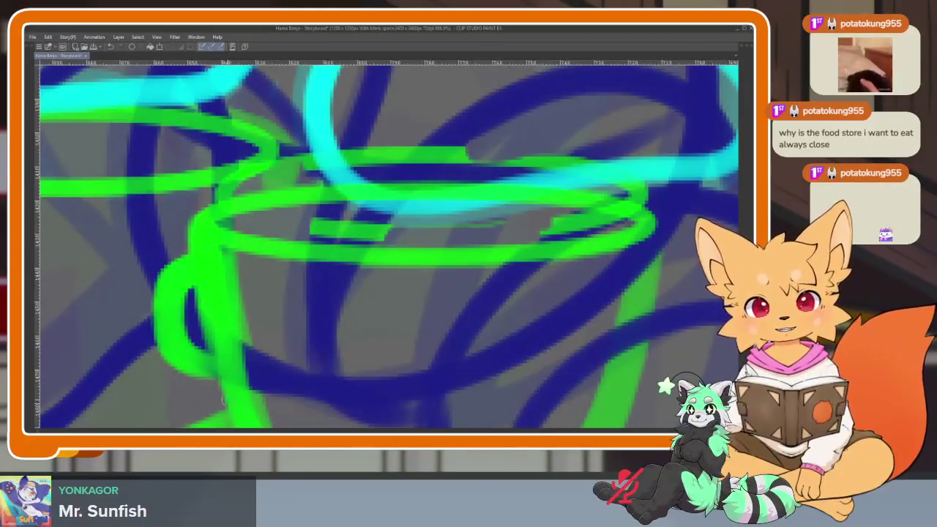
pyautogui.scroll(-3, 273, 235)
pyautogui.hscroll(2, 517, 244)
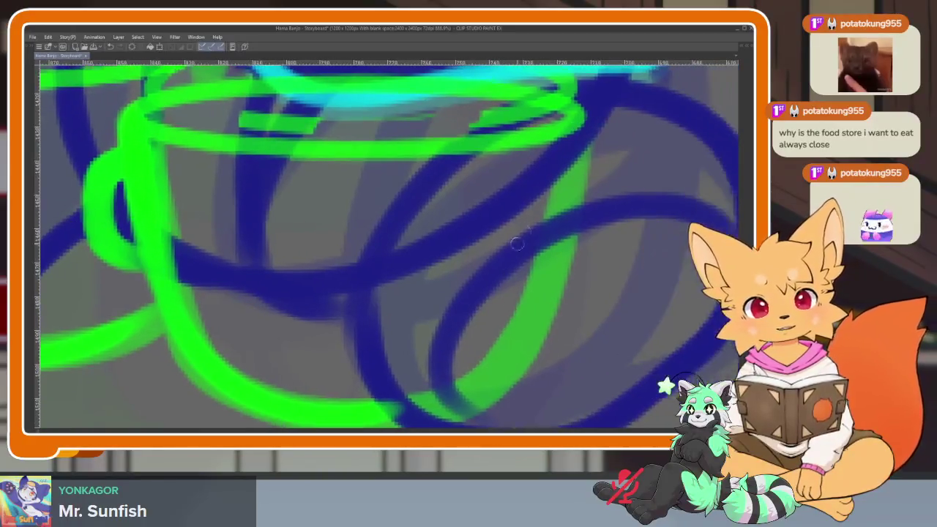
pyautogui.scroll(-5, 476, 335)
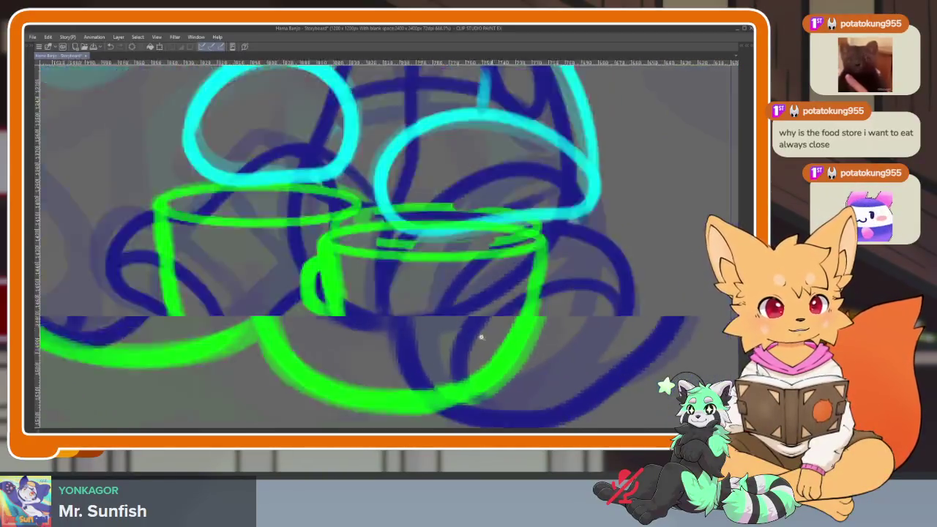
pyautogui.scroll(-2, 523, 333)
pyautogui.scroll(2, 490, 337)
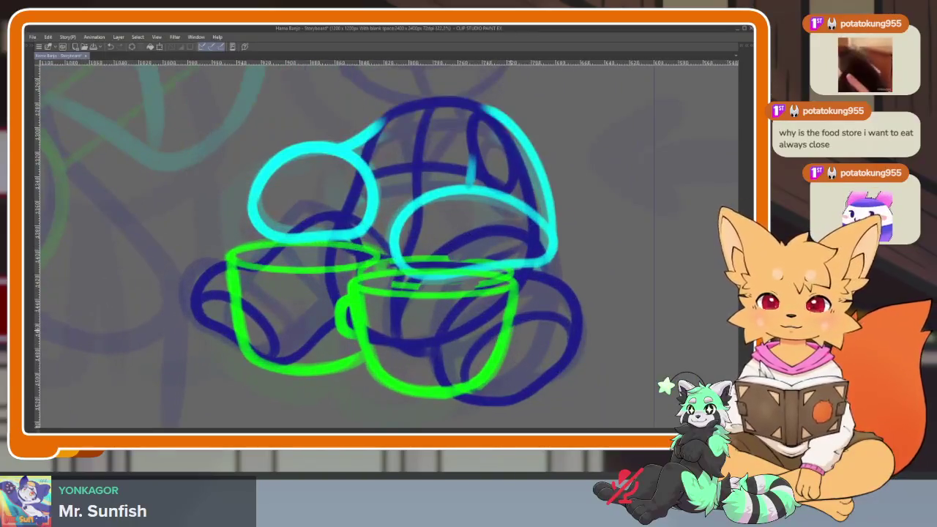